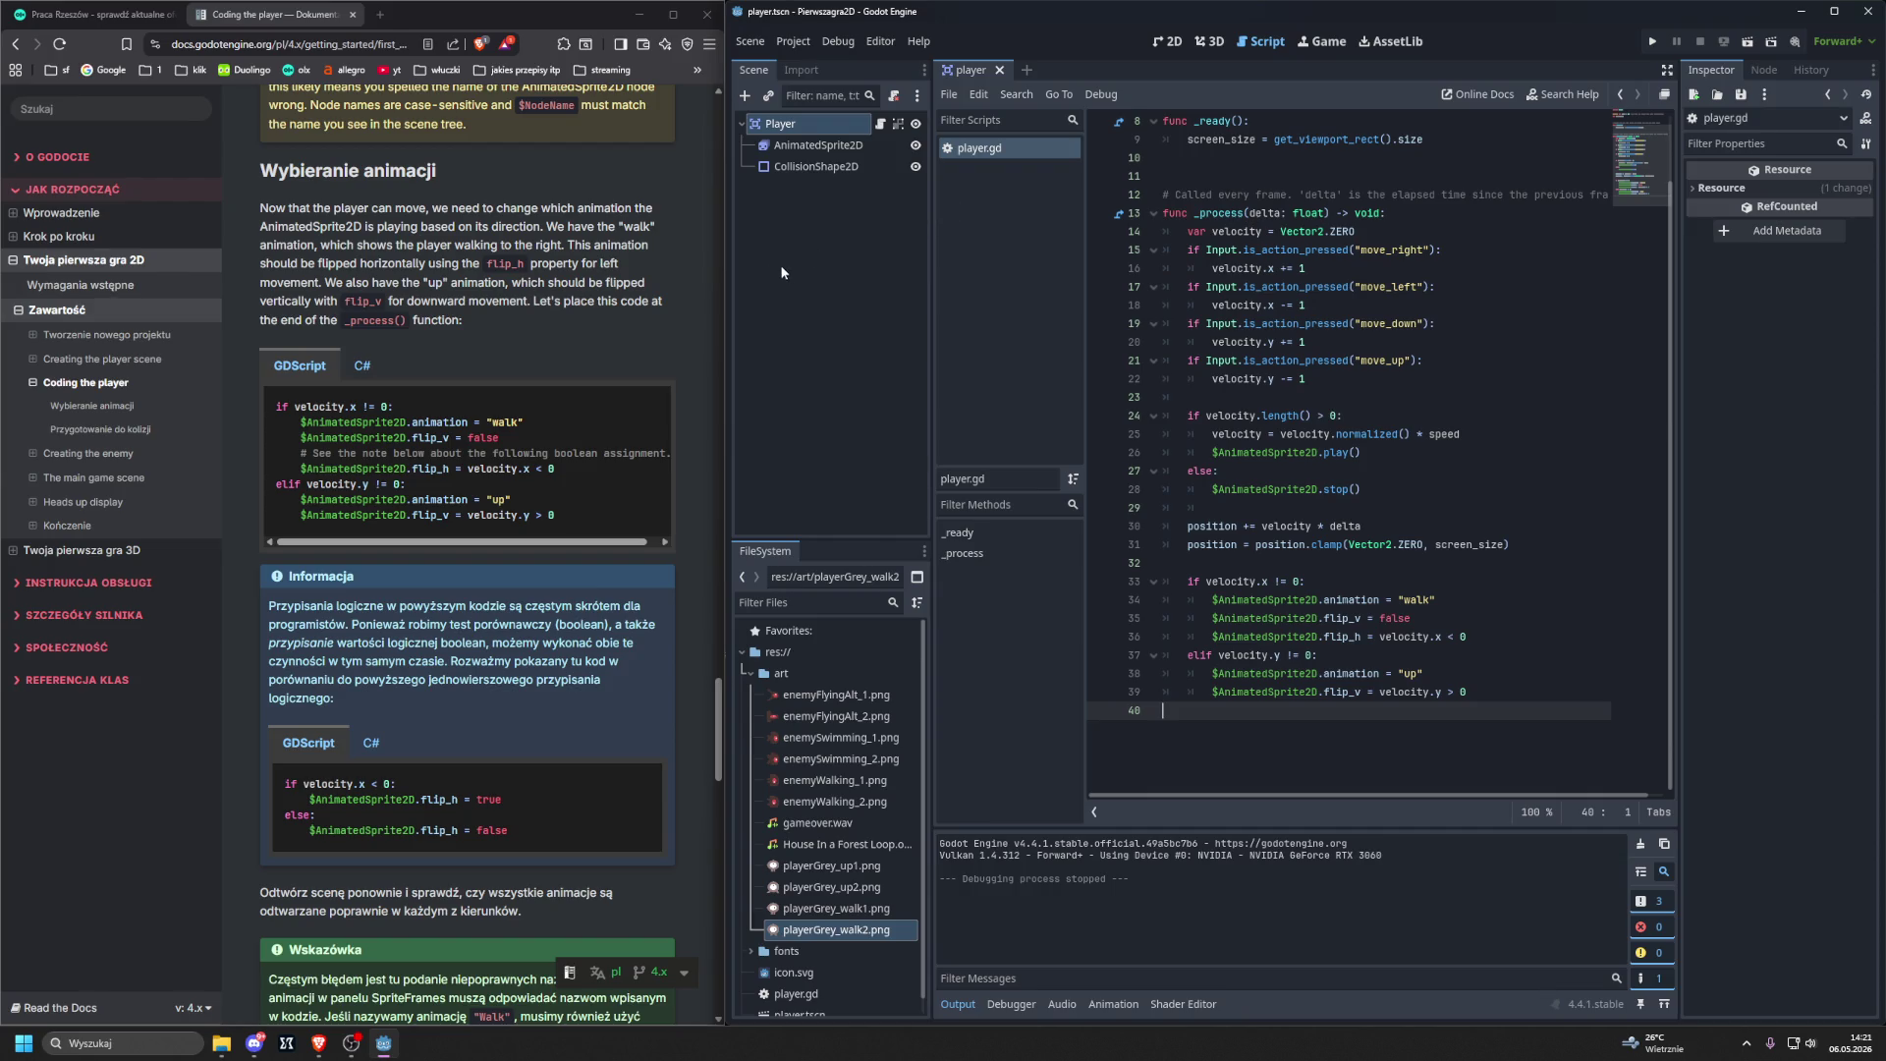
Select the Player node and expand its Transform and gravity override Inspector sections.
scroll(557, 385, "down", 3)
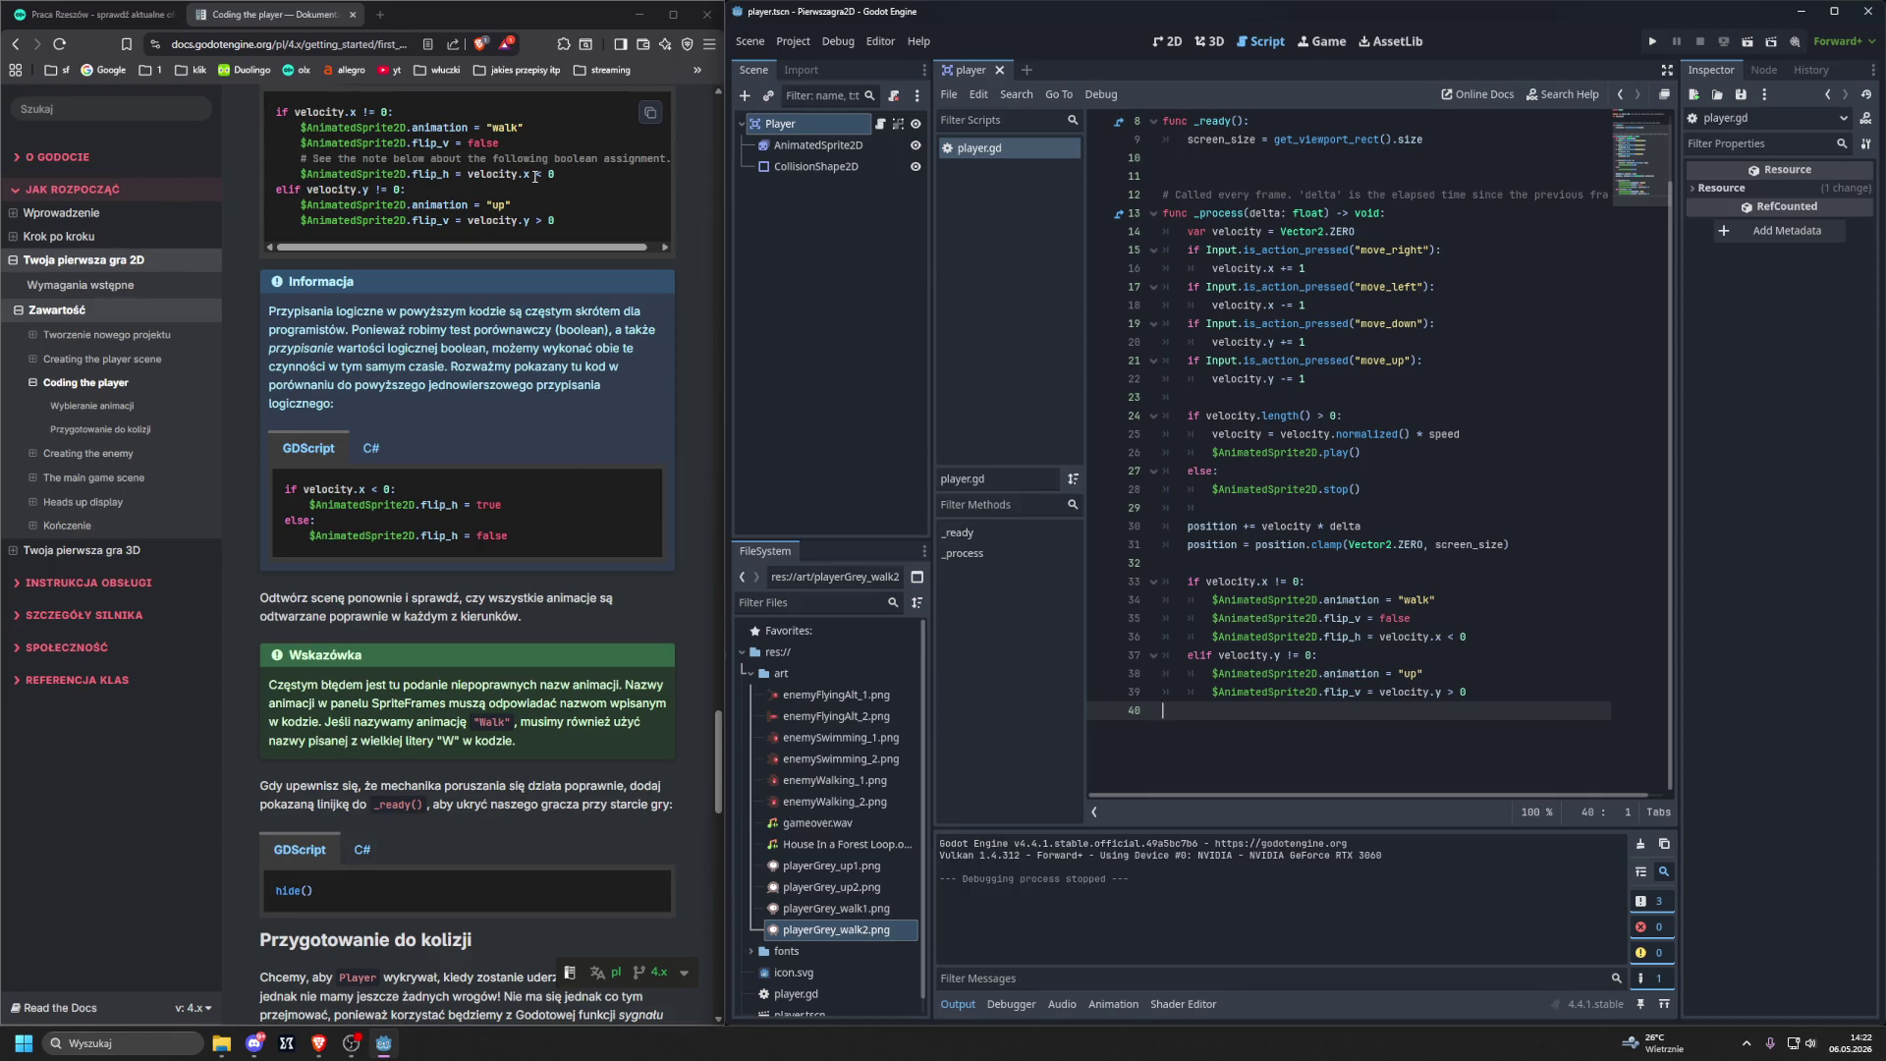
scroll(1170, 324, "up", 3)
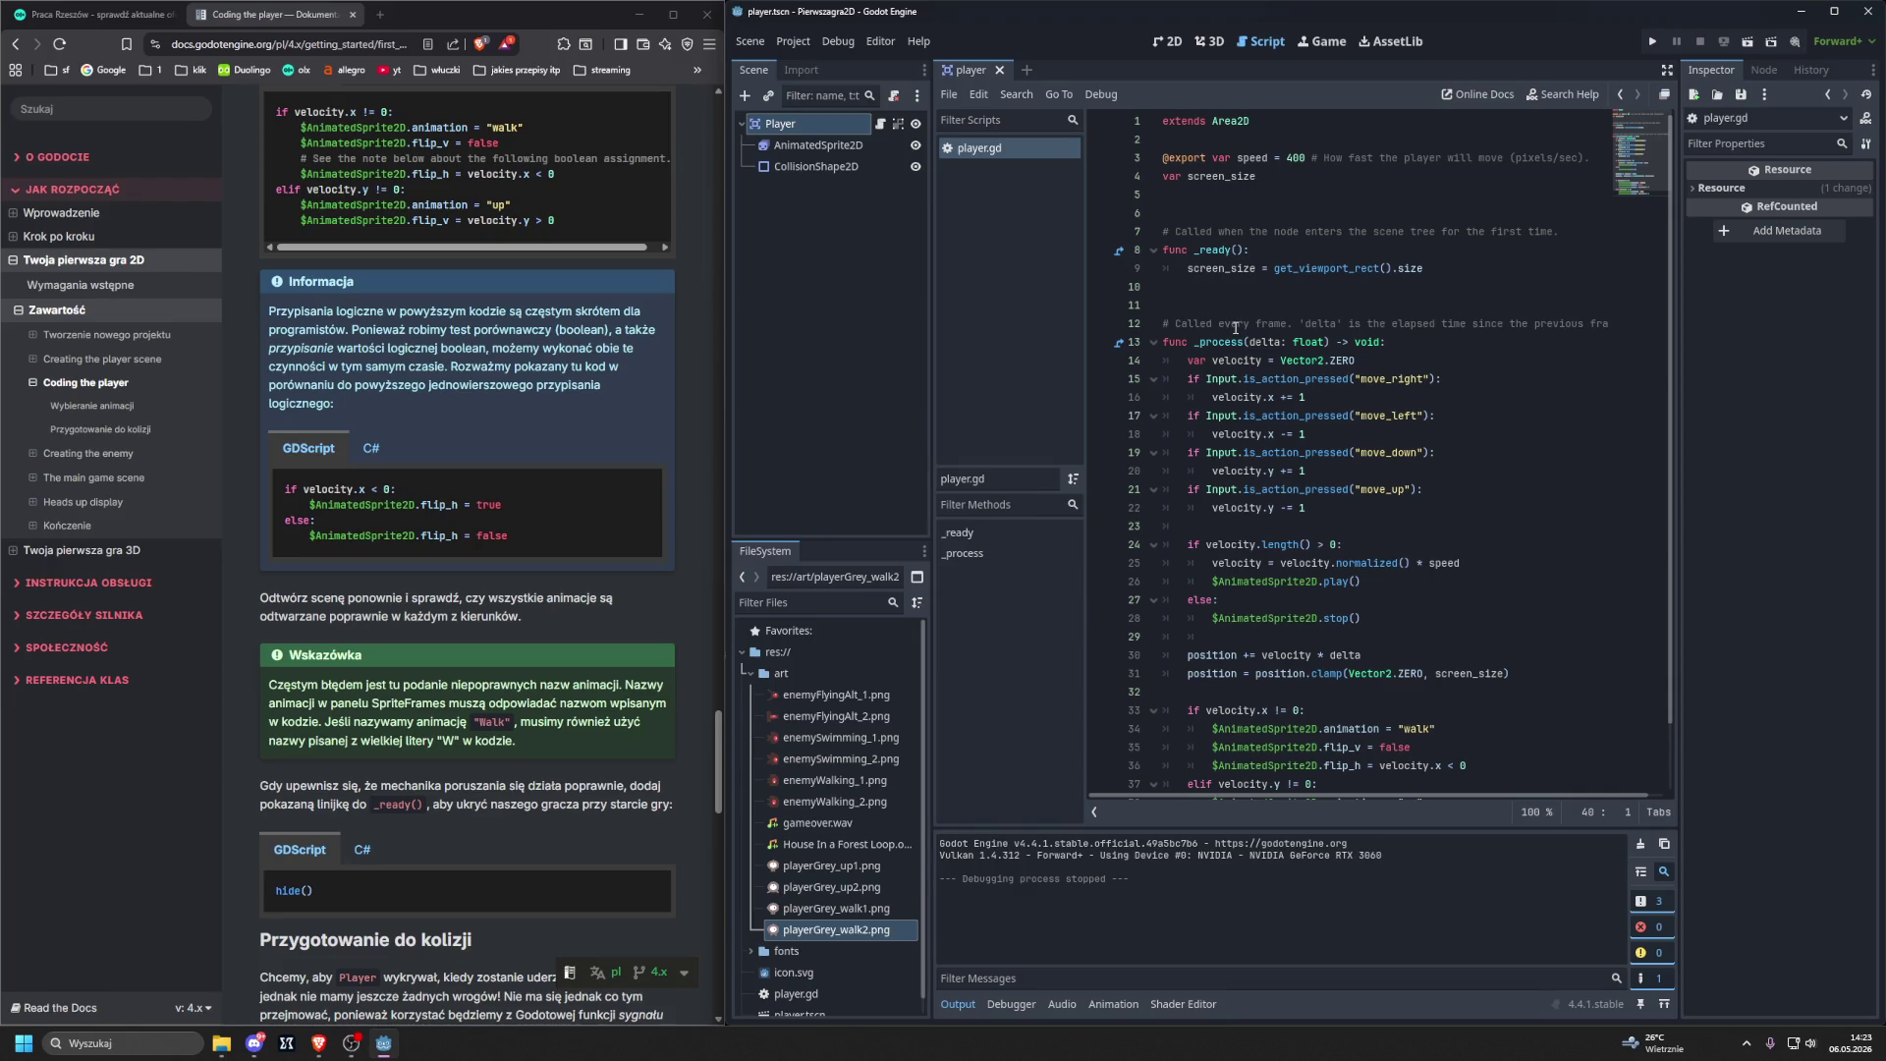
left_click(829, 122)
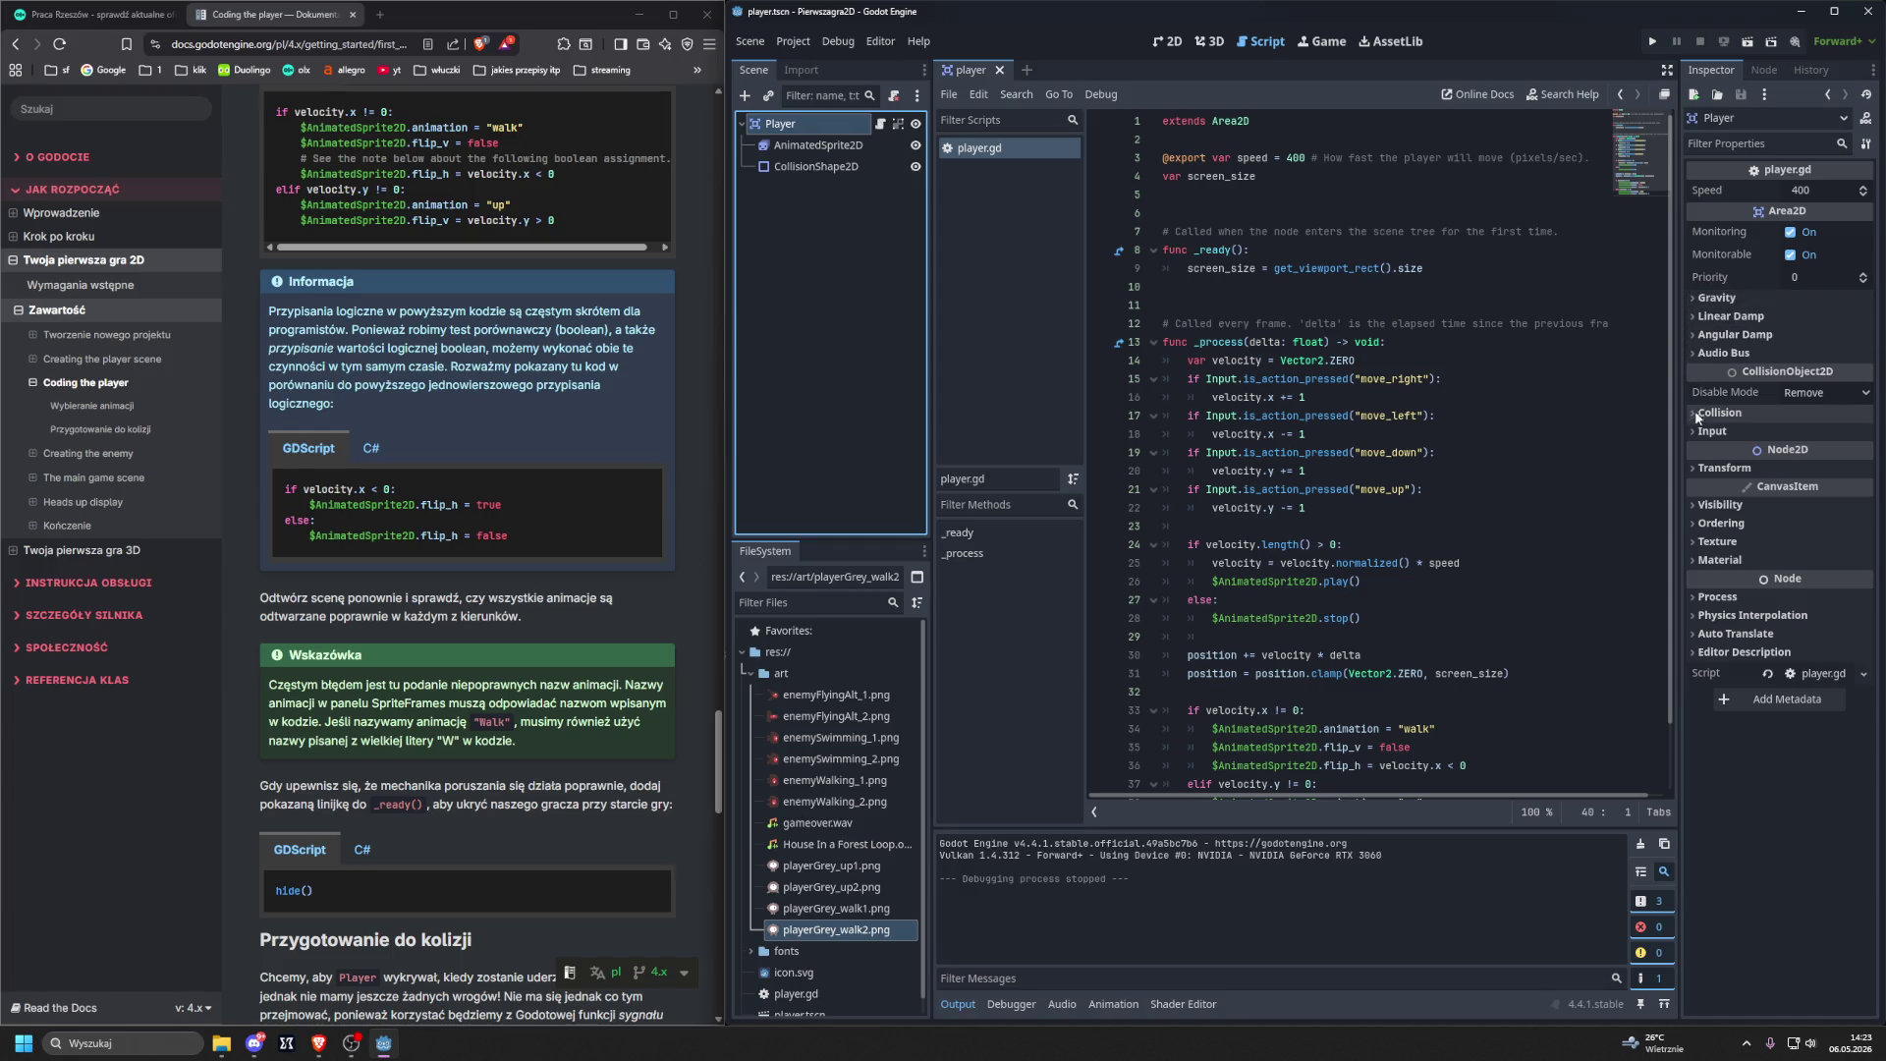
left_click(1696, 469)
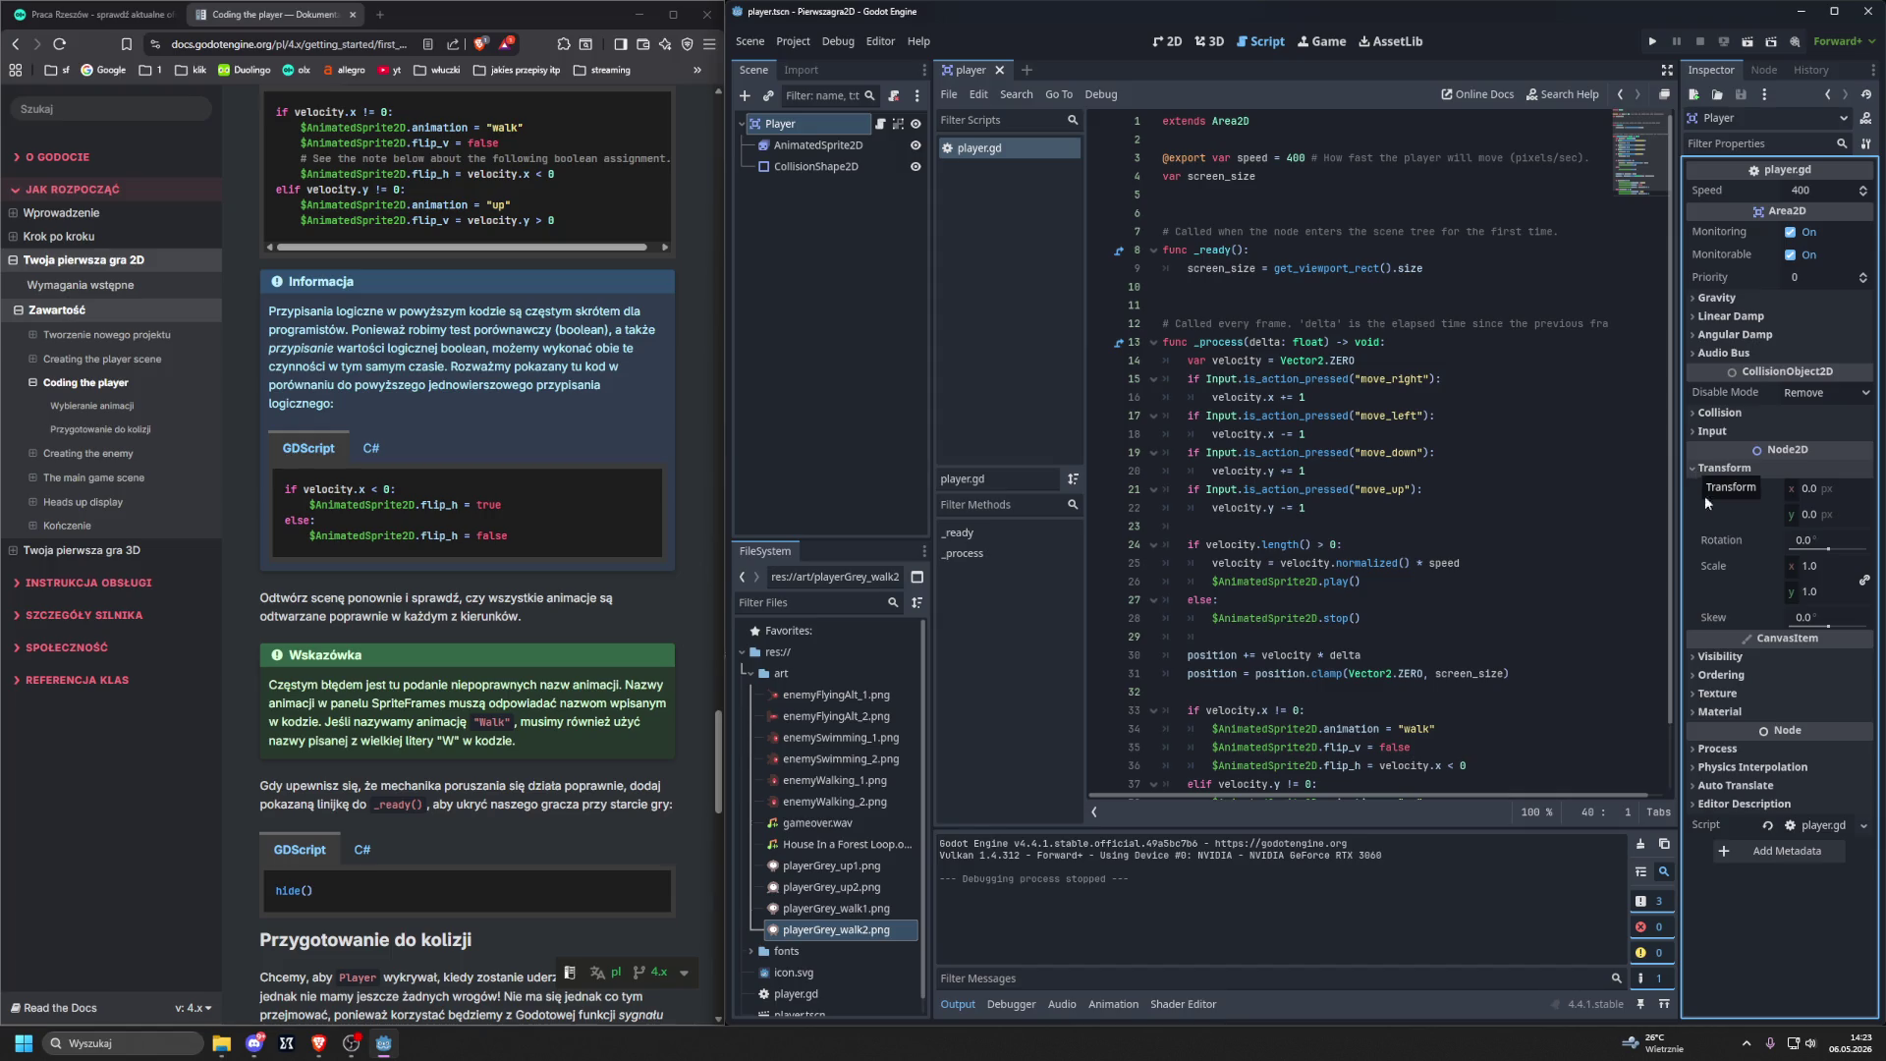
left_click(1701, 299)
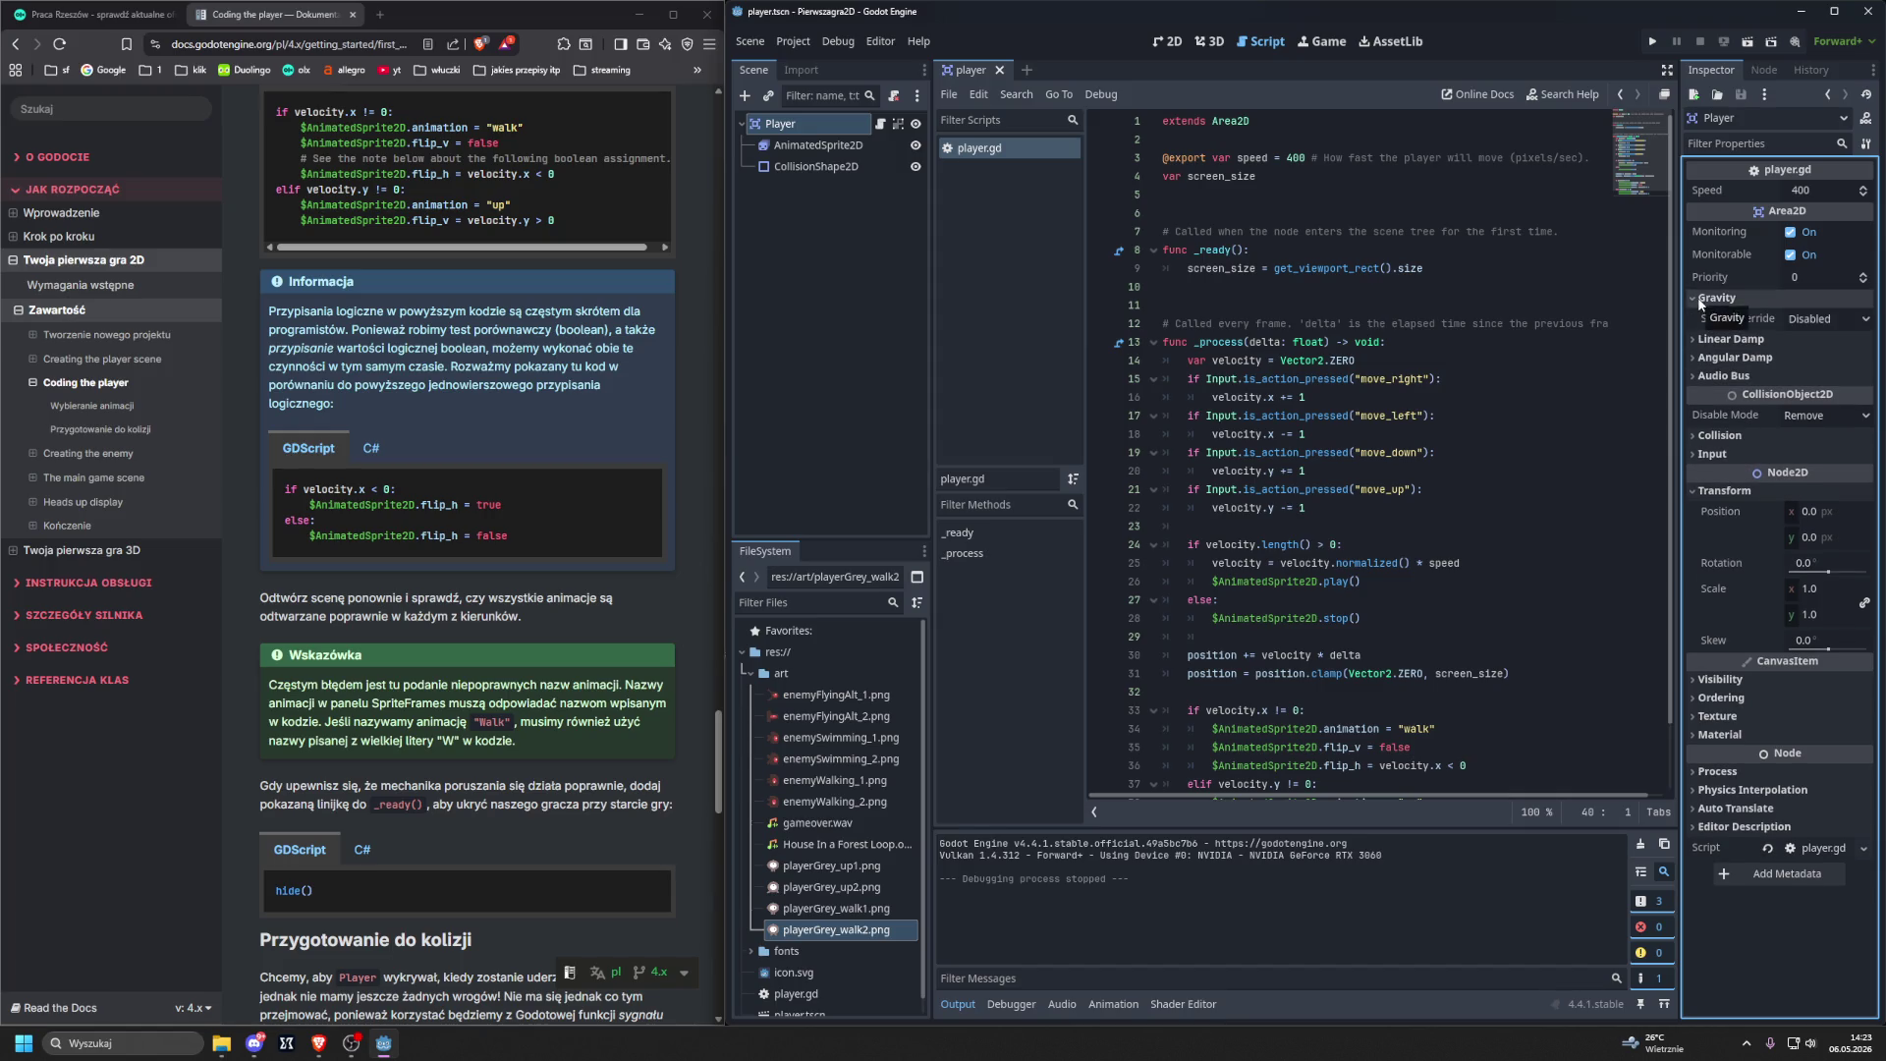
left_click(1701, 298)
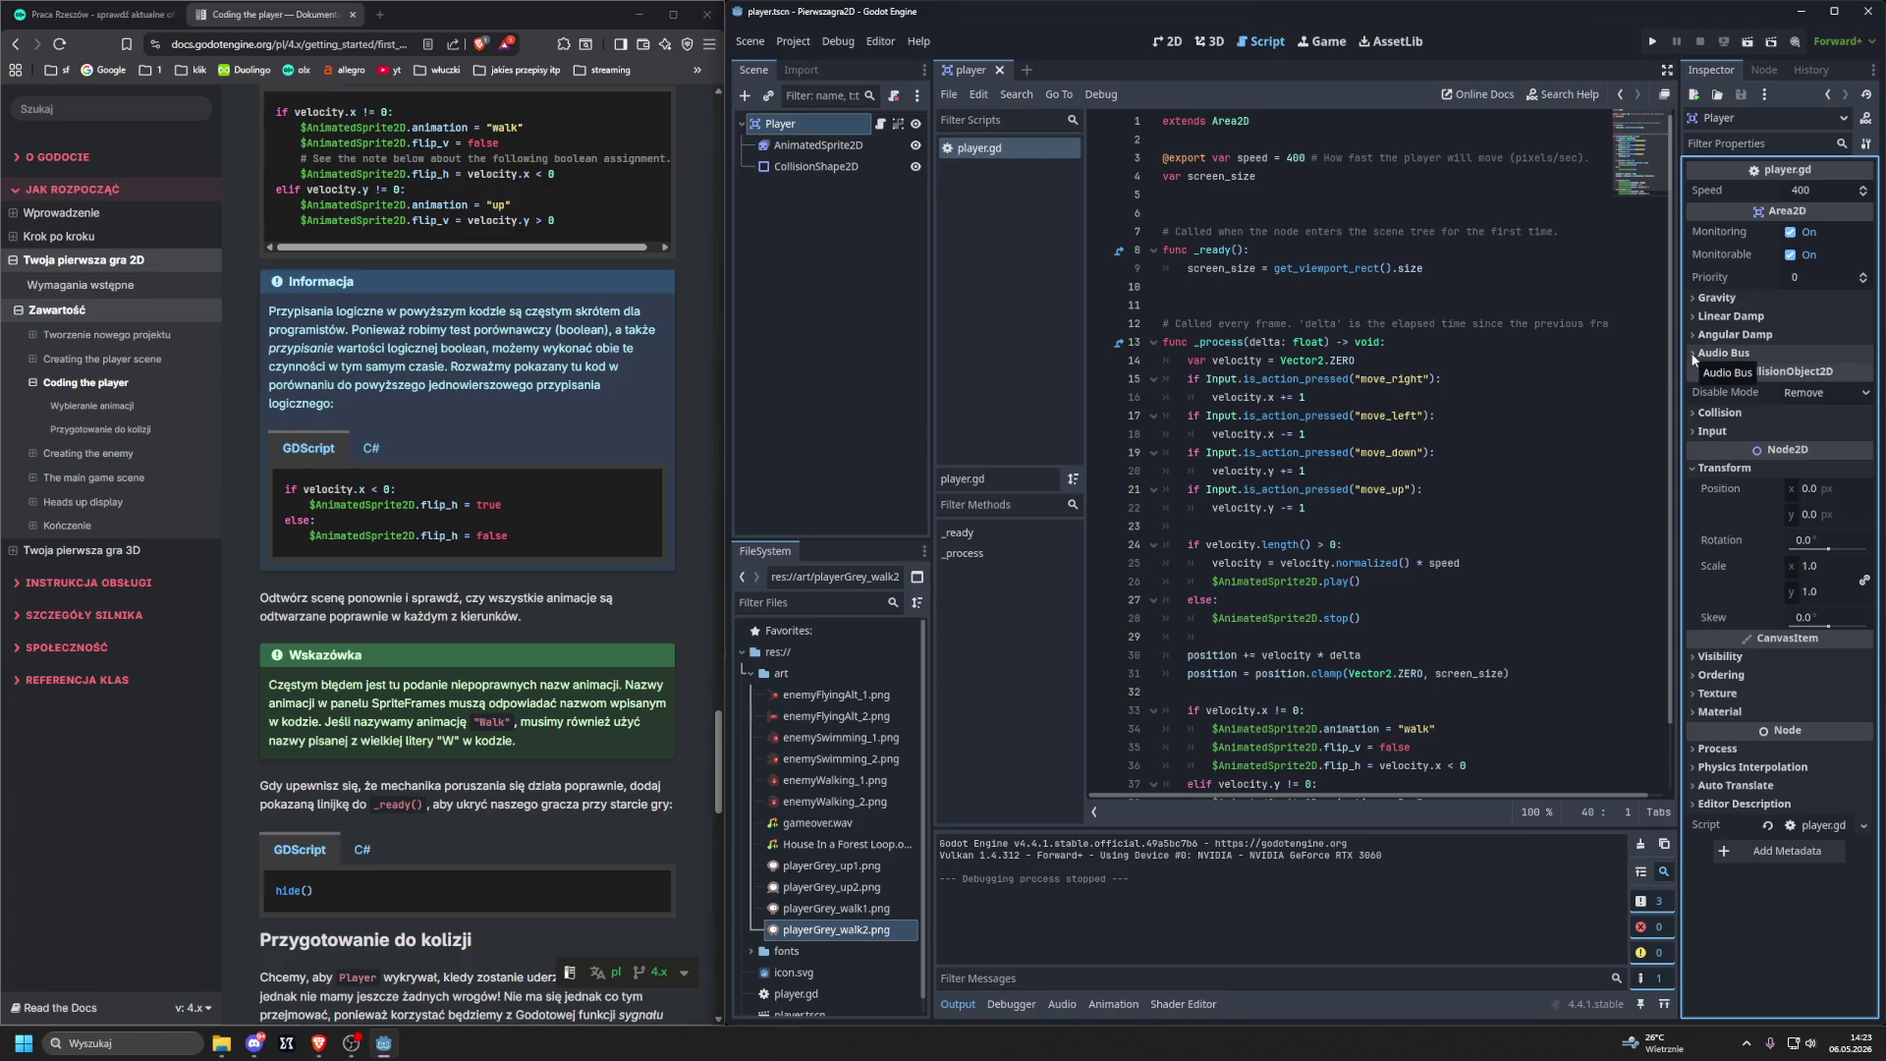
left_click(1697, 301)
left_click(1697, 300)
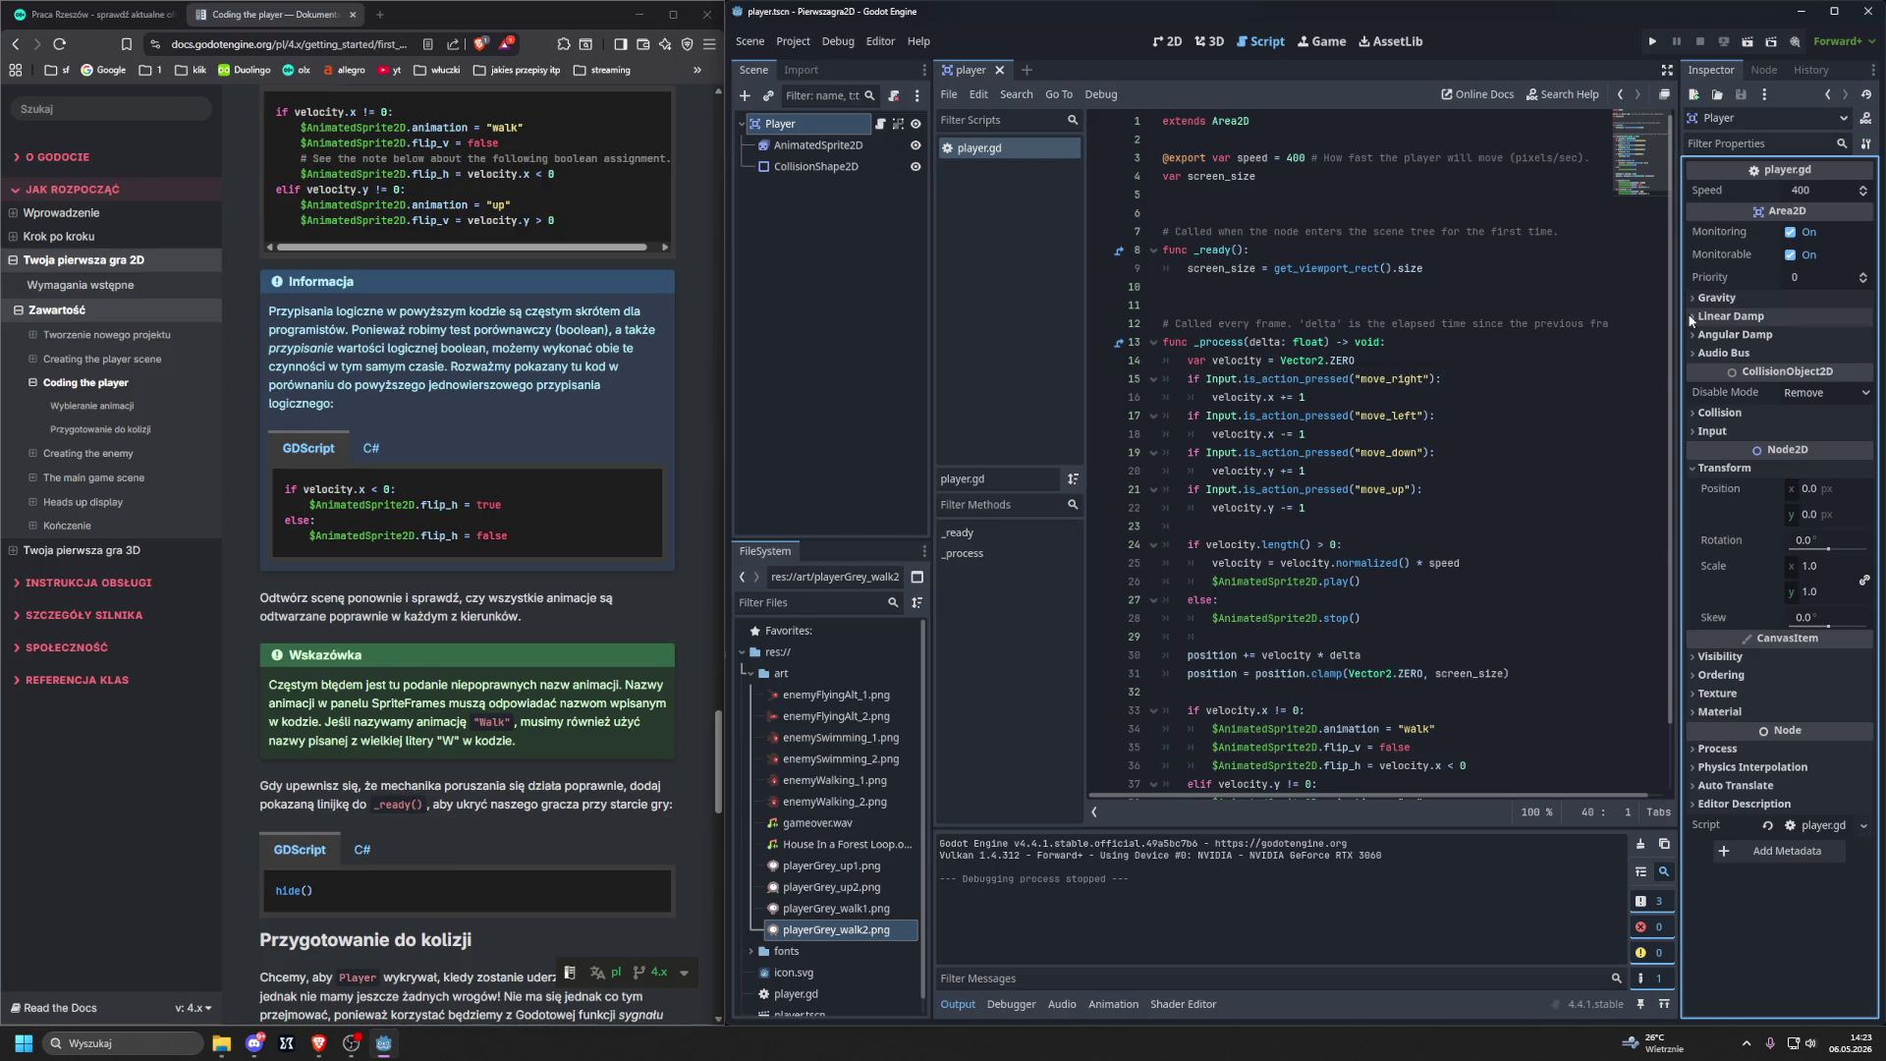
Expand the Collision, Input and Process sections, then collapse Transform and Process again.
left_click(1692, 414)
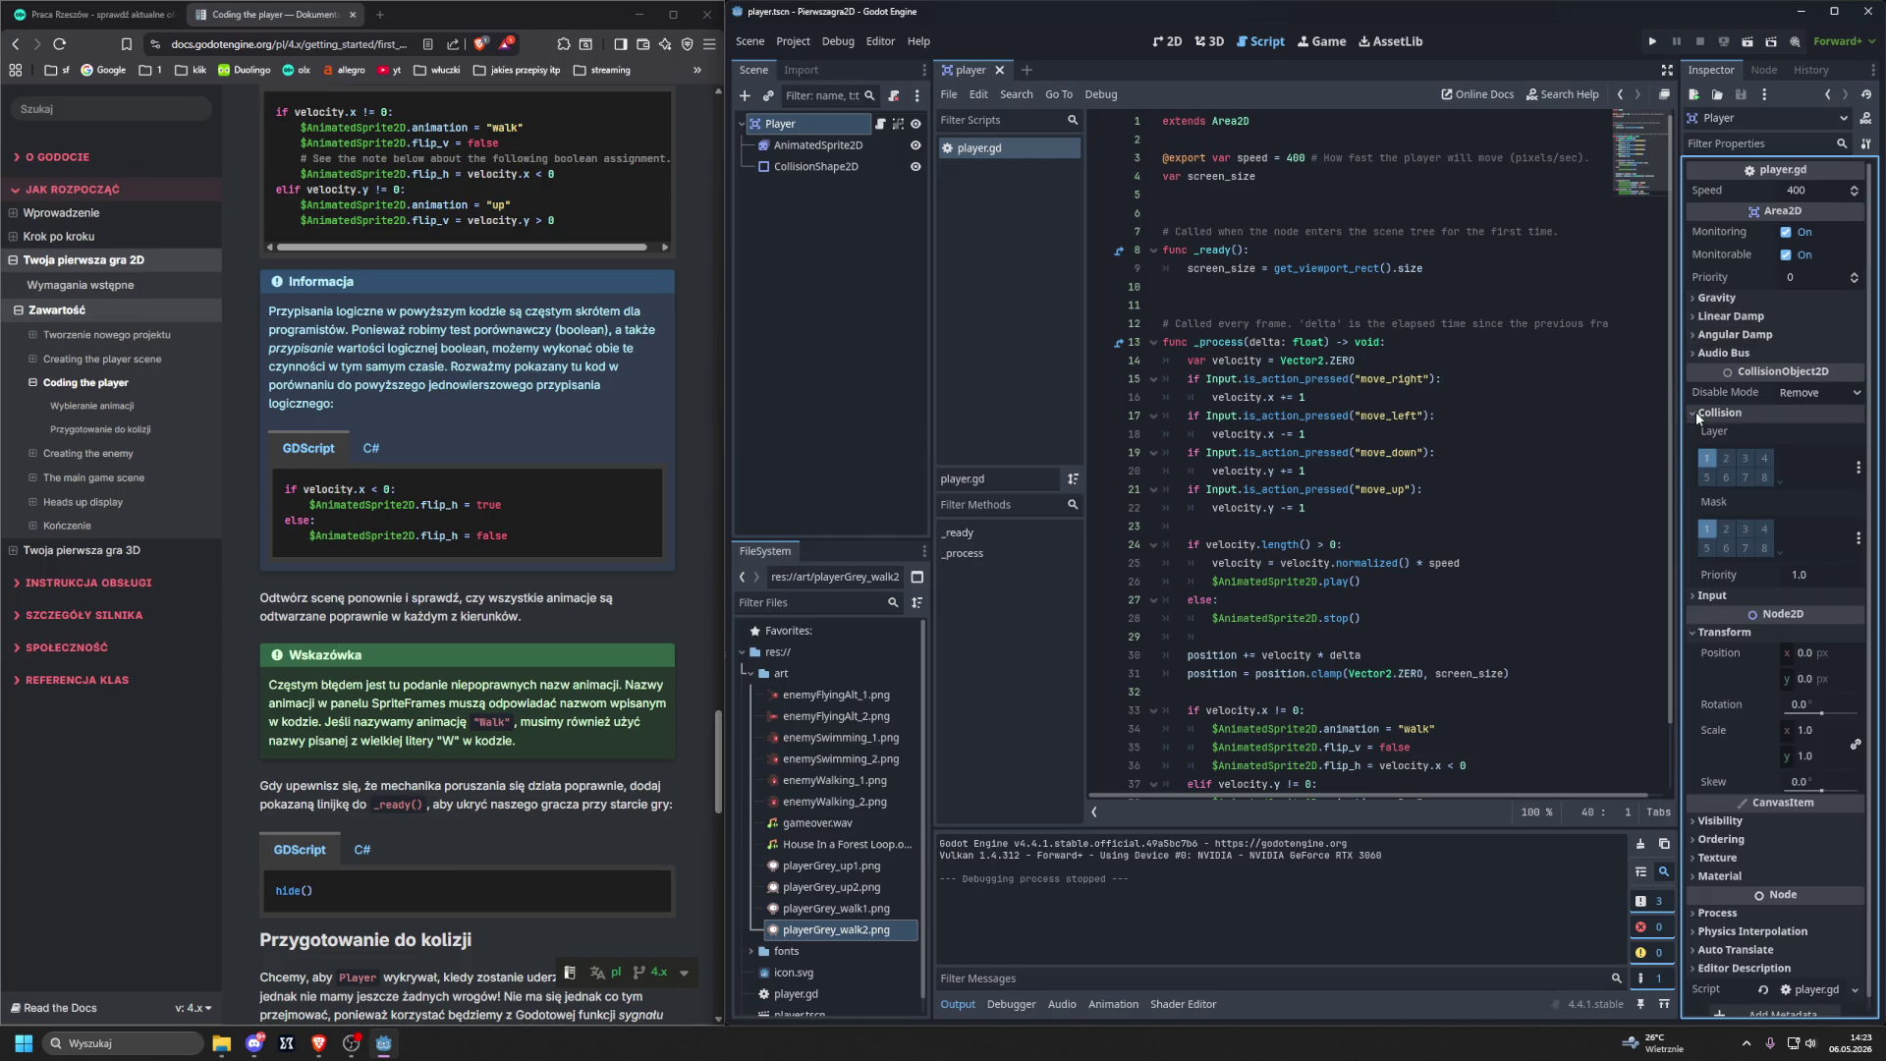
left_click(1695, 411)
left_click(1704, 432)
left_click(1702, 433)
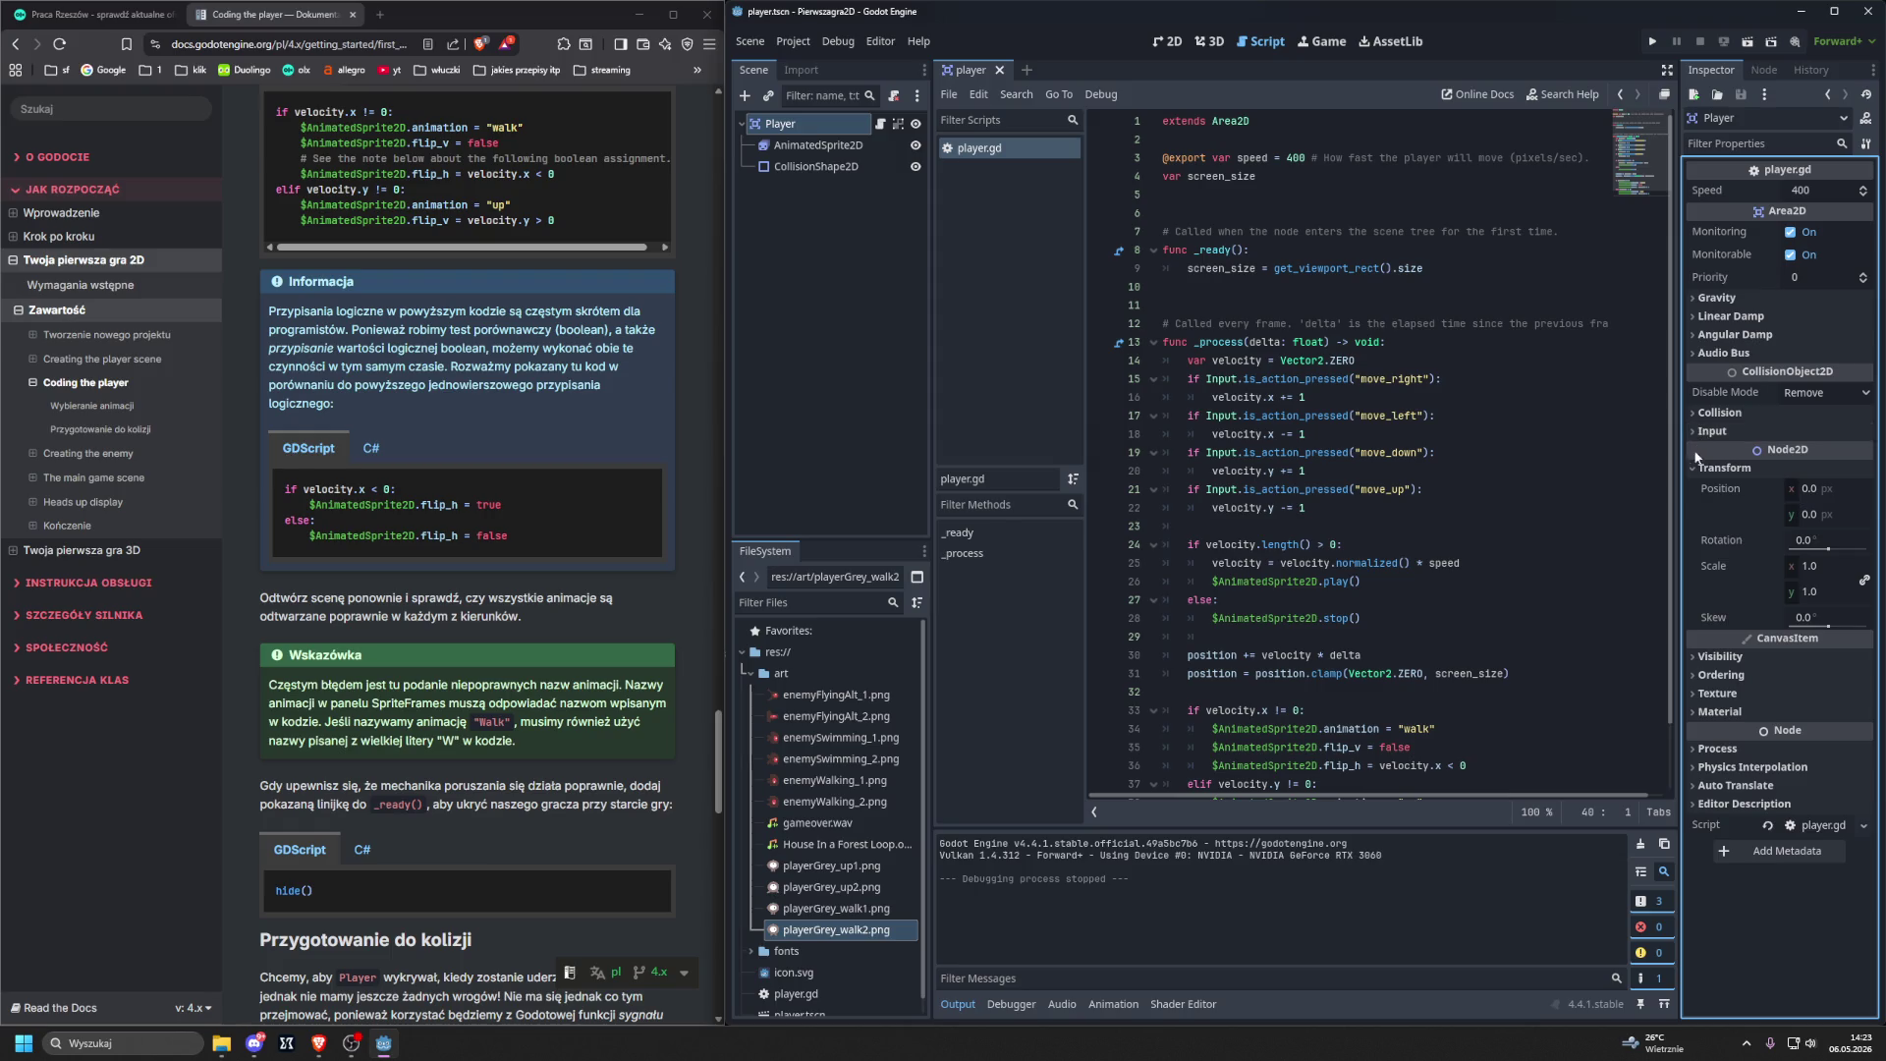
left_click(1714, 657)
left_click(1714, 658)
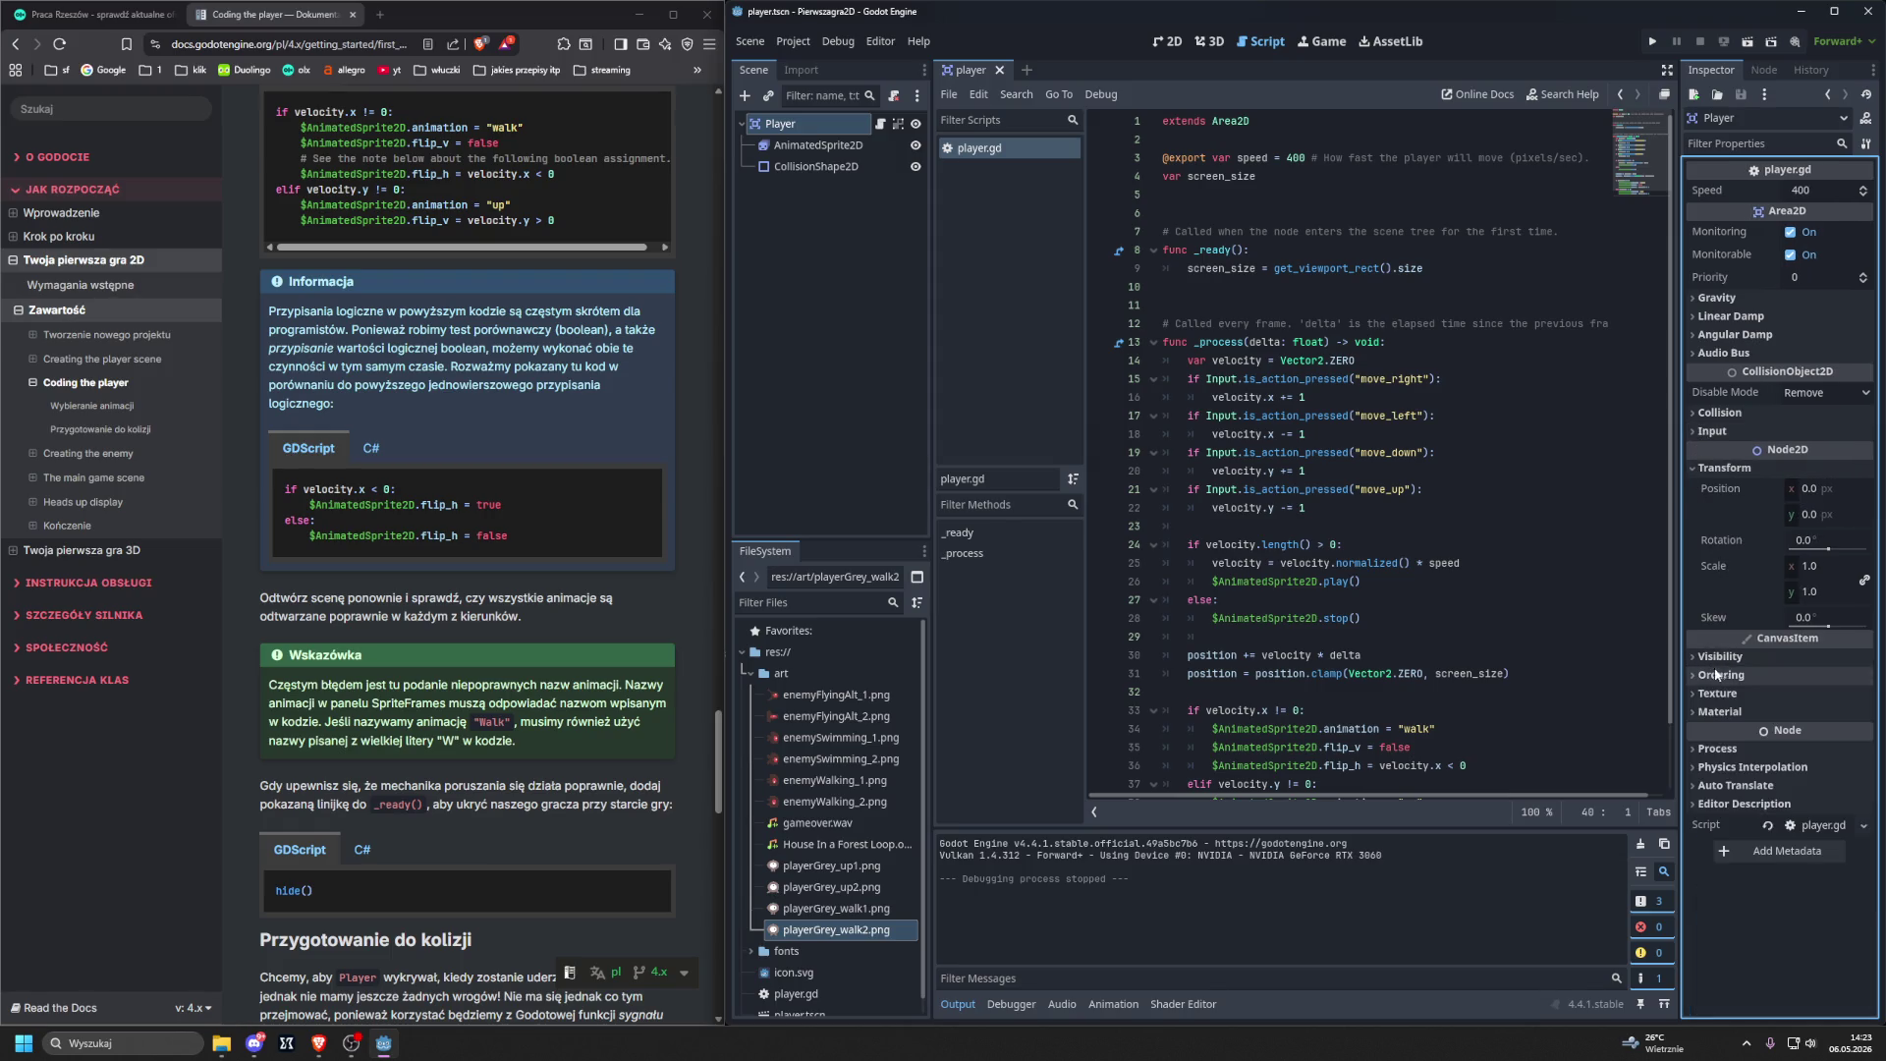
left_click(1706, 751)
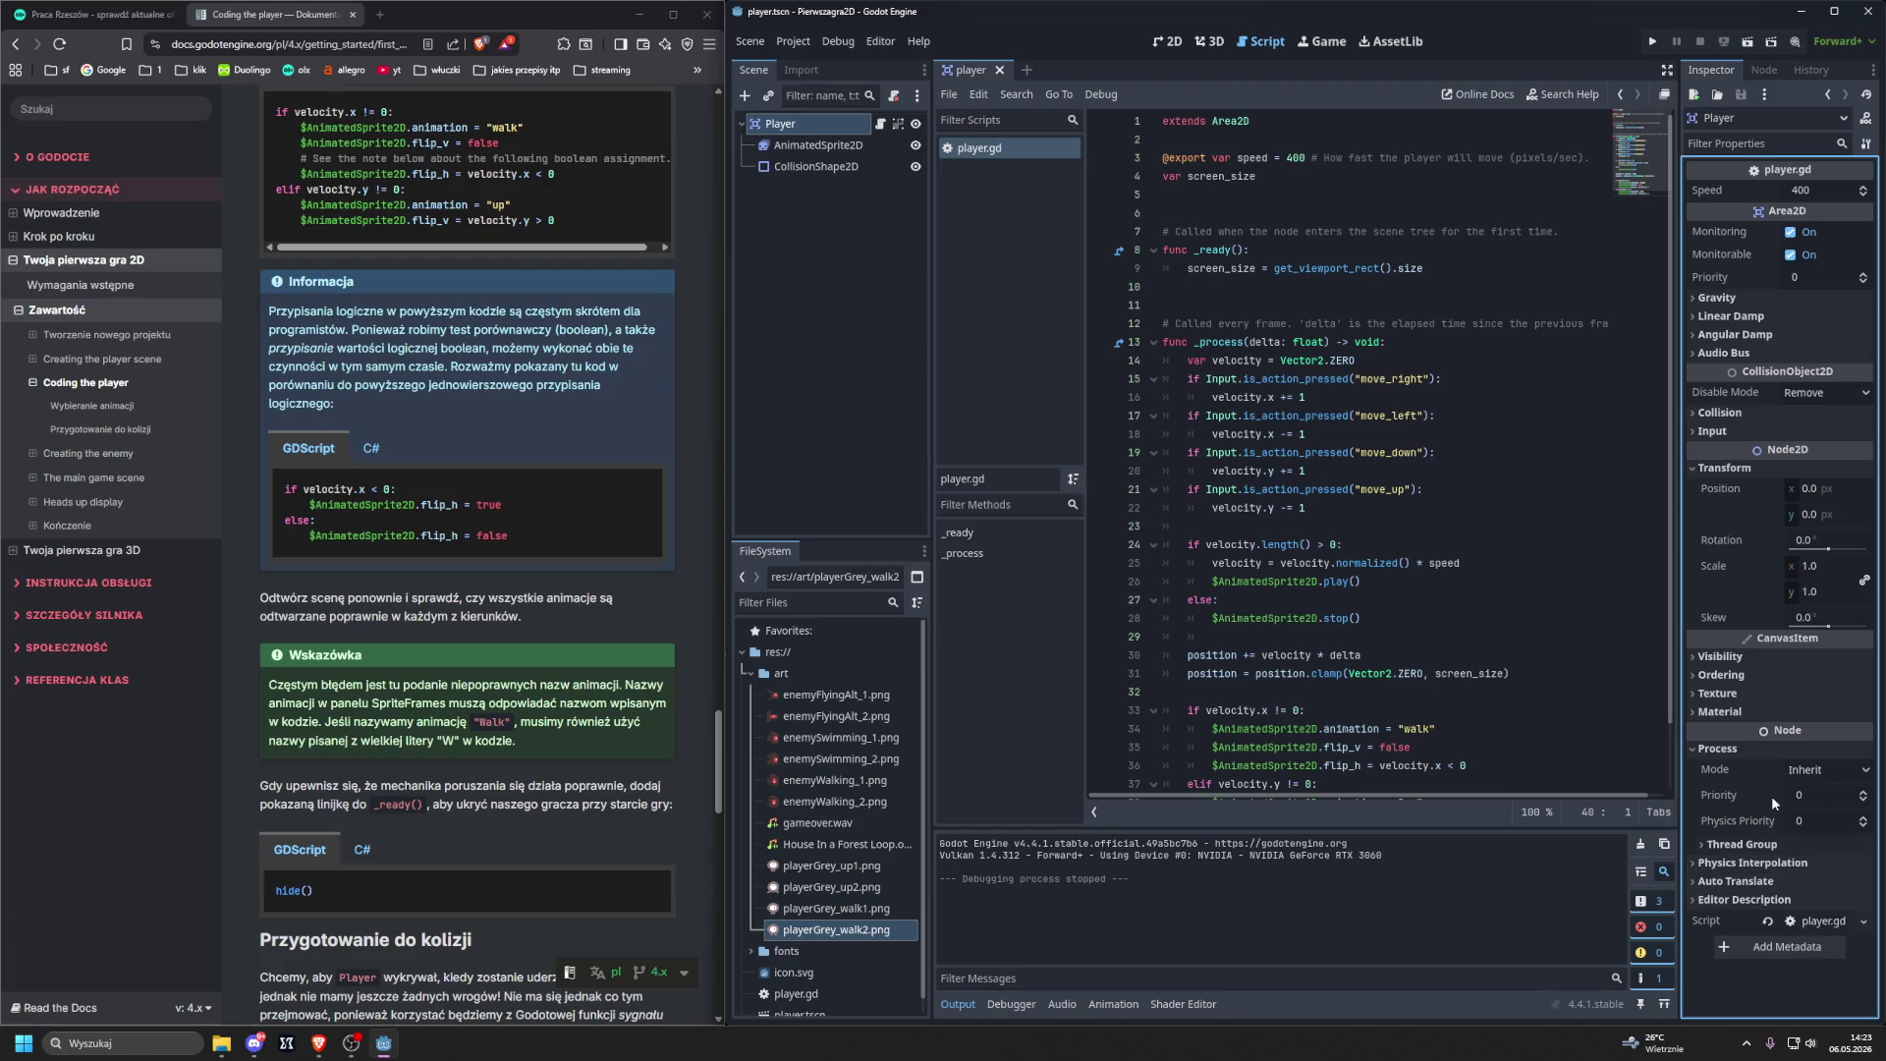
mouse_move(1773, 802)
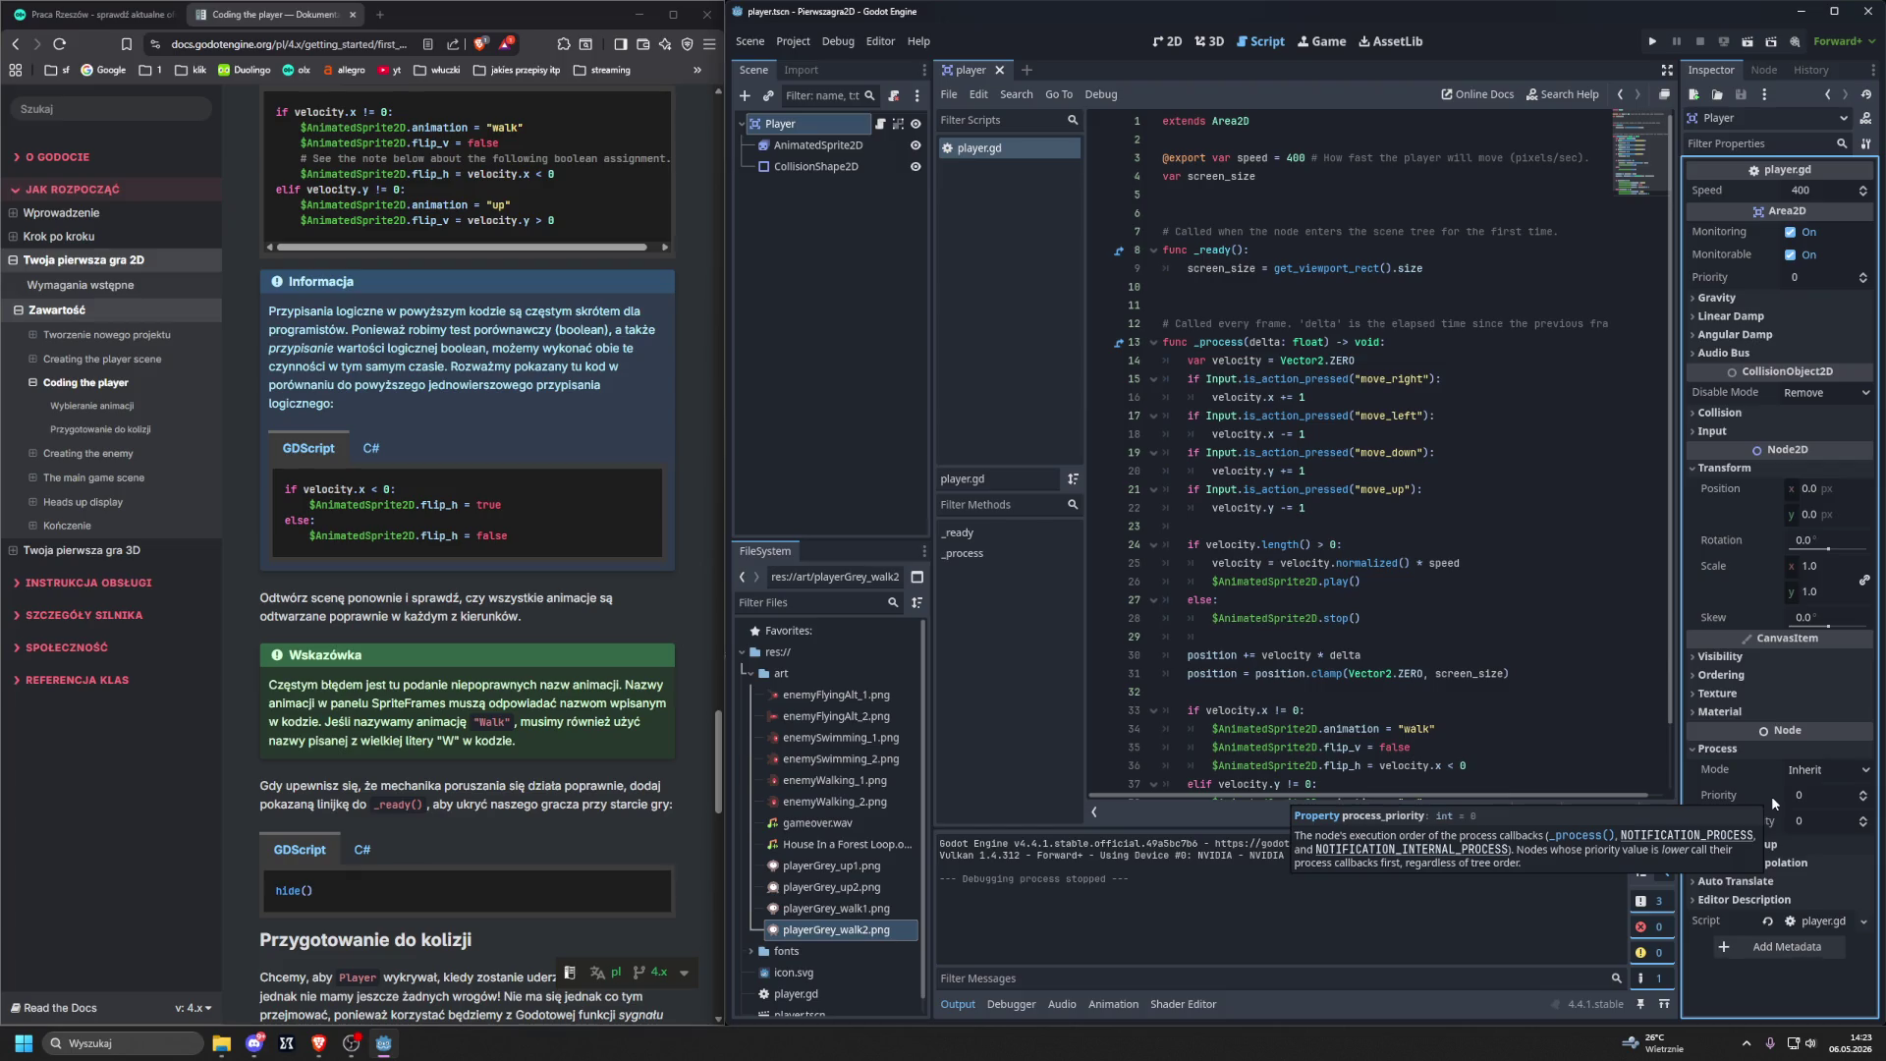
left_click(1696, 470)
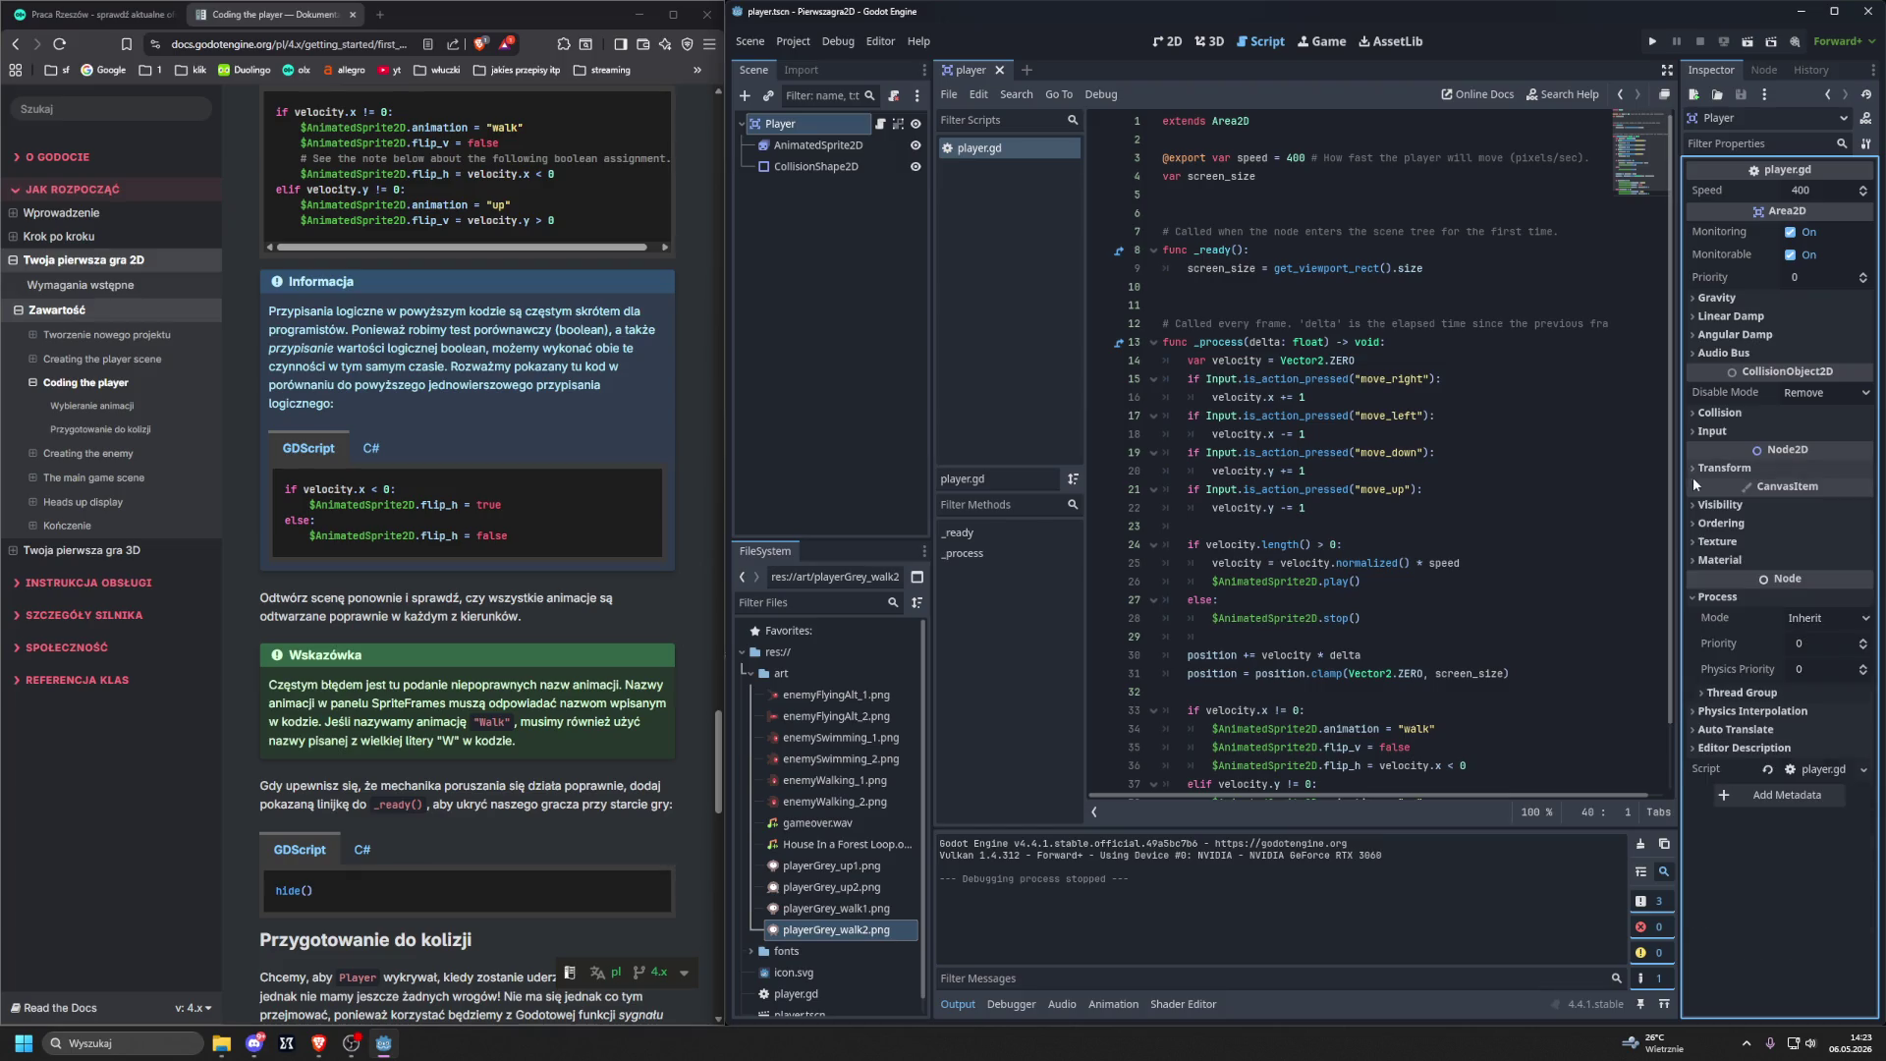
left_click(1692, 596)
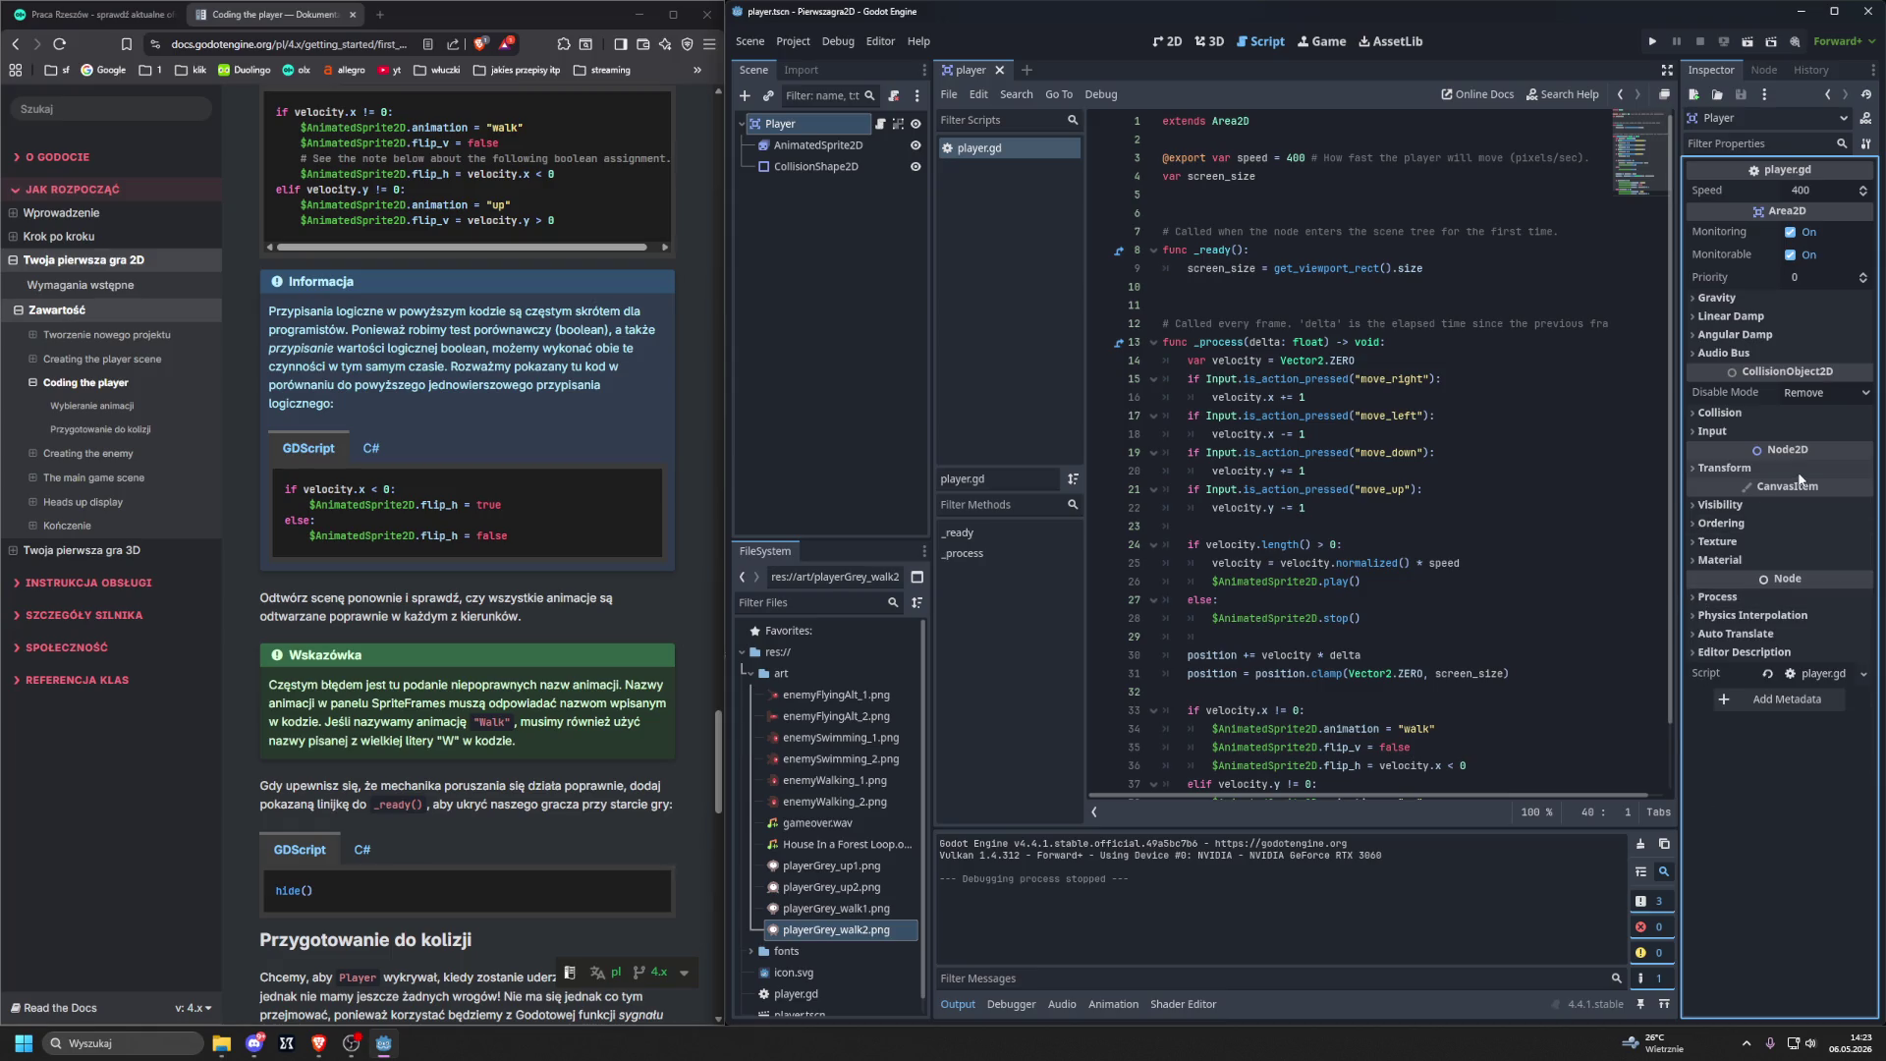
left_click(1764, 69)
left_click(1712, 70)
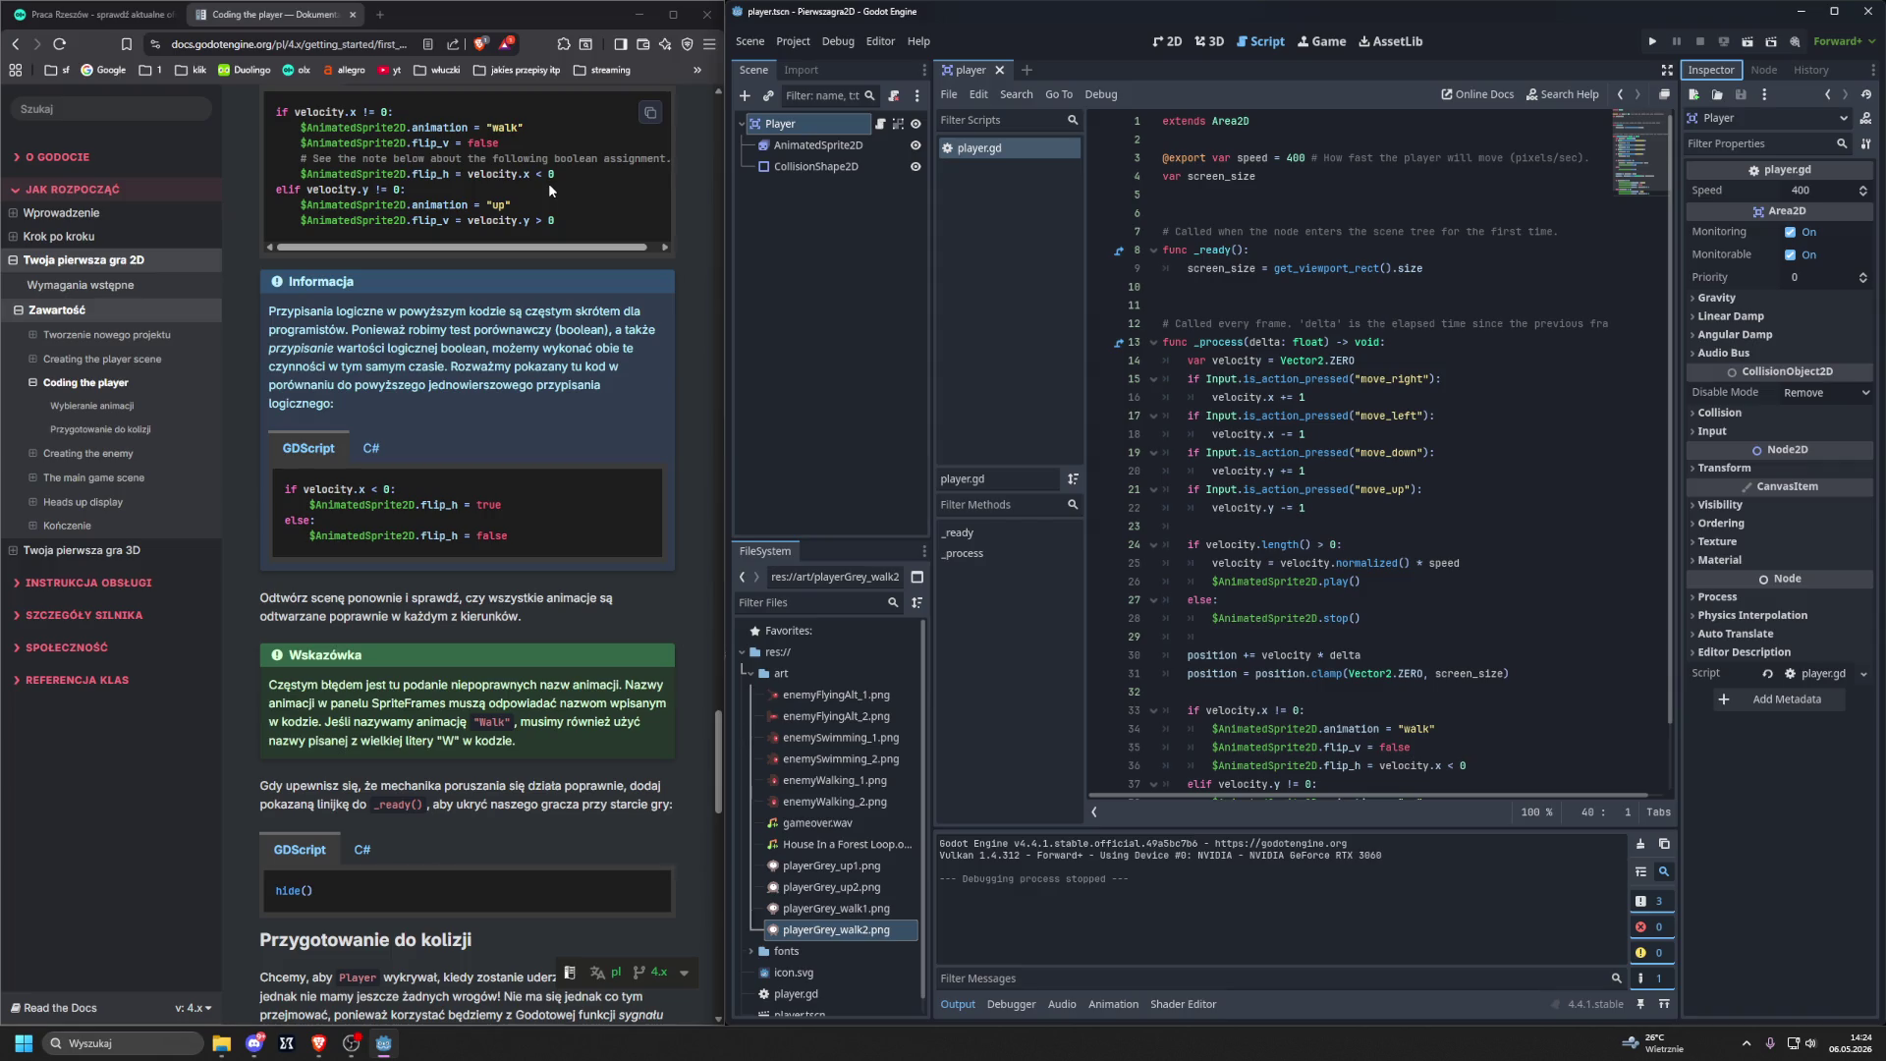
scroll(1284, 431, "down", 2)
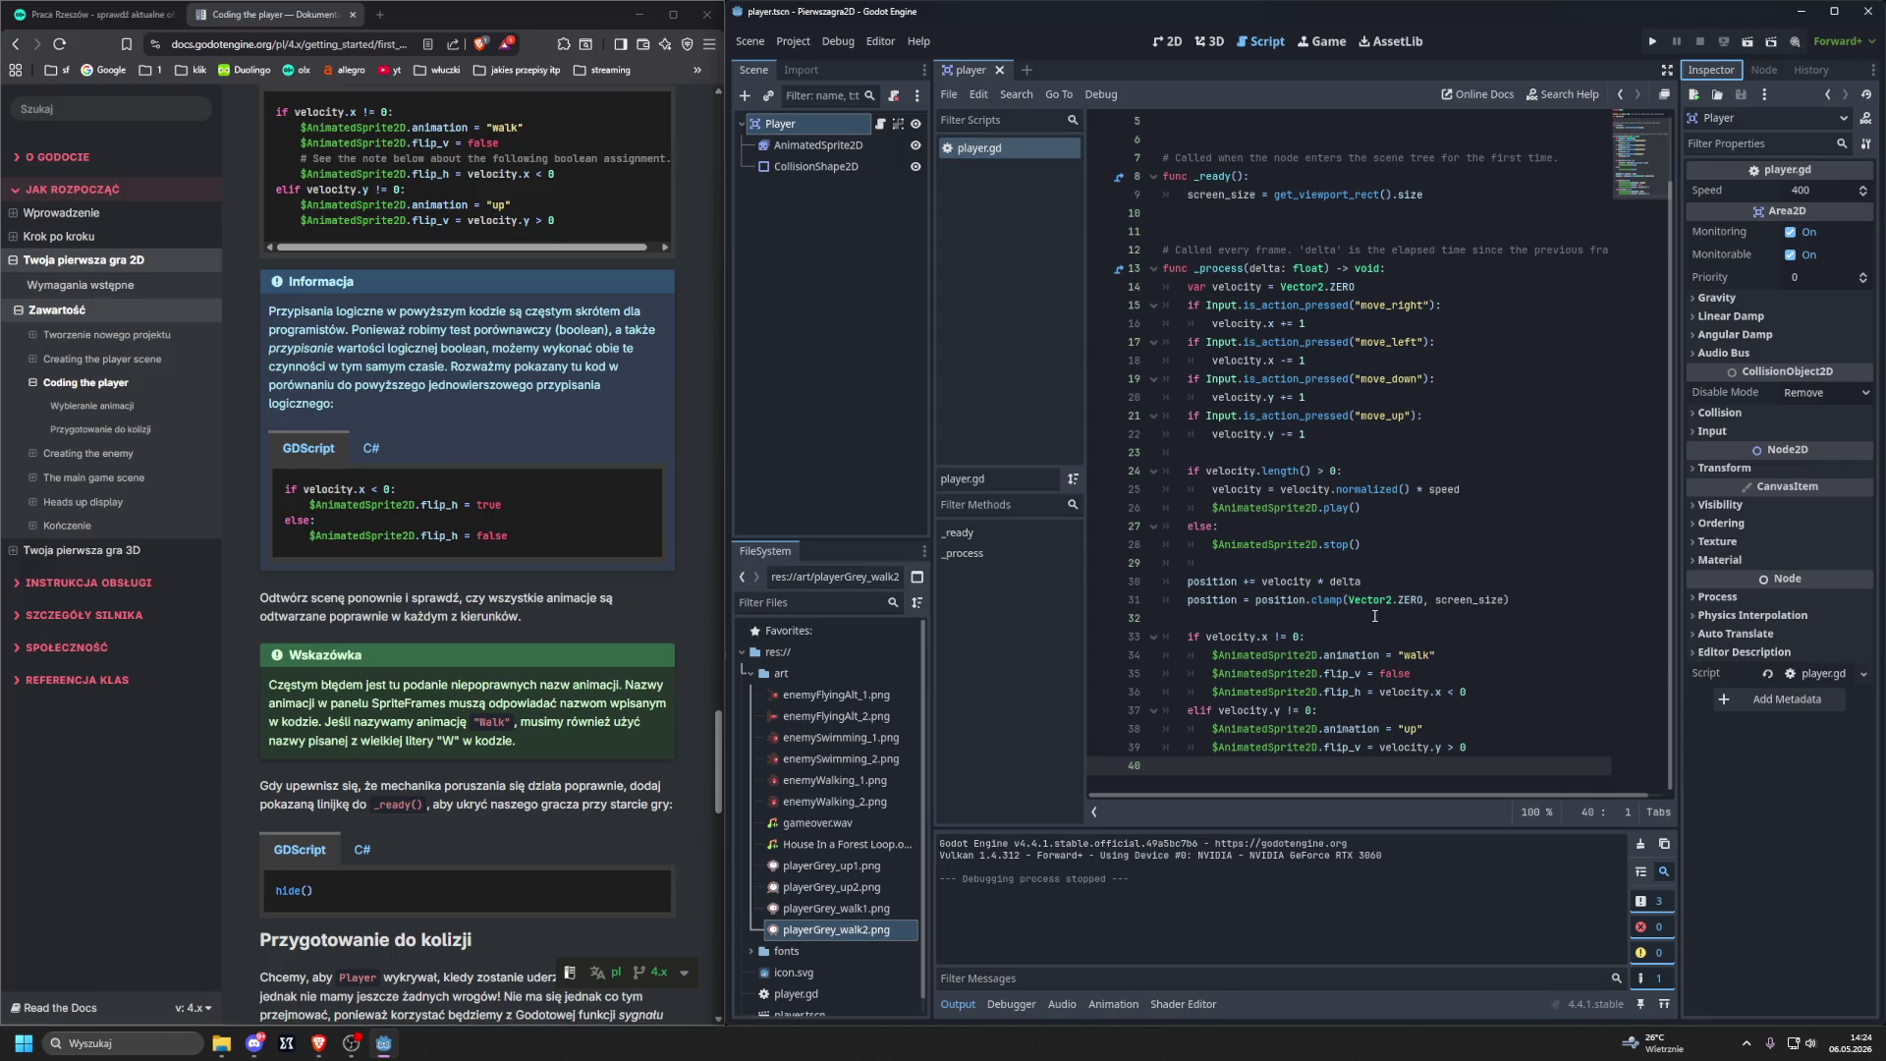
mouse_move(1303, 667)
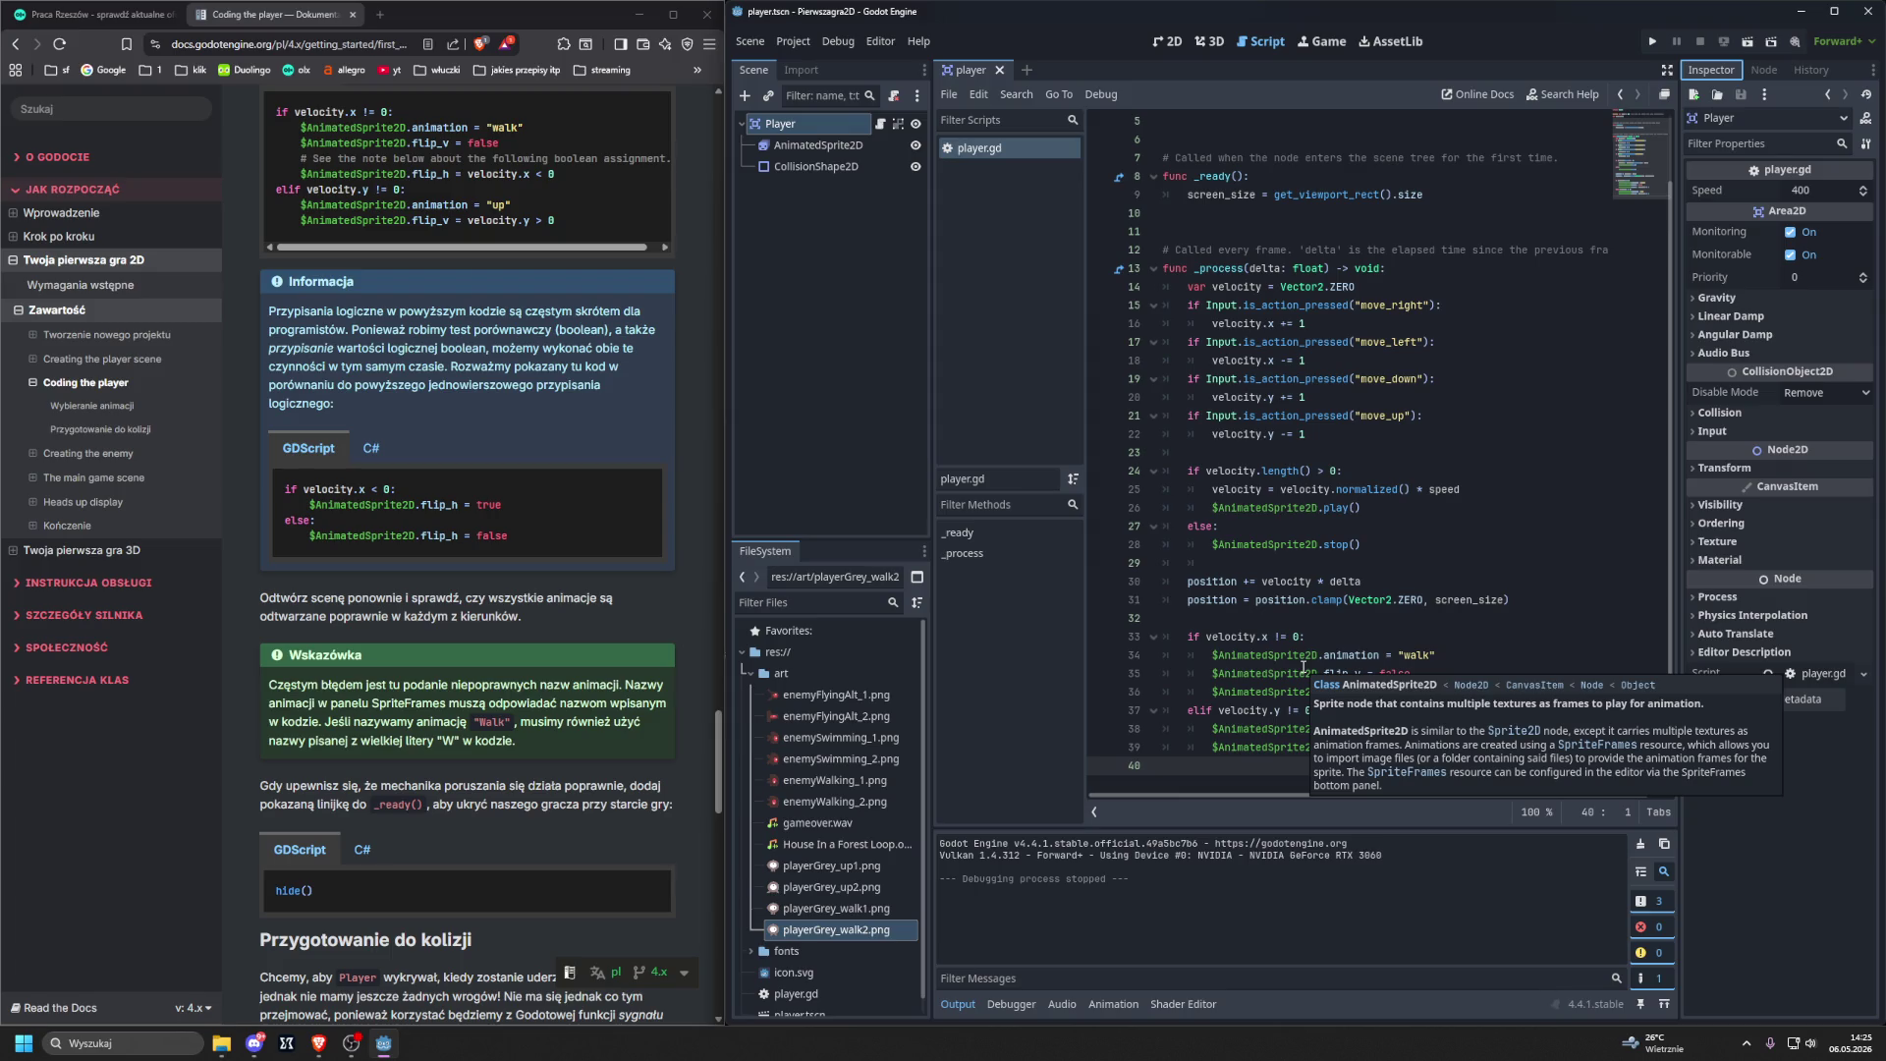
scroll(381, 668, "down", 5)
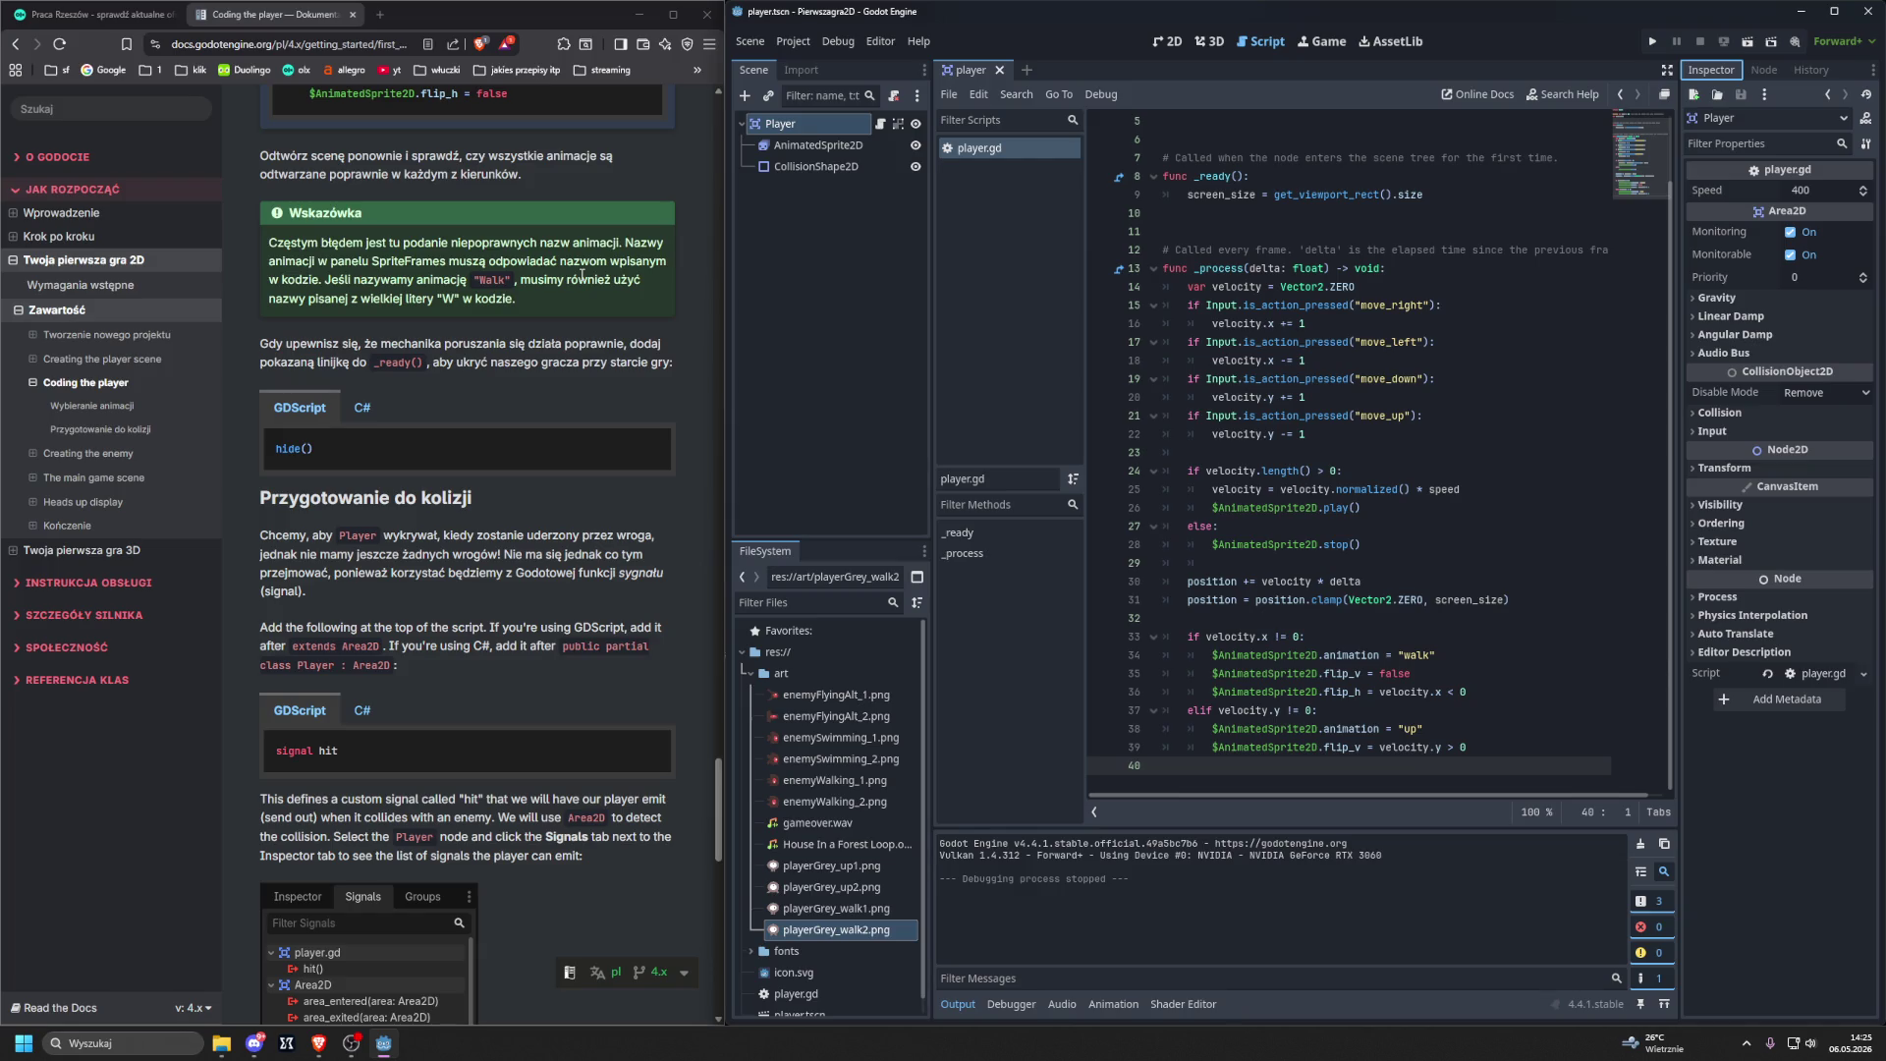
left_click_drag(275, 448, 320, 451)
Copy the hide() code from the docs and test-run the game, moving the player with arrow keys.
right_click(318, 452)
left_click(496, 460)
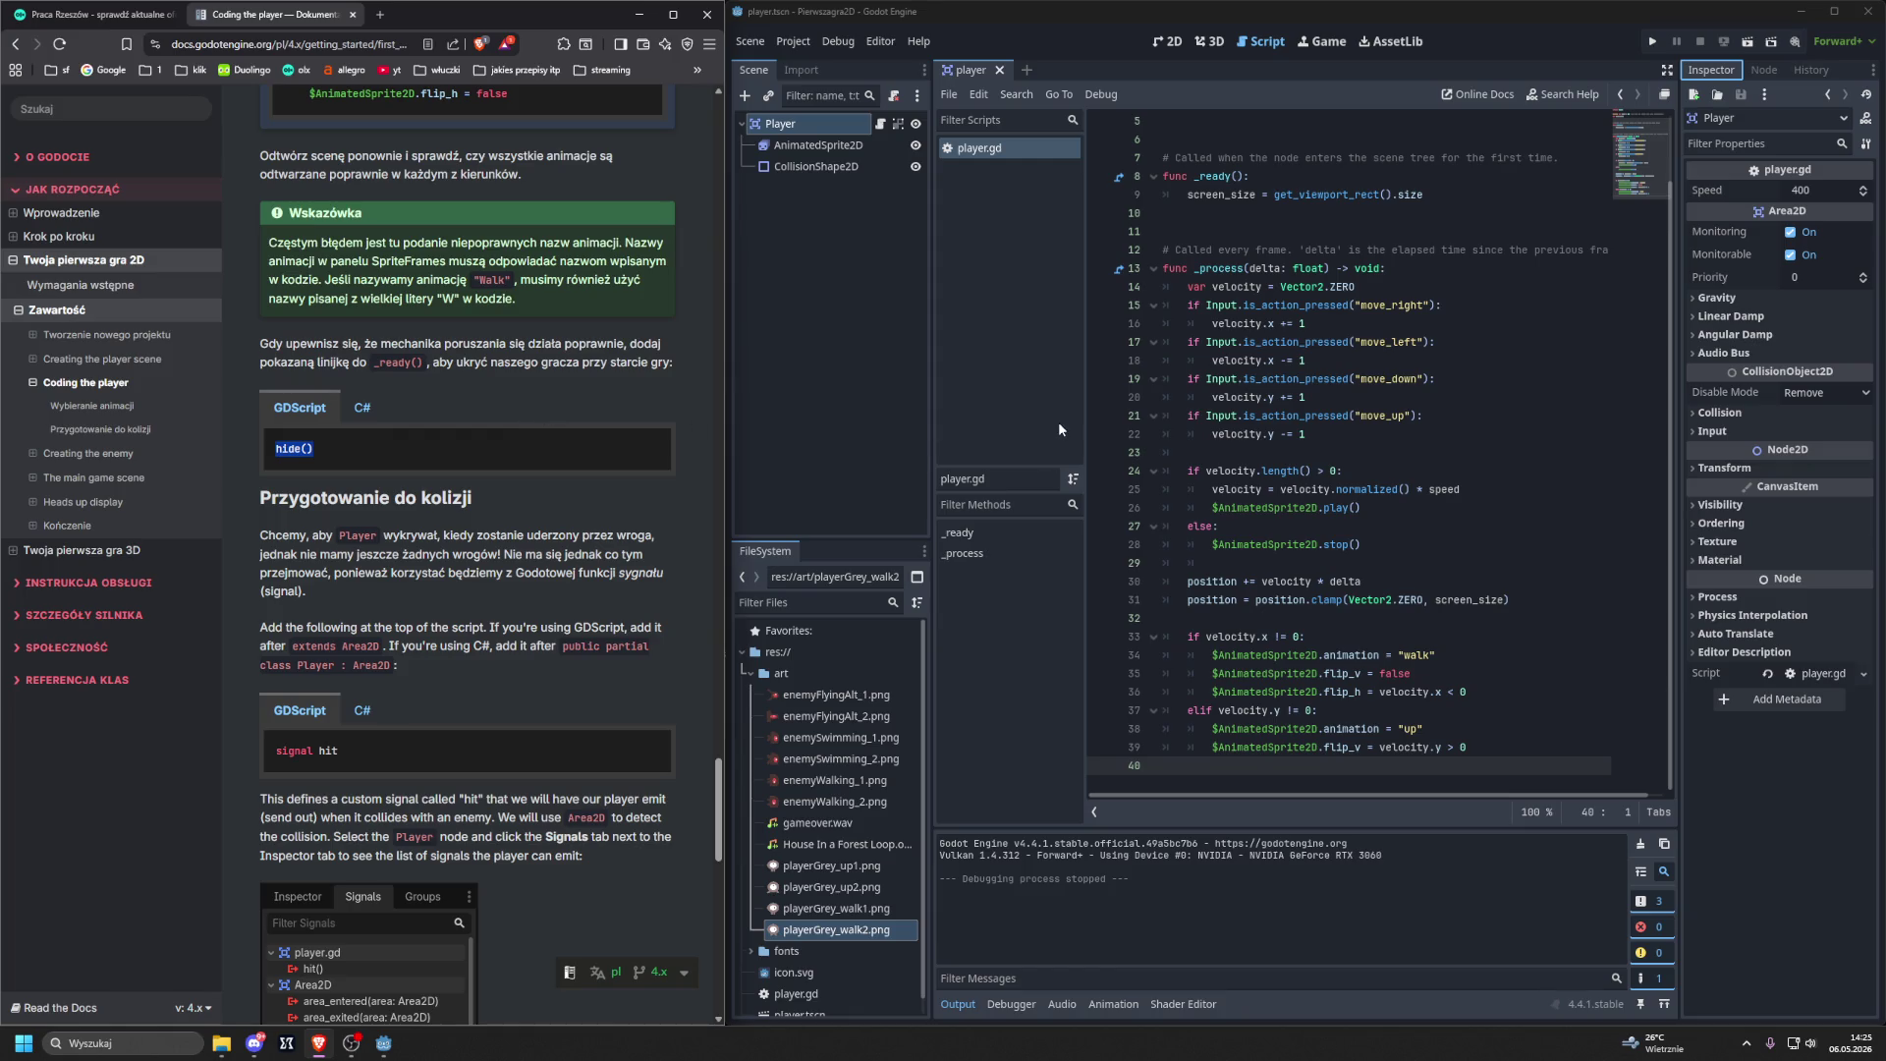
mouse_move(1280, 419)
key("ctrl+l")
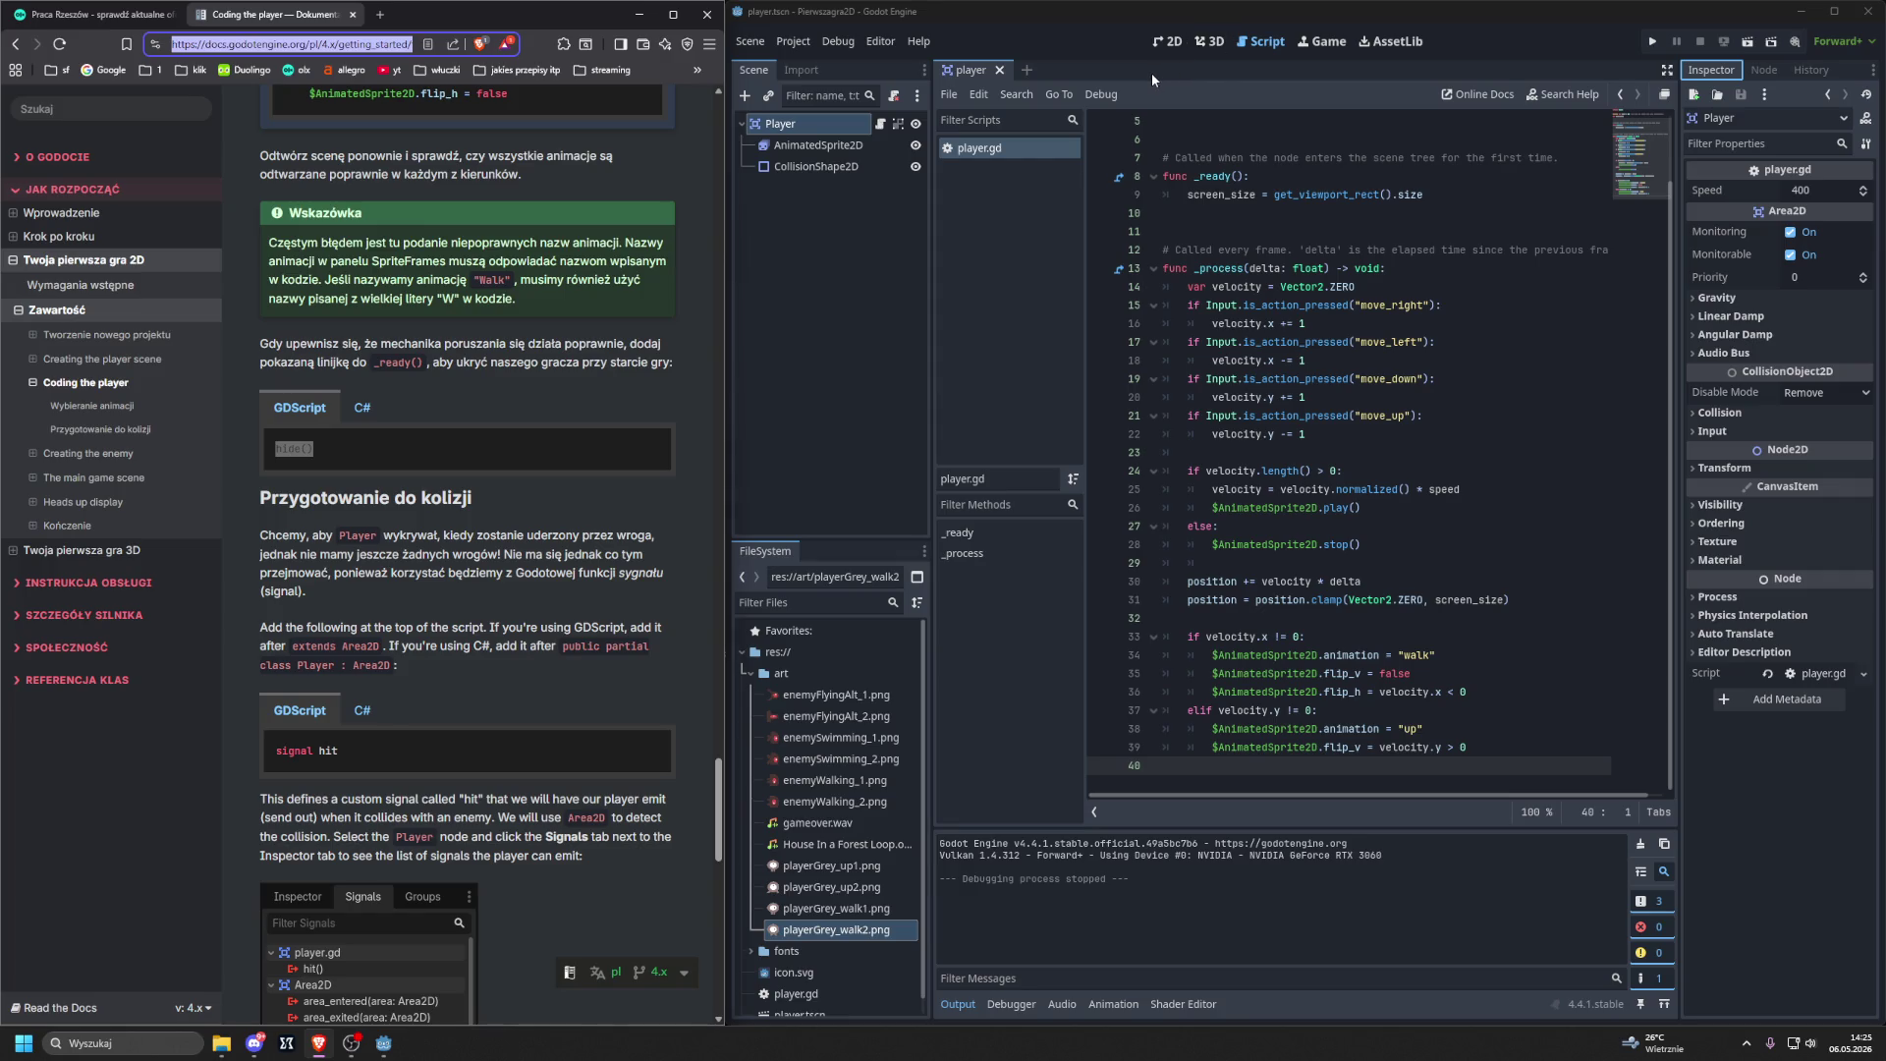
key("F6")
key("Down")
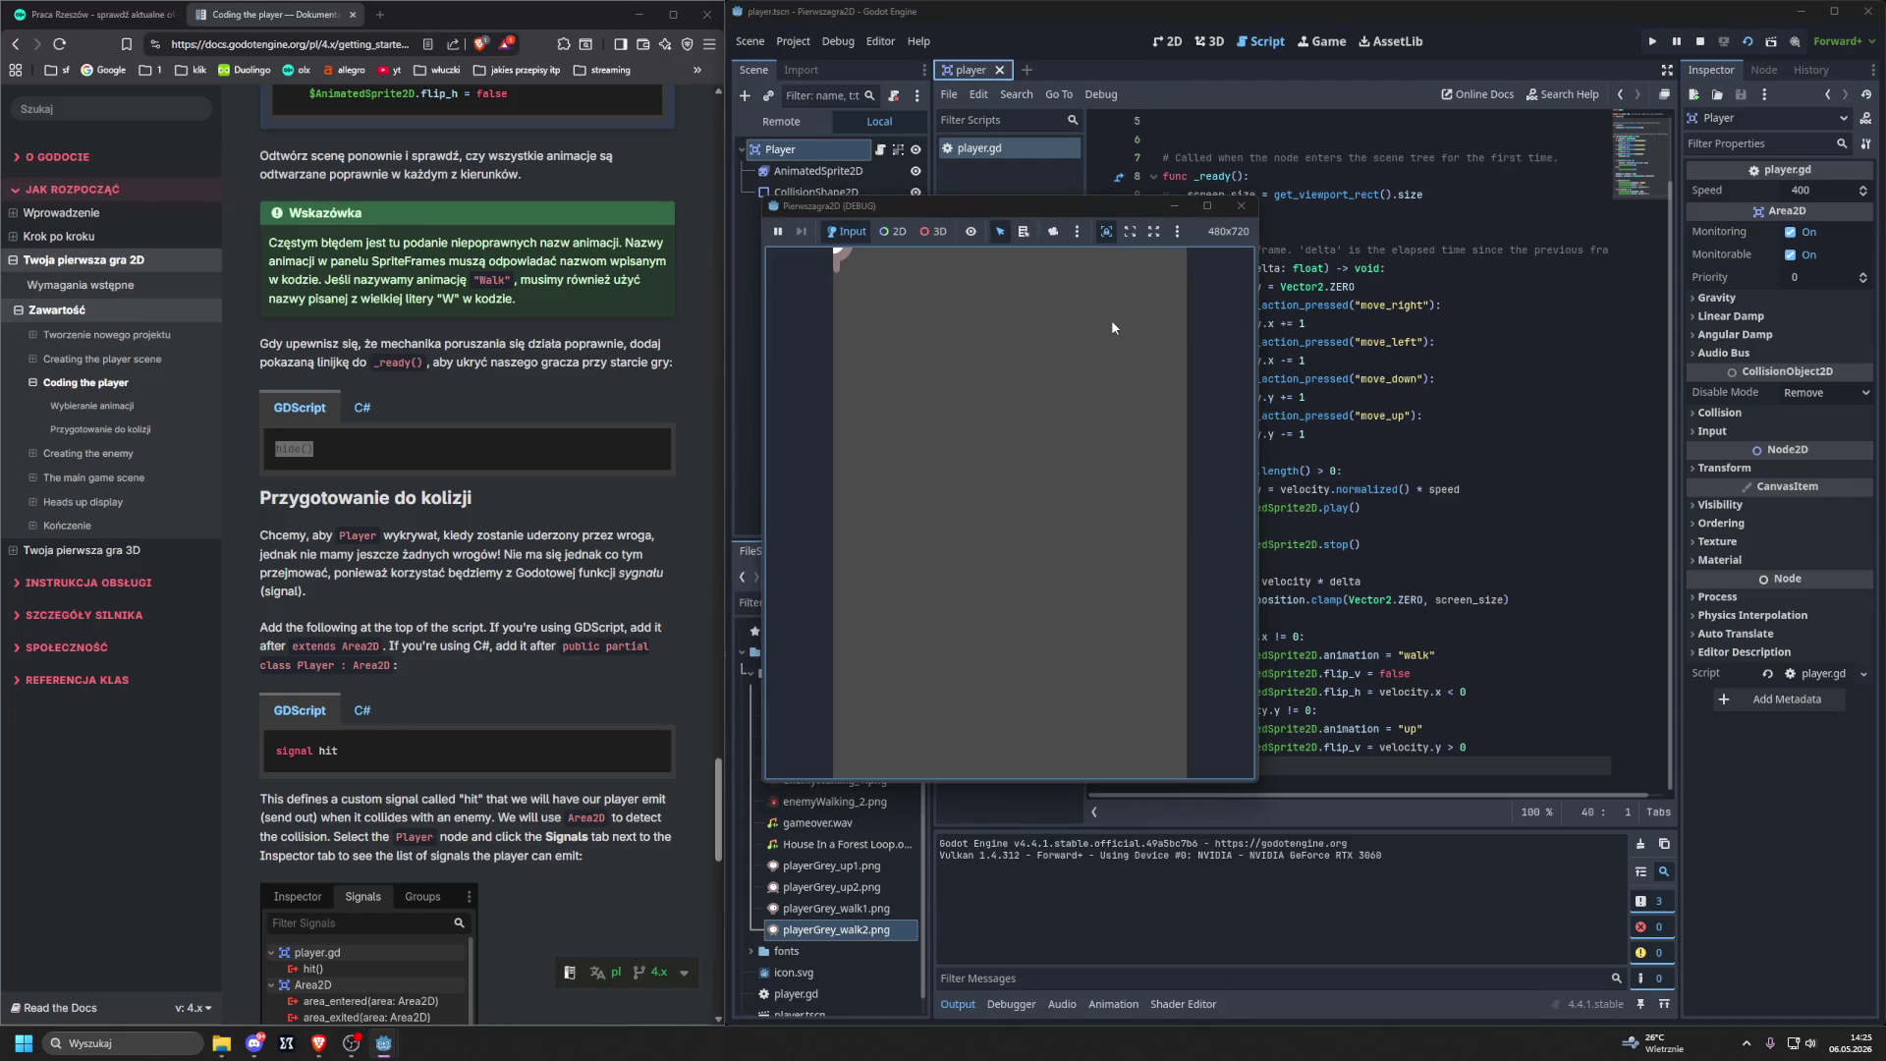
key("Right")
key("Left")
left_click(1240, 205)
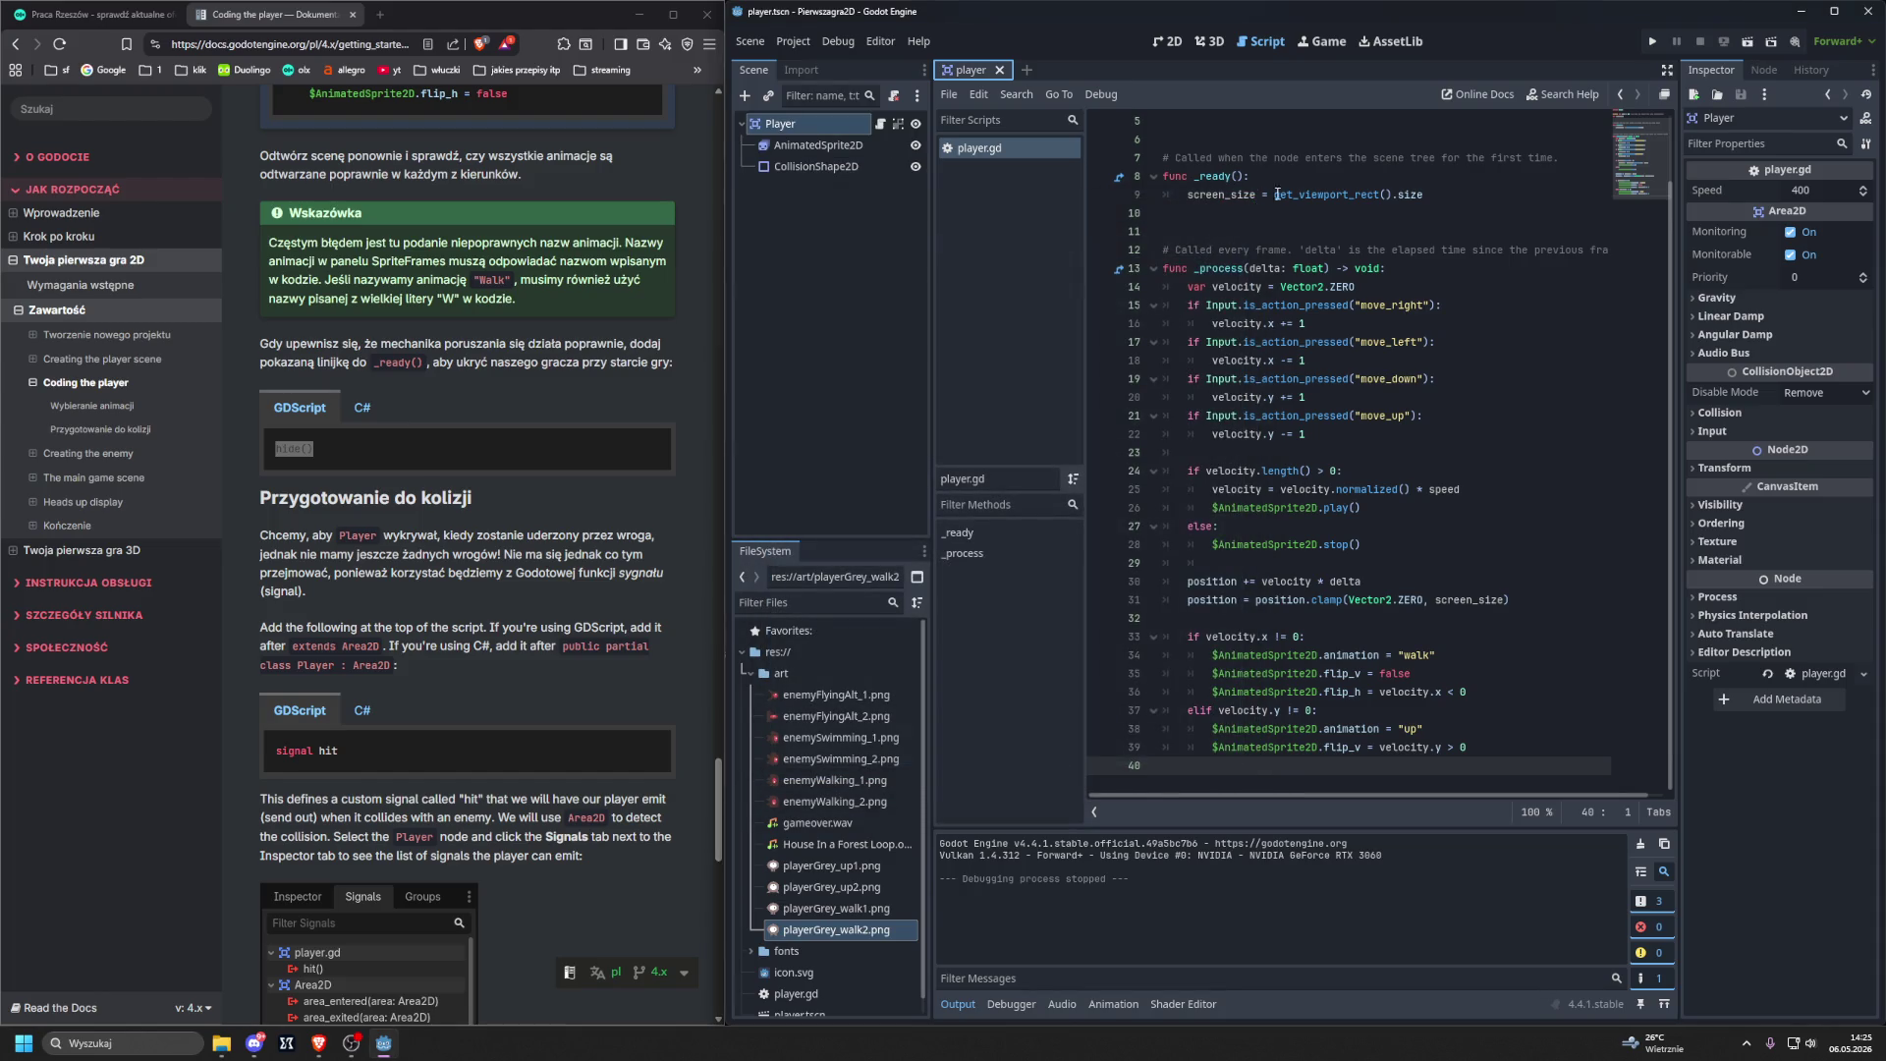
Add hide() after the screen_size line in _ready, then save and run the game.
left_click(1530, 194)
key("Return")
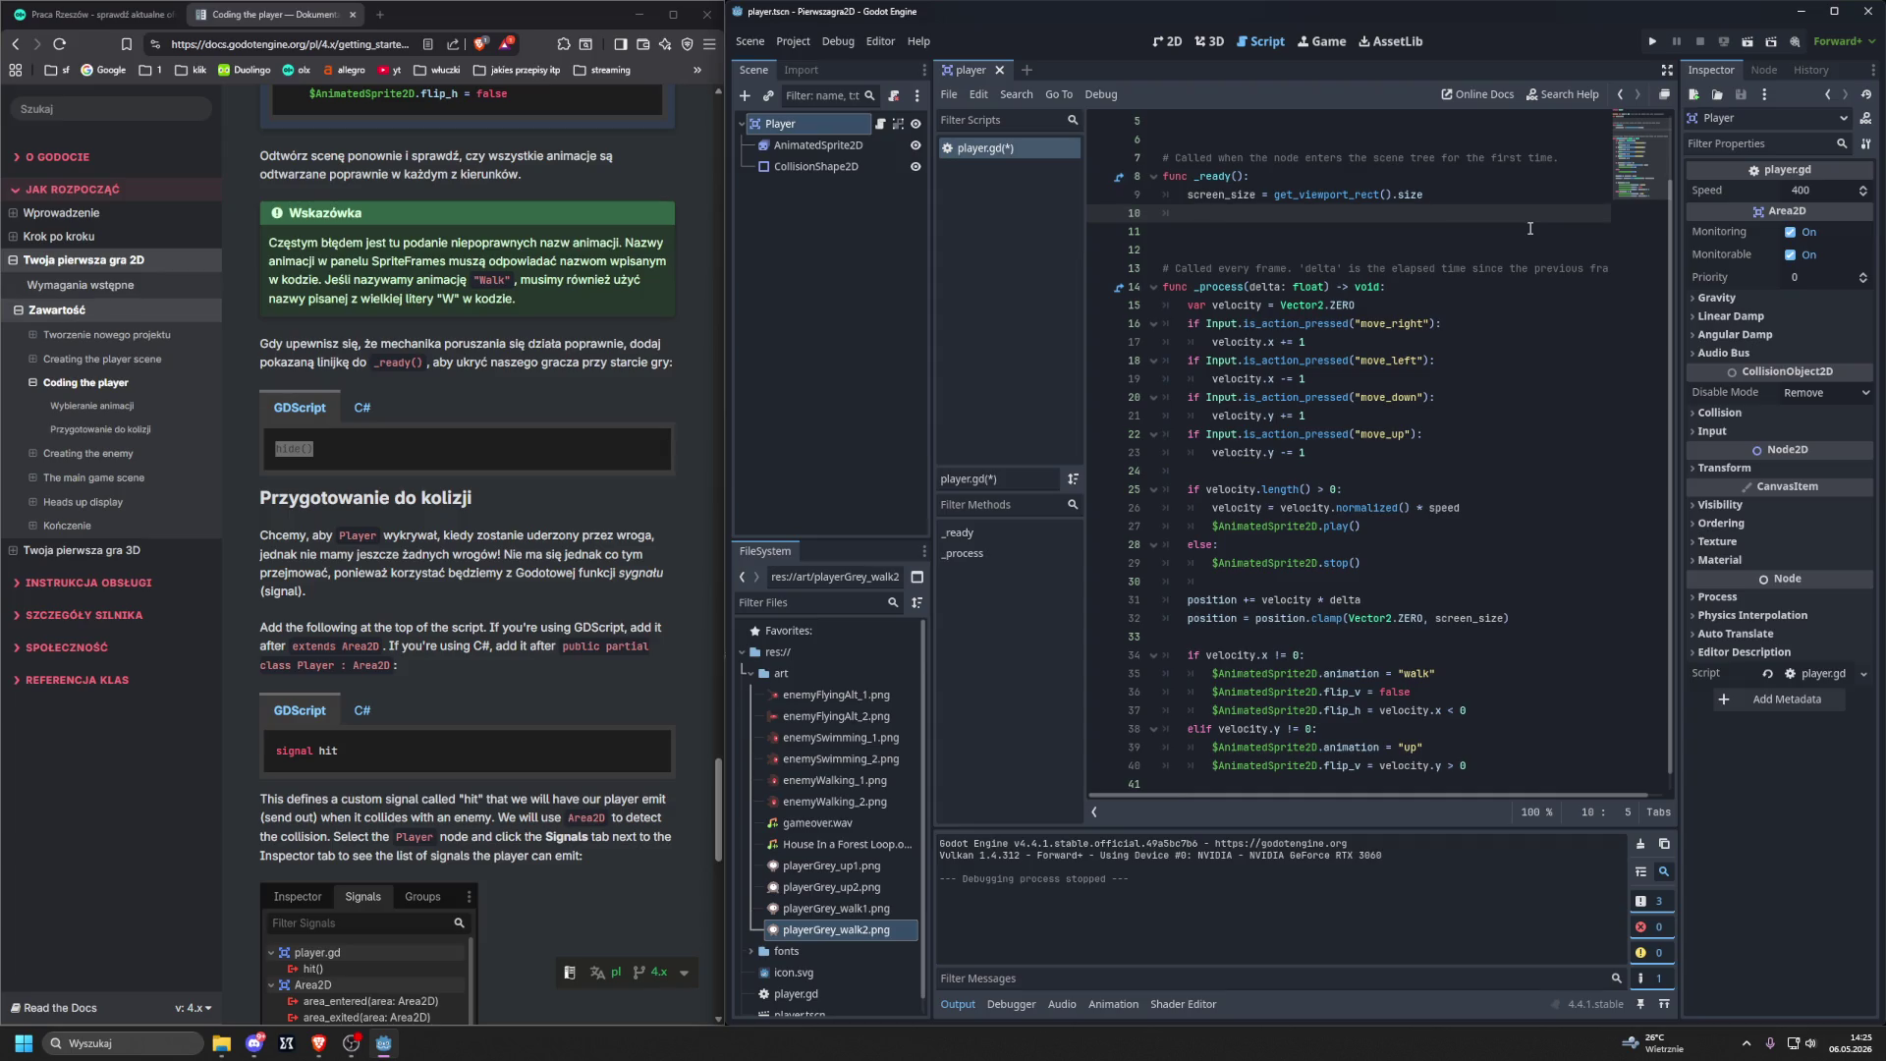
type("hide")
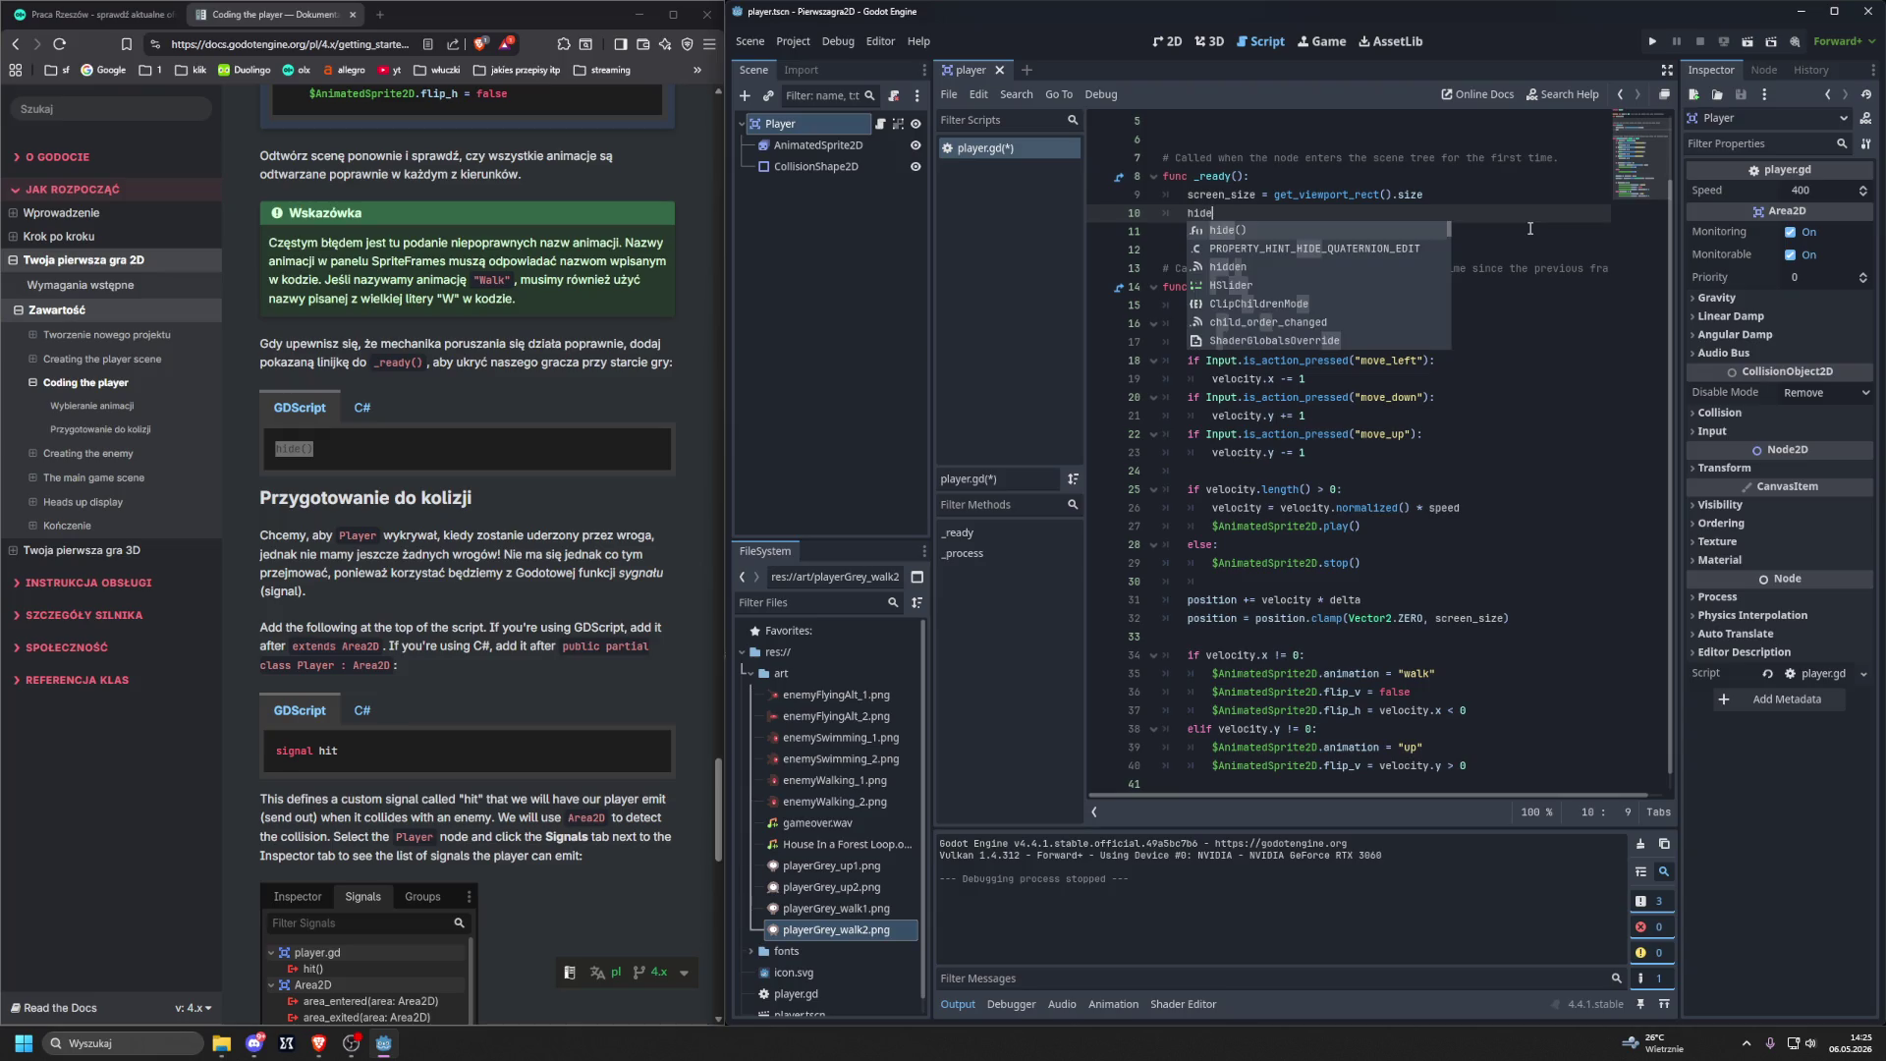
key("Return")
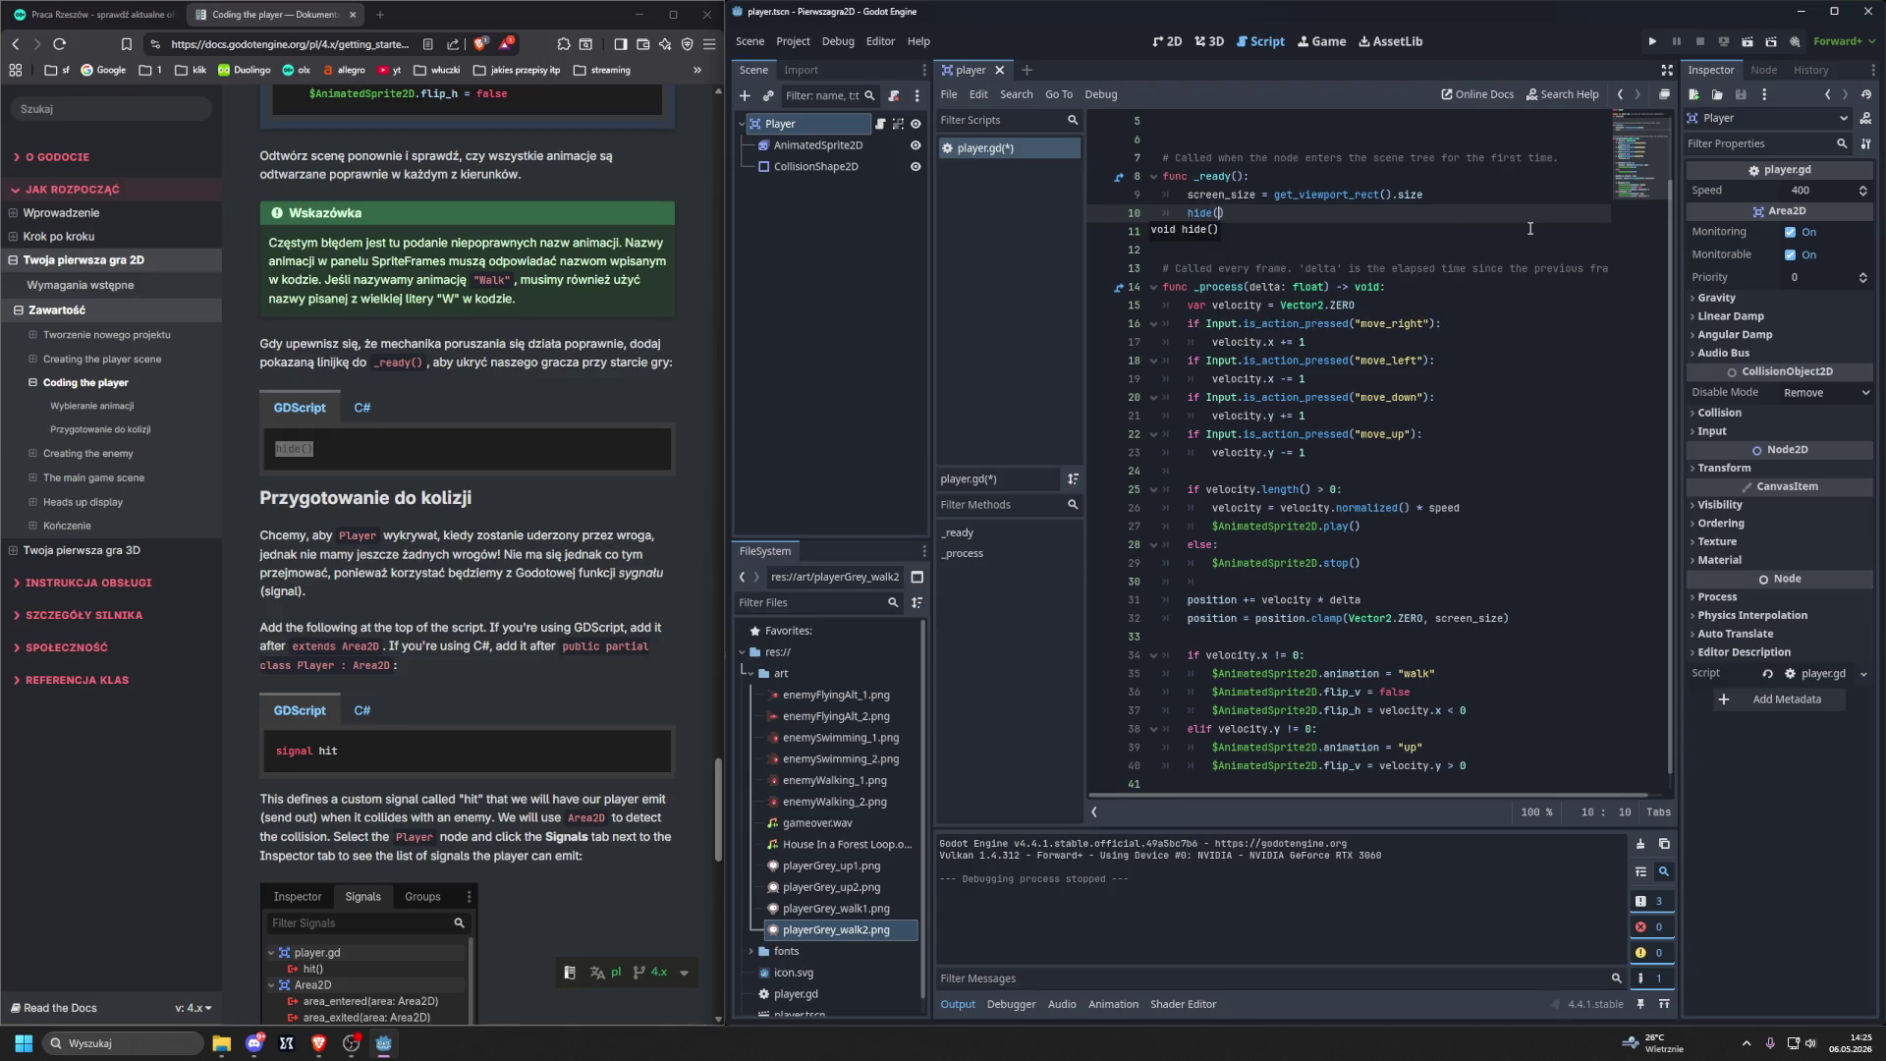
key("F6")
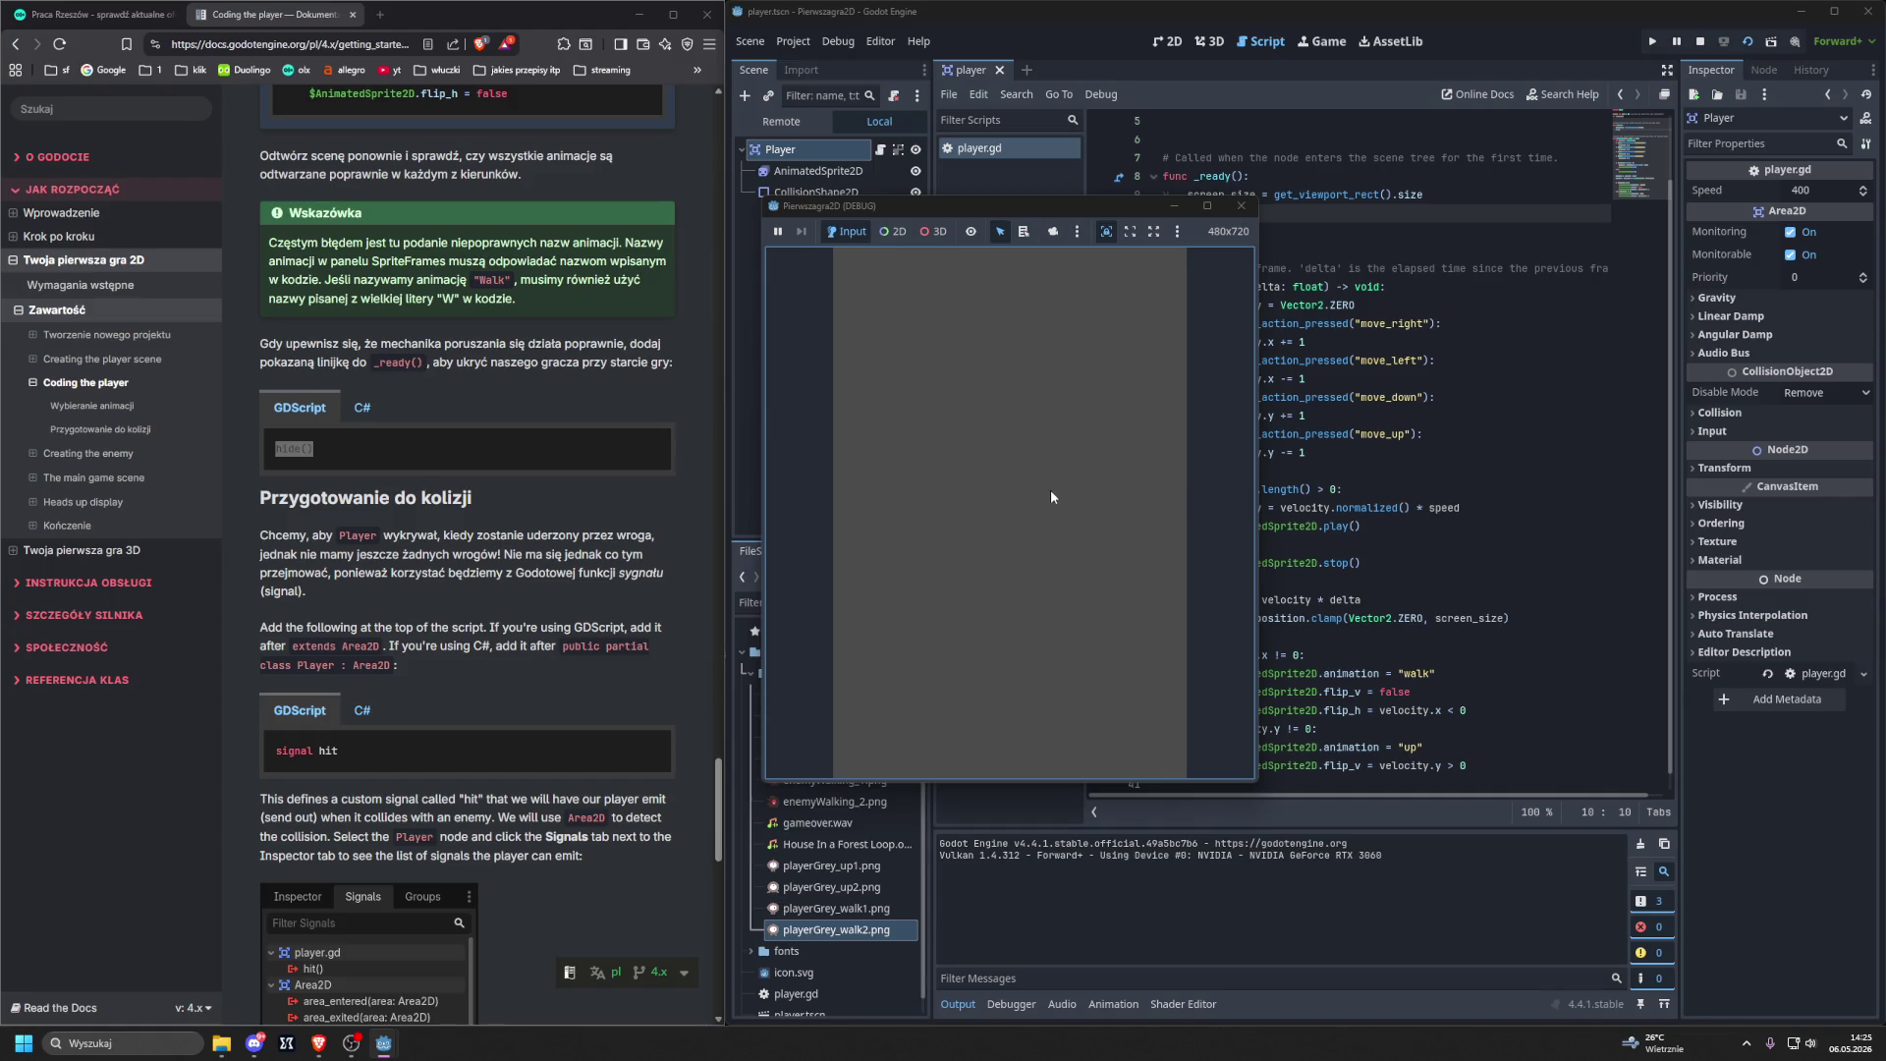
left_click(1240, 207)
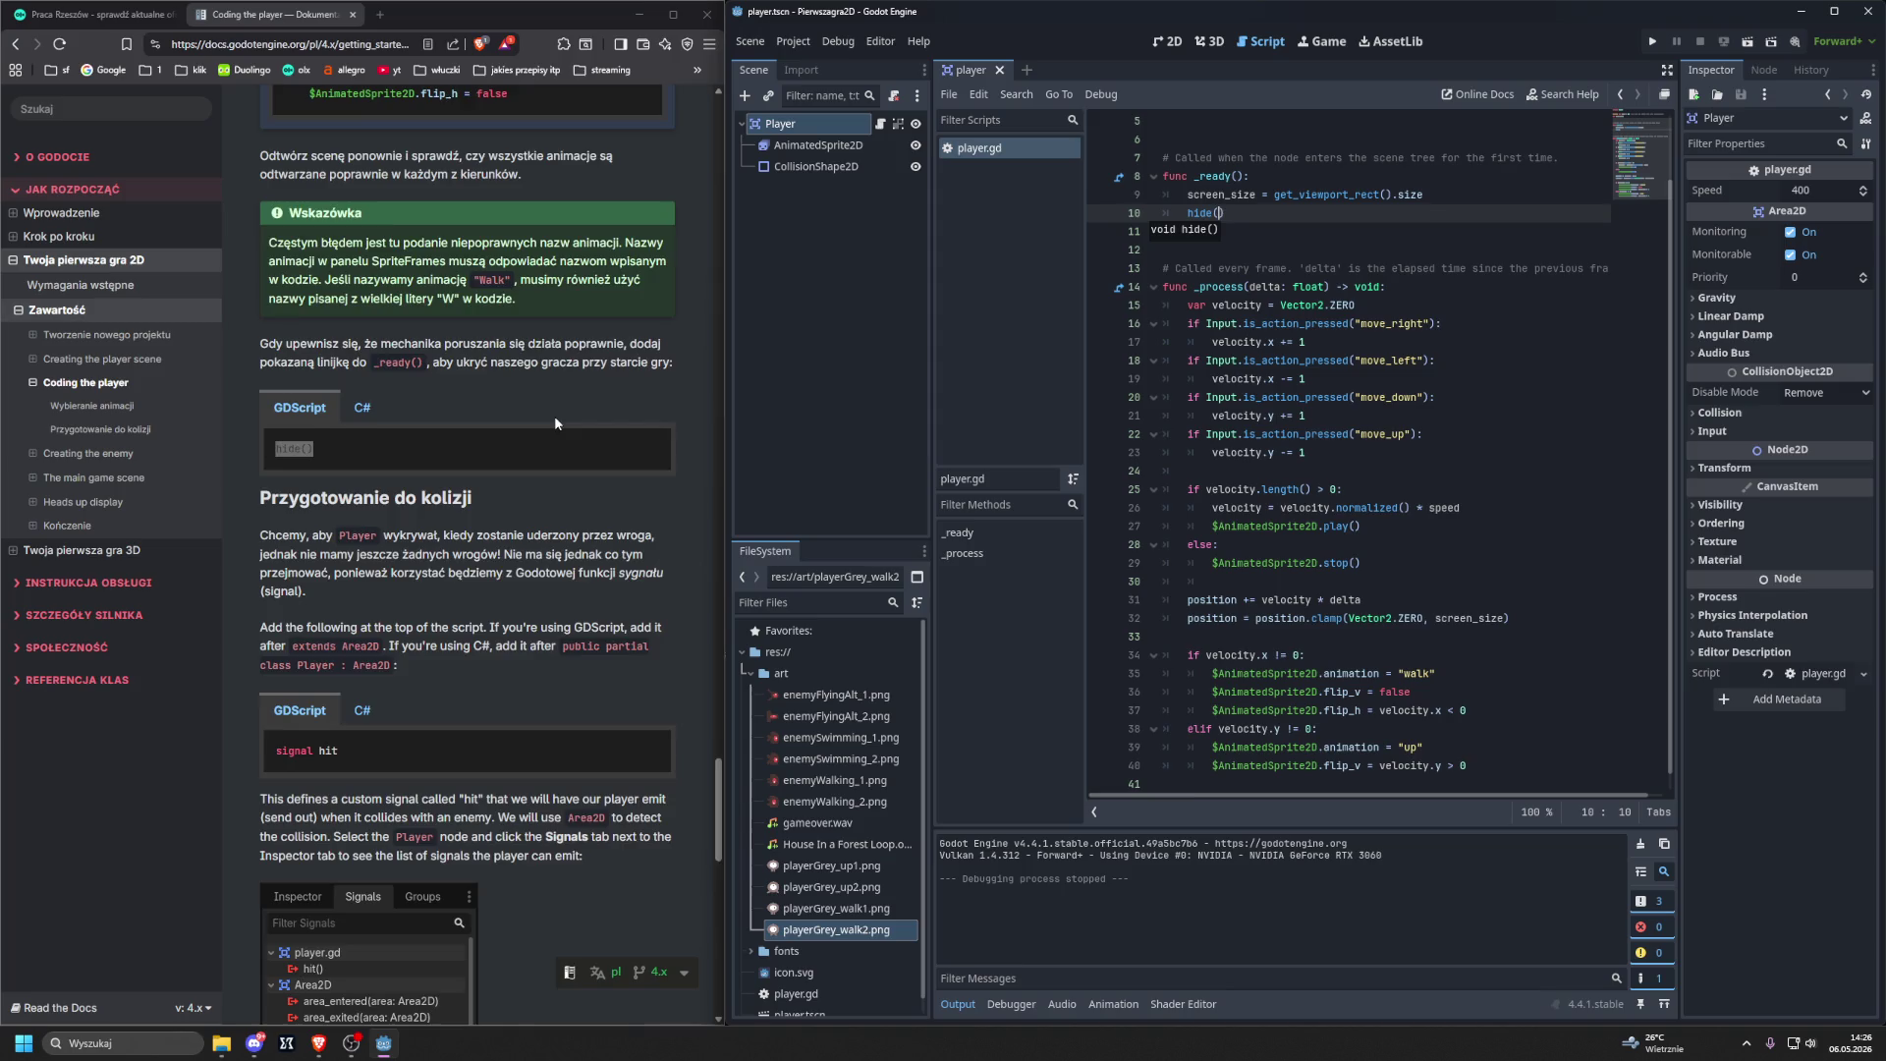
scroll(555, 422, "down", 3)
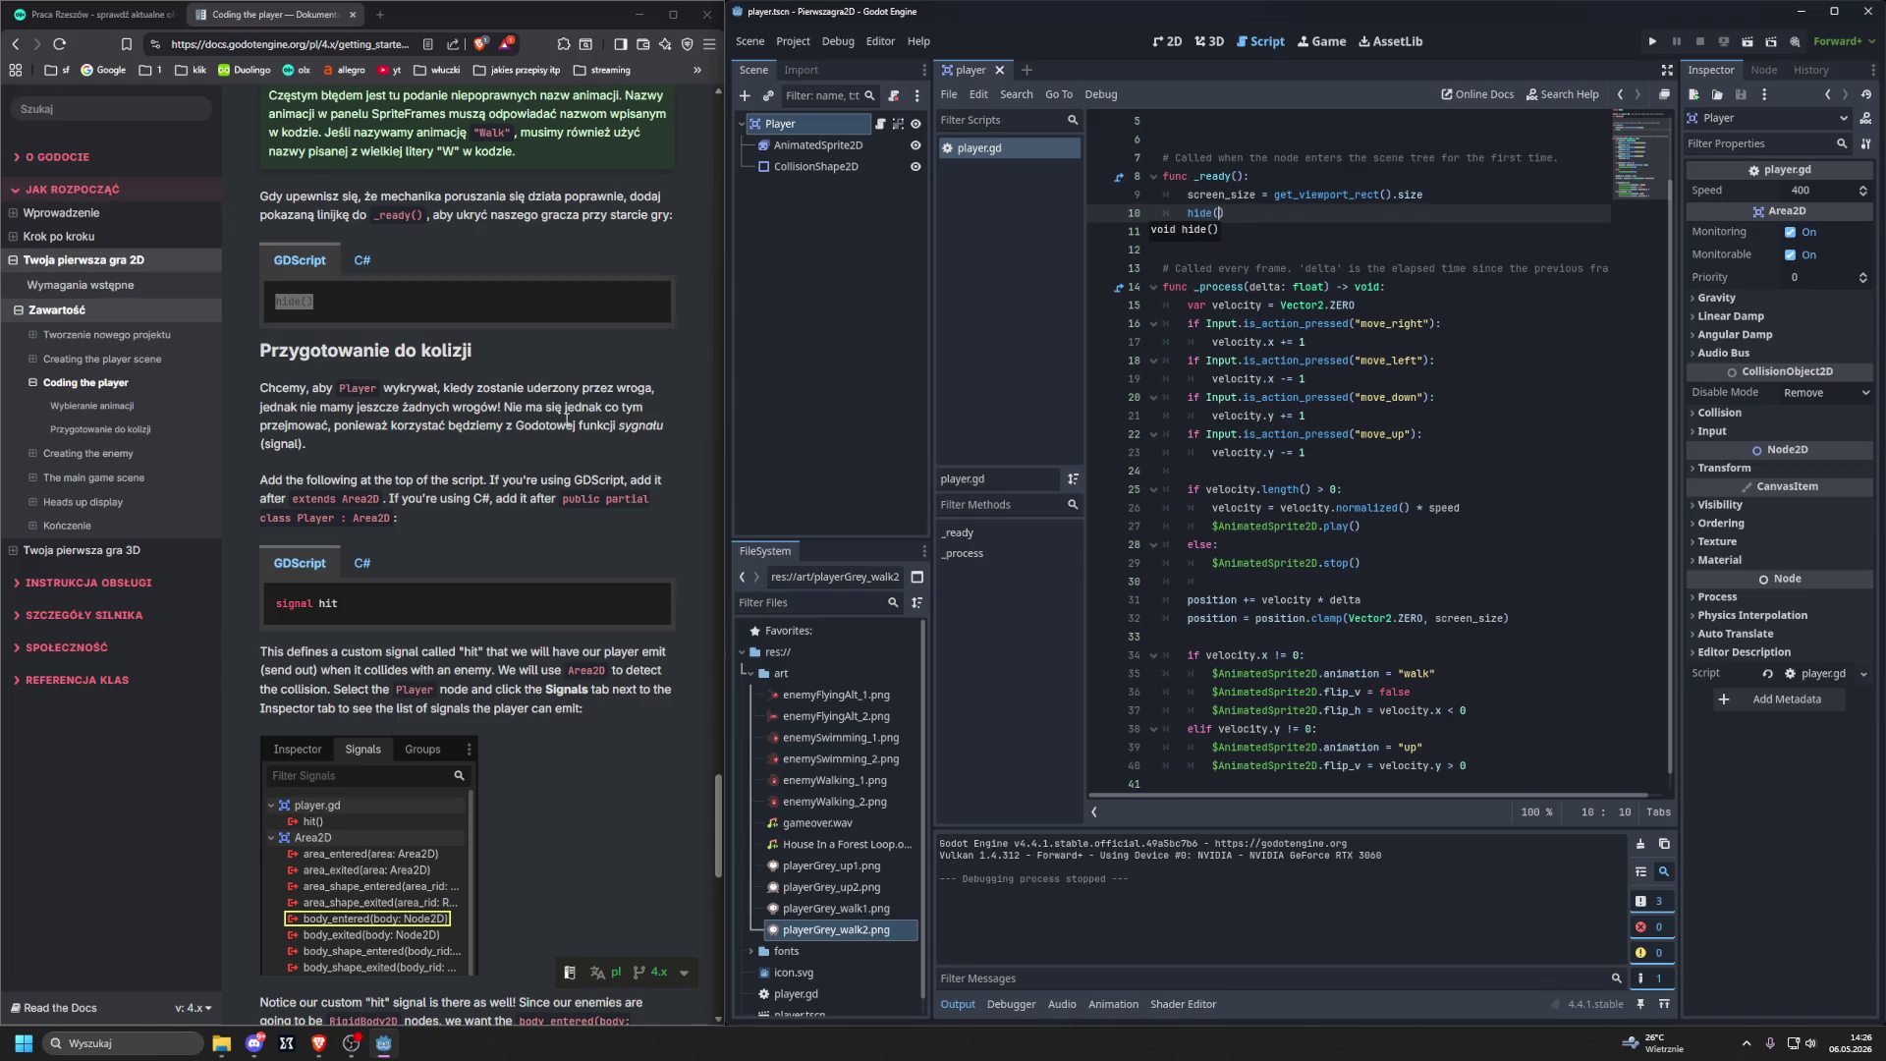
Insert blank lines after extends Area2D and type the 'signal hit' declaration on line 3.
scroll(1243, 307, "up", 2)
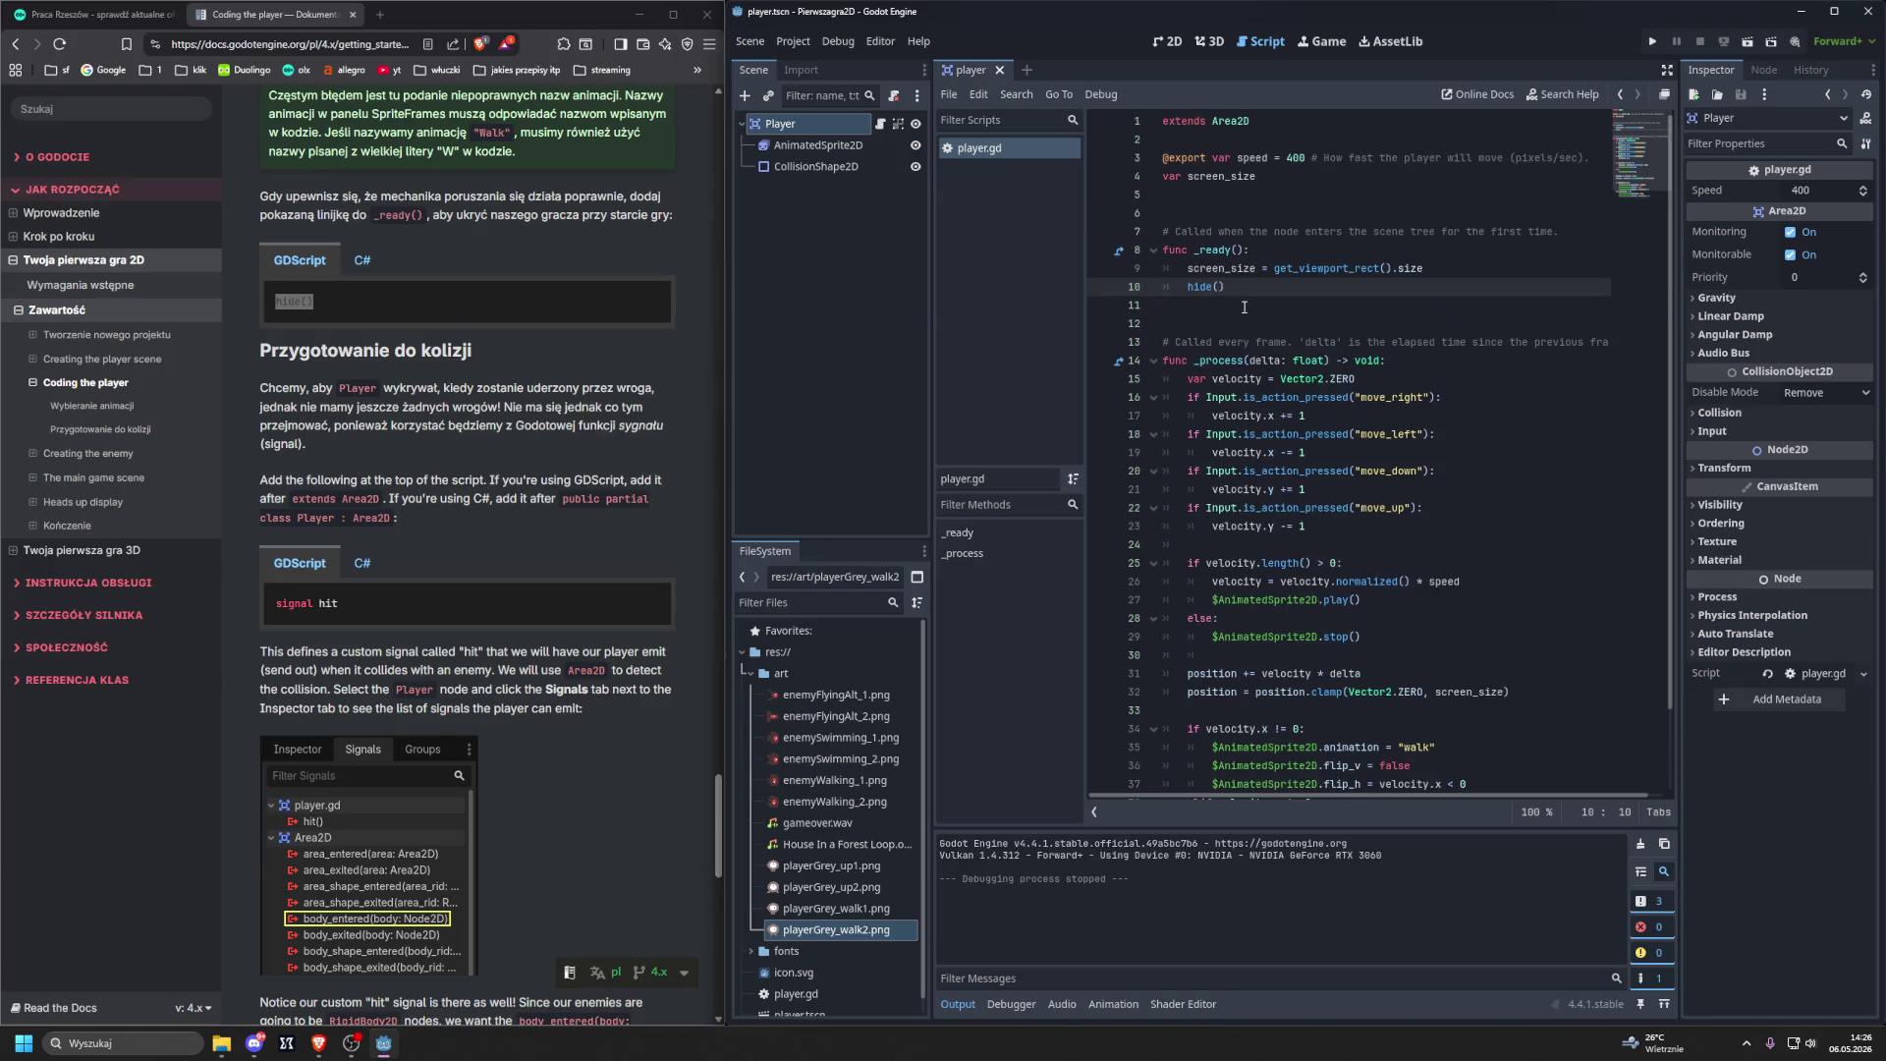
left_click(1219, 146)
key("Return")
key("Return")
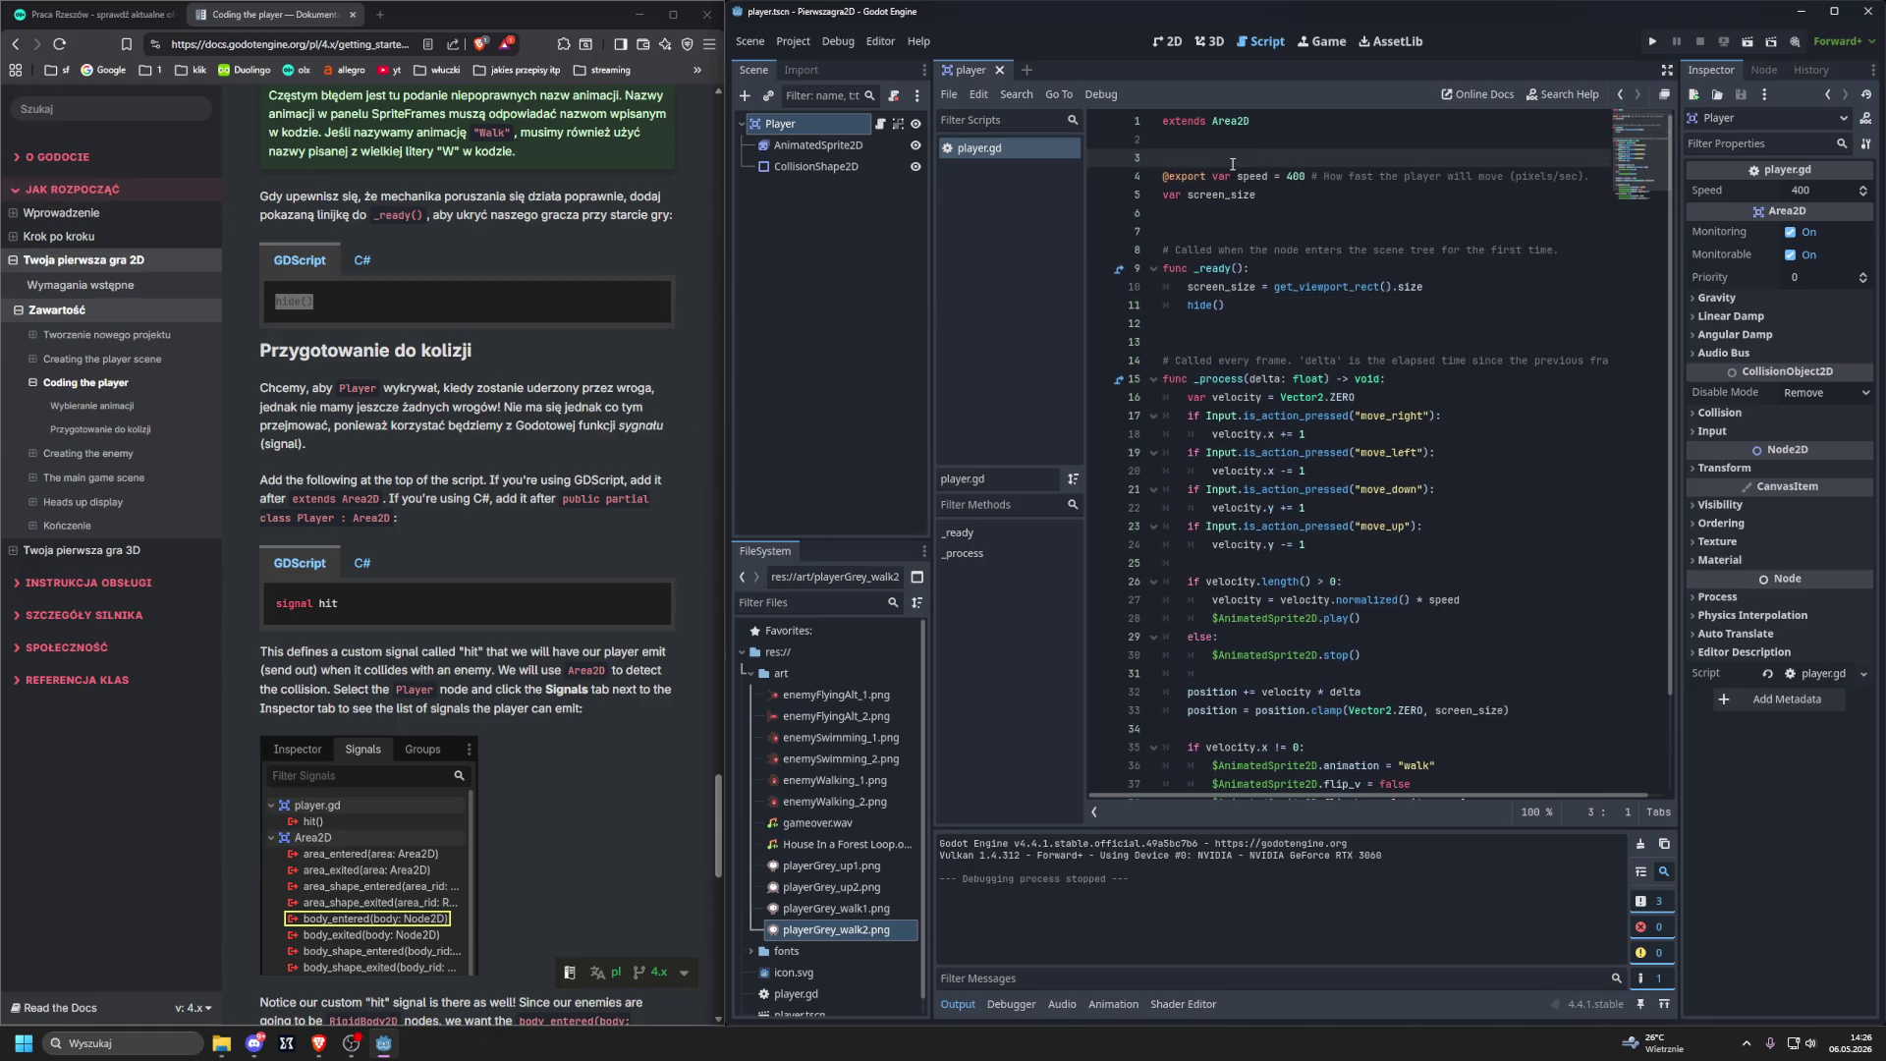
key("Up")
key("Up")
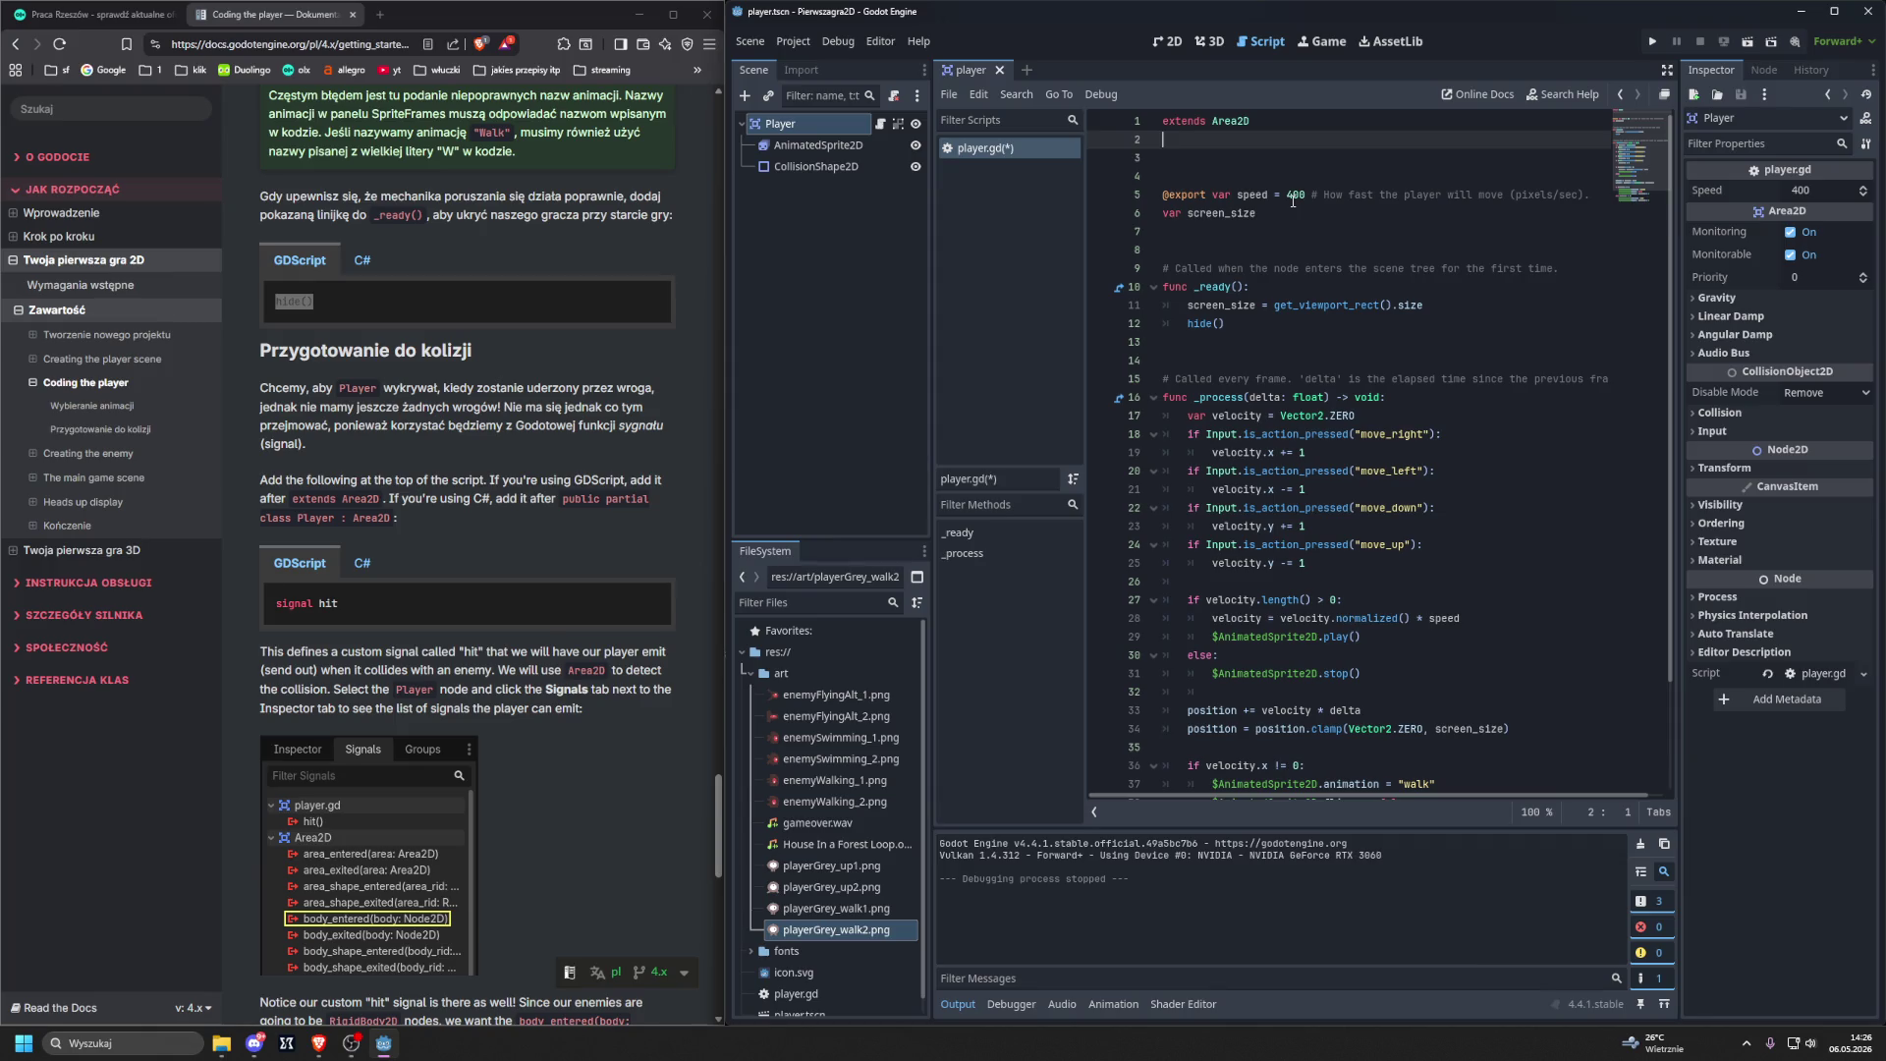
key("Return")
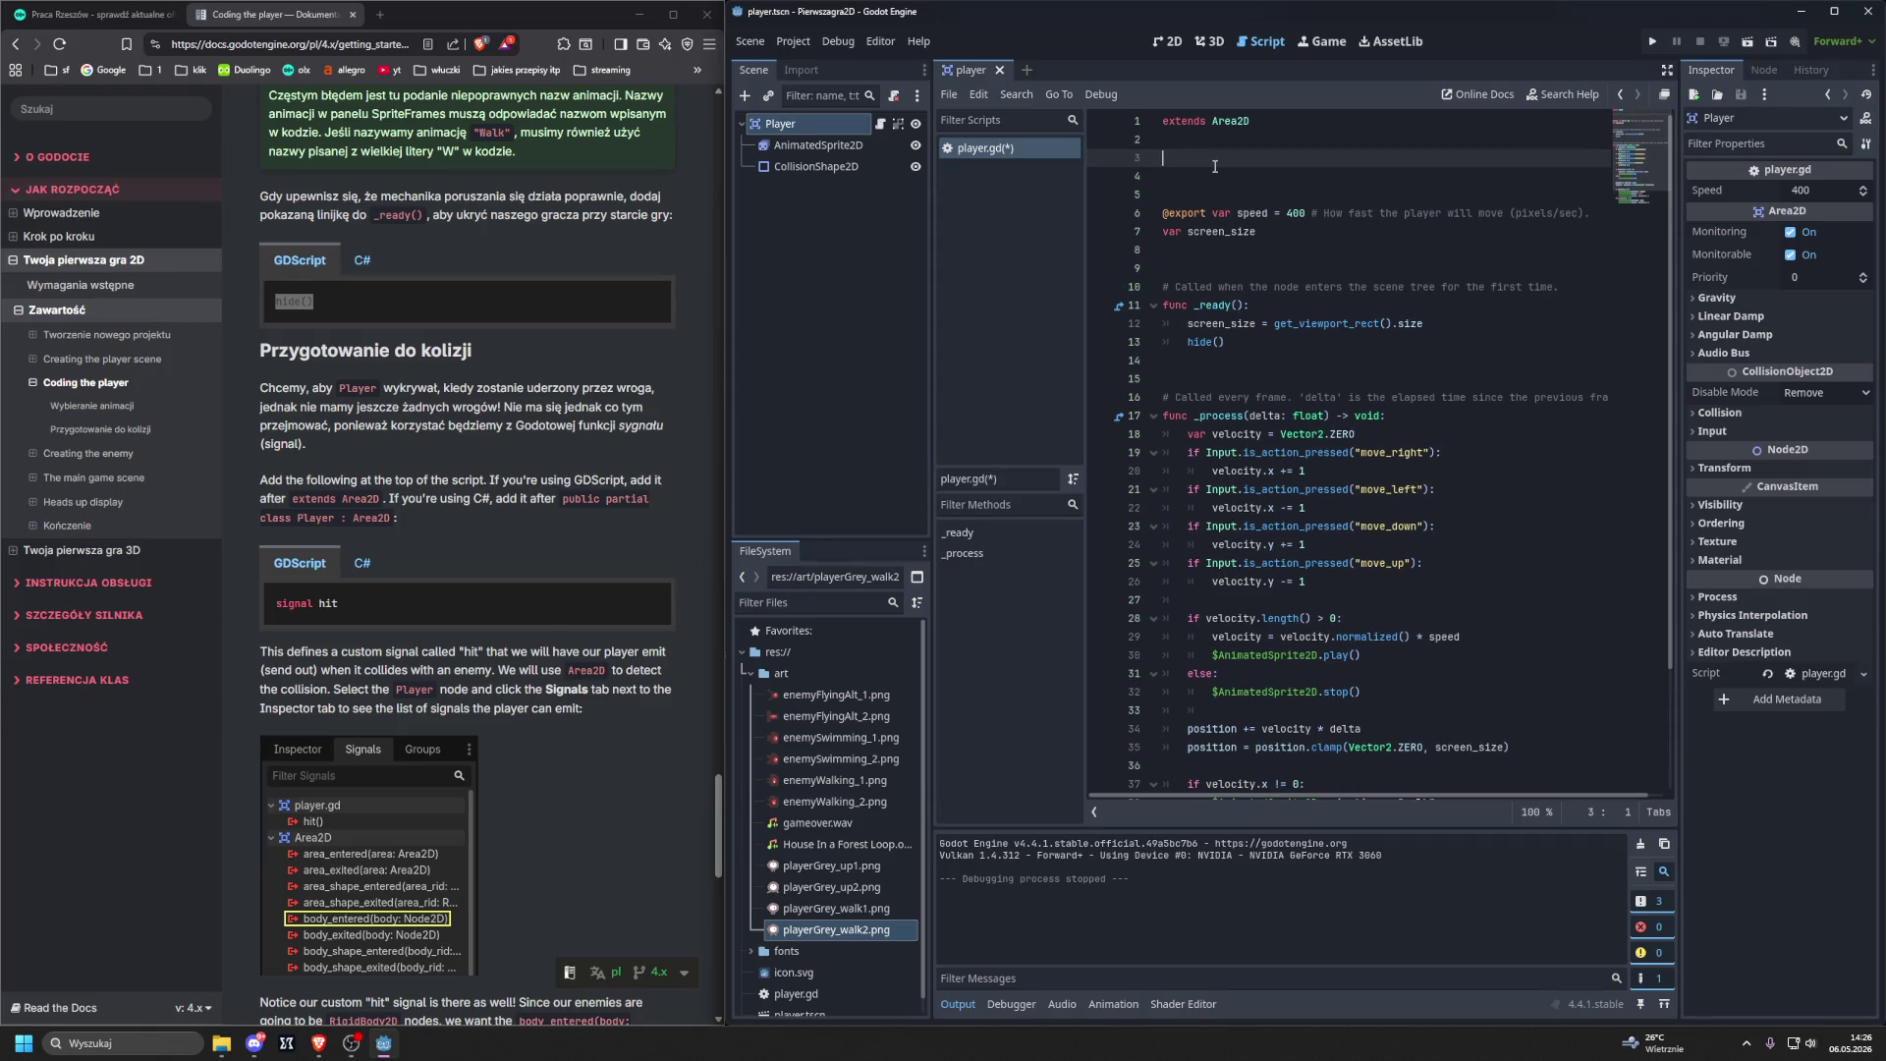
type("signal")
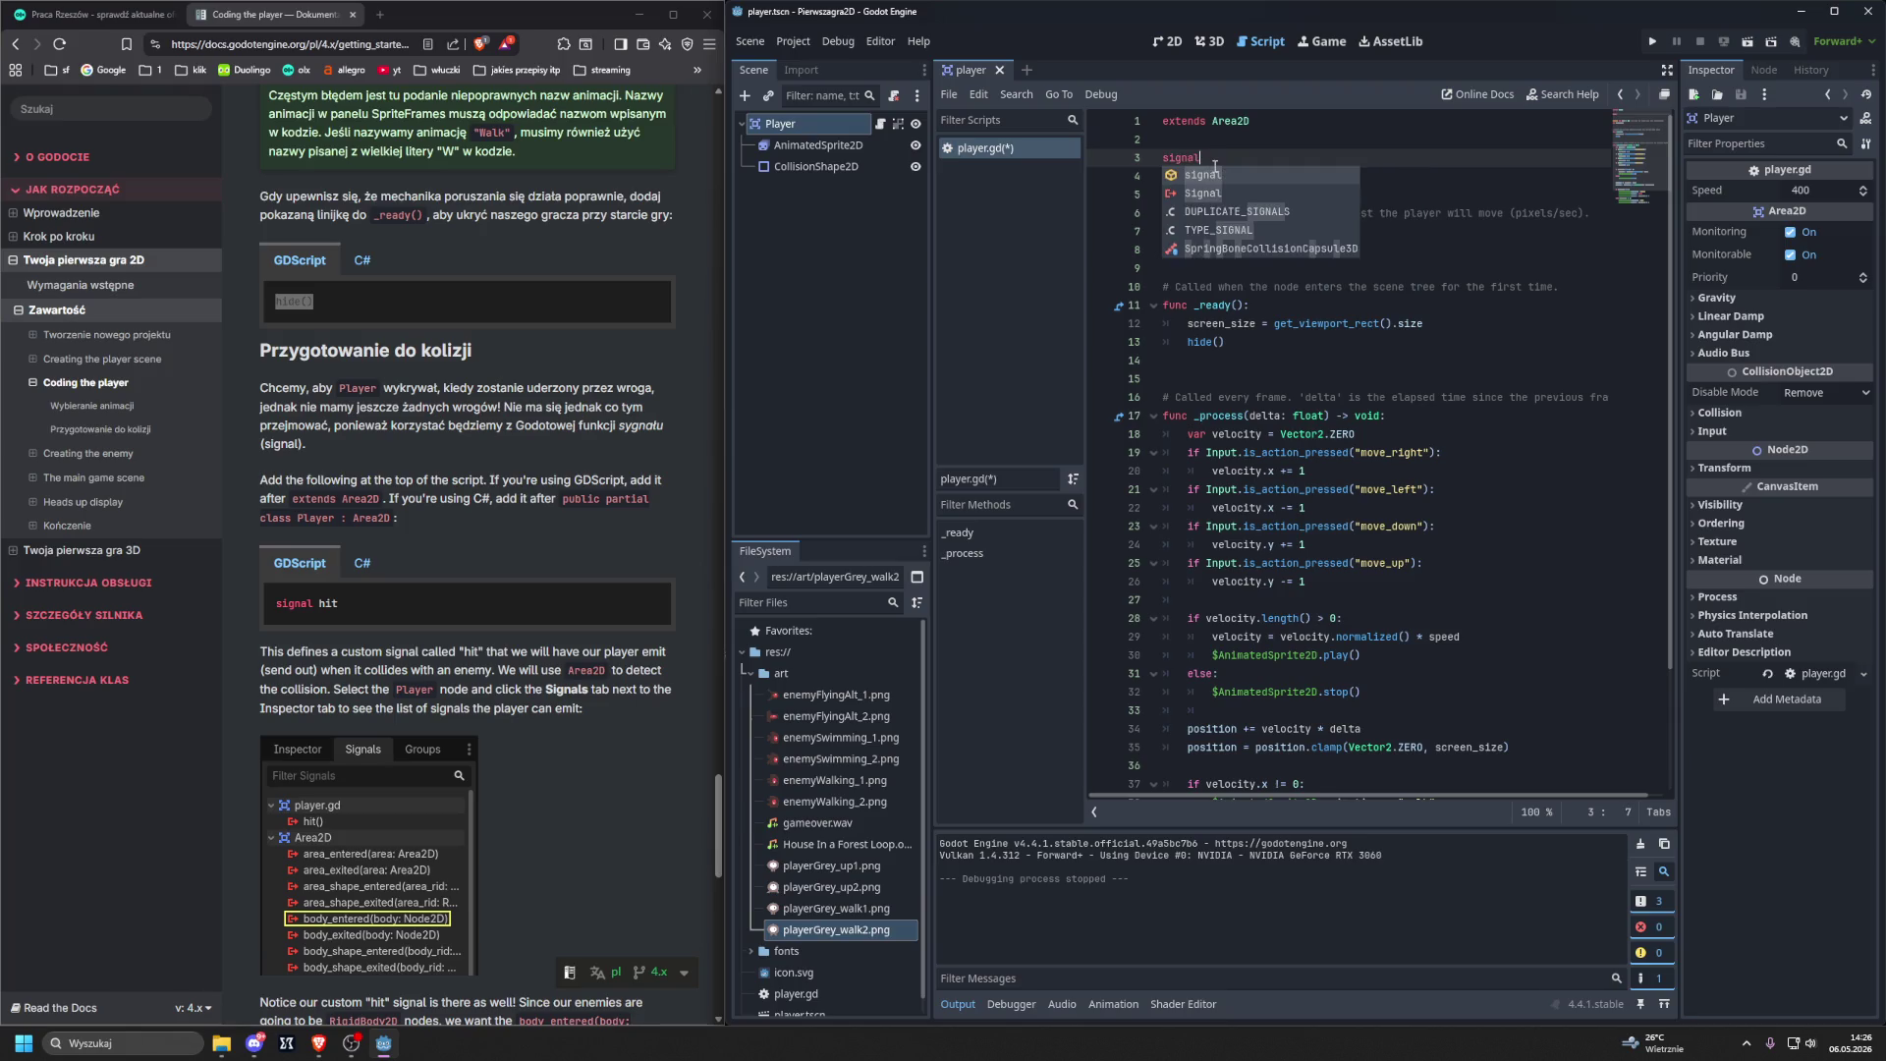
key("Escape")
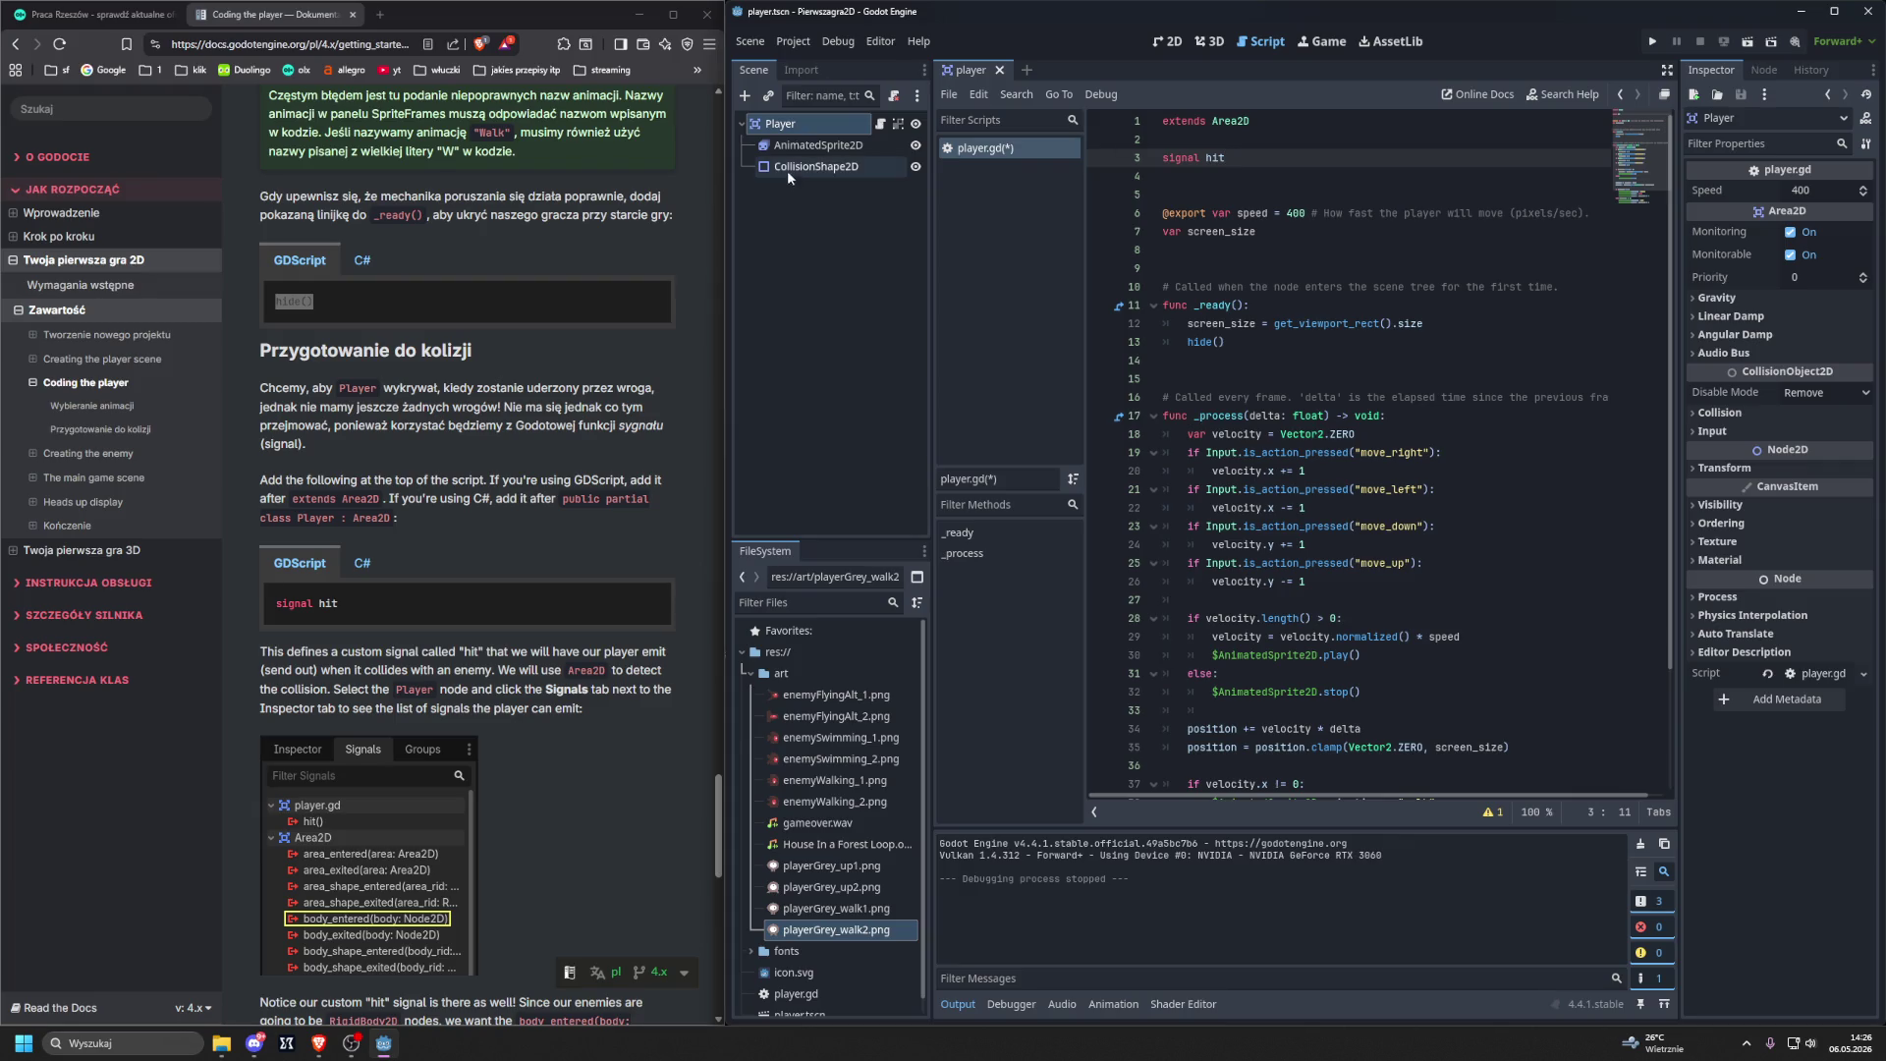
left_click(785, 126)
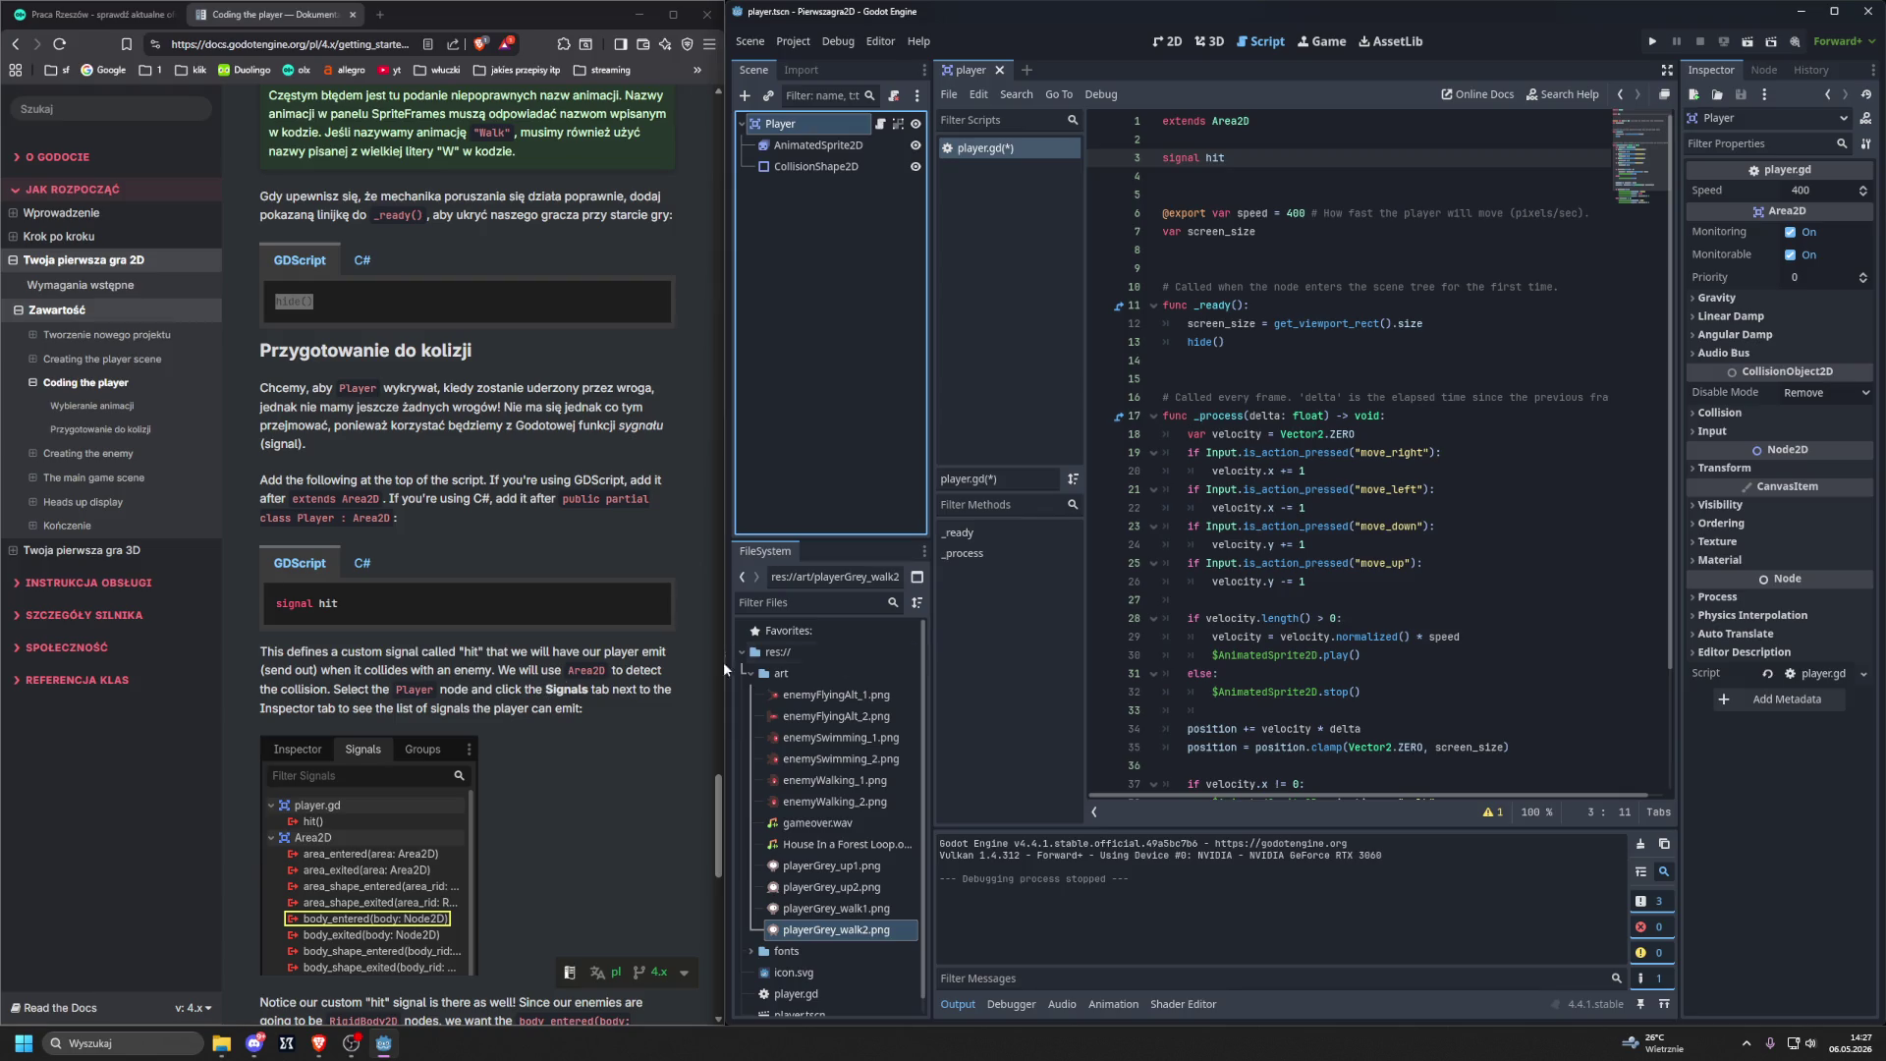
Show the Player node's Signals list in the Node tab and start connecting body_entered.
left_click(1763, 70)
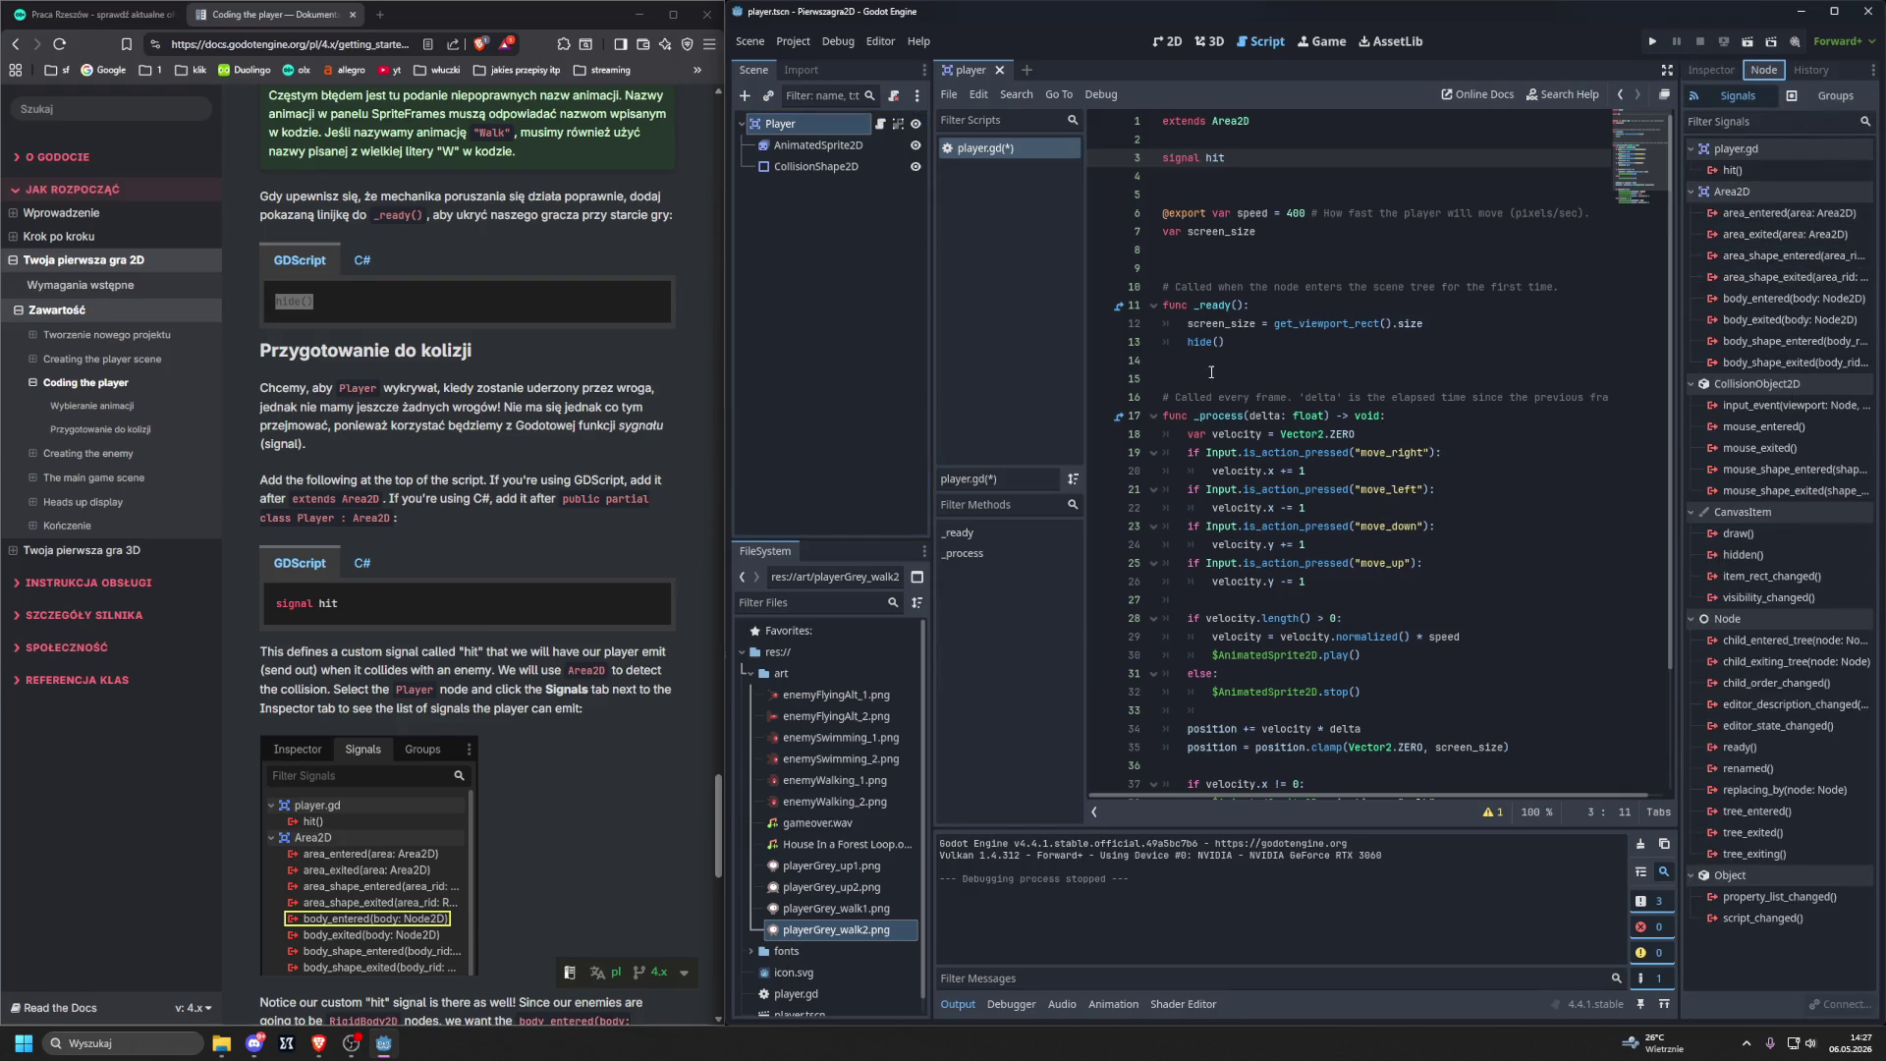
scroll(634, 501, "down", 3)
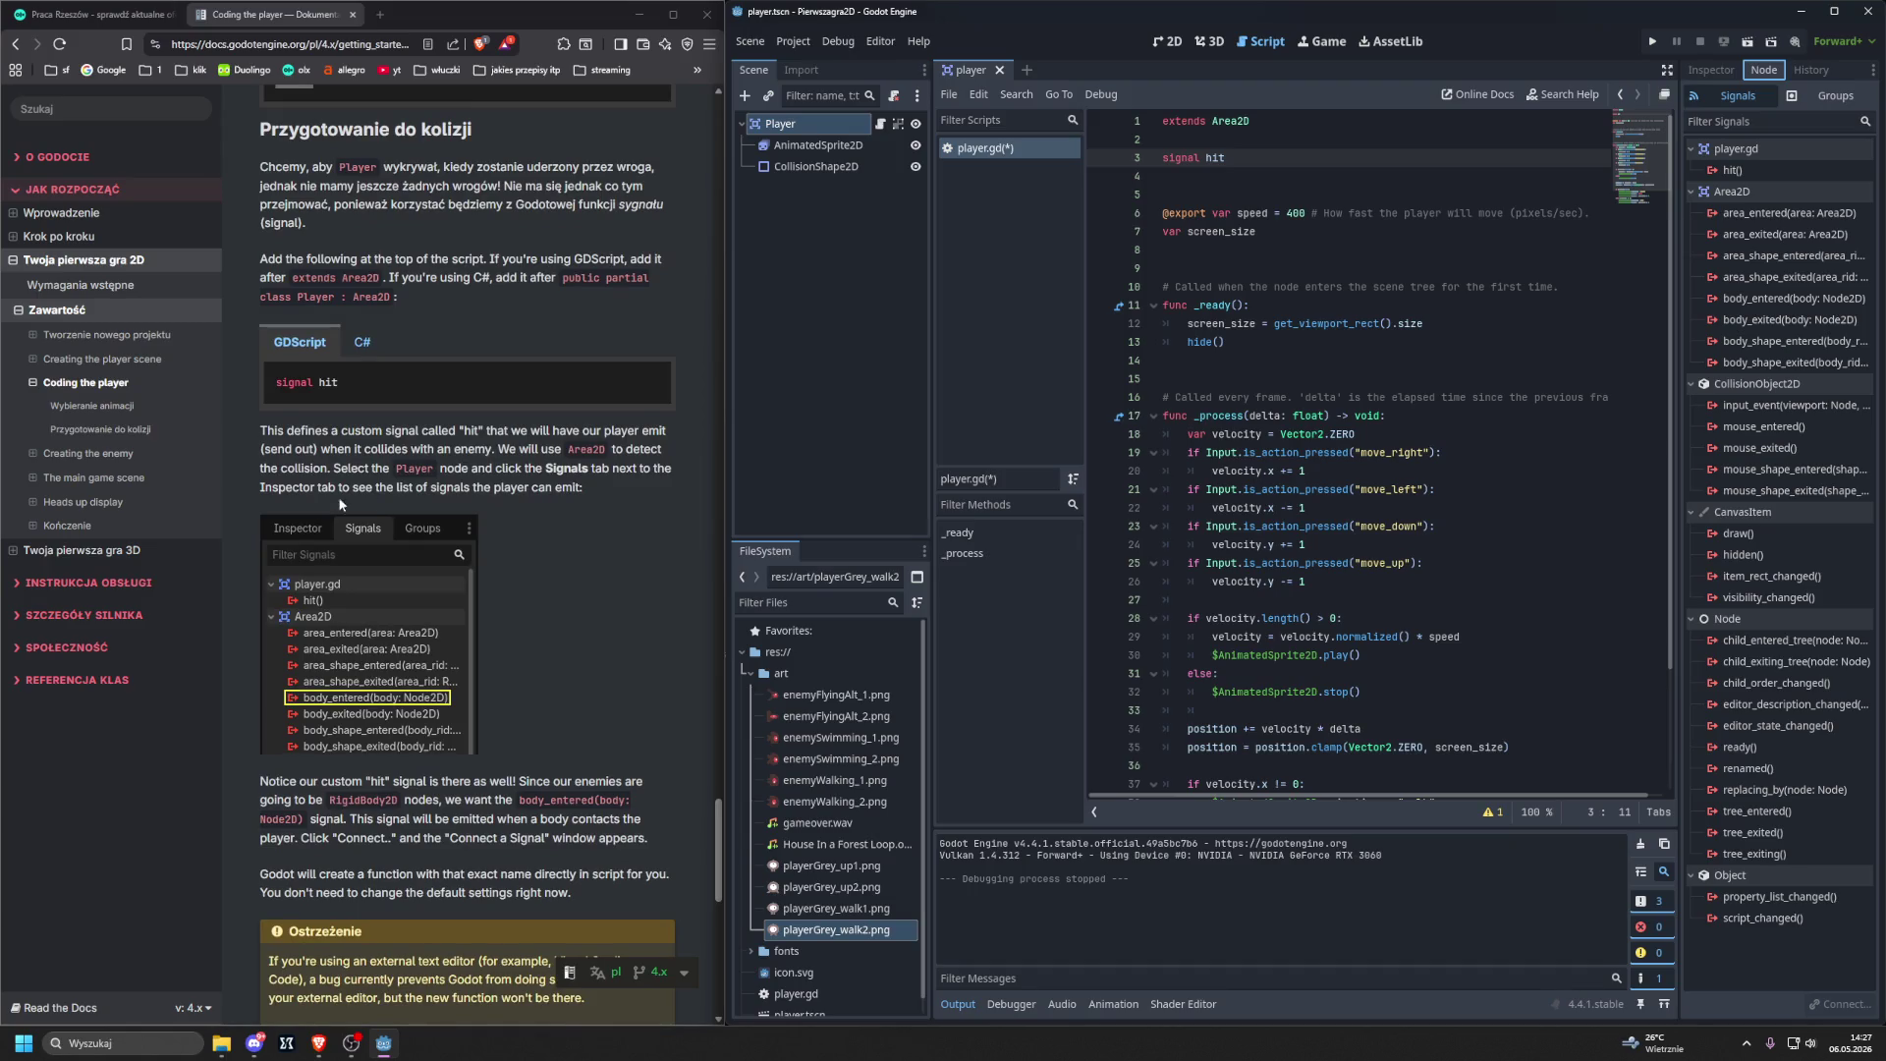
scroll(428, 512, "down", 1)
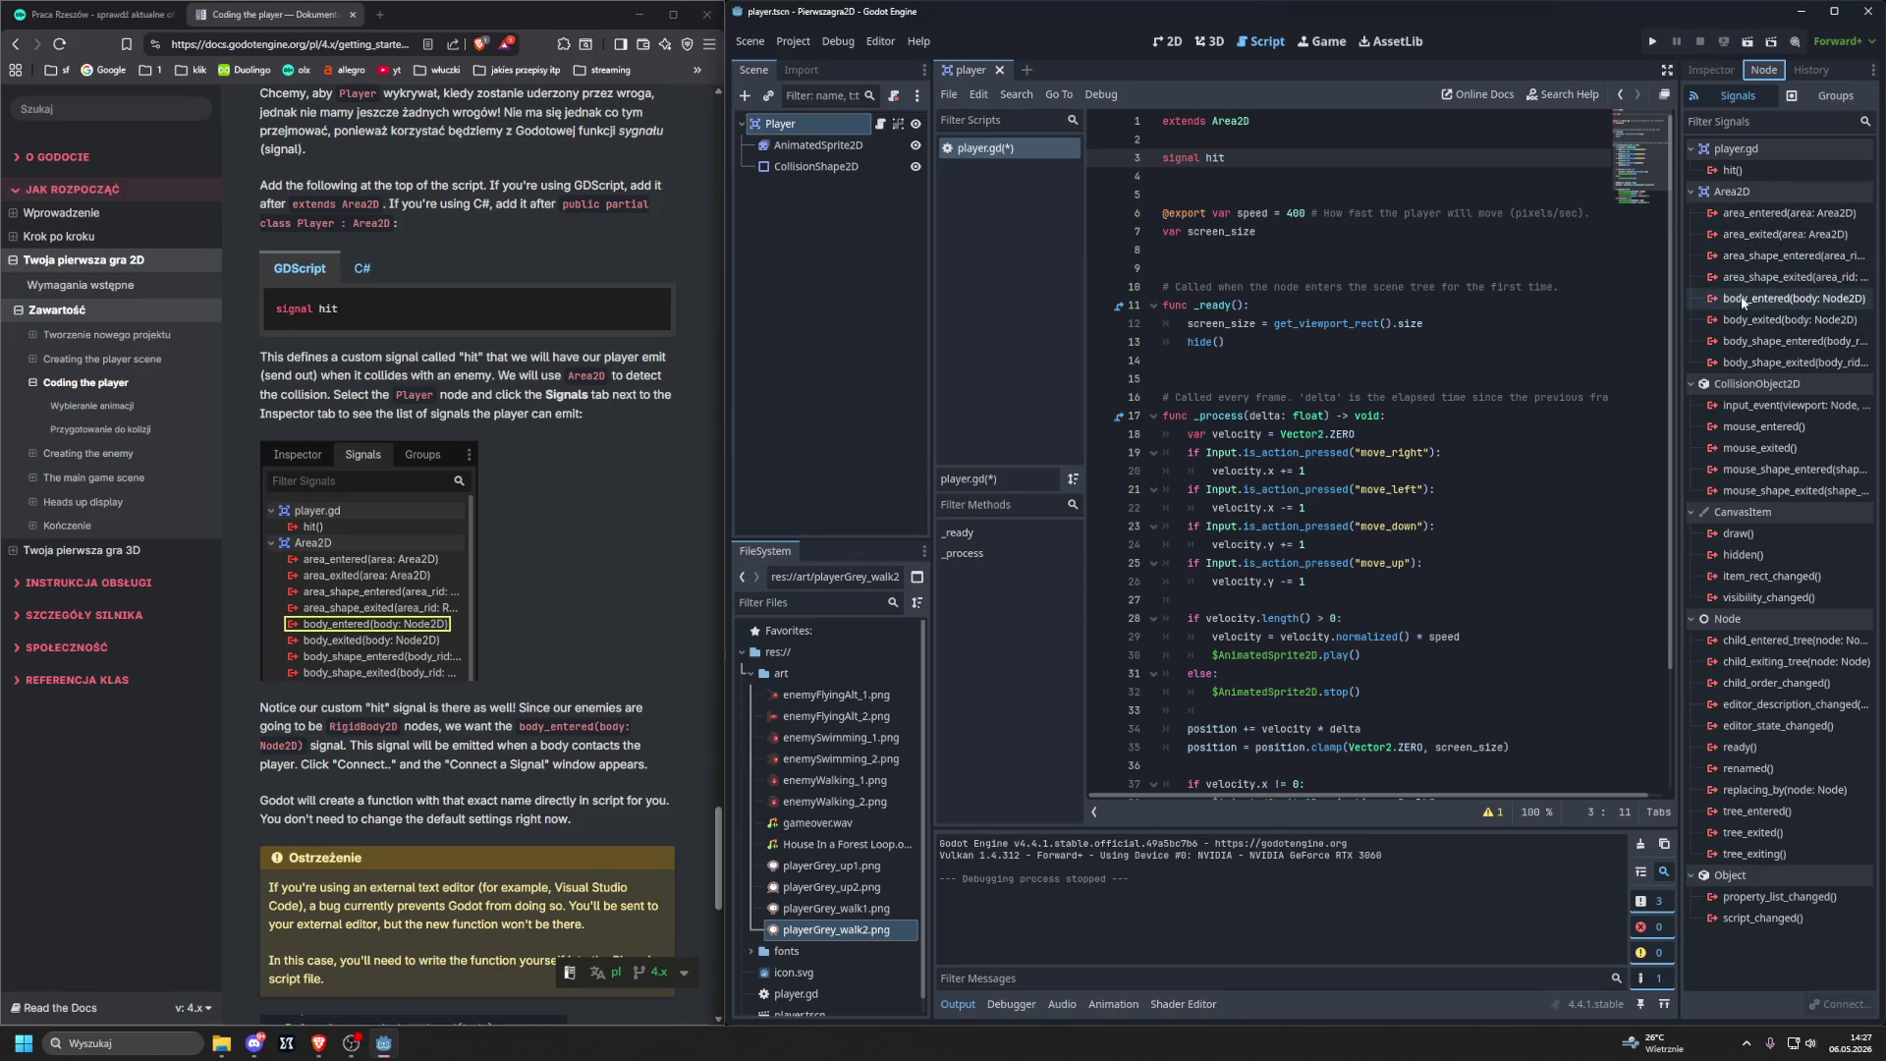
mouse_move(1743, 304)
double_click(1709, 300)
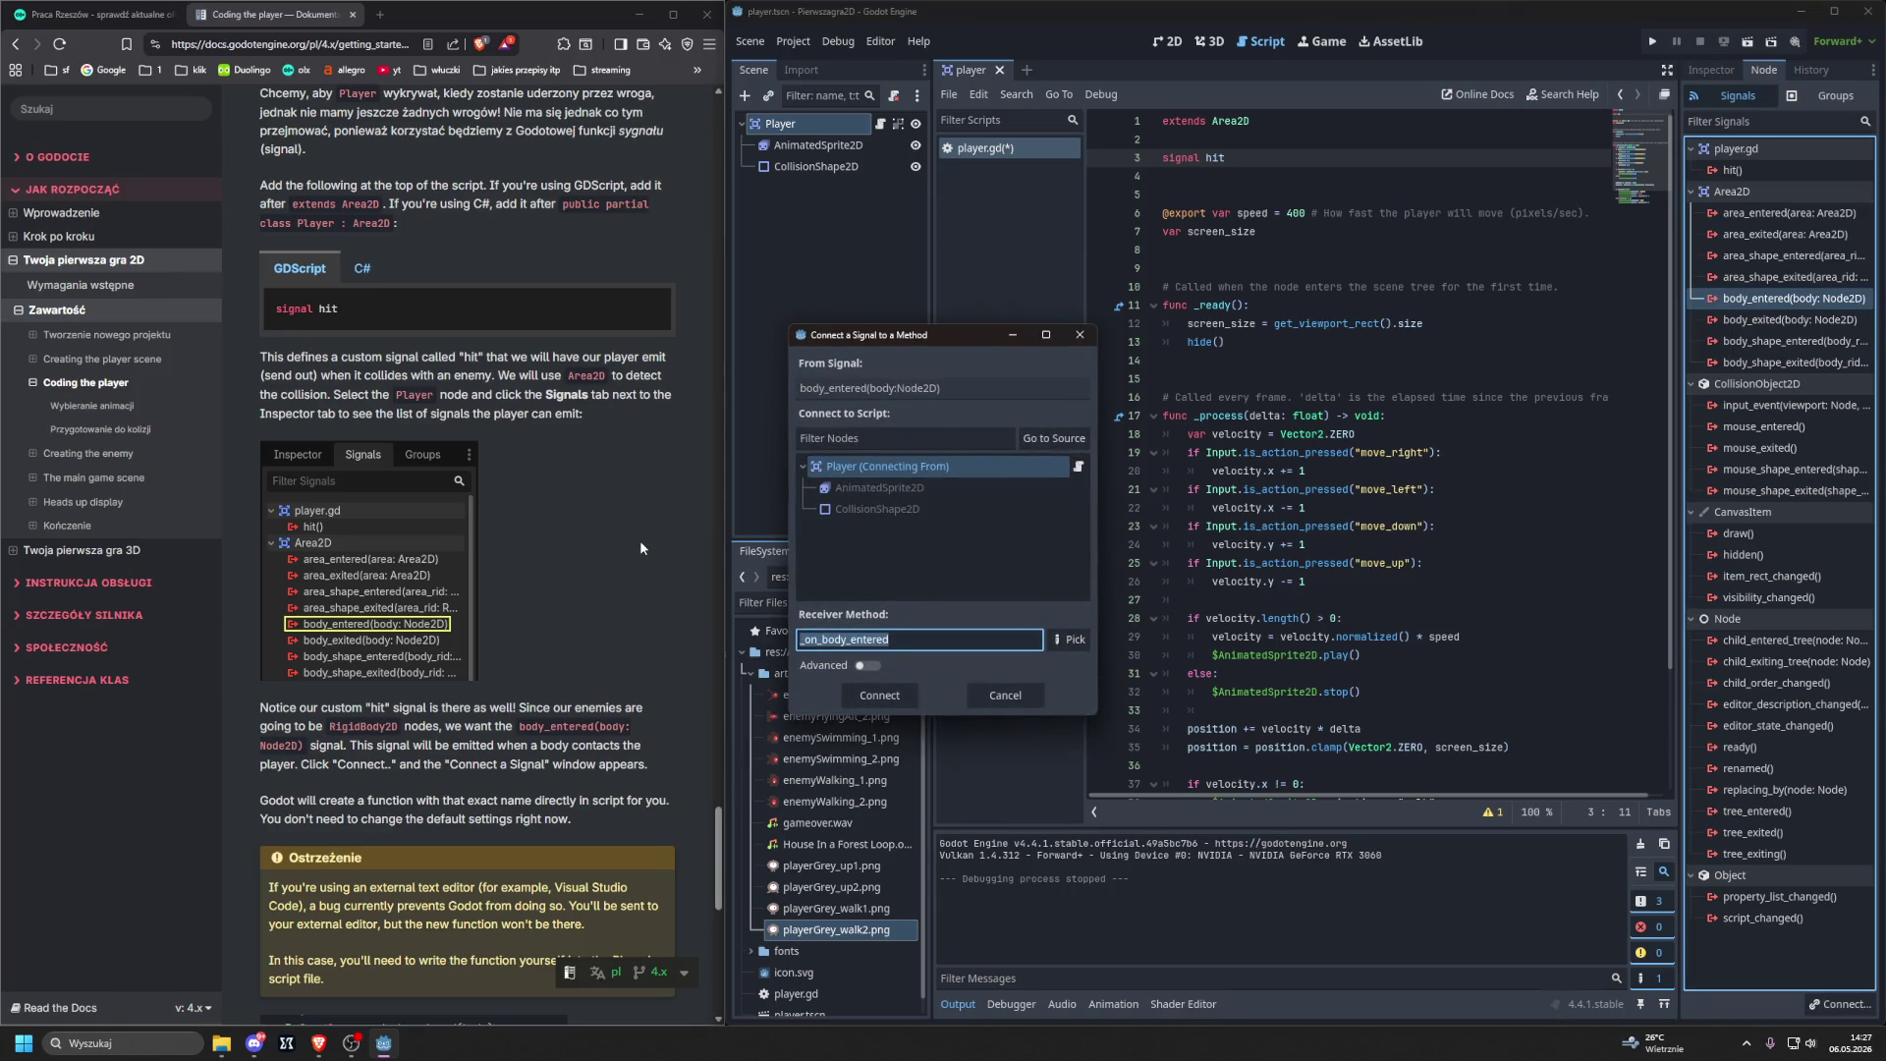
Connect body_entered to the proposed _on_body_entered receiver method on Player.
scroll(640, 549, "down", 1)
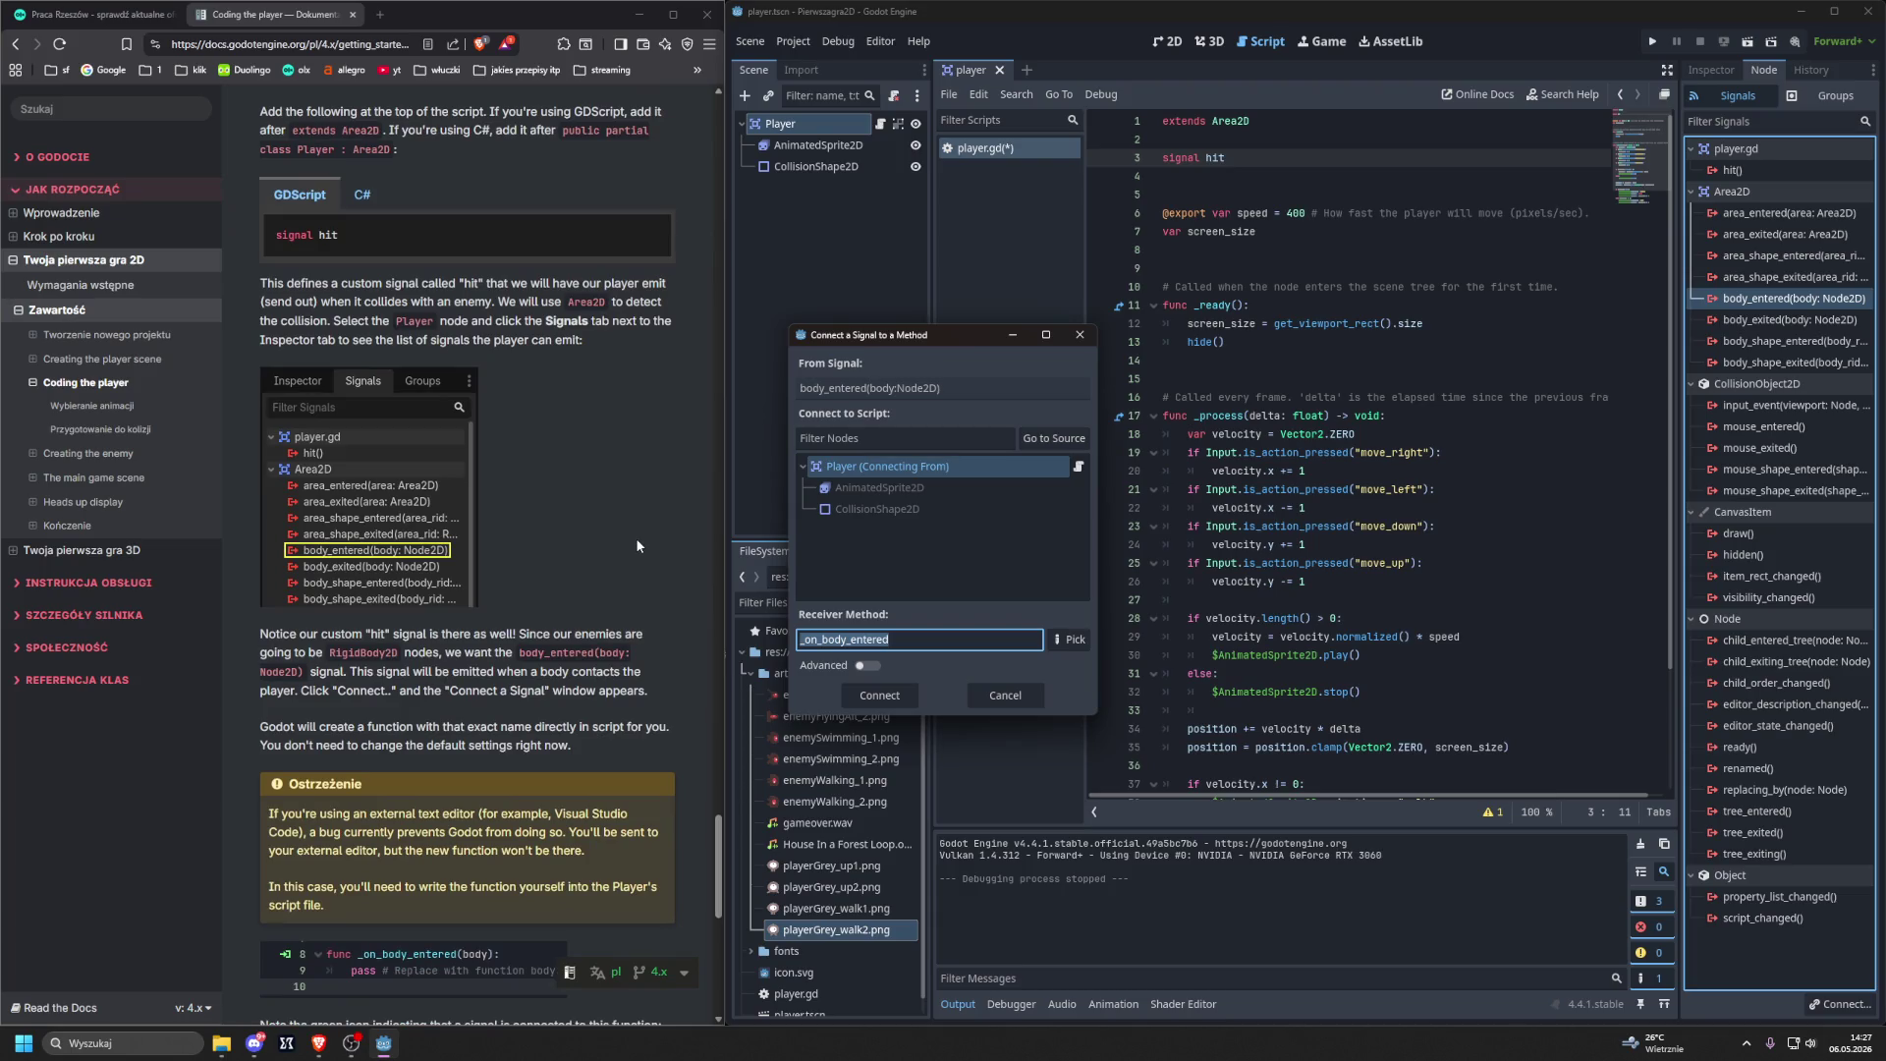
scroll(637, 542, "down", 1)
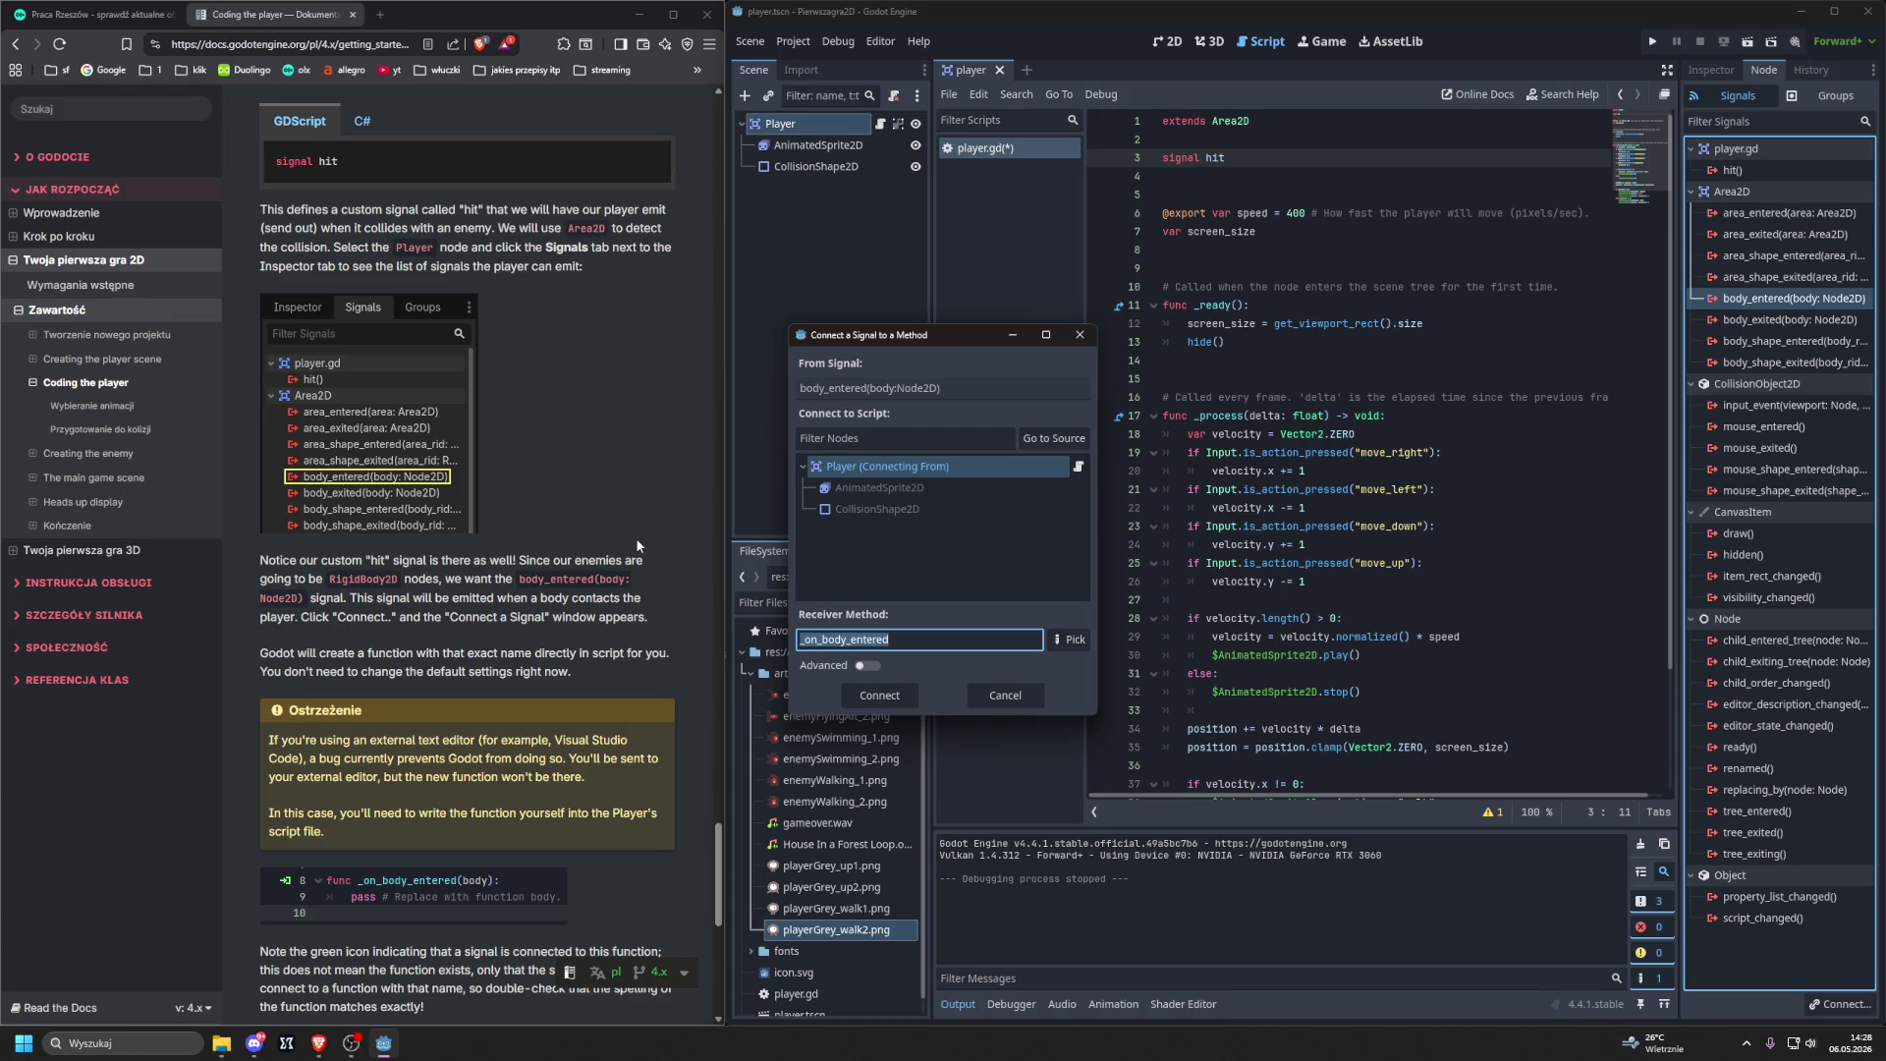
scroll(637, 545, "down", 2)
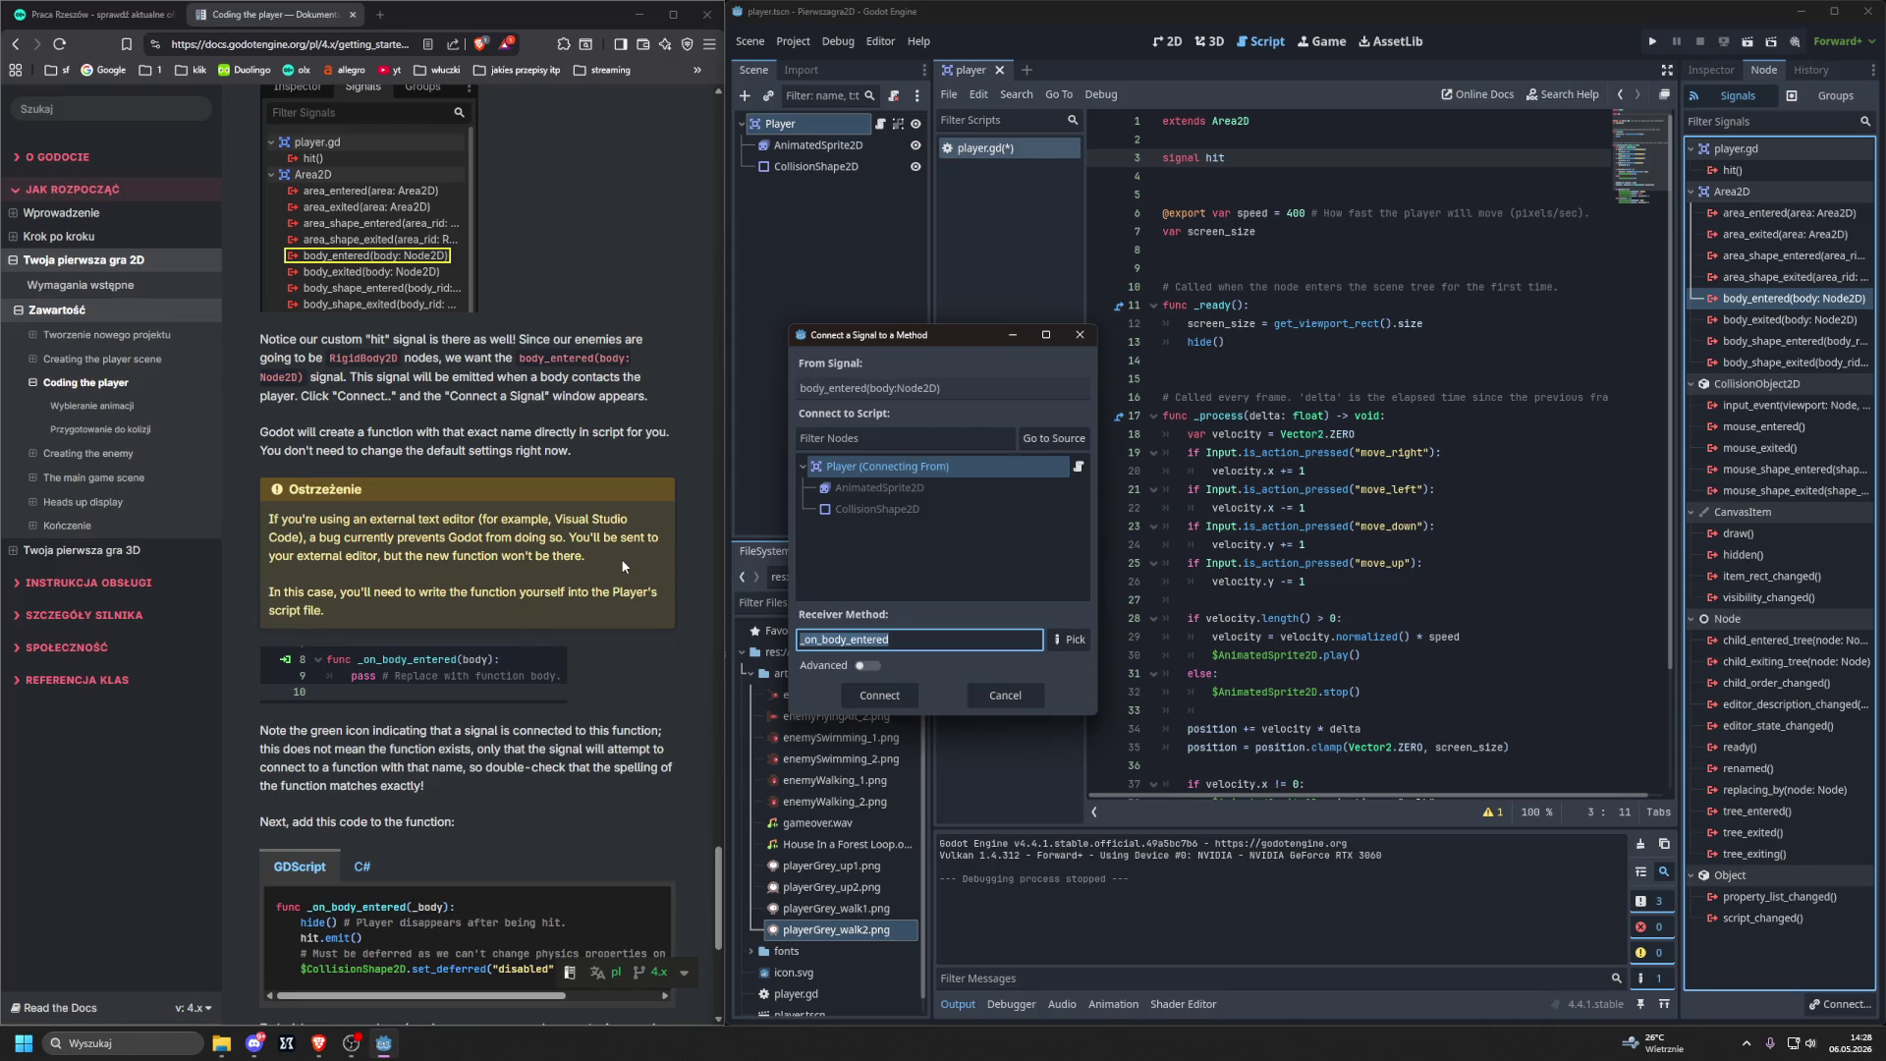
scroll(620, 558, "down", 3)
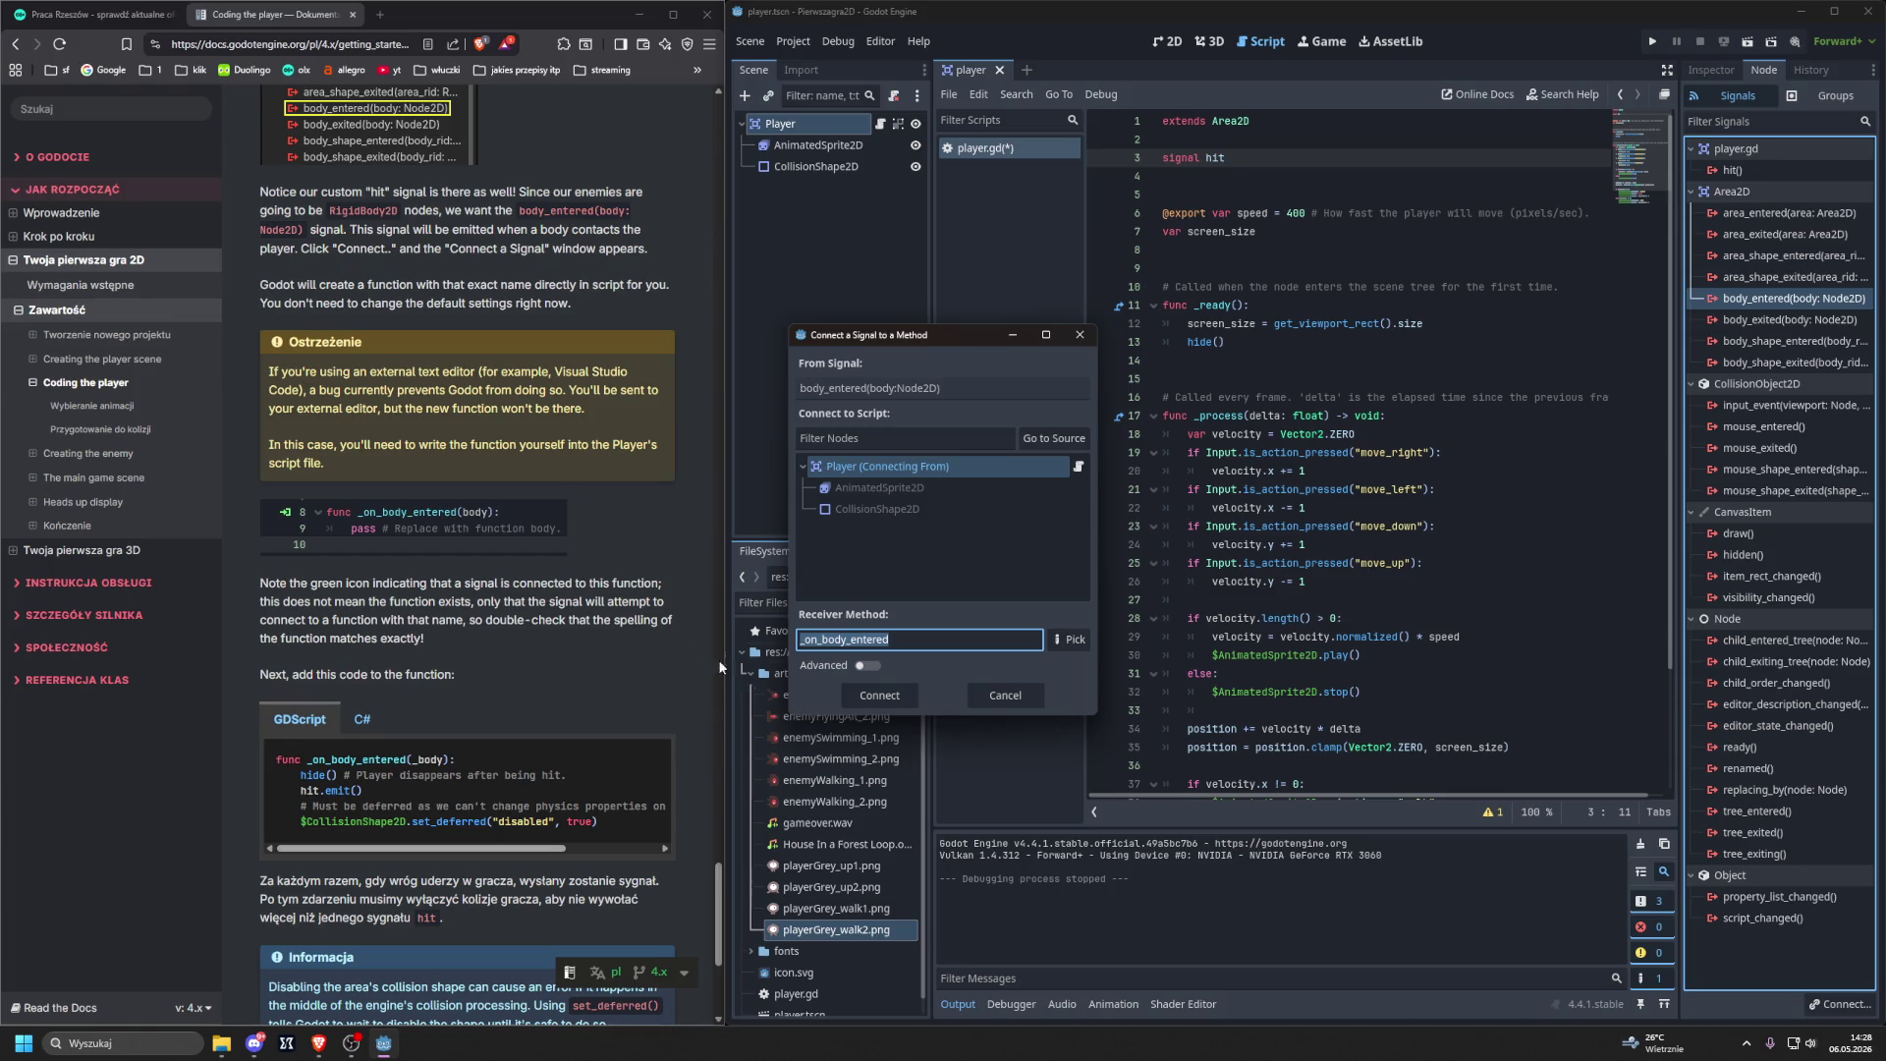
left_click(894, 697)
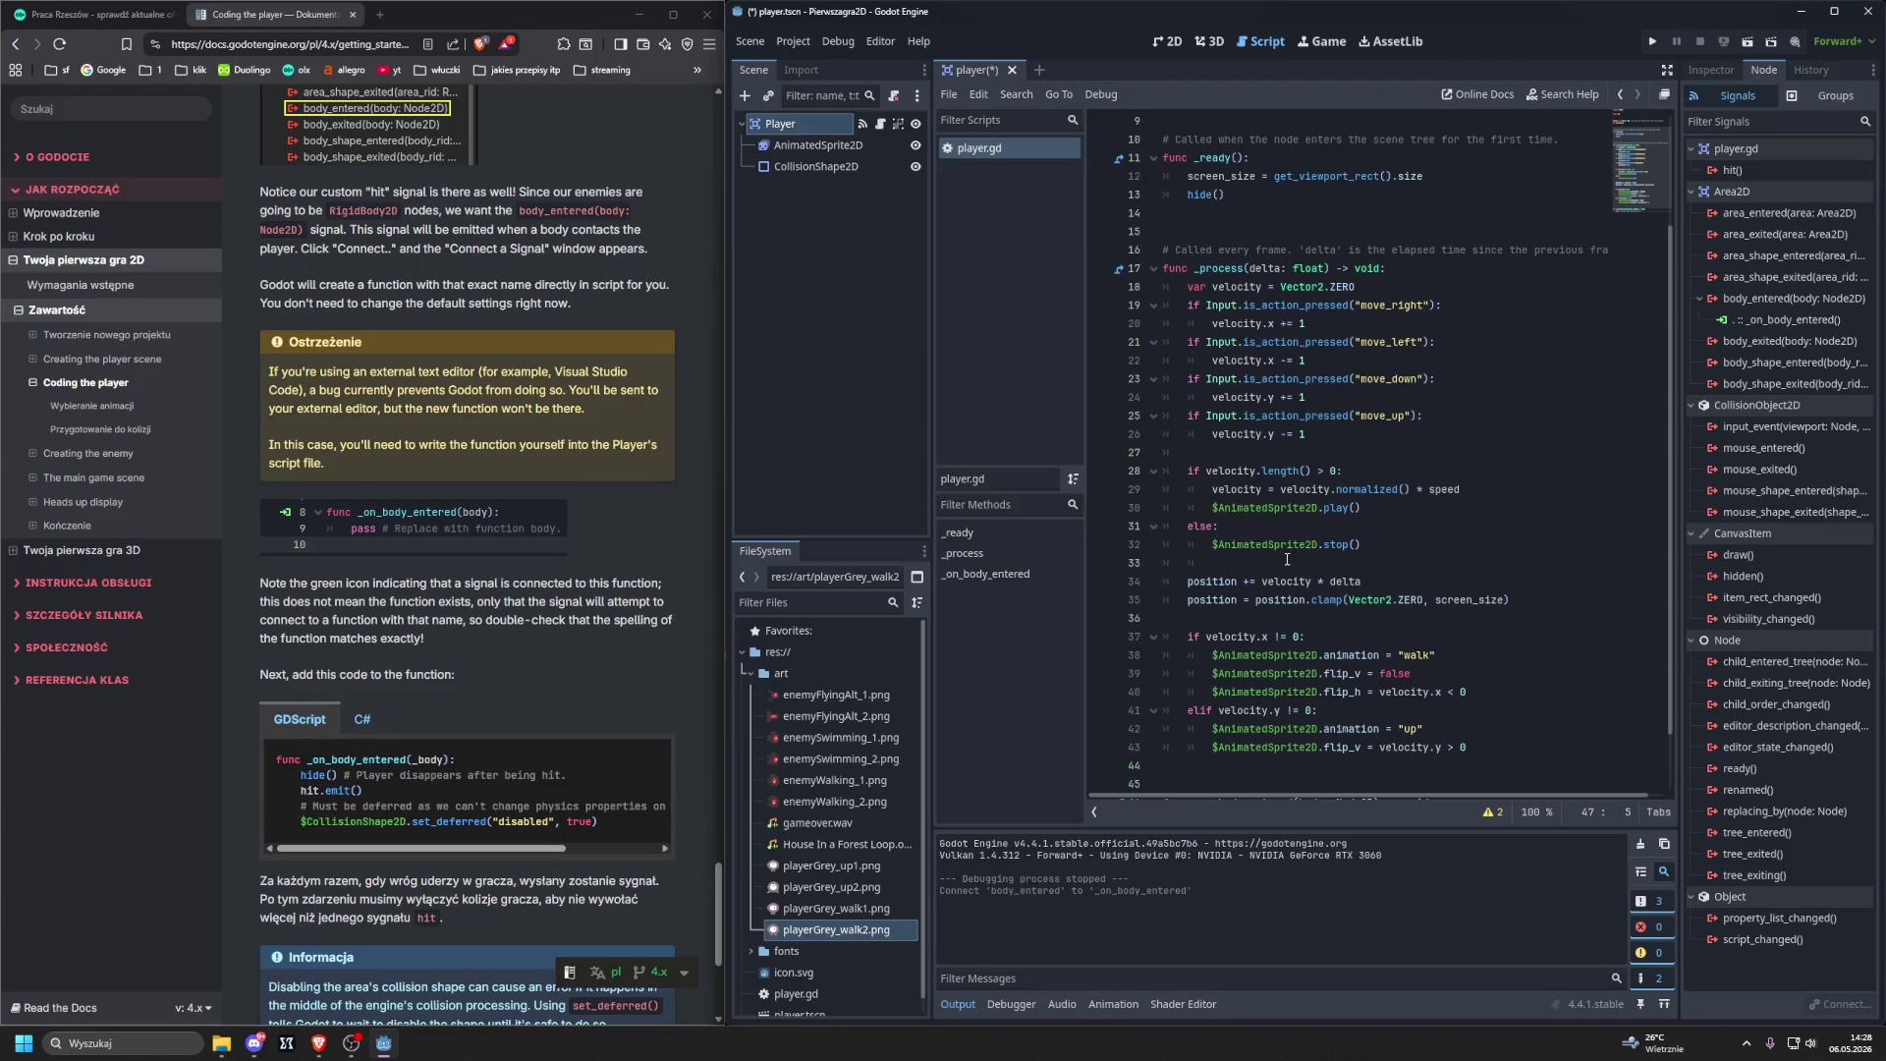
Scroll to the generated _on_body_entered stub in player.gd and undo it with Ctrl+Z.
scroll(1287, 559, "down", 2)
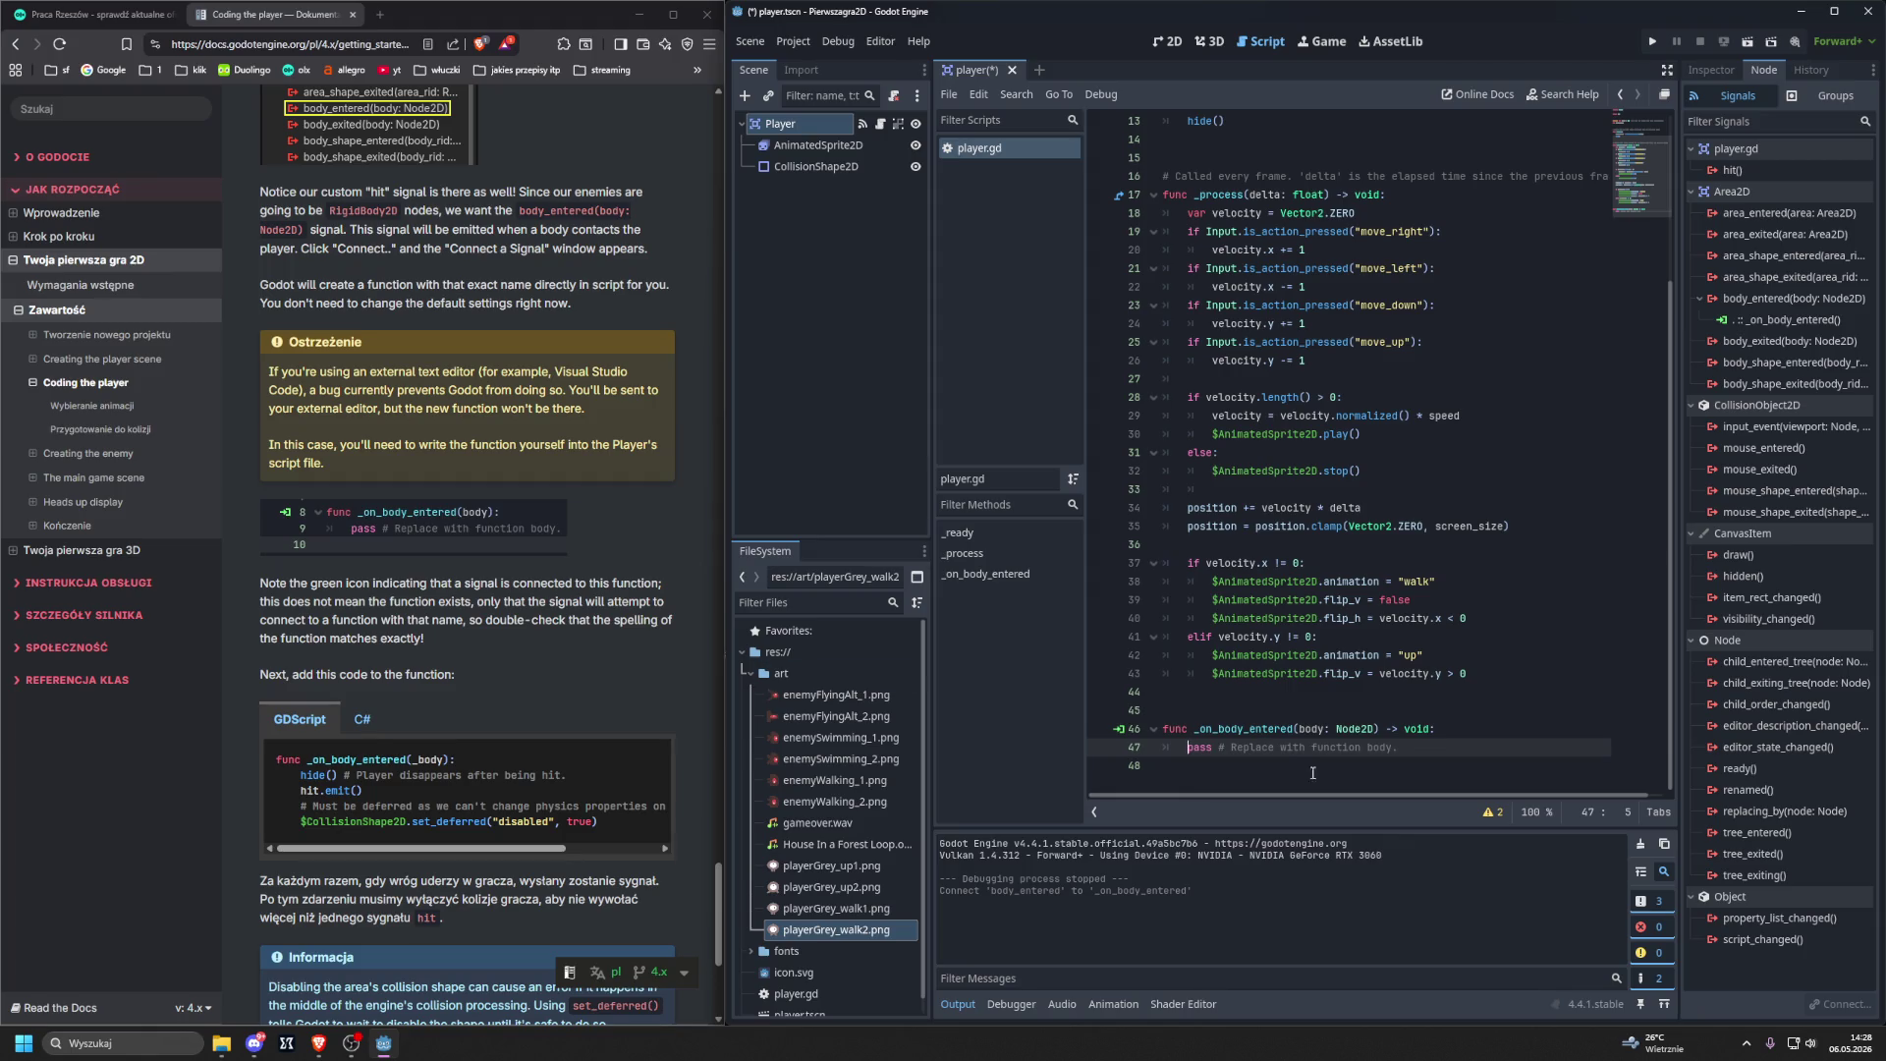
key("ctrl+z")
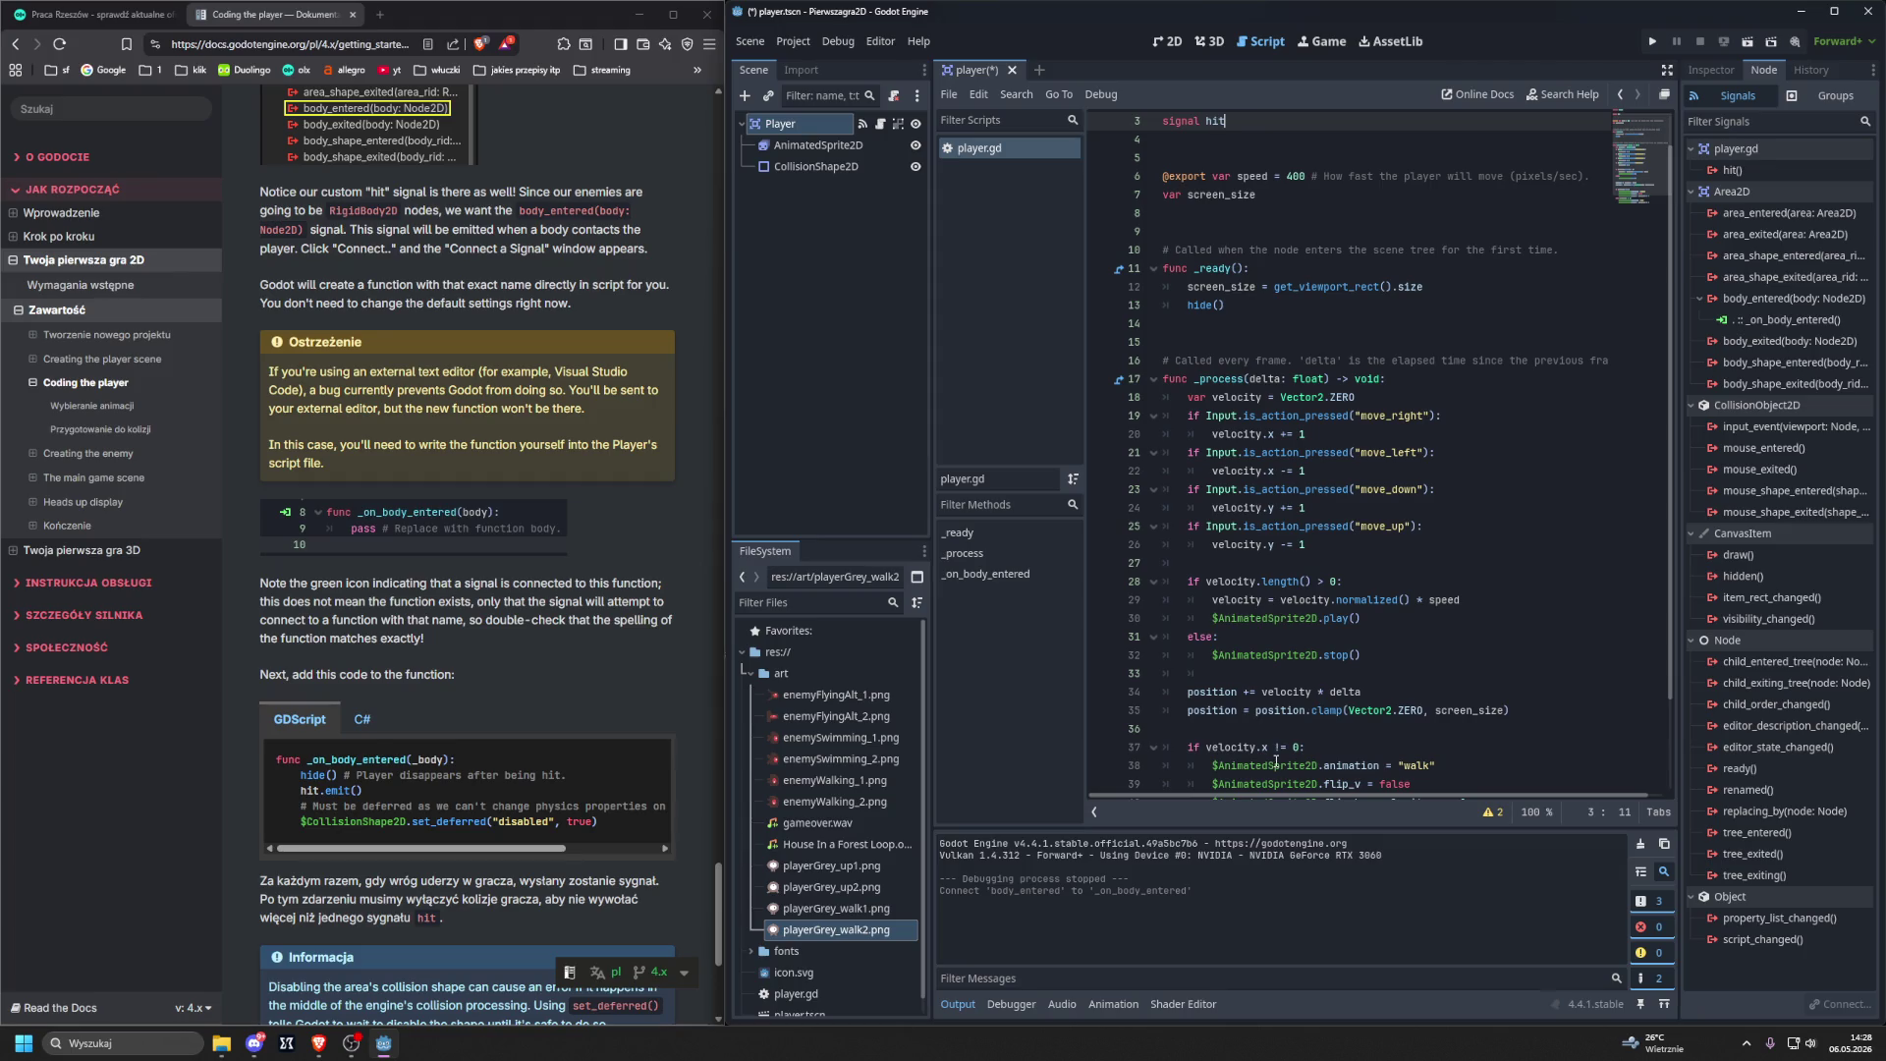
Disconnect body_entered from _on_body_entered in the Player's Signals list.
scroll(1247, 550, "down", 2)
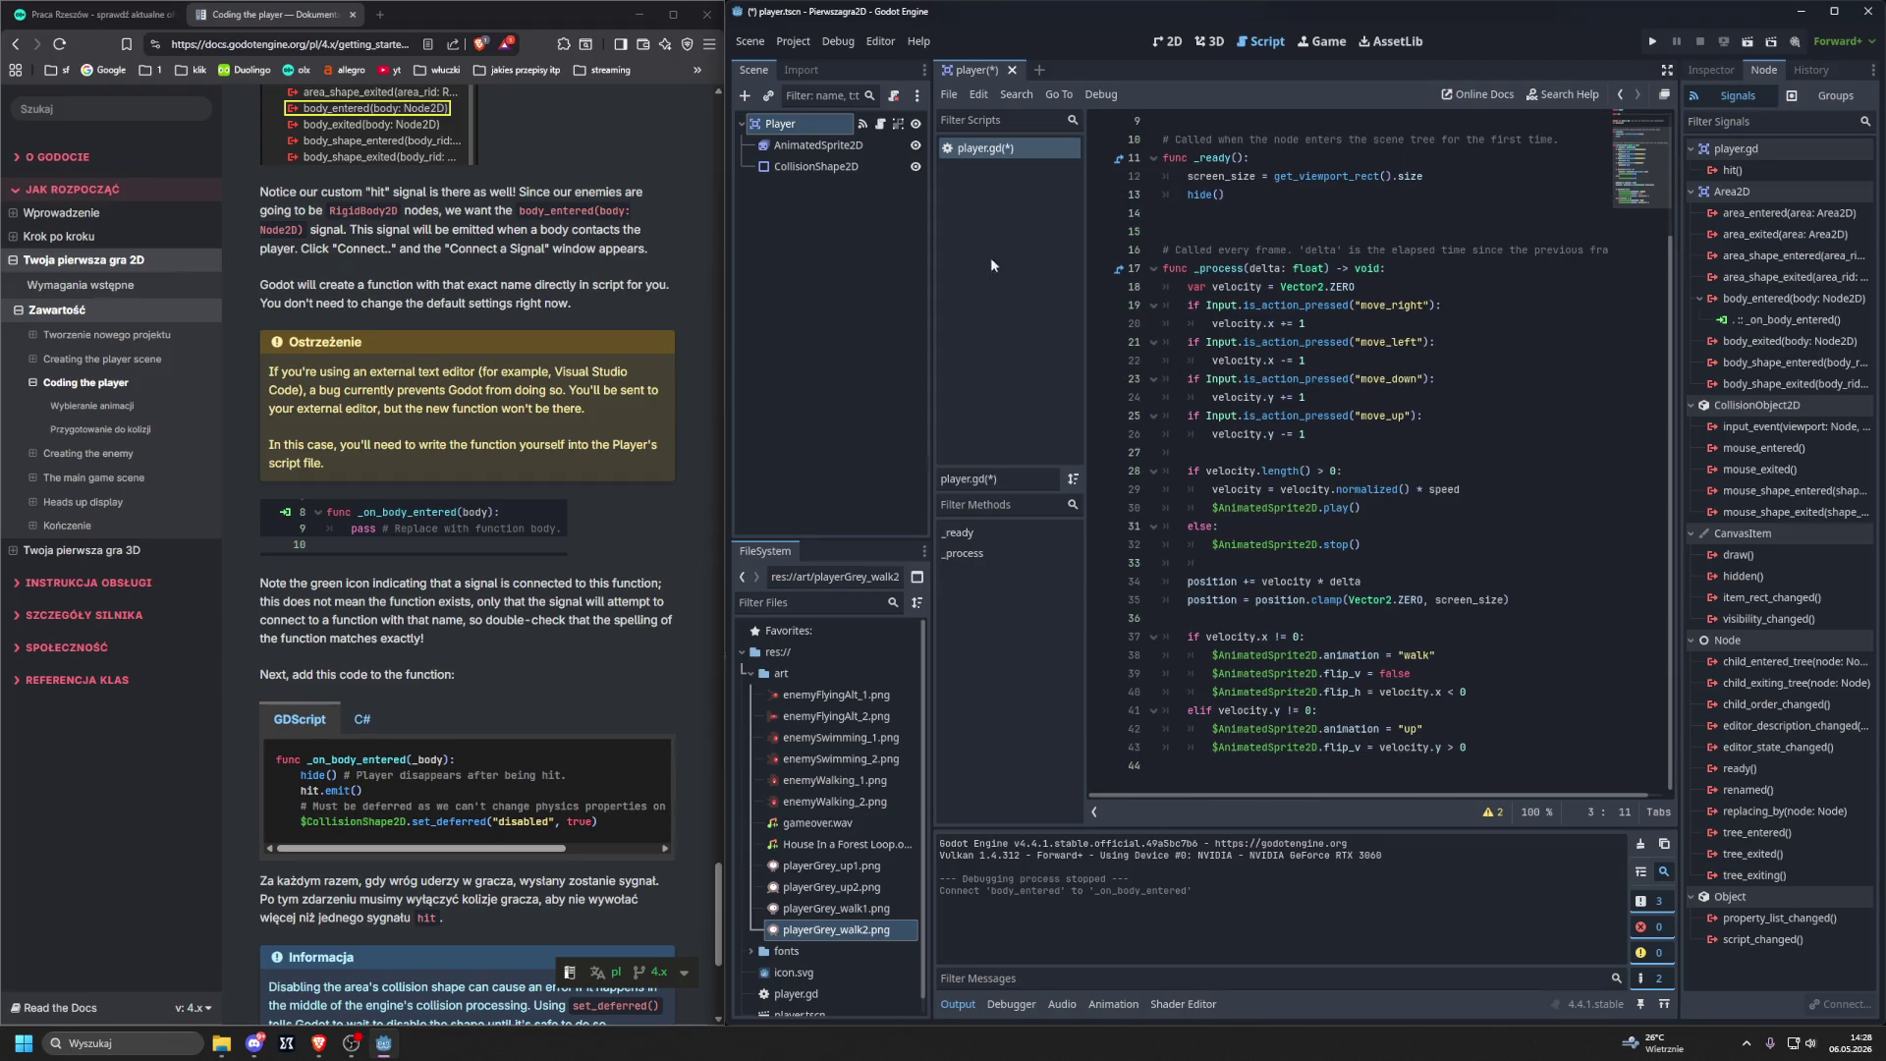
left_click(820, 123)
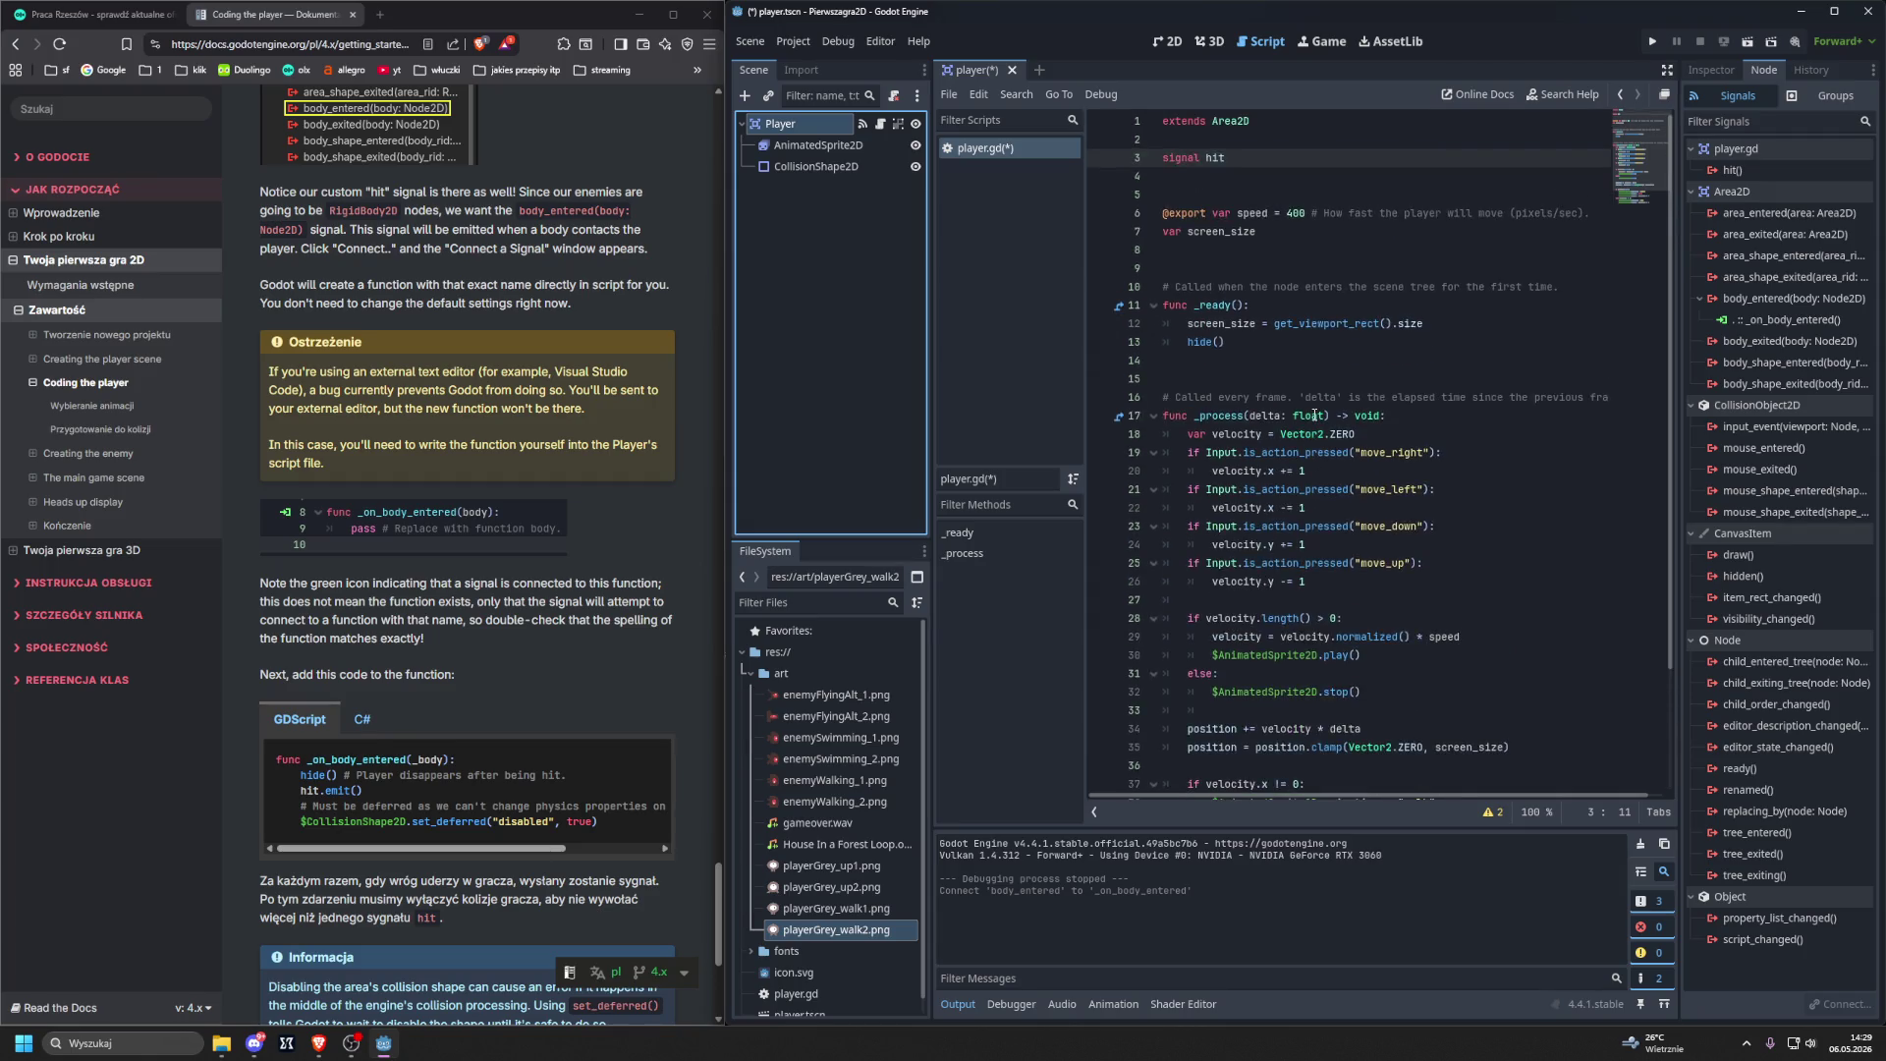
left_click(1743, 317)
left_click(1749, 324)
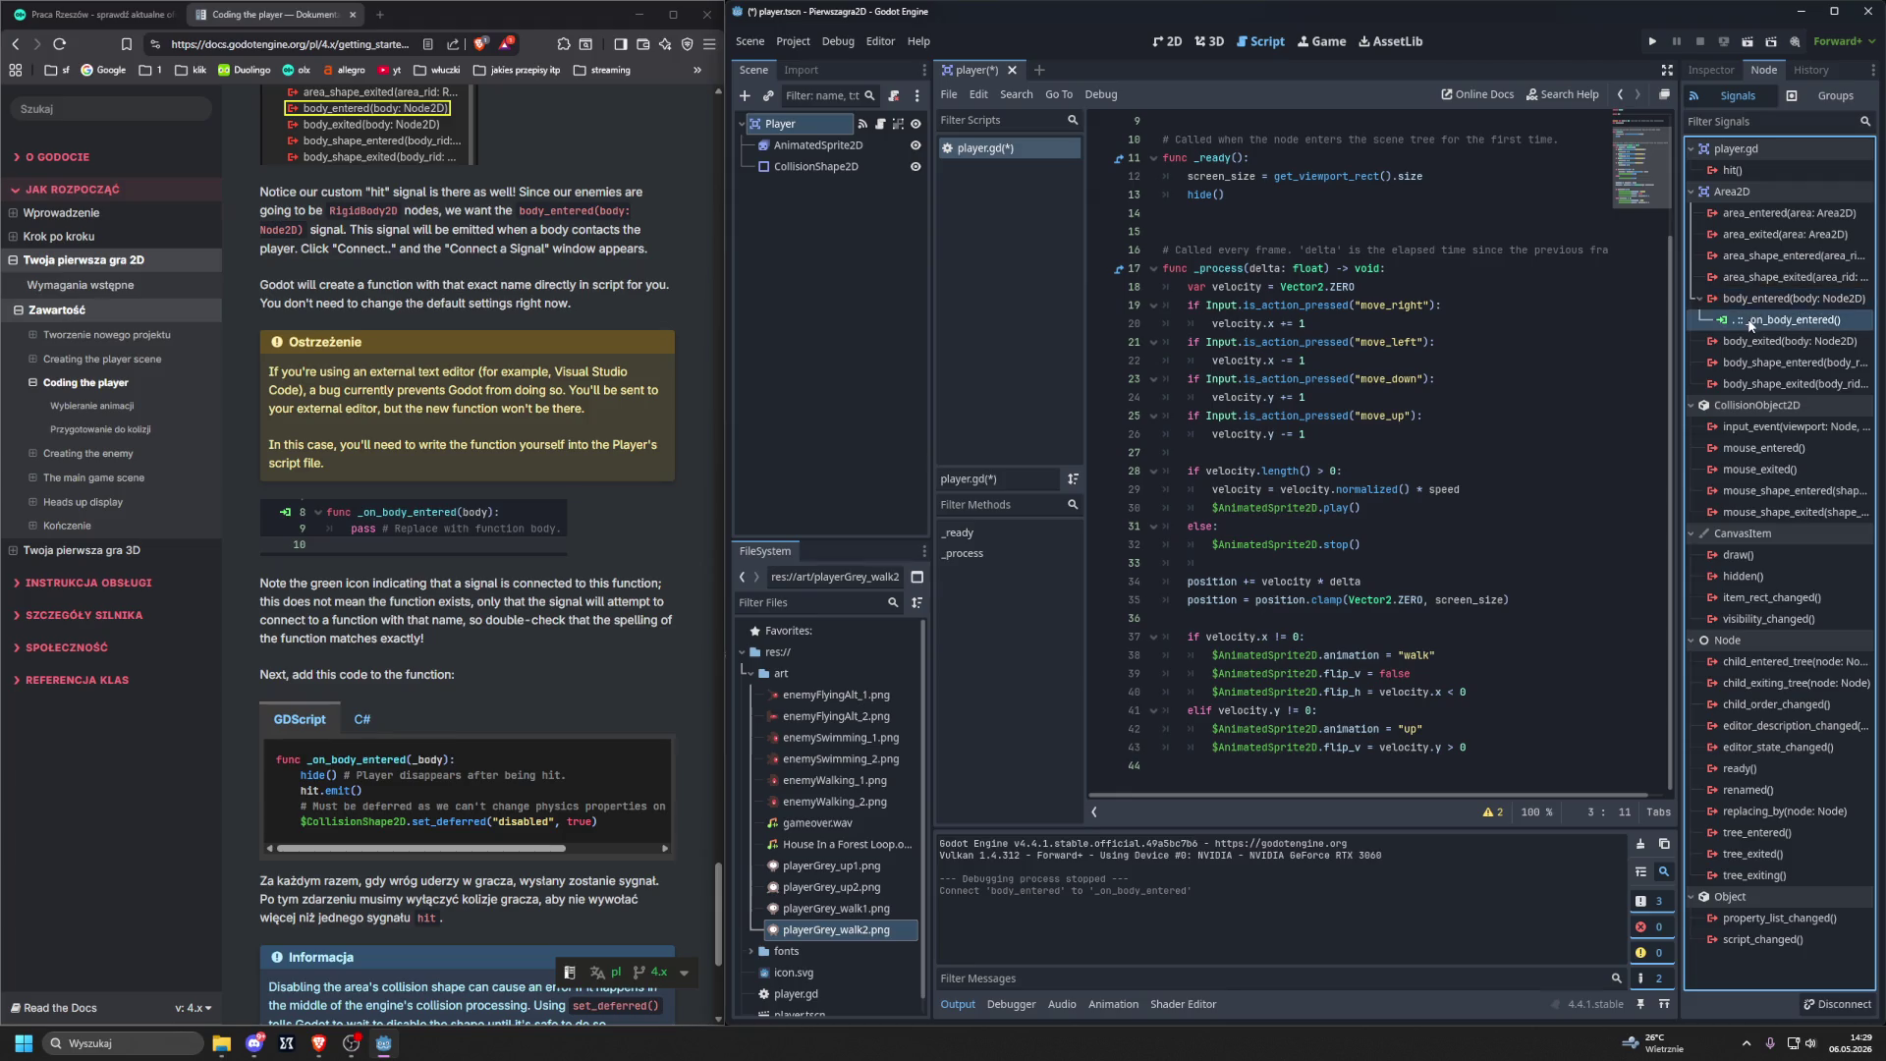
right_click(1749, 324)
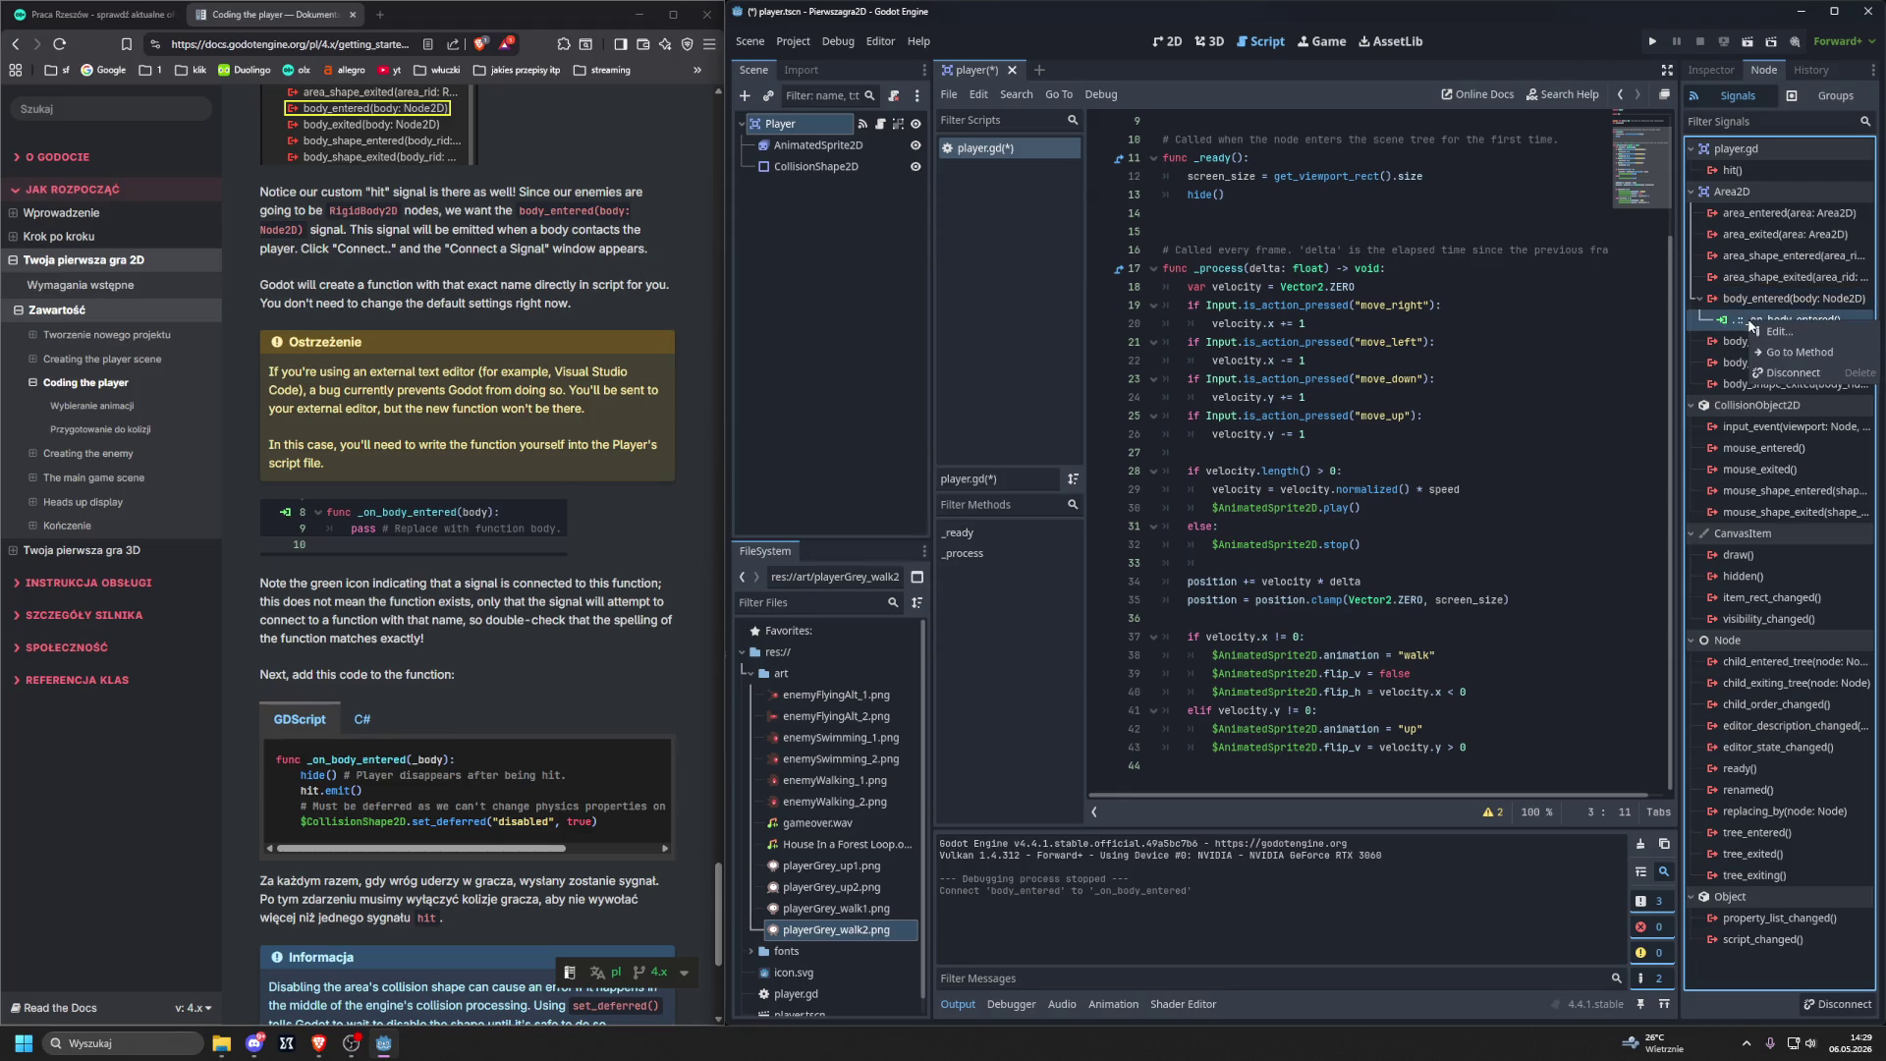
left_click(1773, 335)
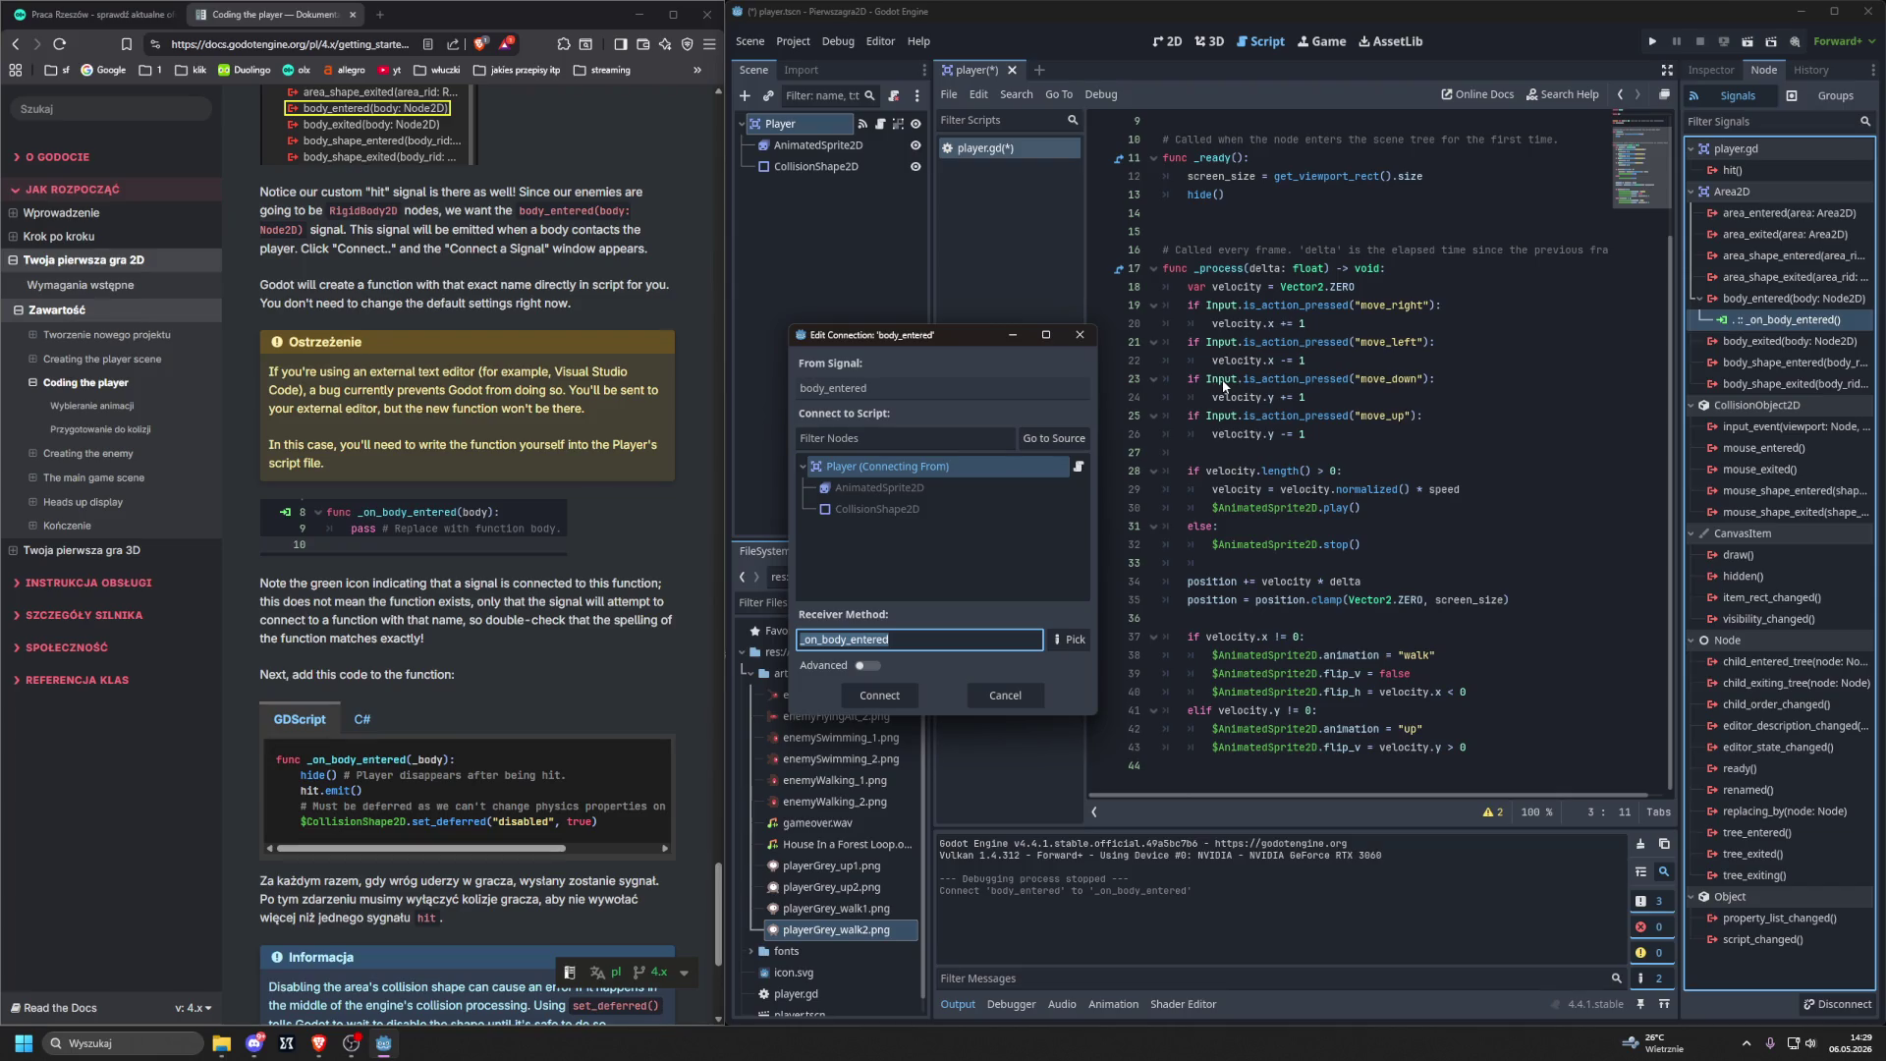
left_click(909, 694)
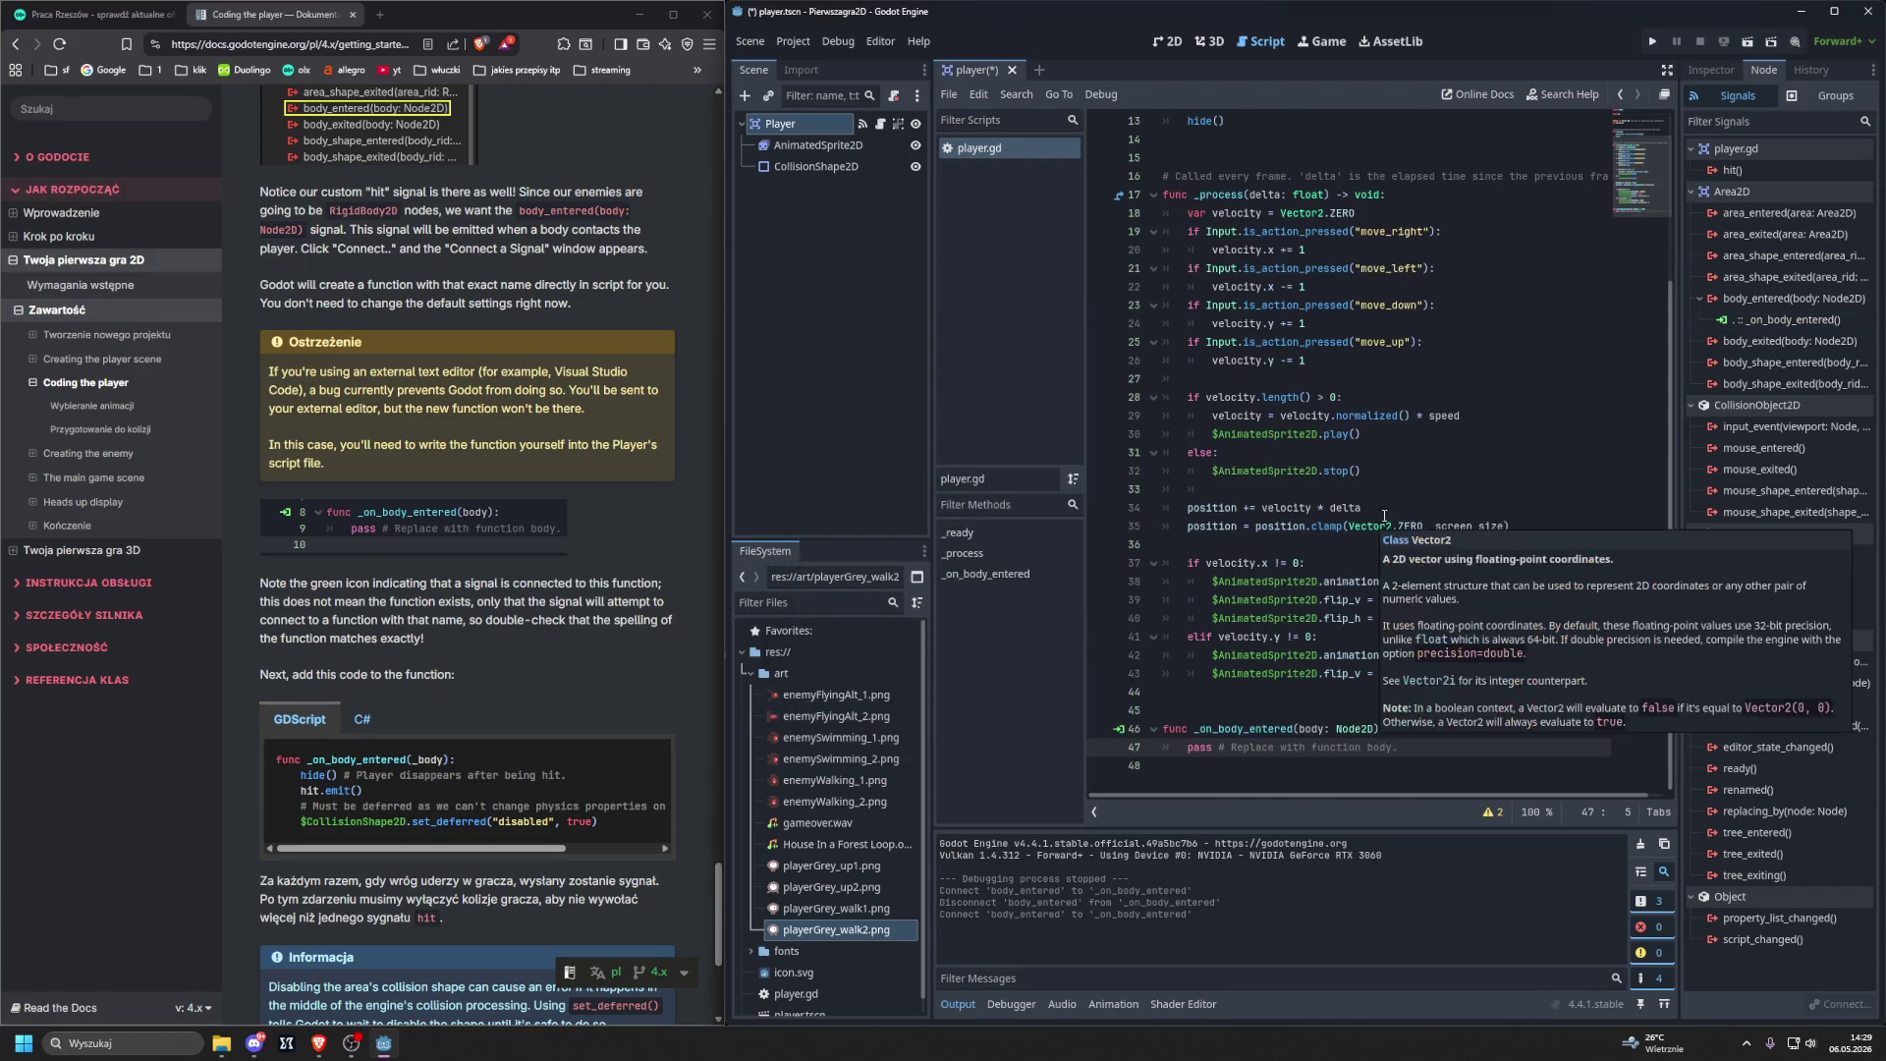
right_click(1733, 320)
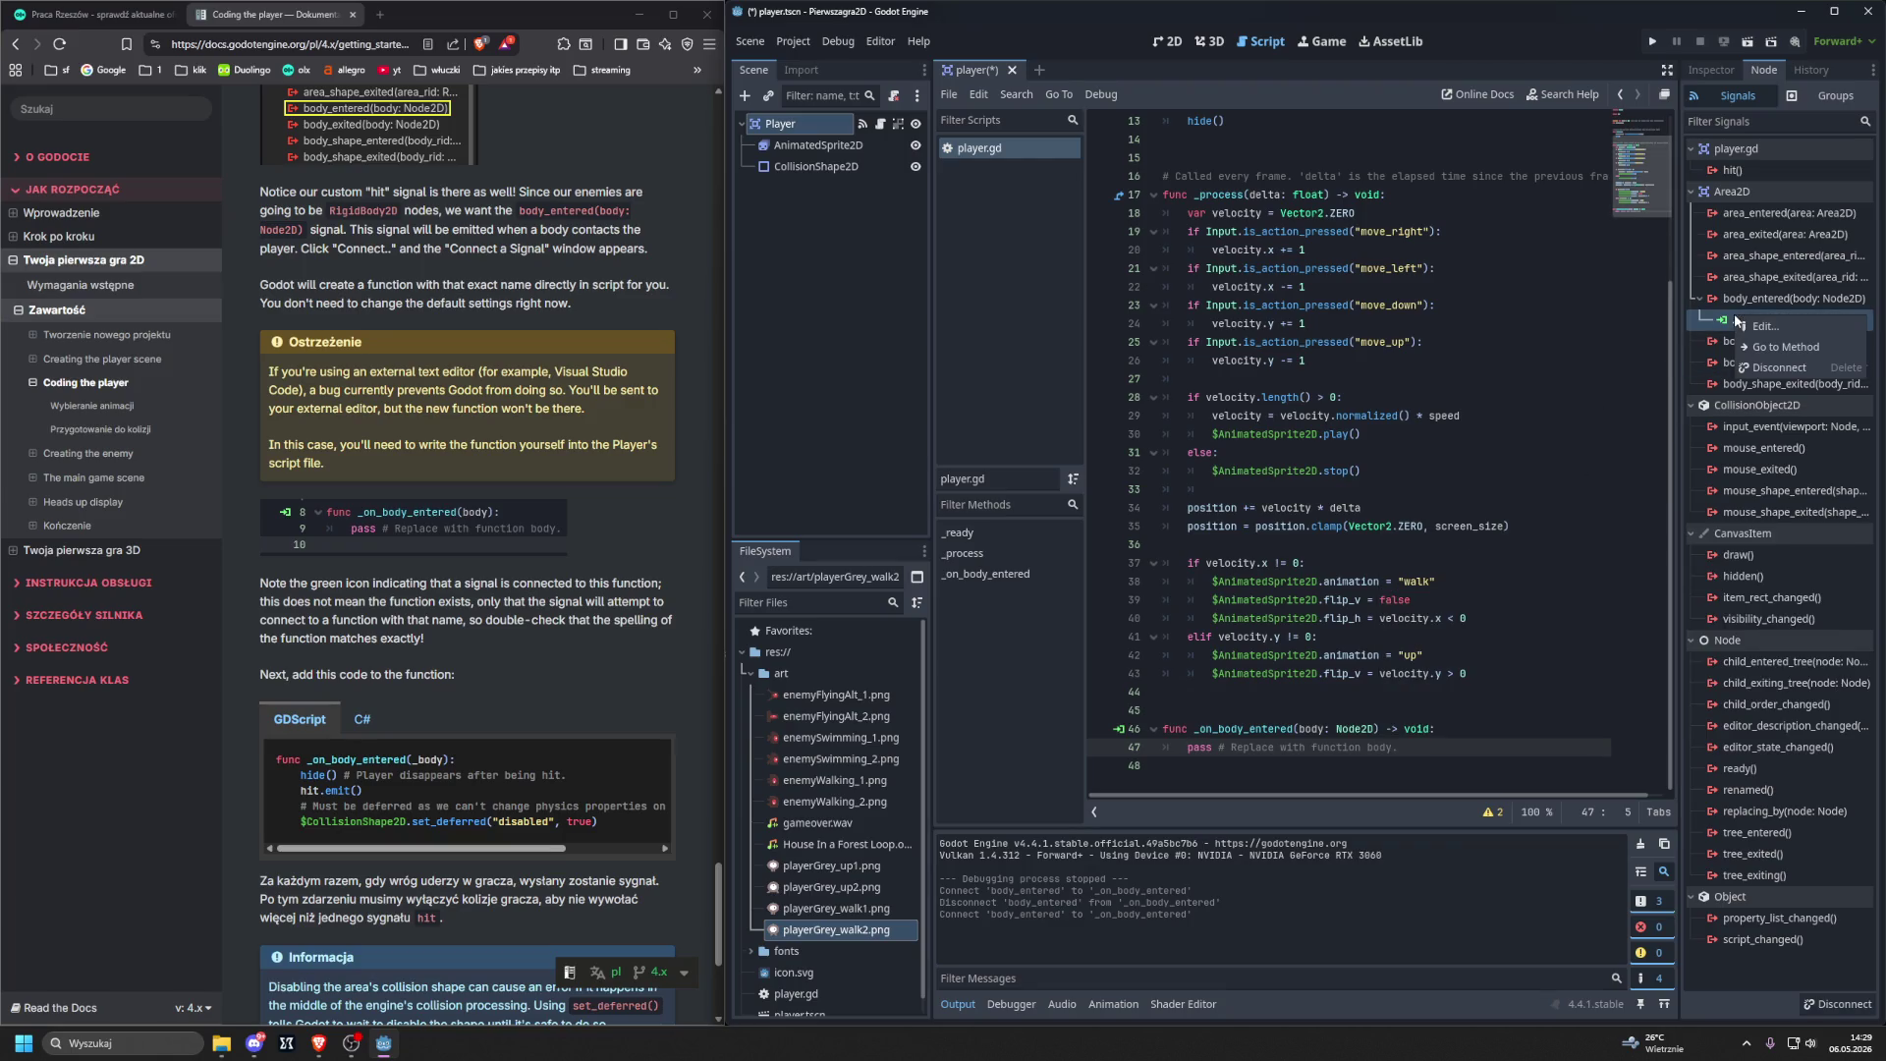
left_click(1759, 370)
Delete the _on_body_entered function and its trailing blank lines from player.gd.
left_click_drag(1402, 747, 1138, 734)
key("Delete")
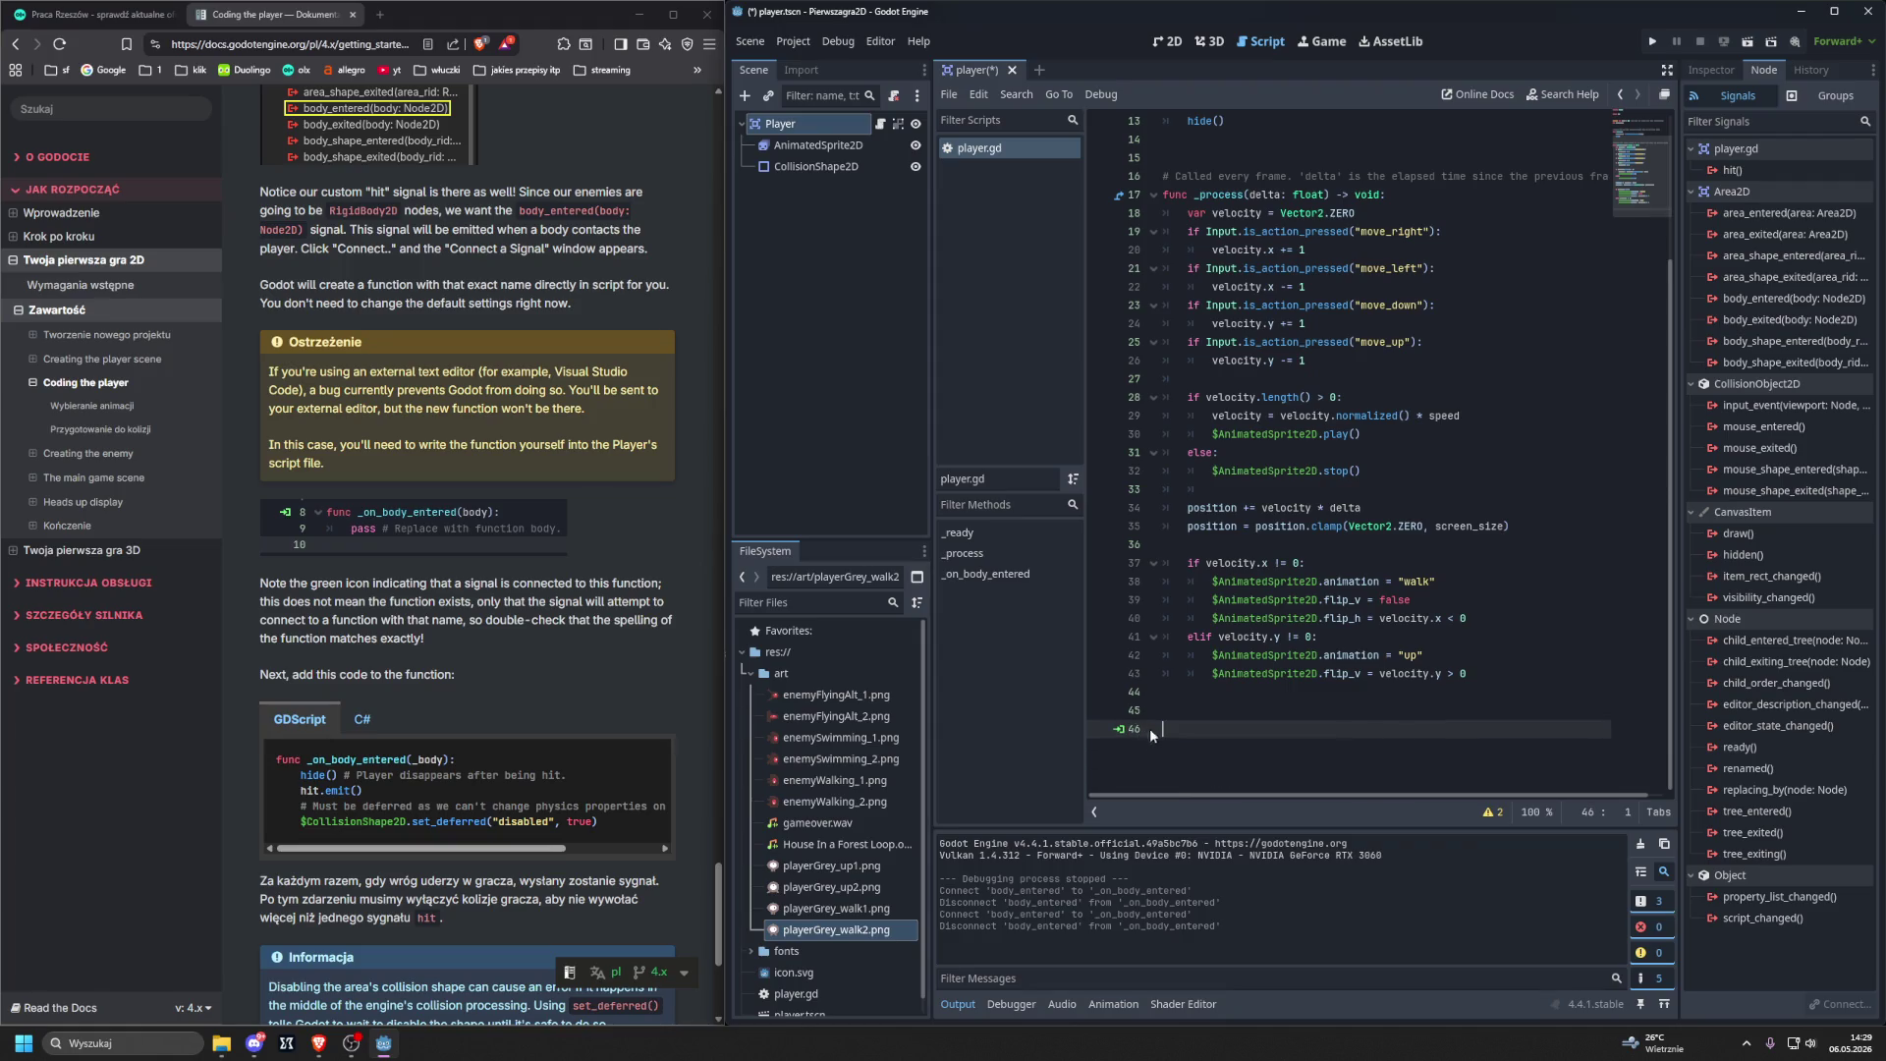
key("BackSpace")
key("BackSpace")
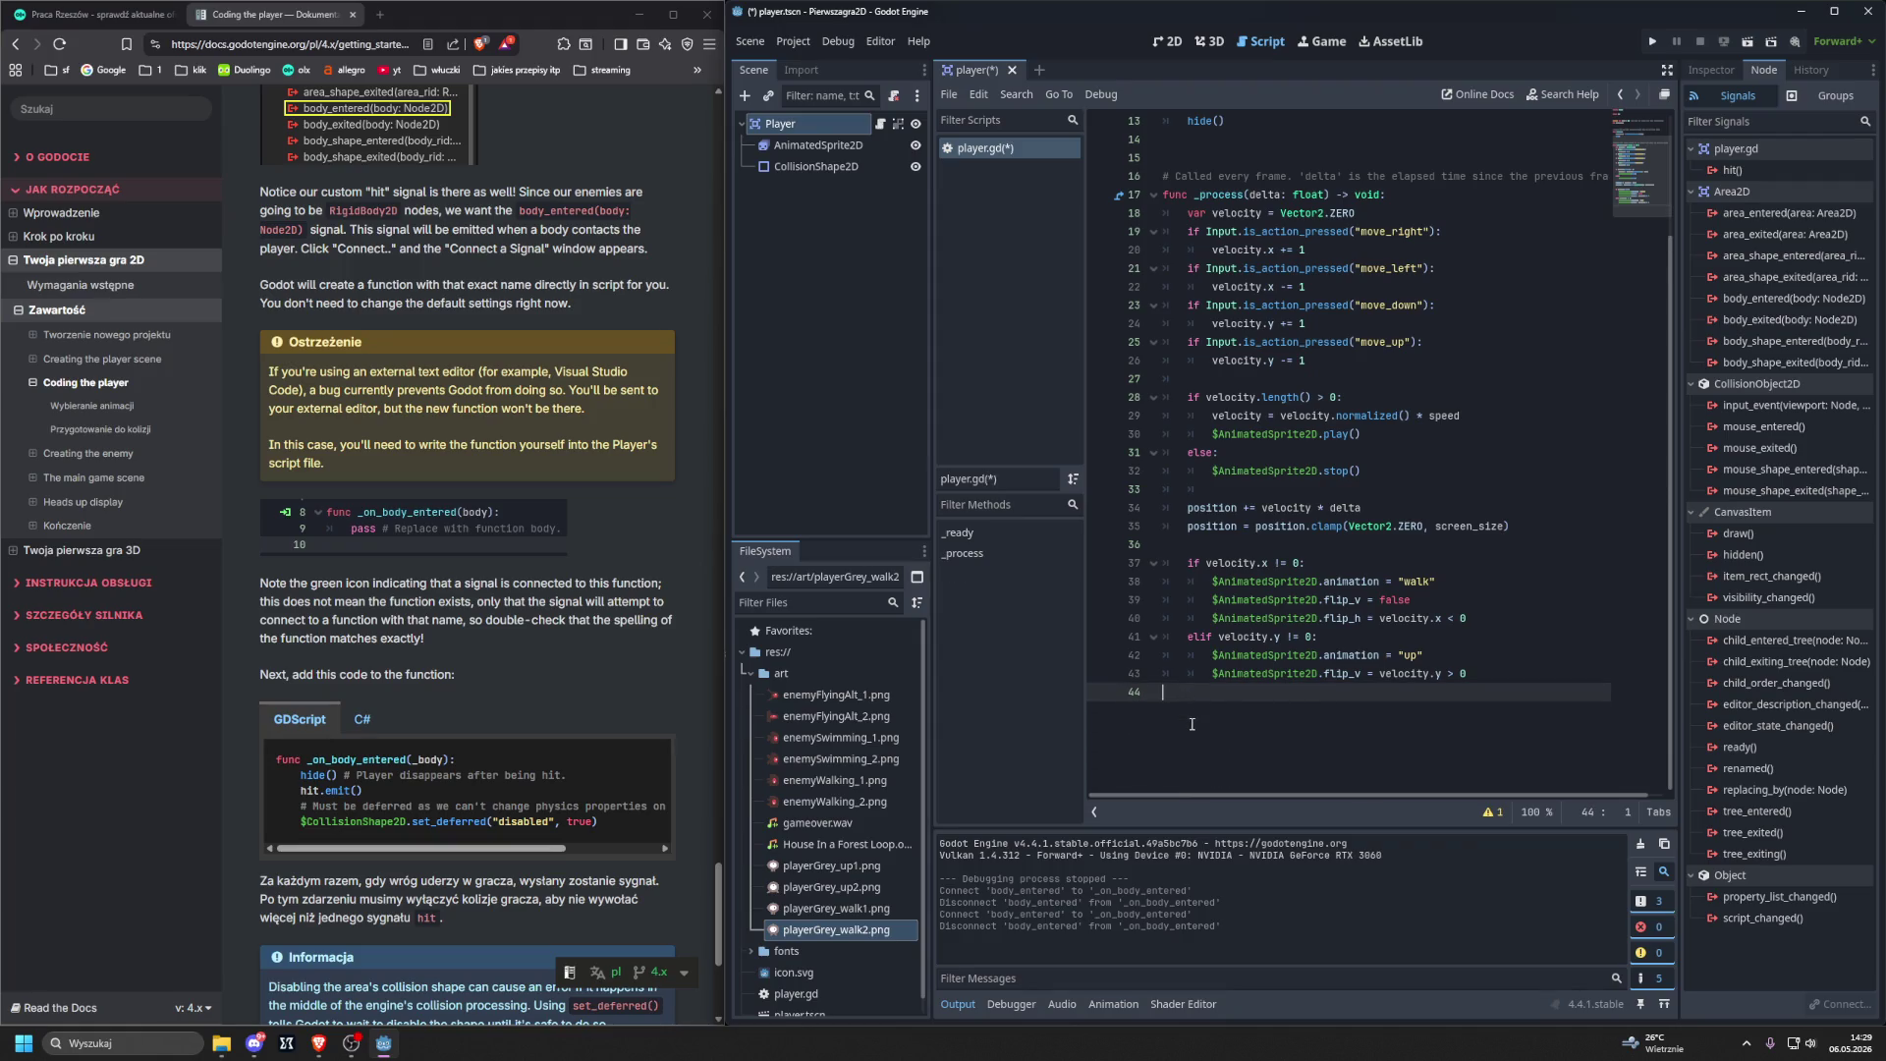
Reconnect Player's body_entered signal to a new _on_body_entered method, keeping Player as receiver.
left_click(794, 128)
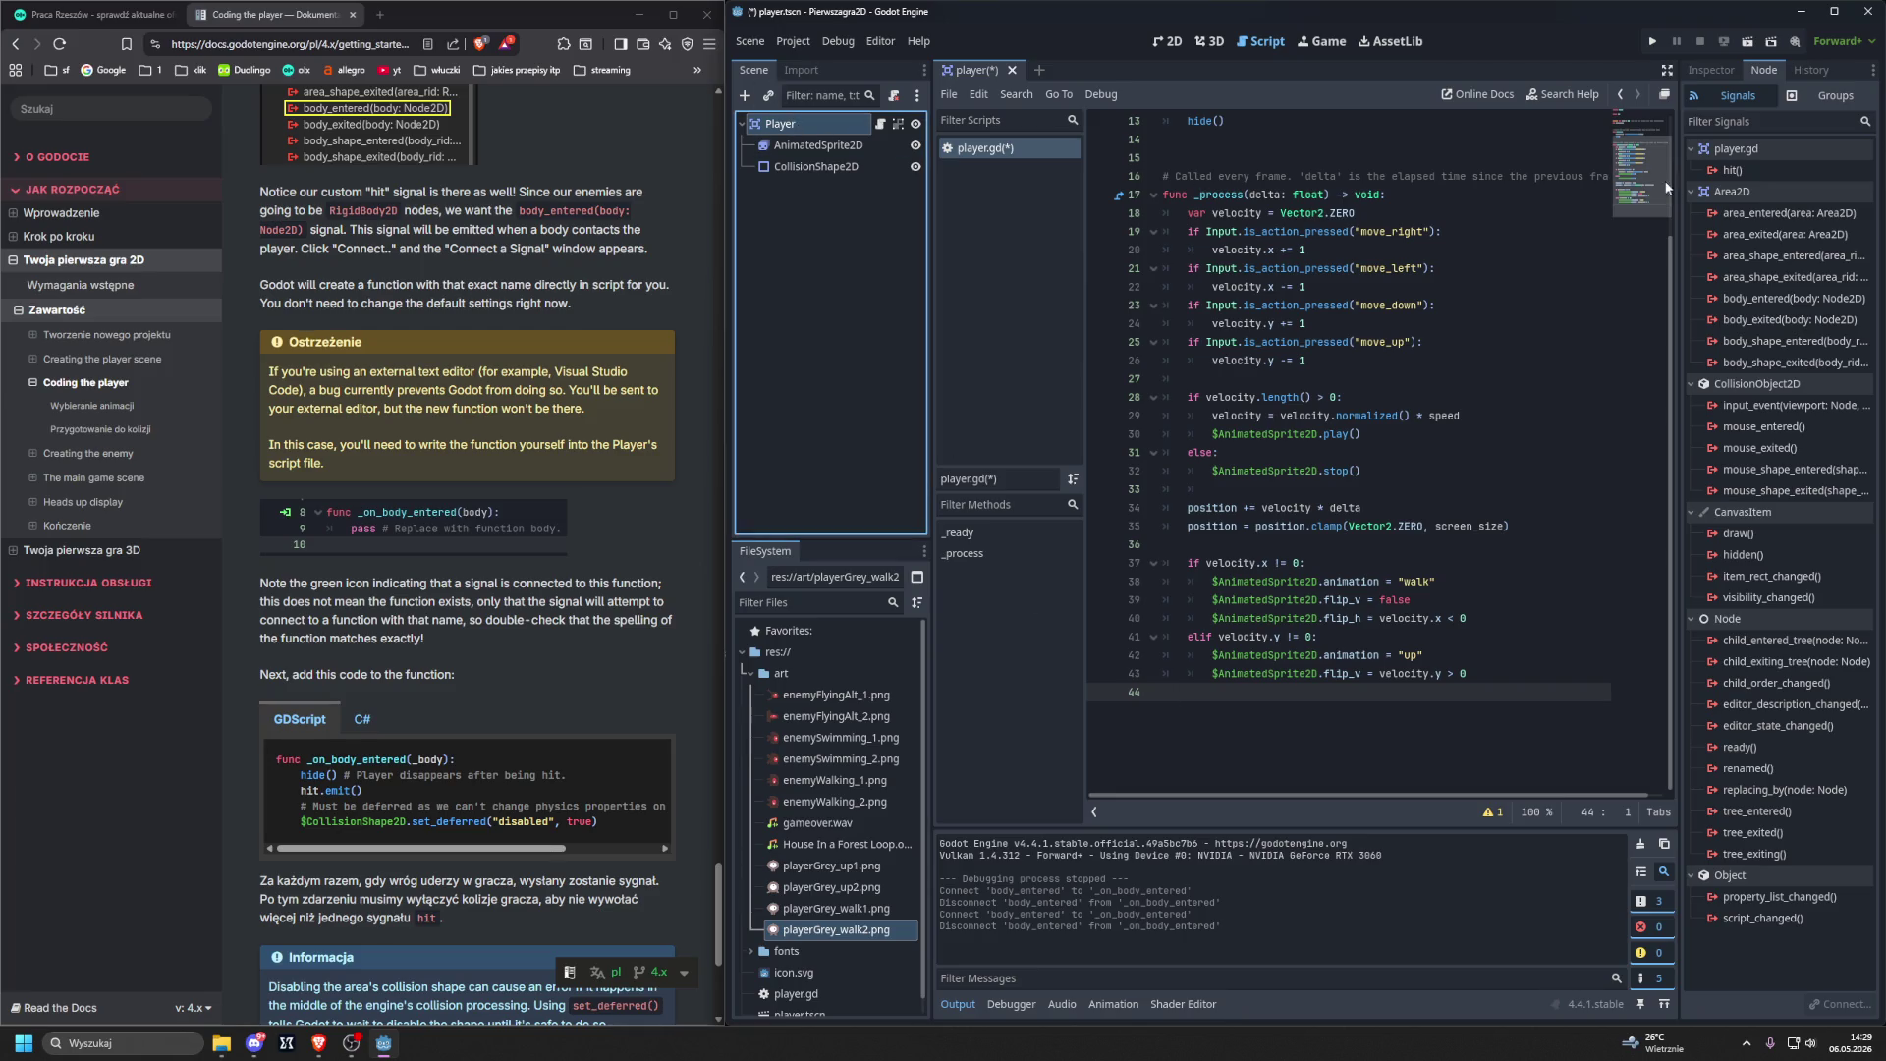
double_click(1739, 298)
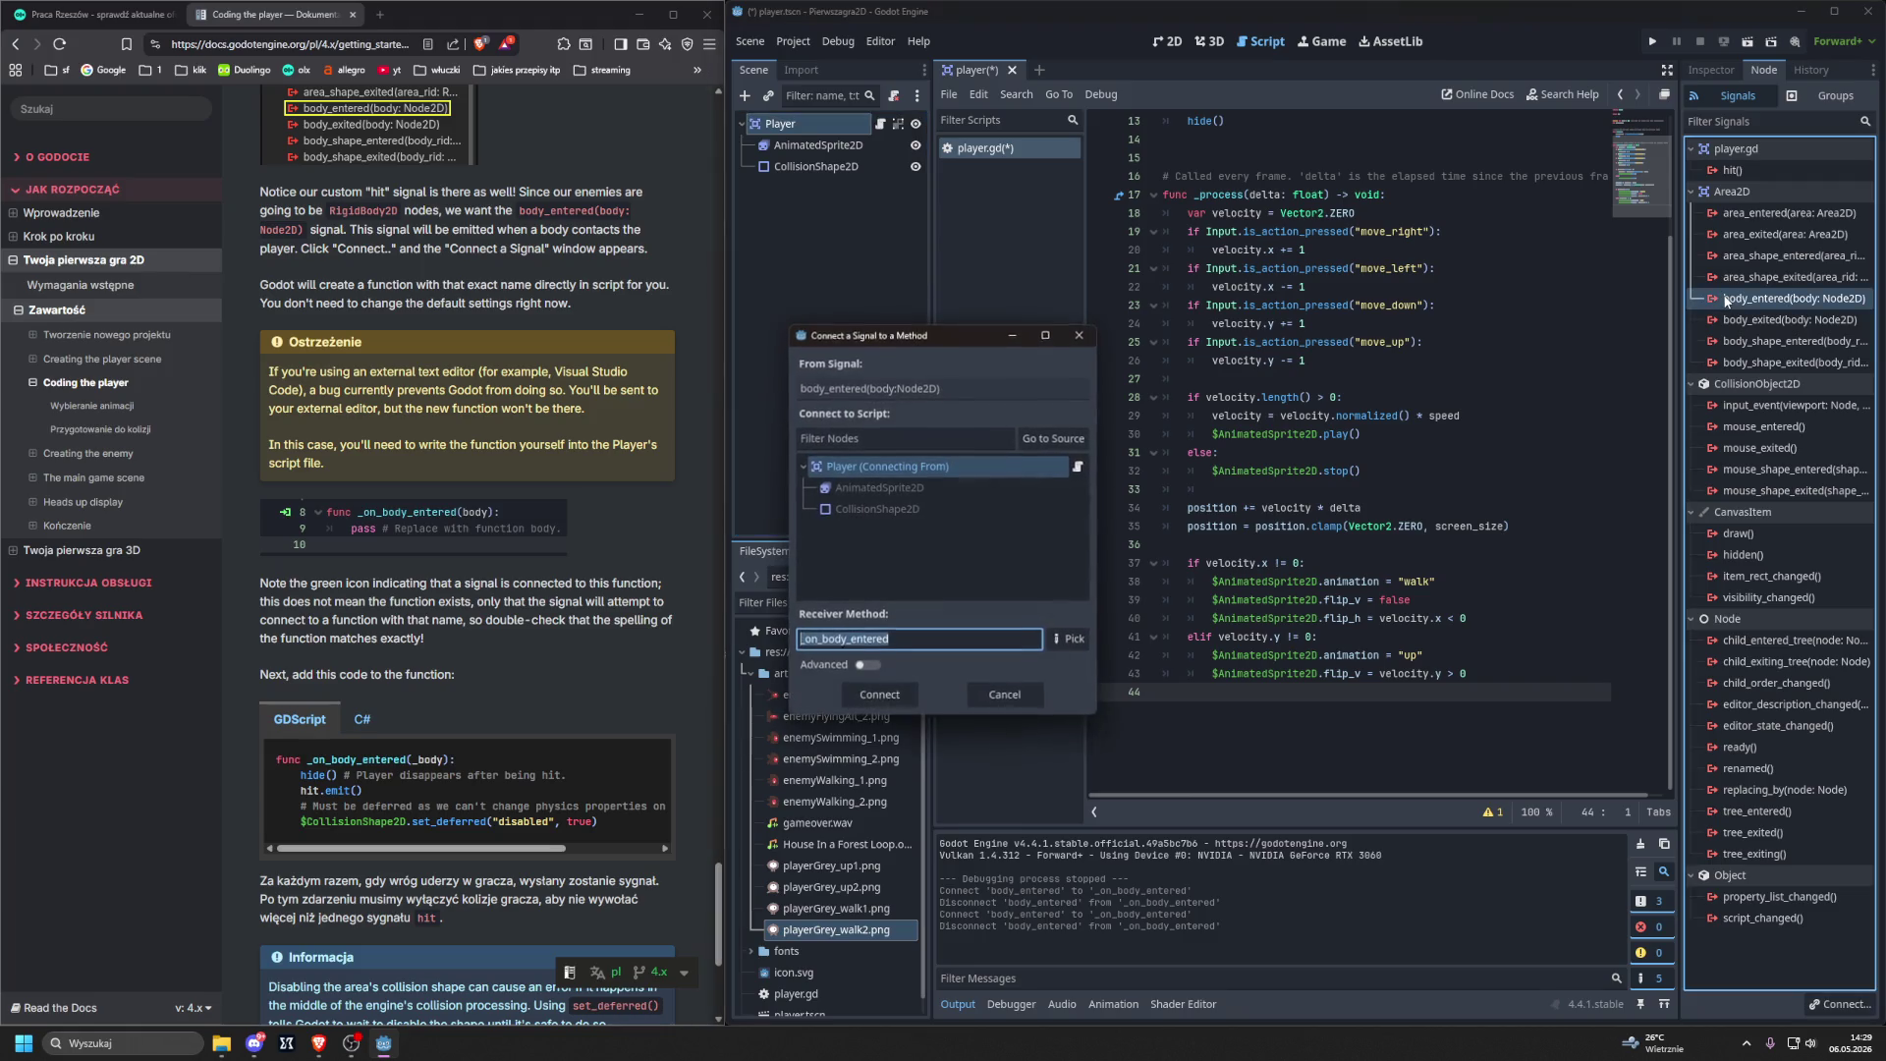
left_click(853, 470)
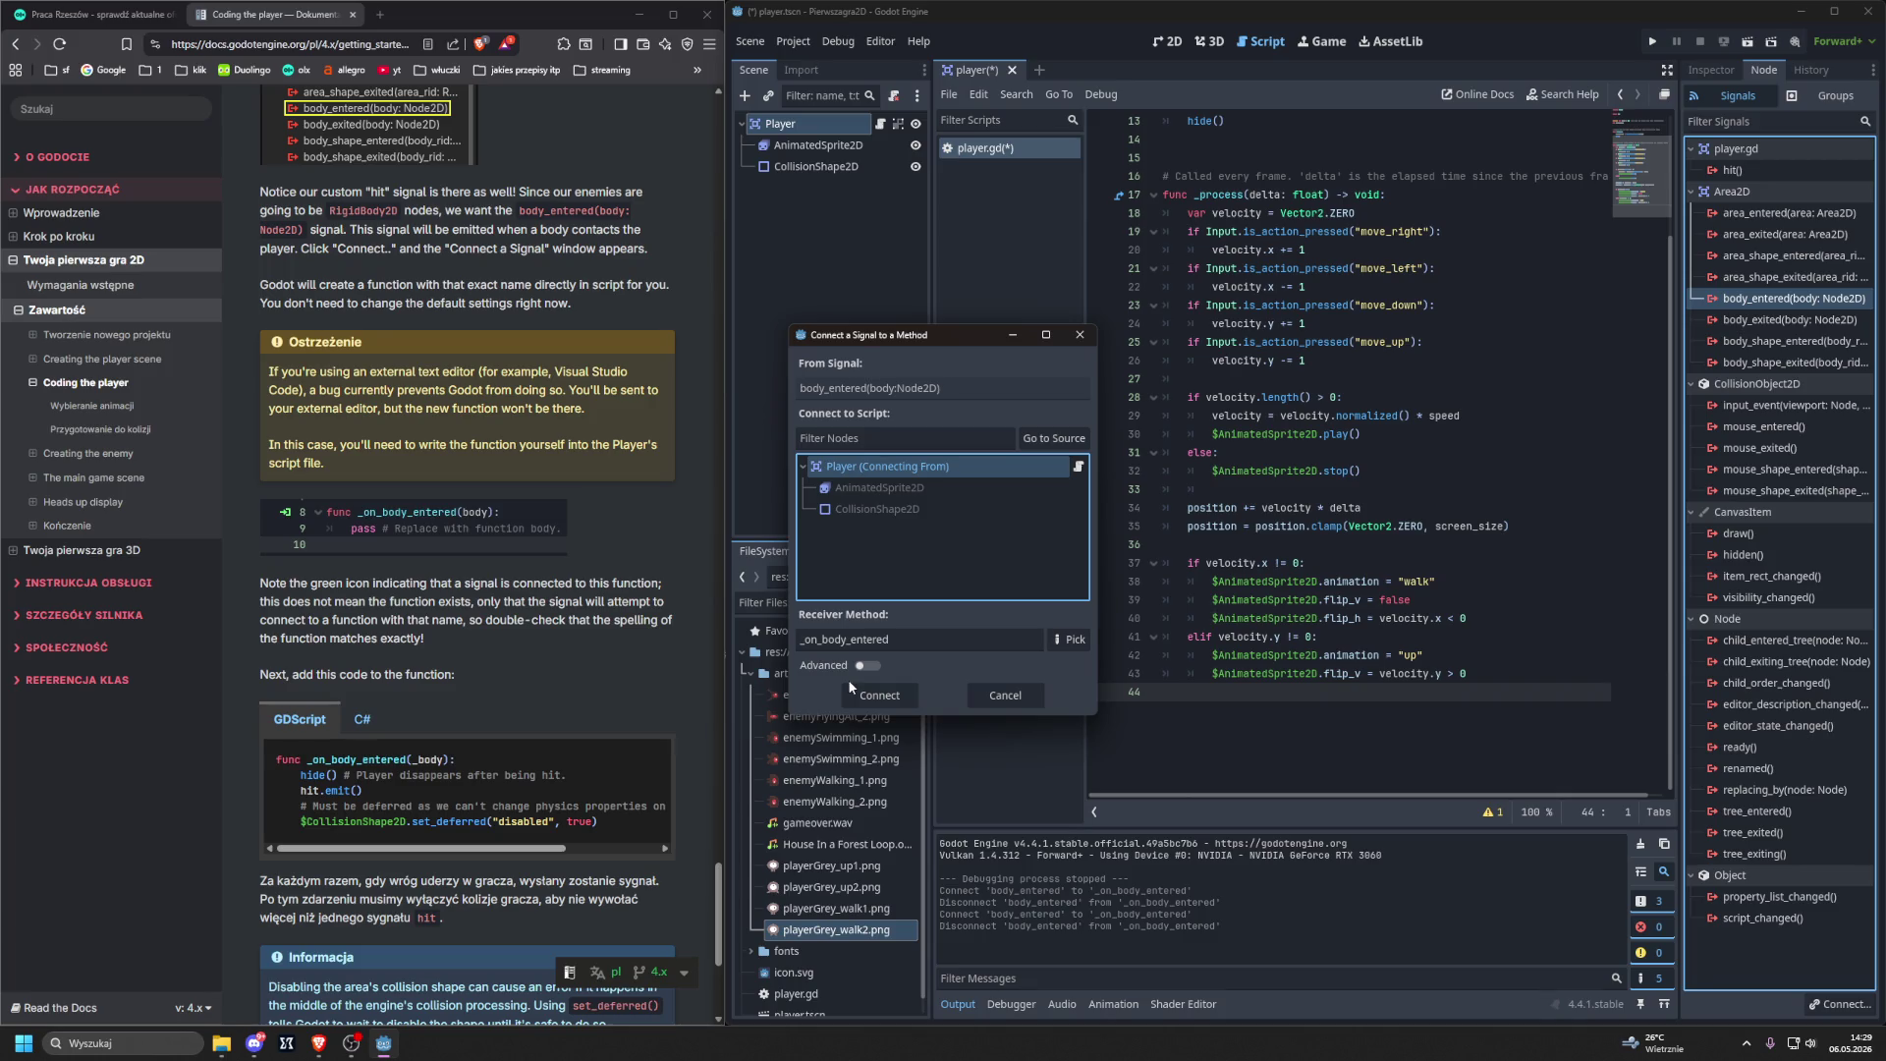
scroll(577, 566, "up", 5)
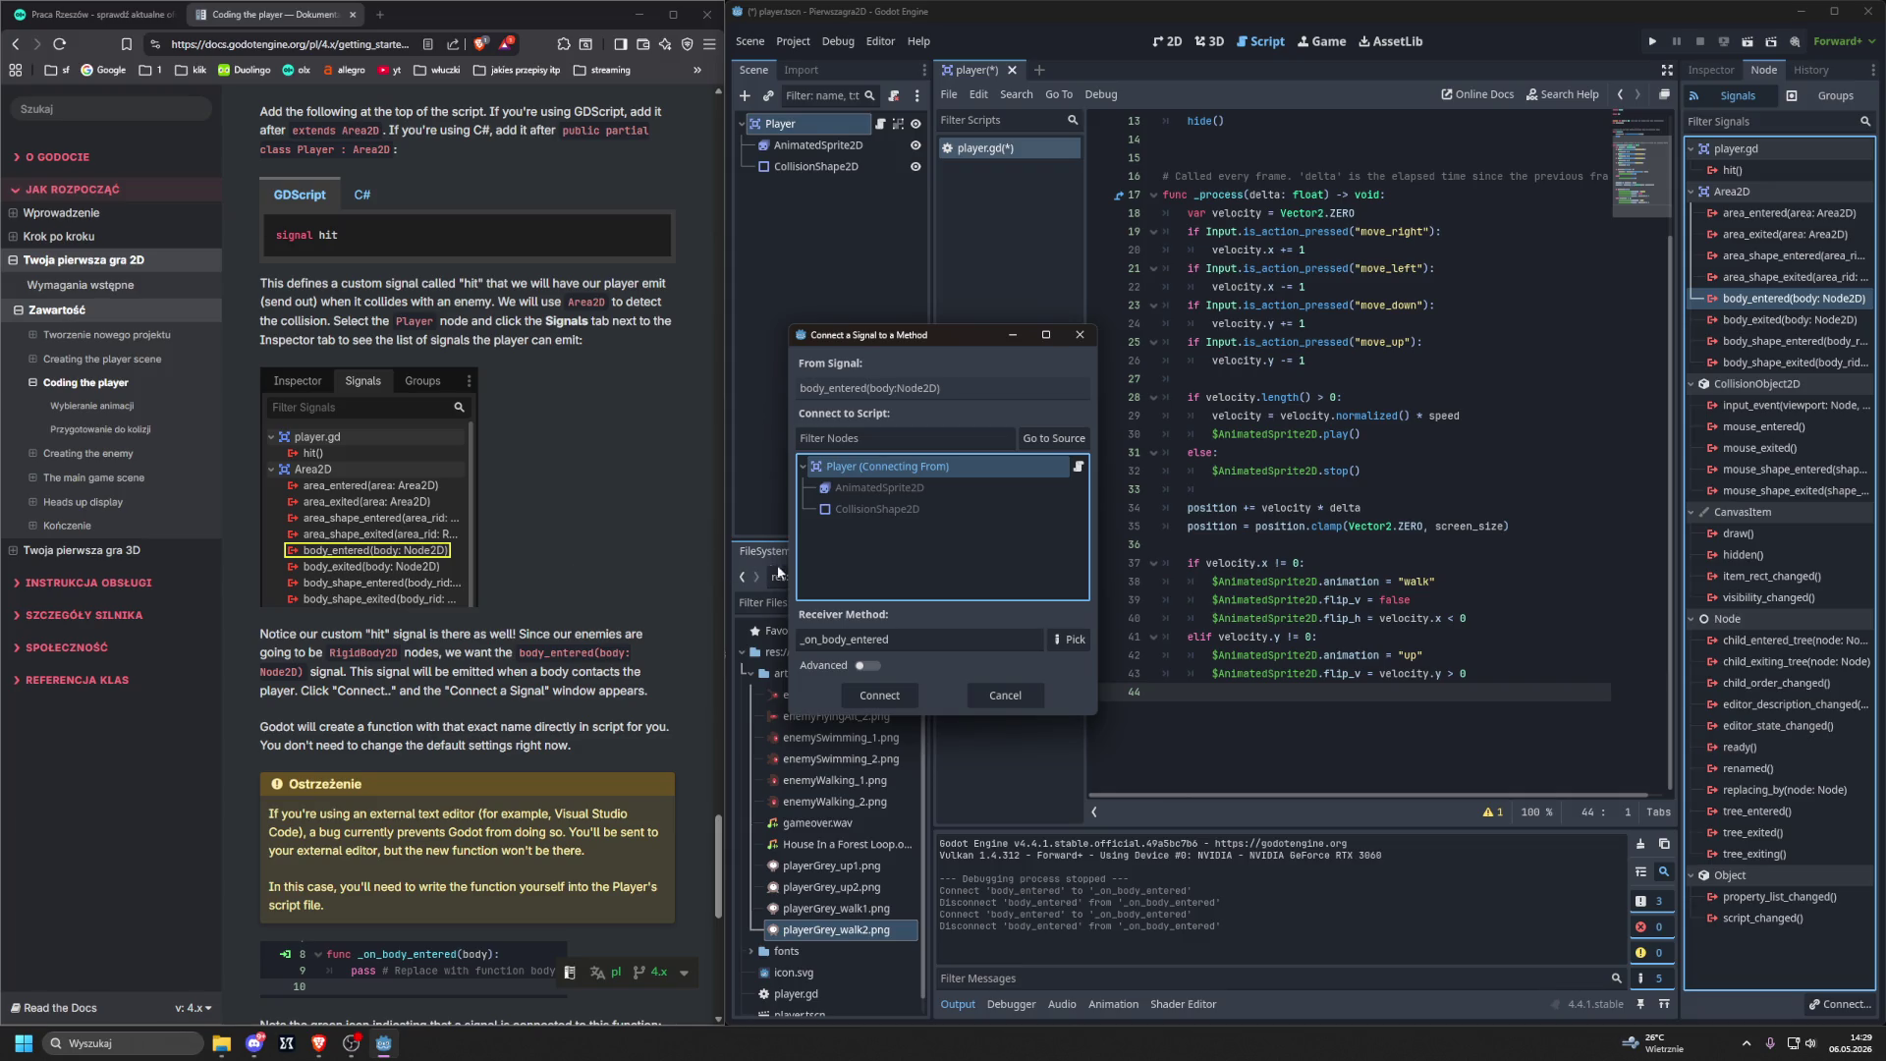
left_click(879, 695)
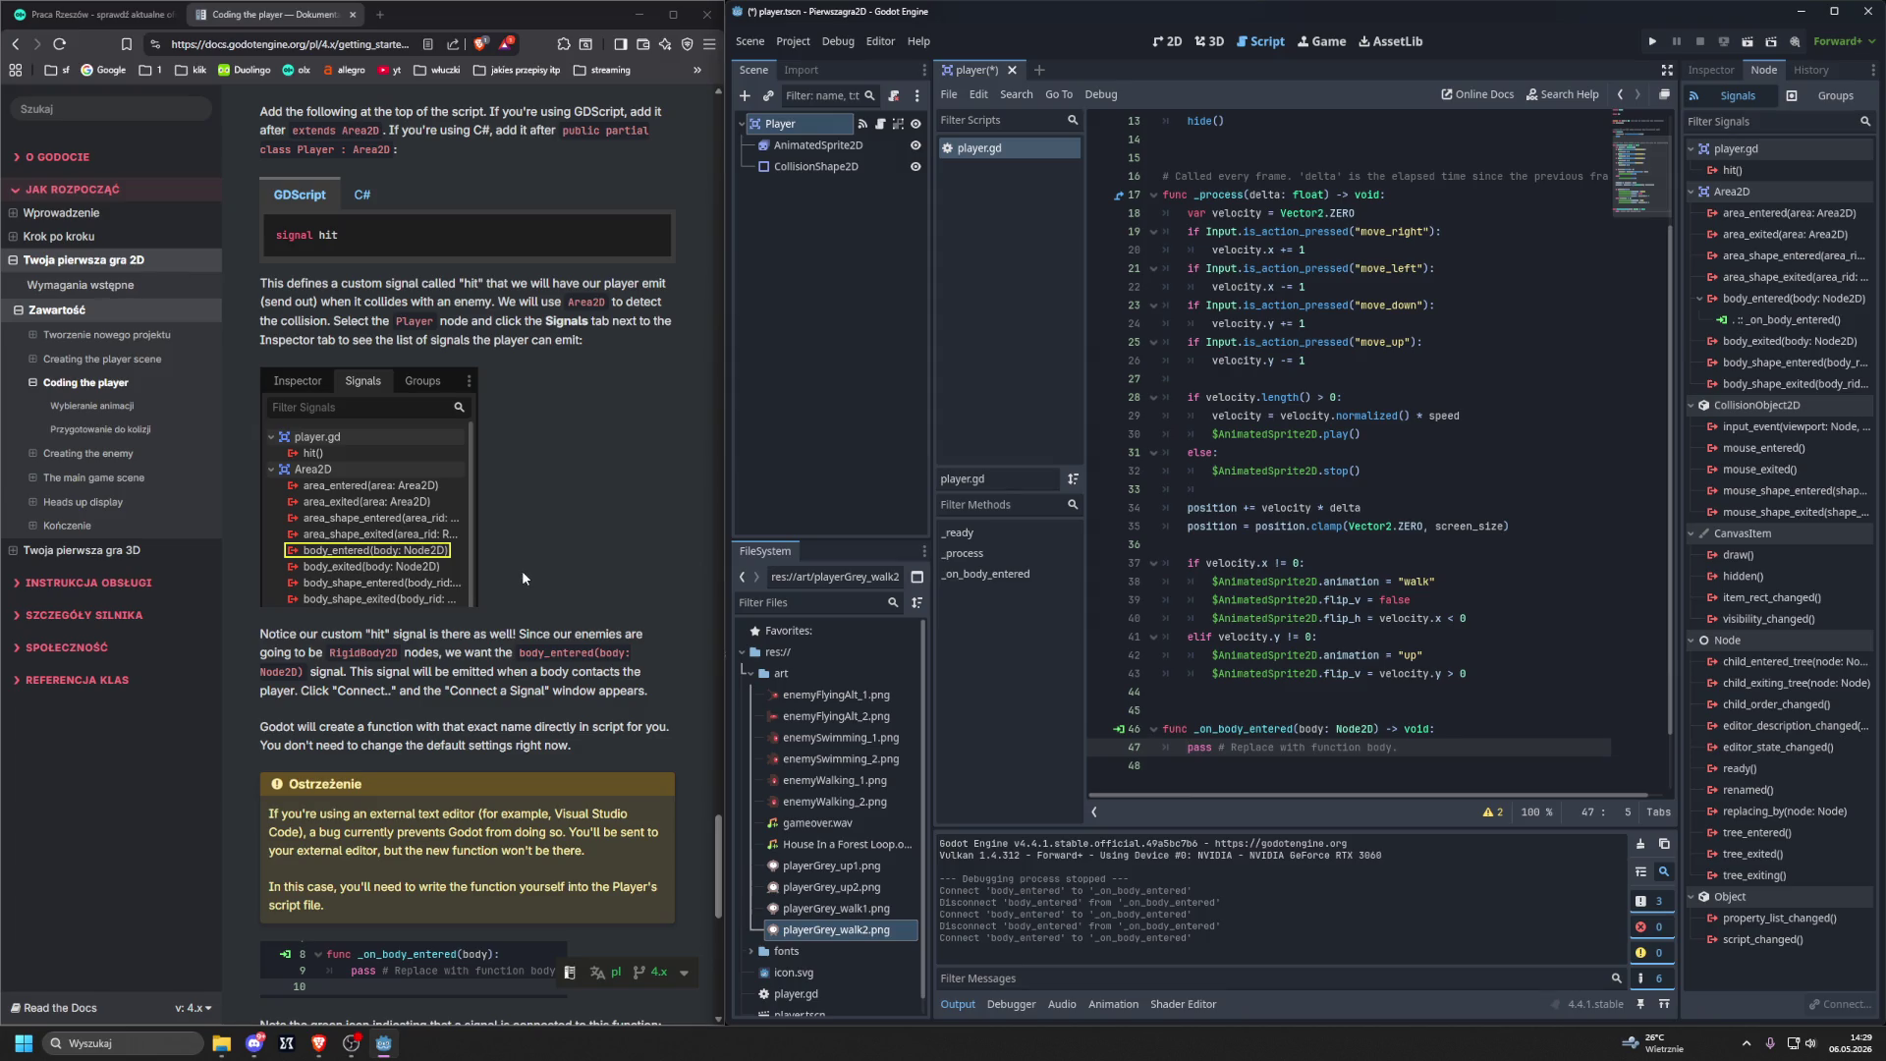
scroll(523, 579, "down", 6)
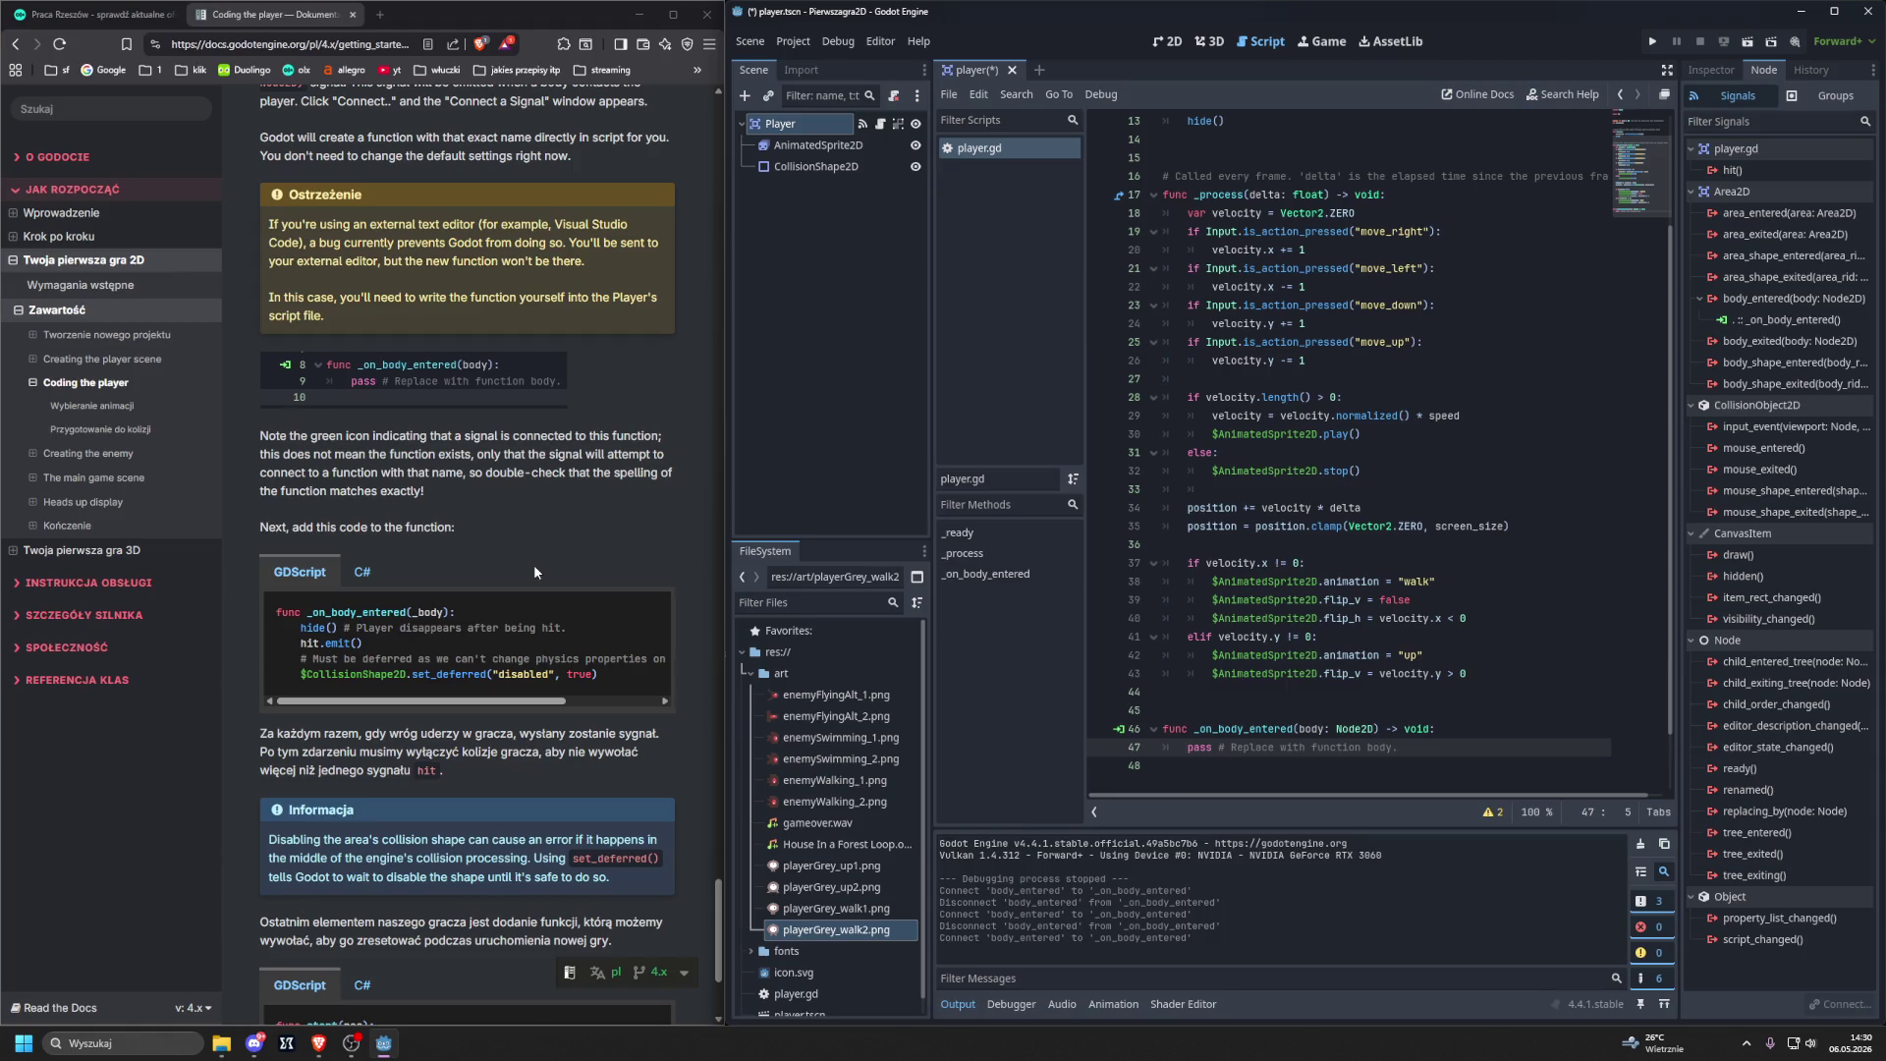
left_click(1120, 728)
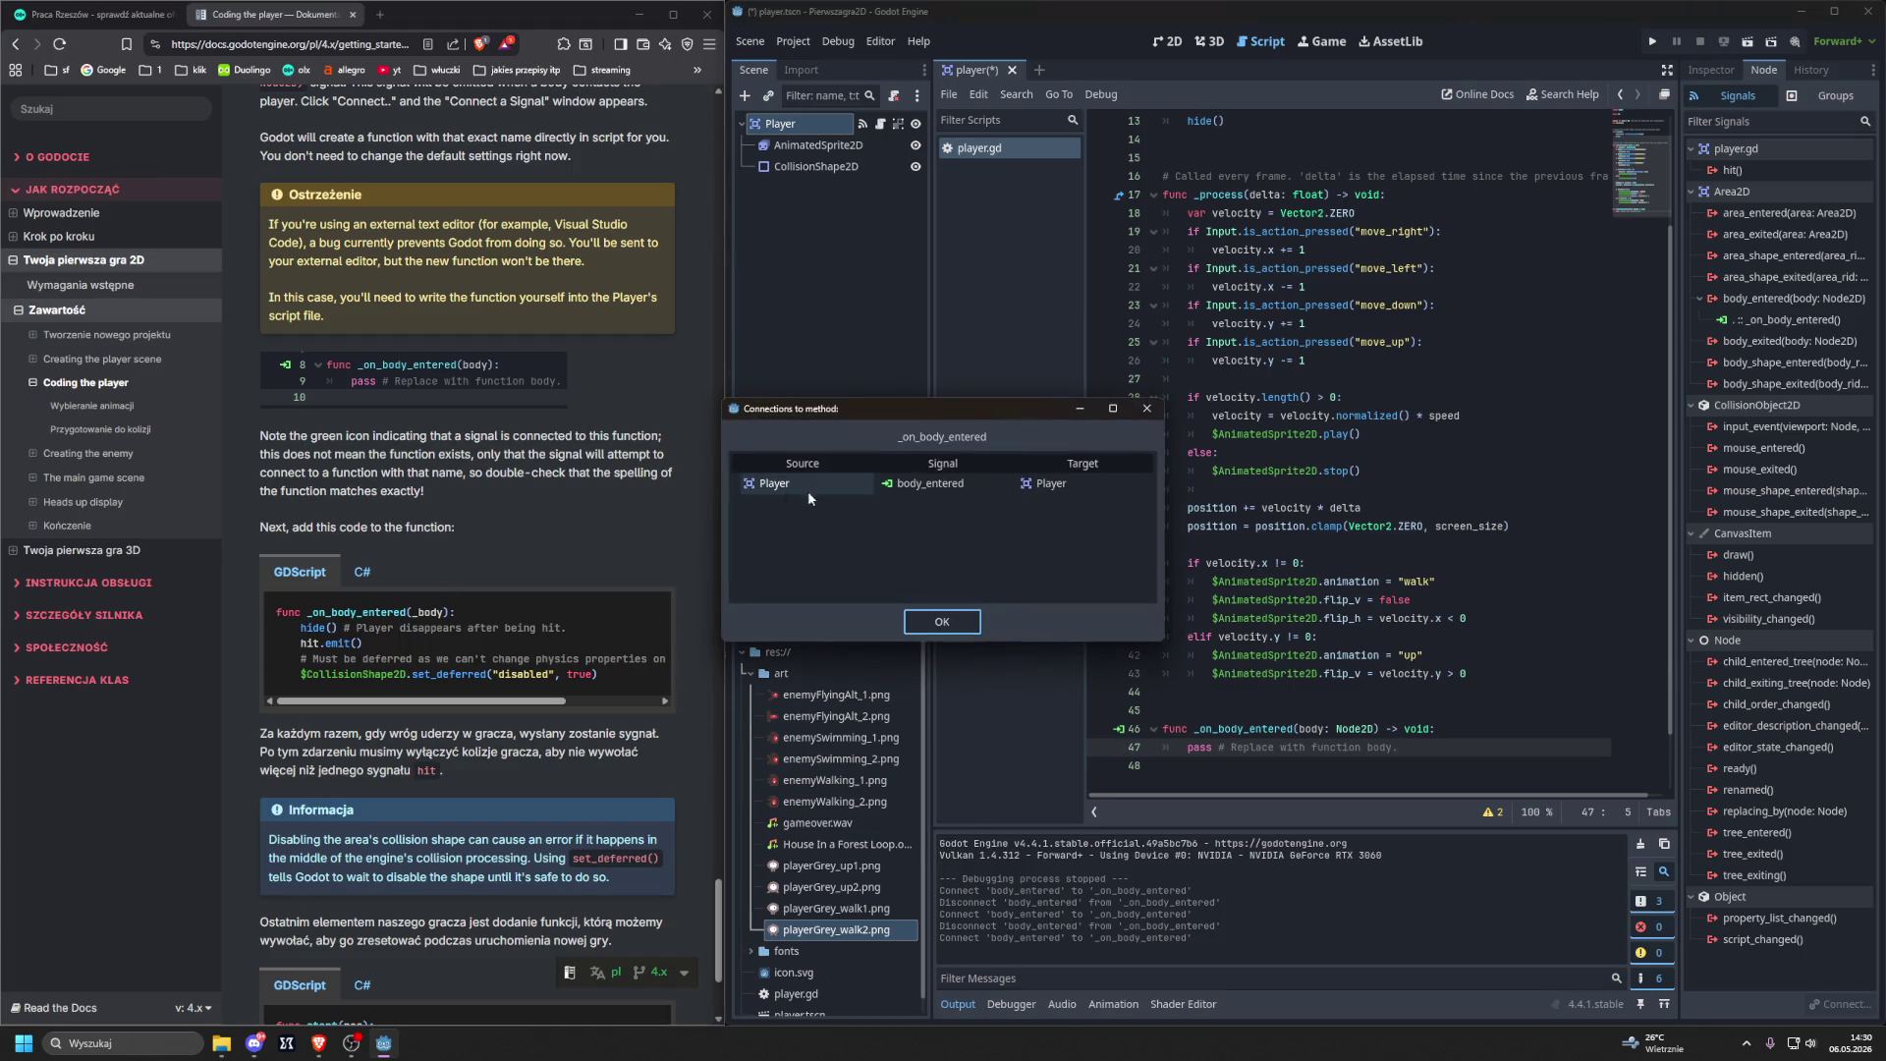
left_click(941, 620)
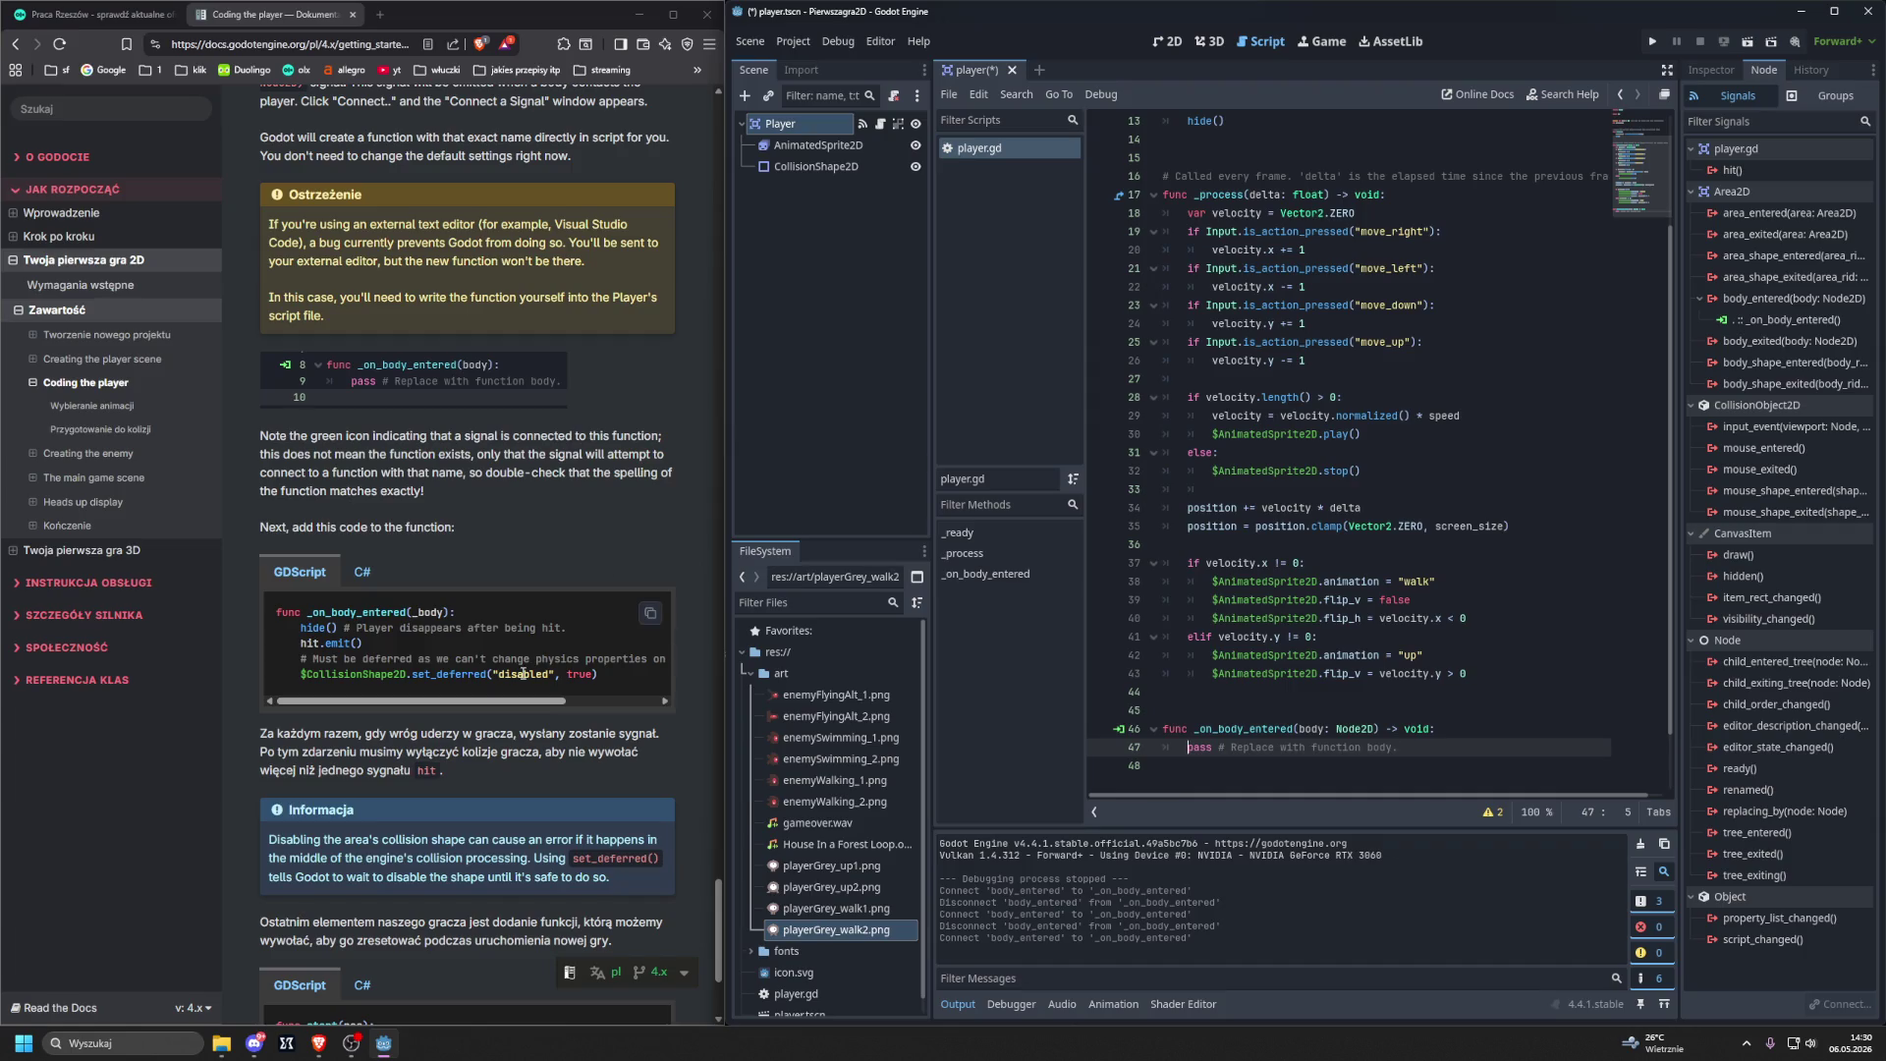
mouse_move(524, 701)
left_mouse_down()
mouse_move(616, 714)
mouse_move(444, 707)
left_mouse_up()
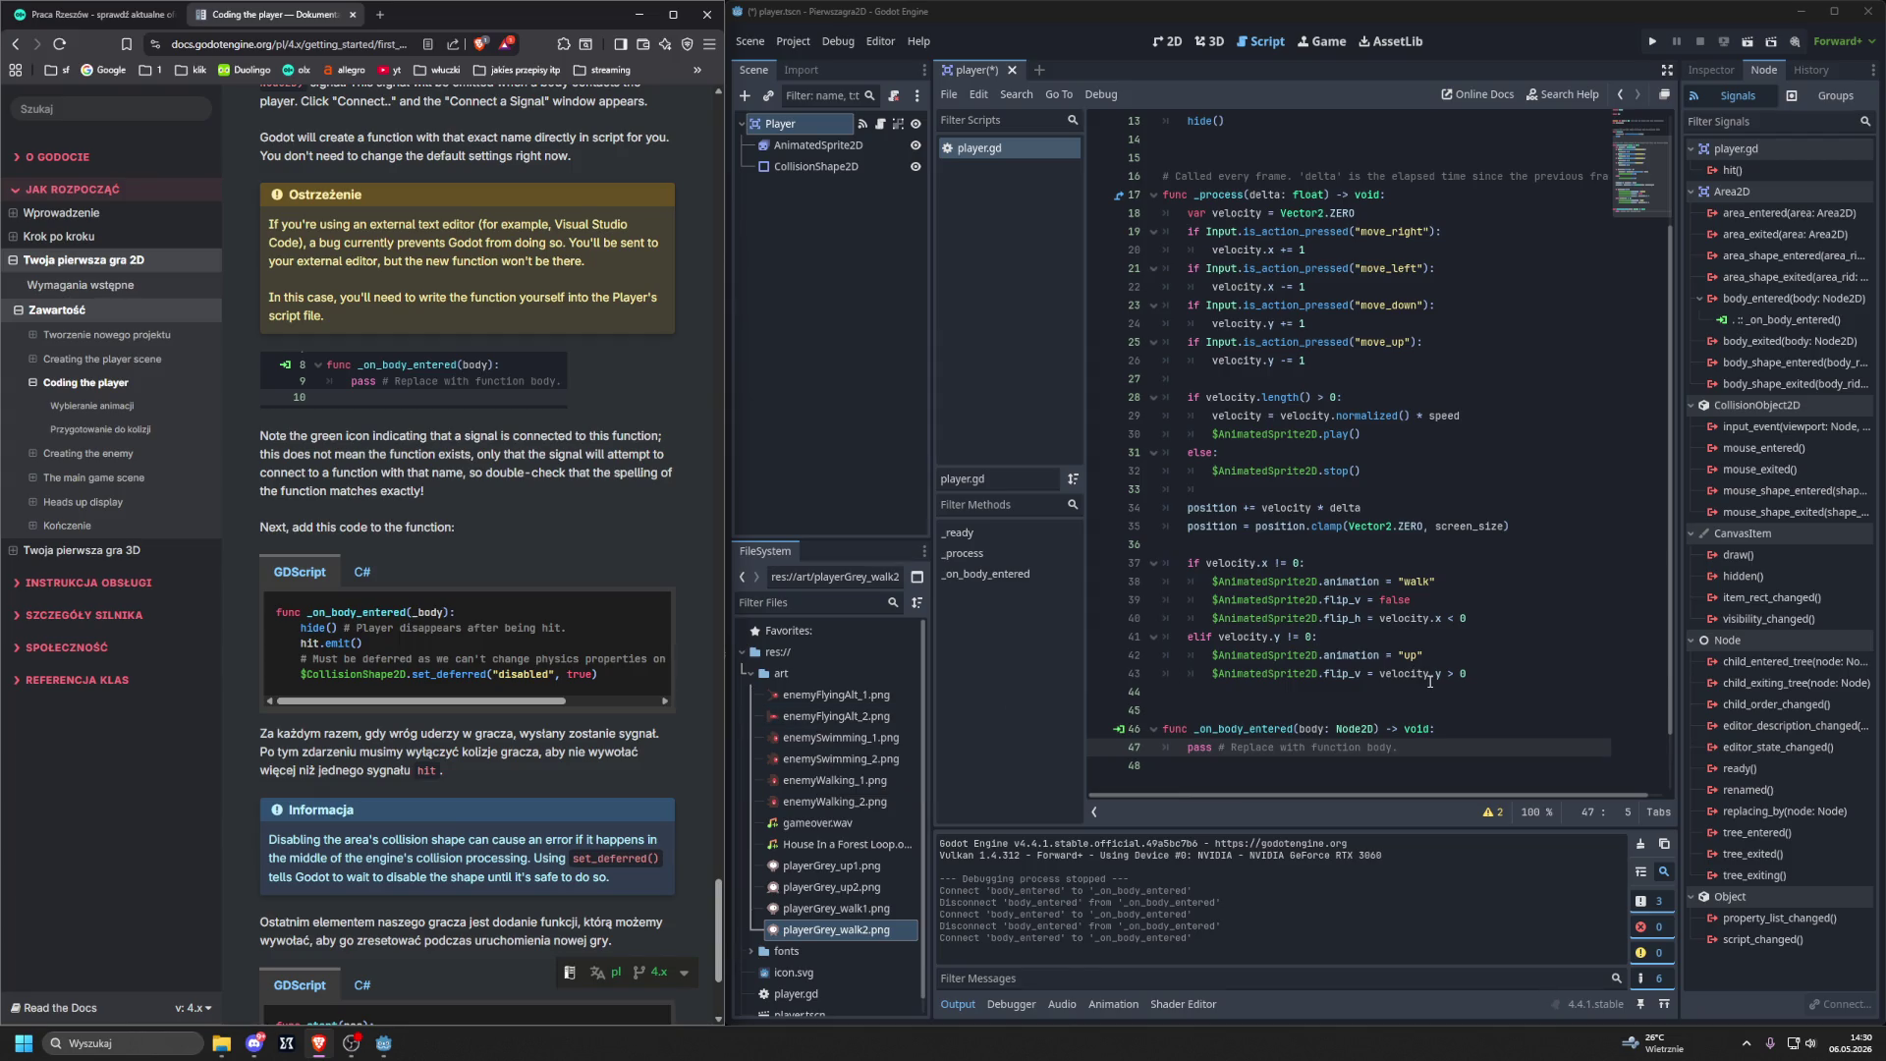
Replace the pass placeholder with hide() and hit.emit() lines.
left_click_drag(1310, 781, 1187, 746)
key("BackSpace")
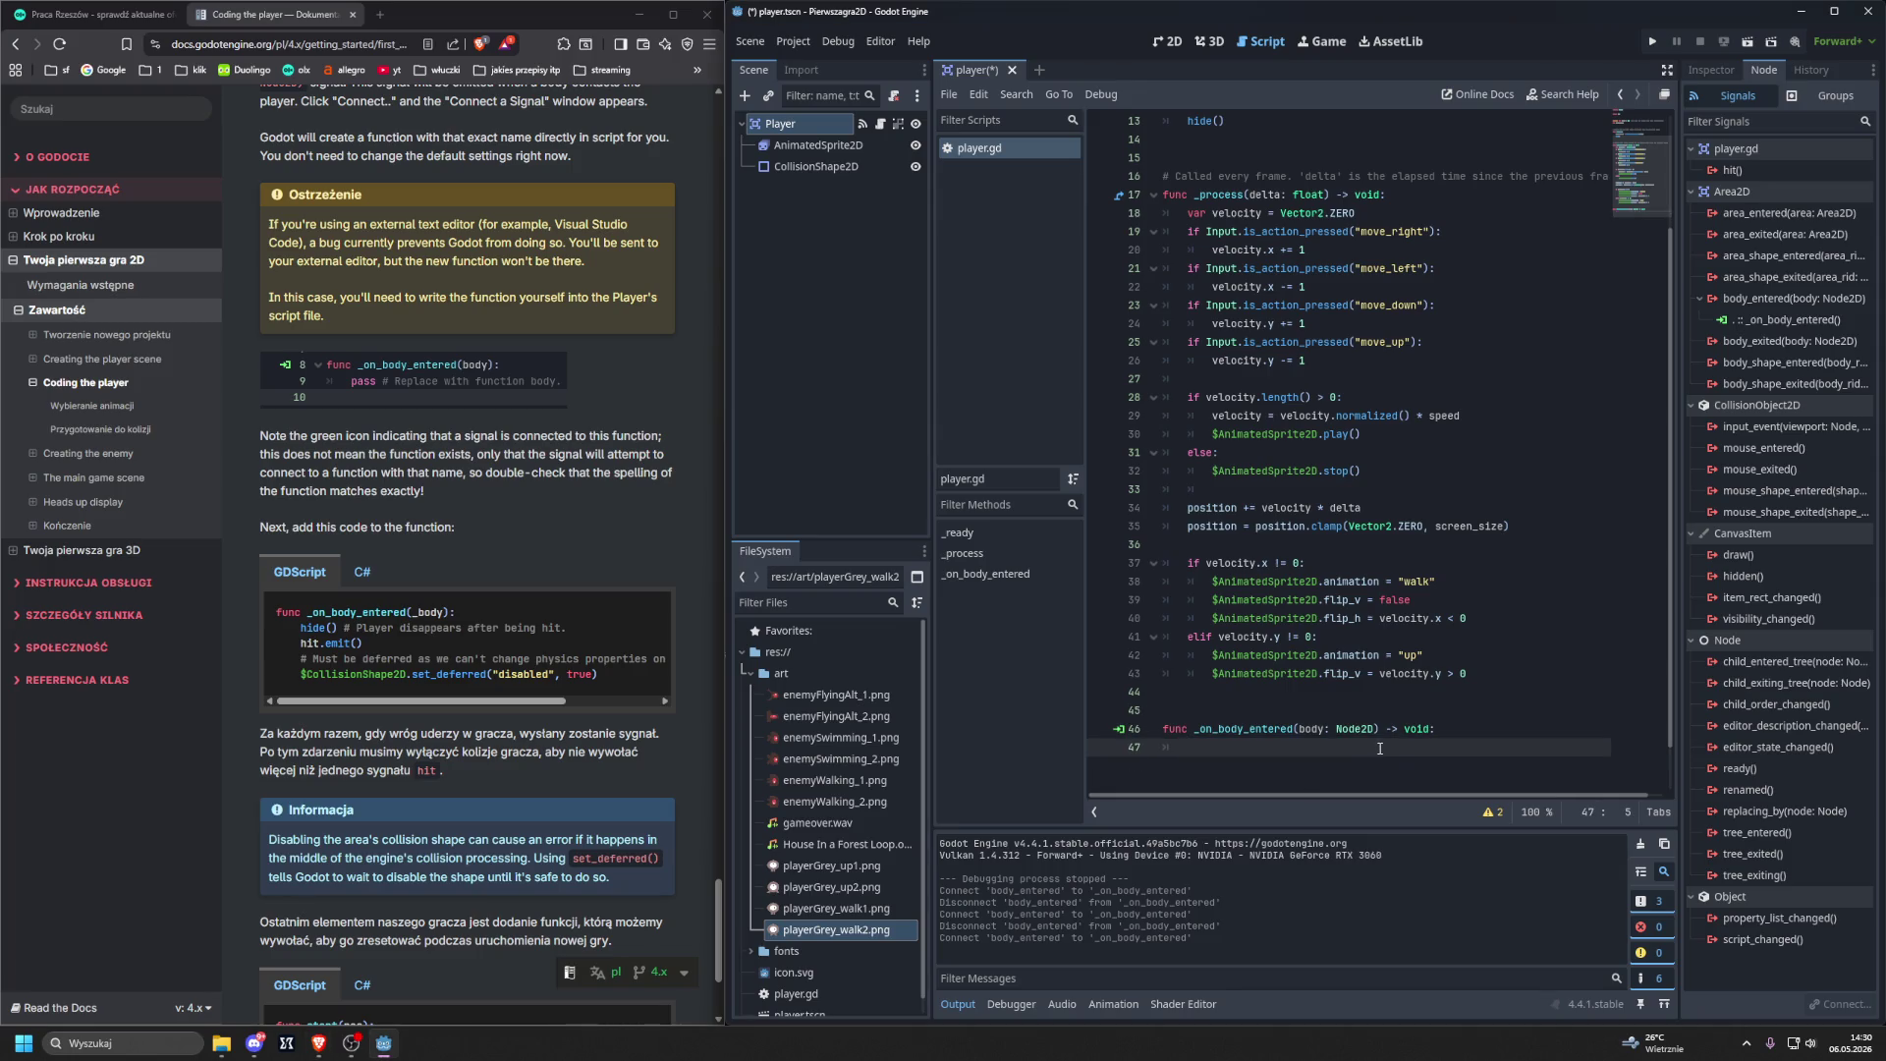
type("hide")
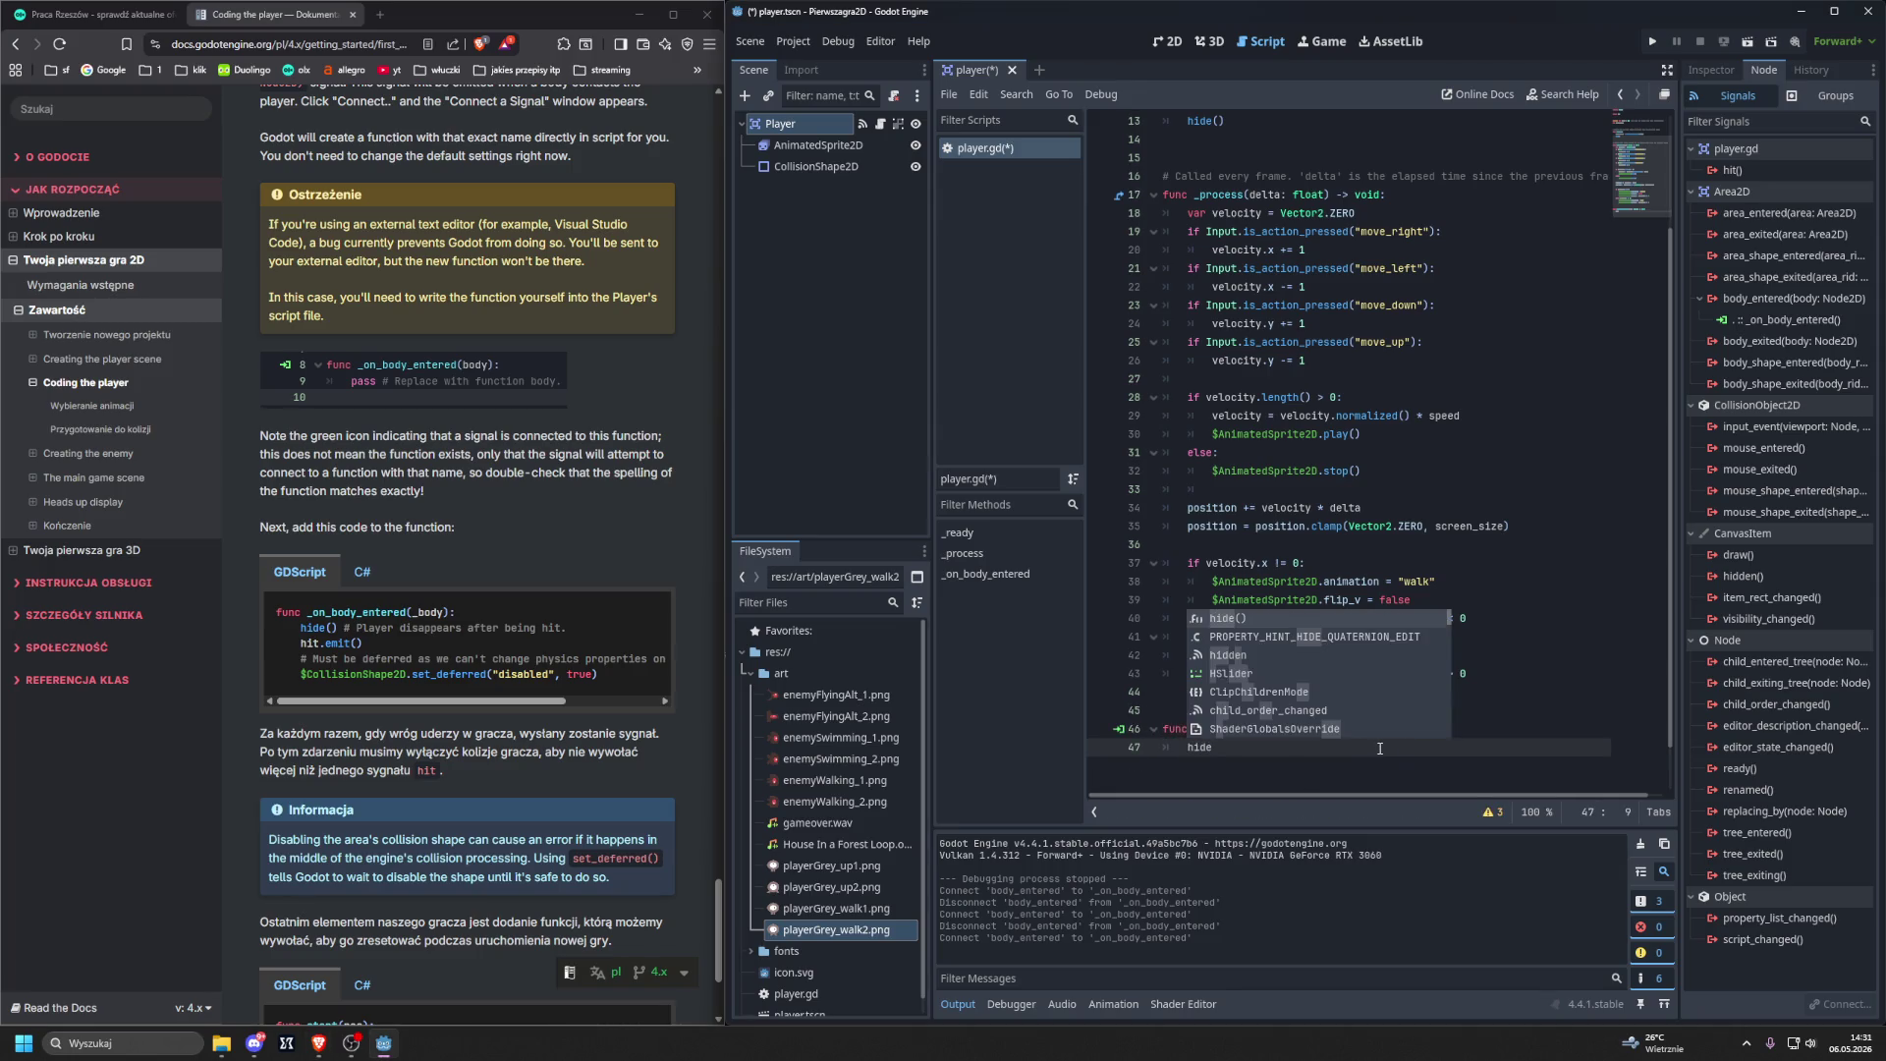
key("Return")
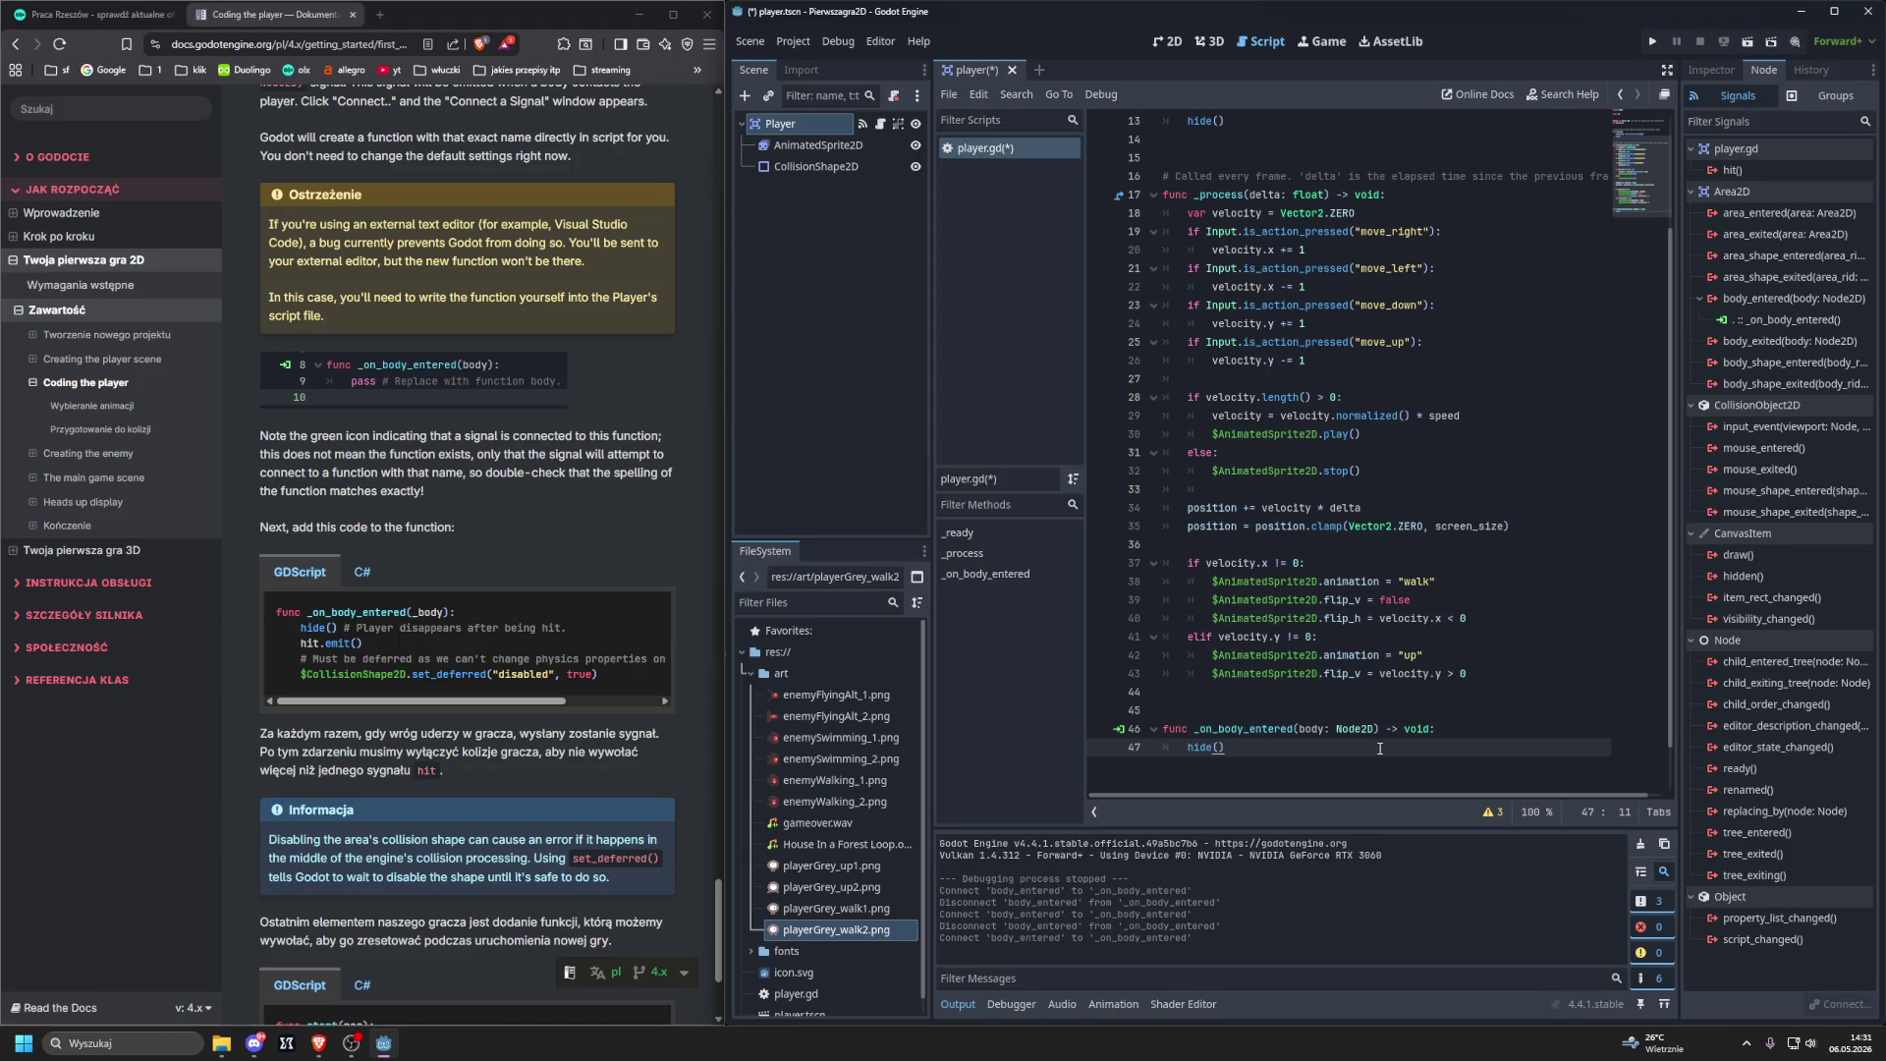
key("Return")
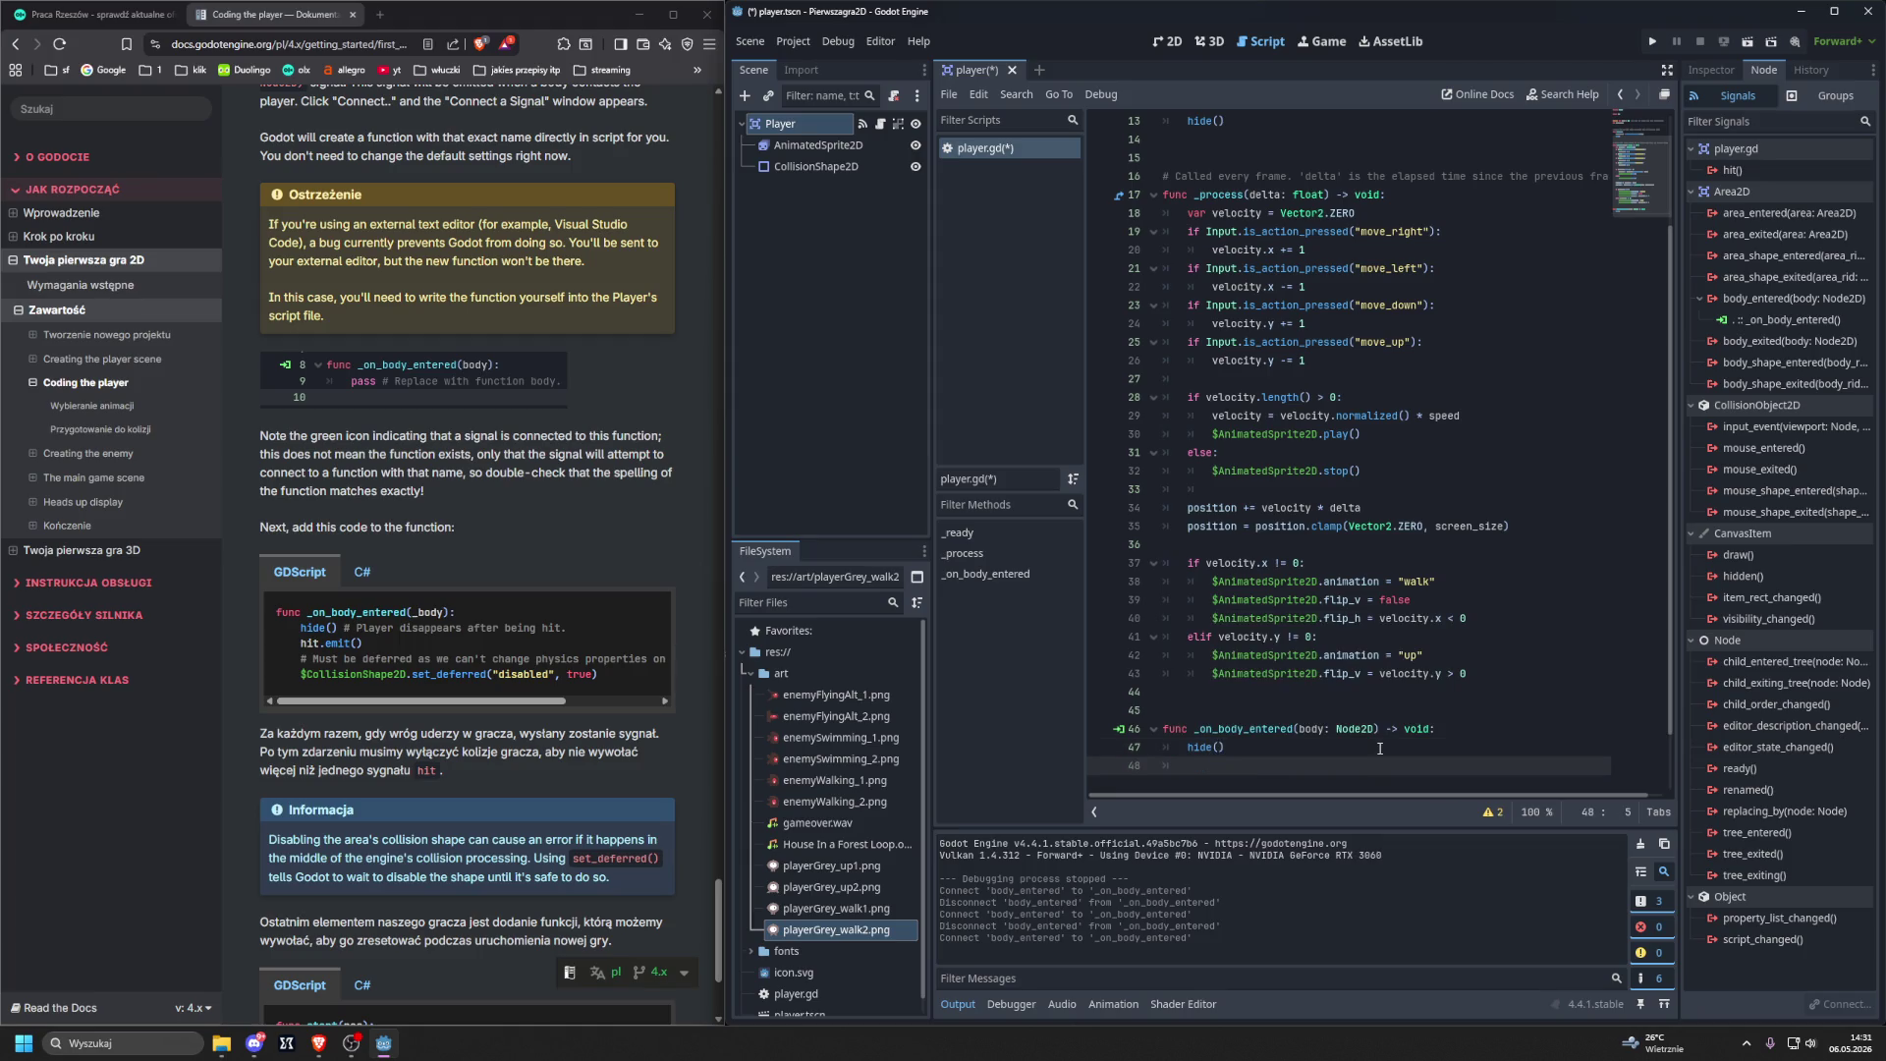
type("hit.")
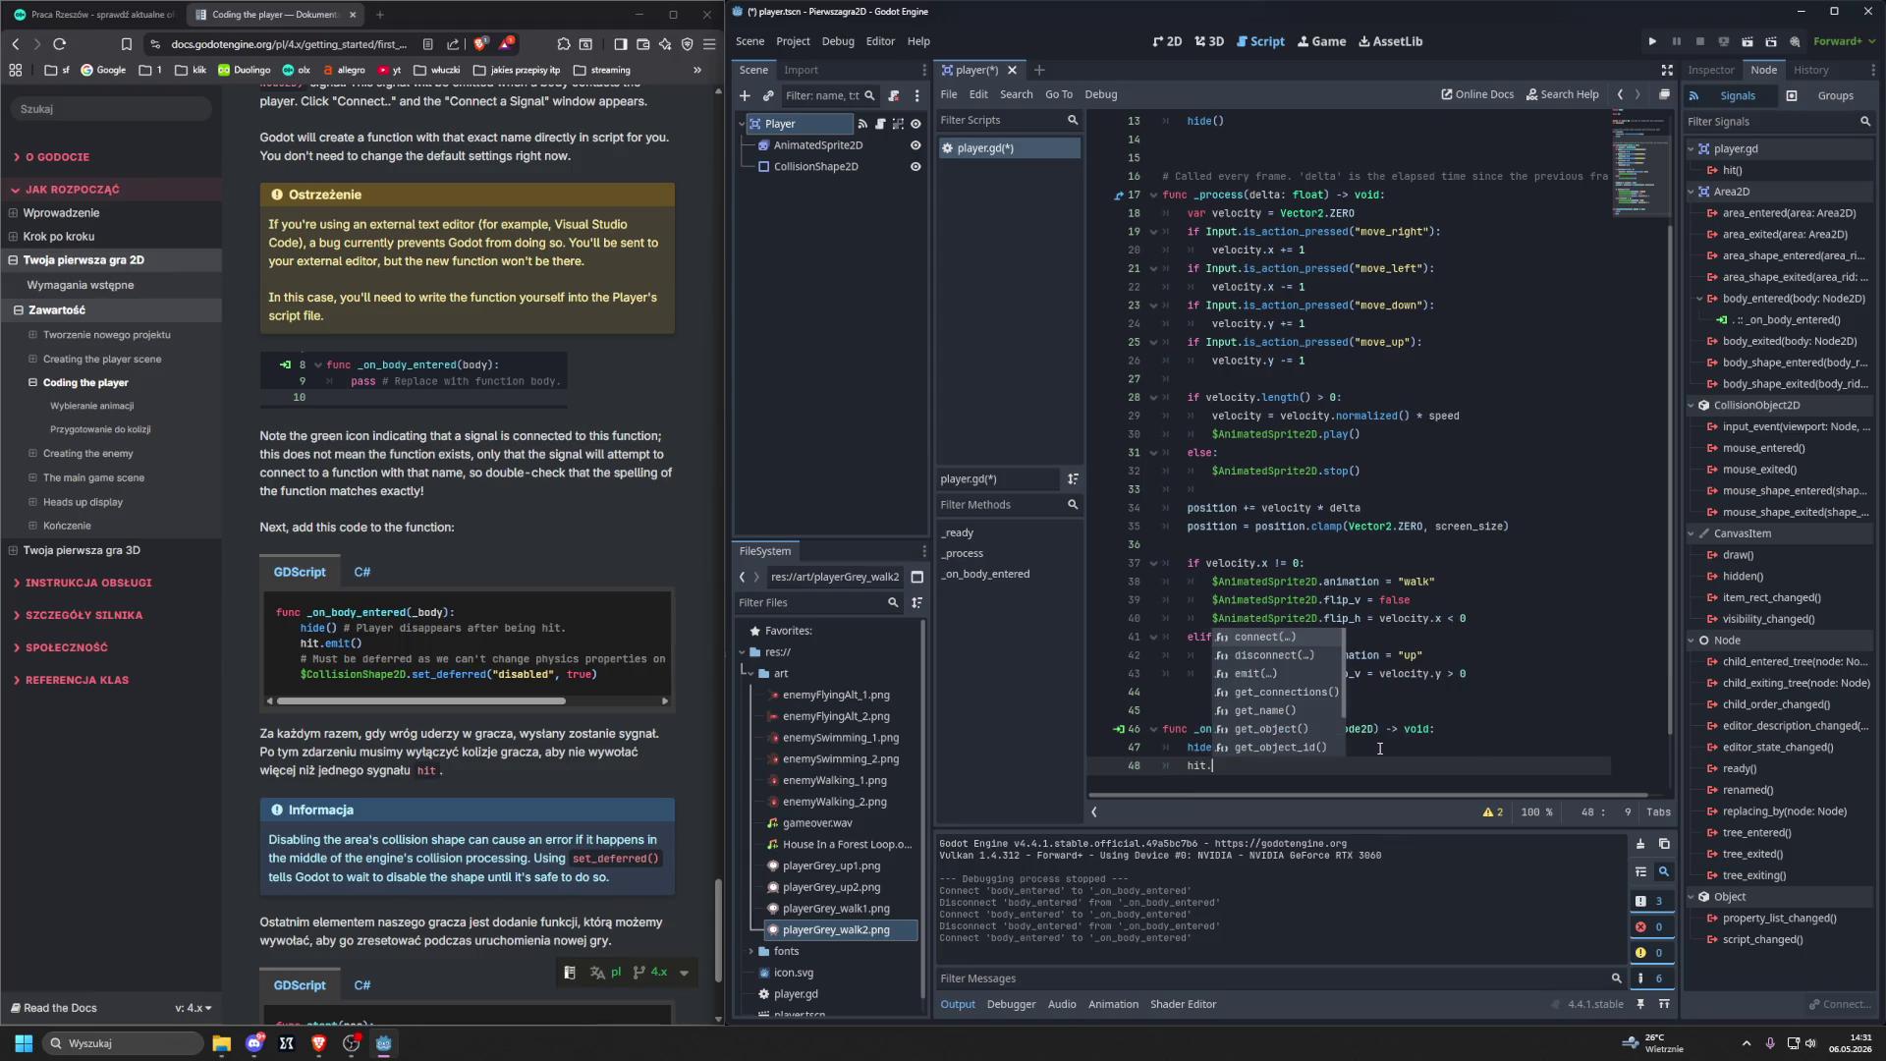
type("emit(")
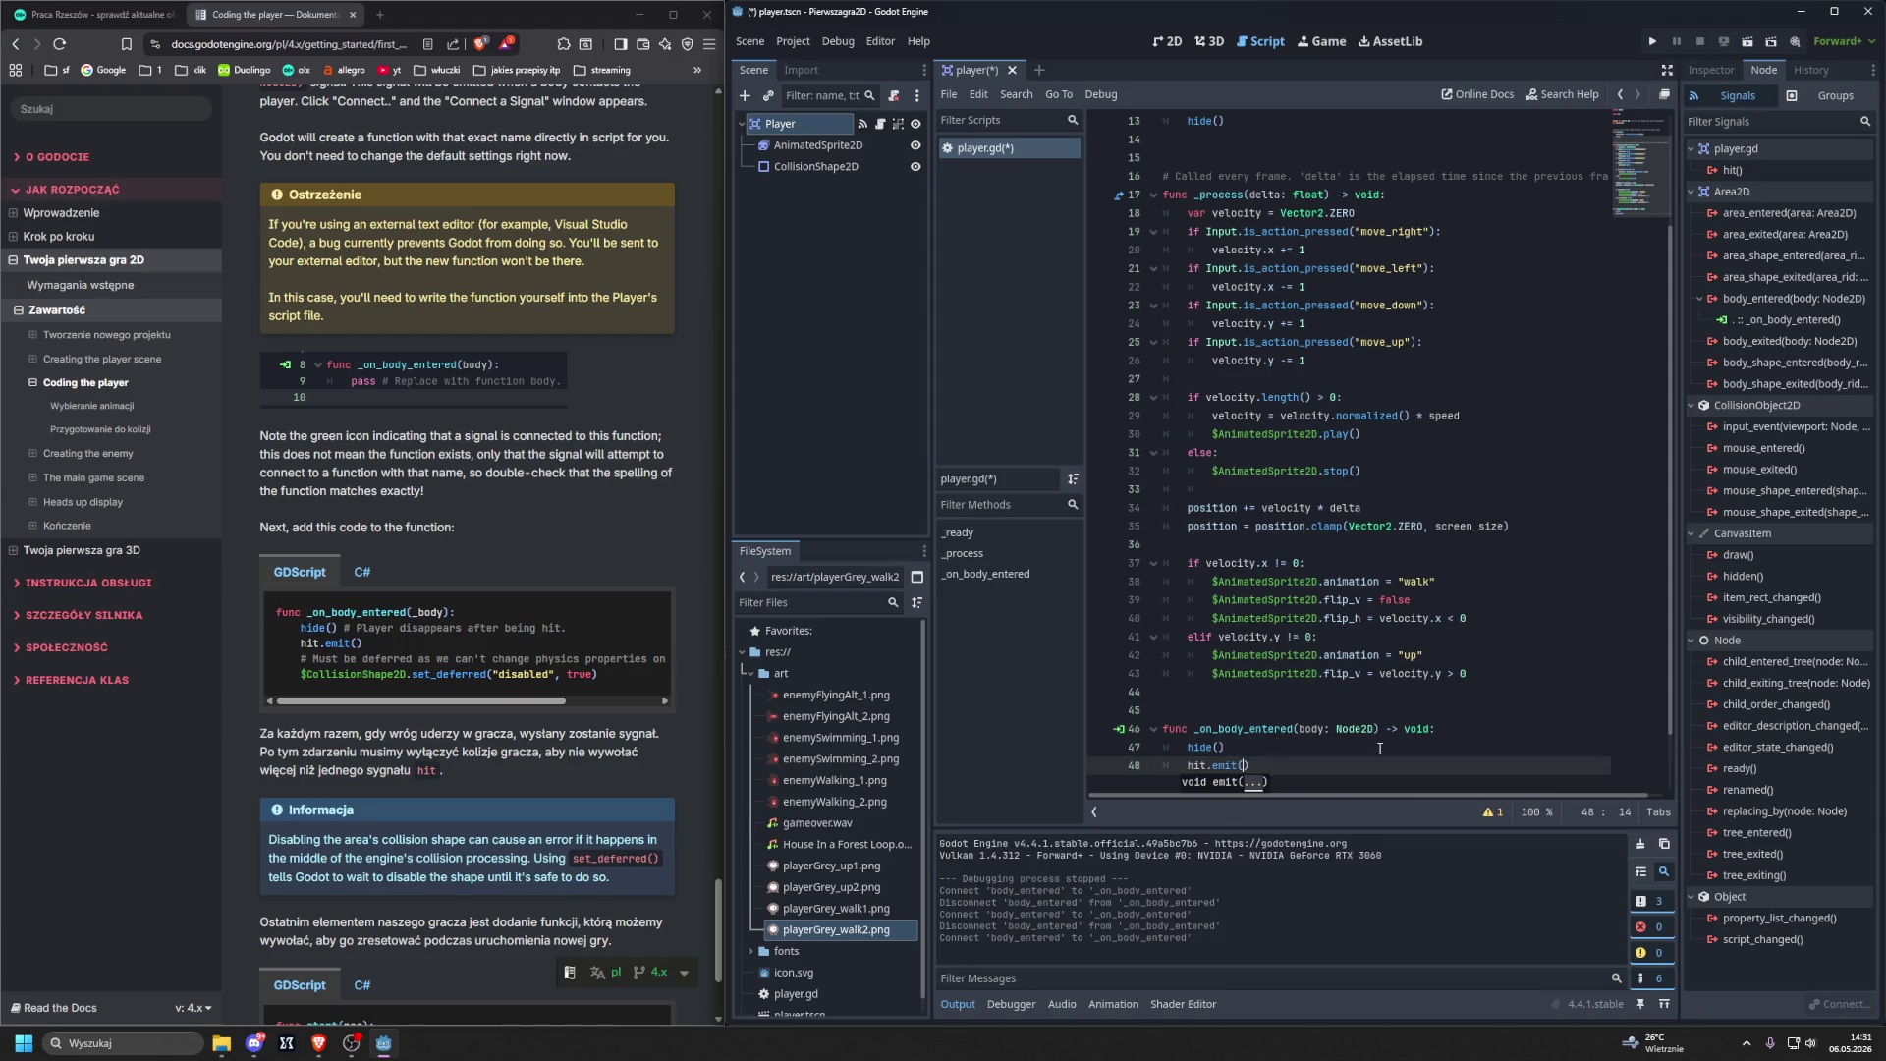
key("Right")
key("Return")
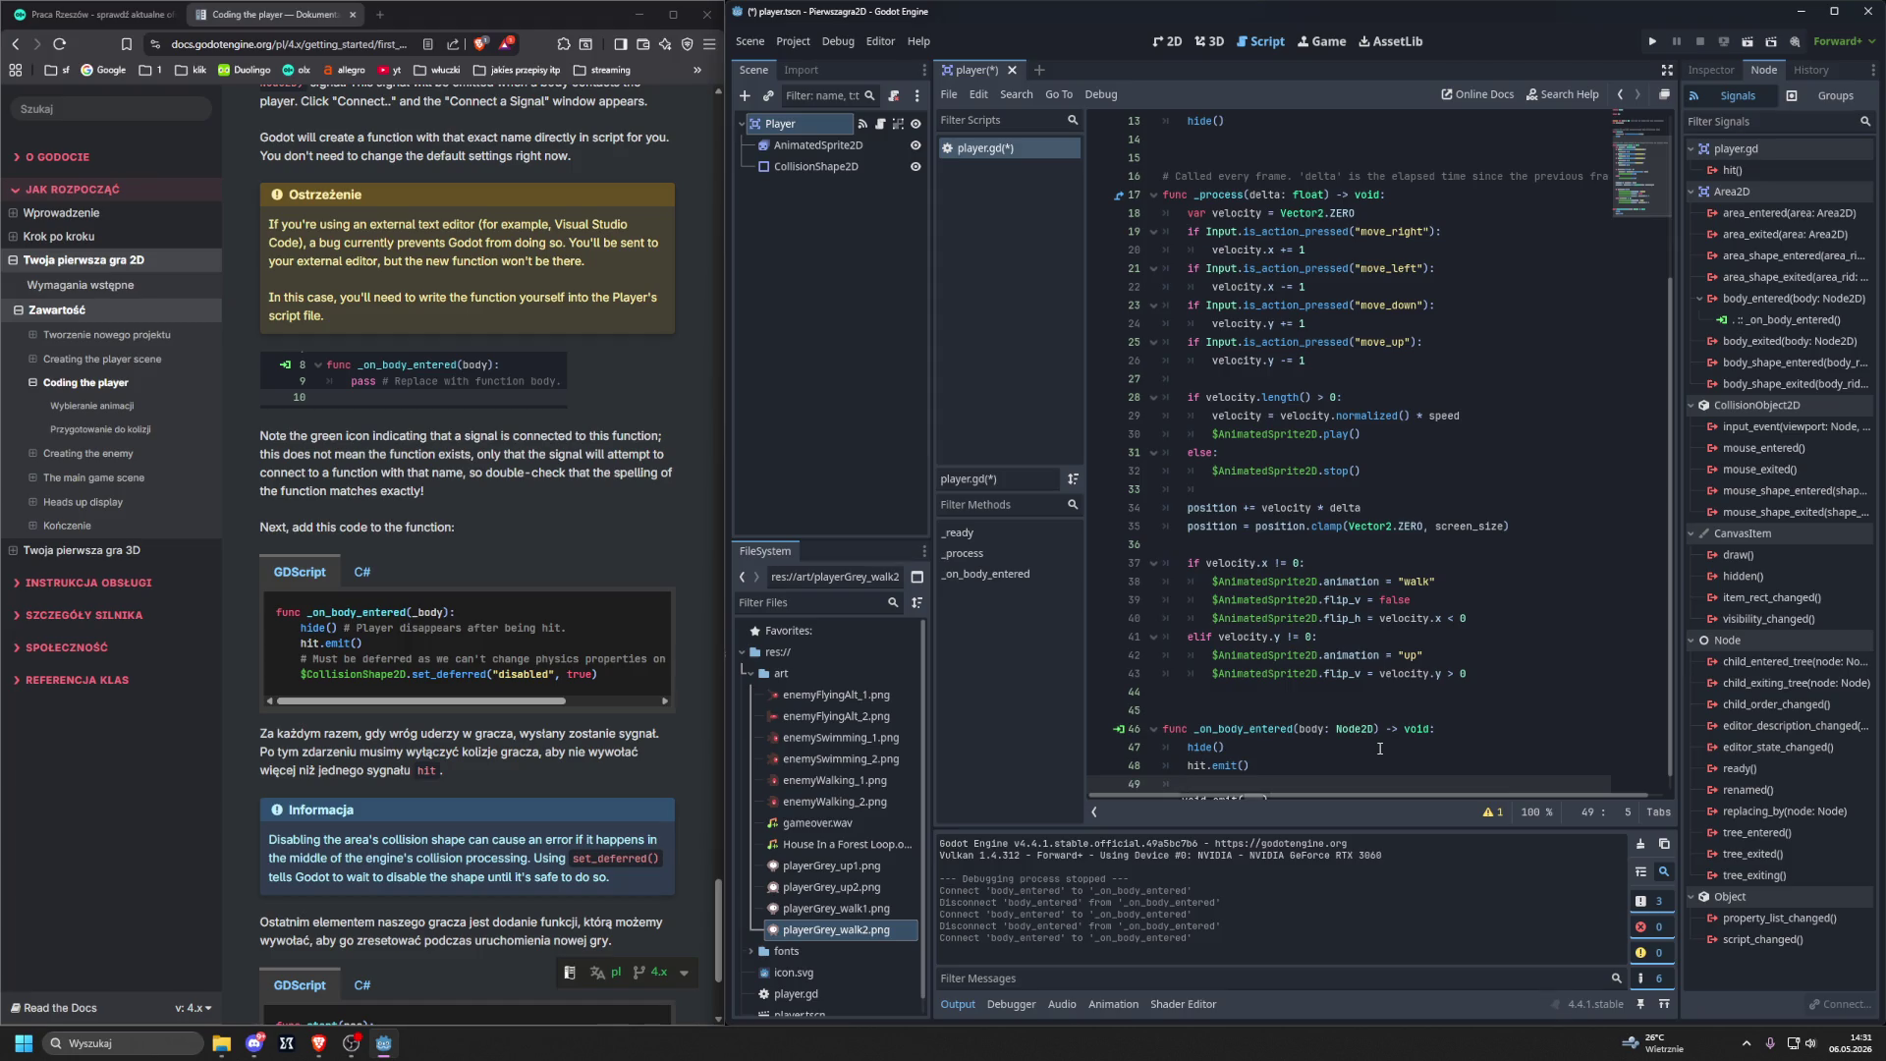
Add $CollisionShape2D.set_deferred("disabled", true) as the third line of _on_body_entered.
type("$col")
key("Return")
type("setde")
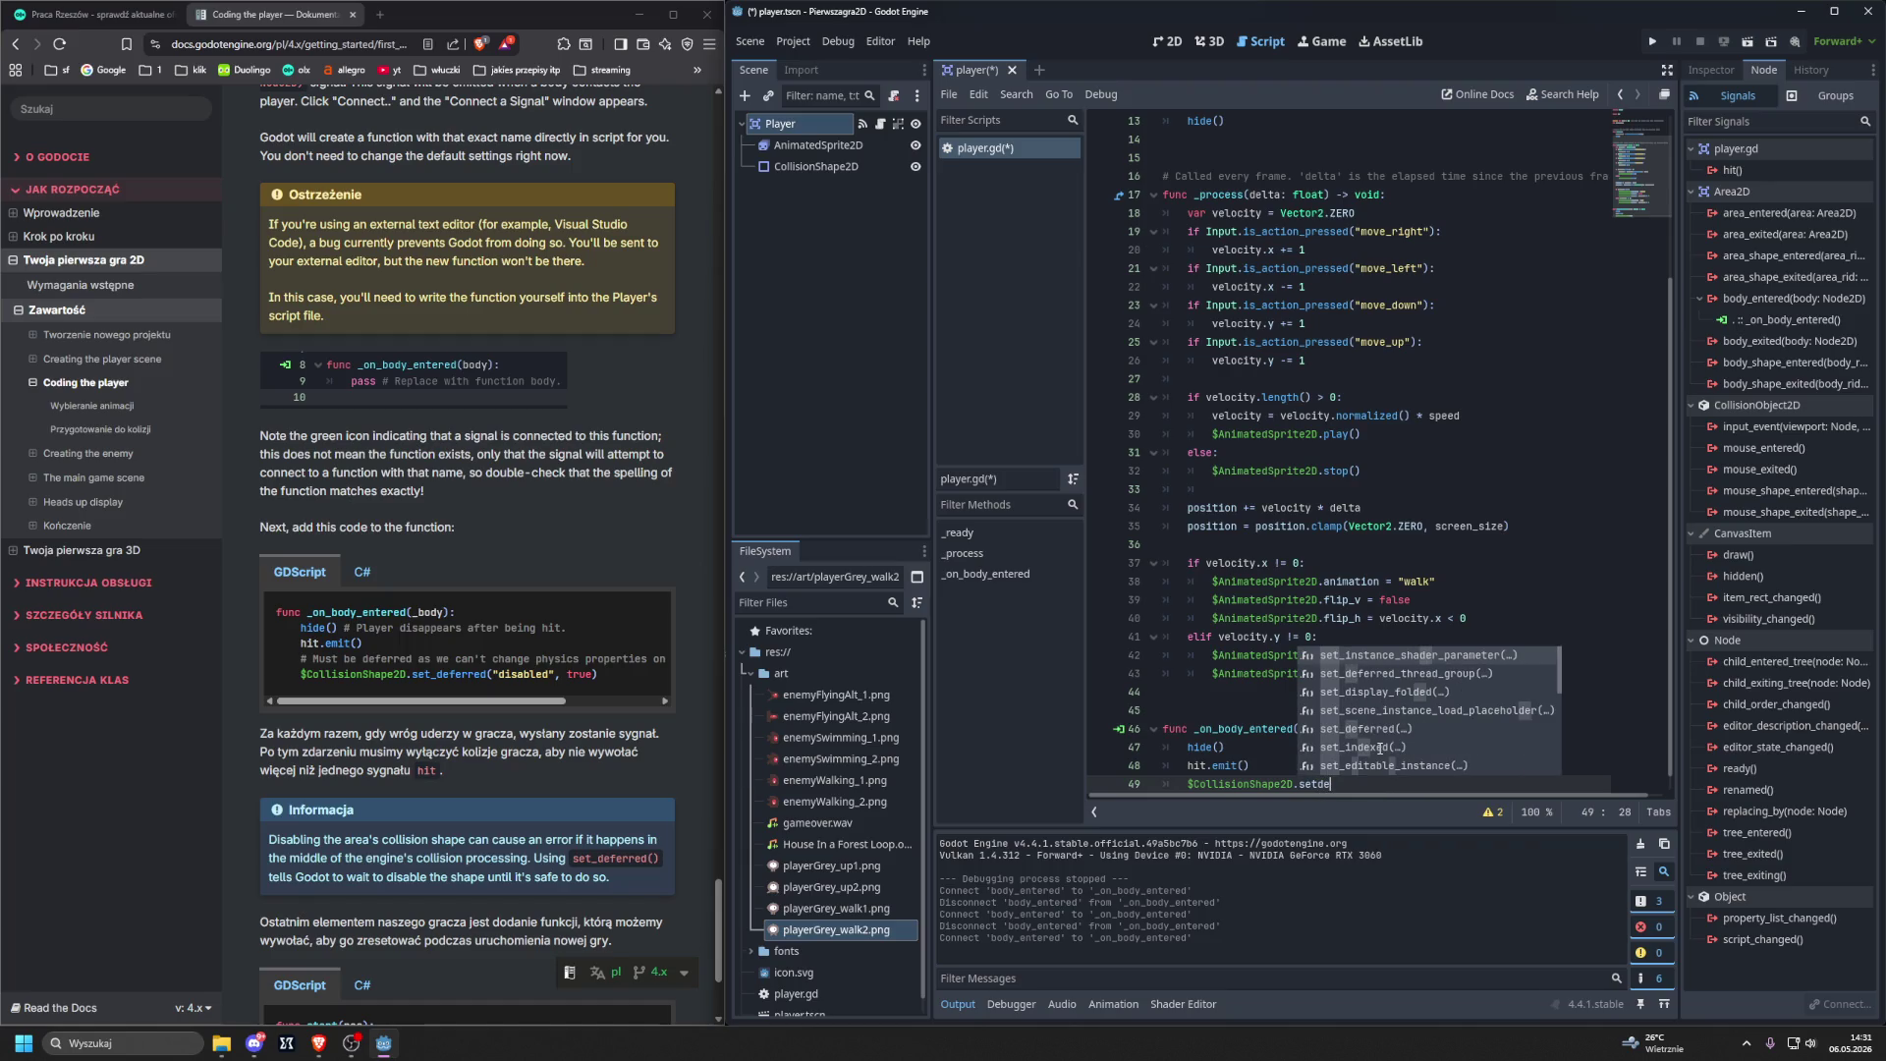
key("BackSpace")
key("BackSpace")
type("_de")
key("Down")
key("Return")
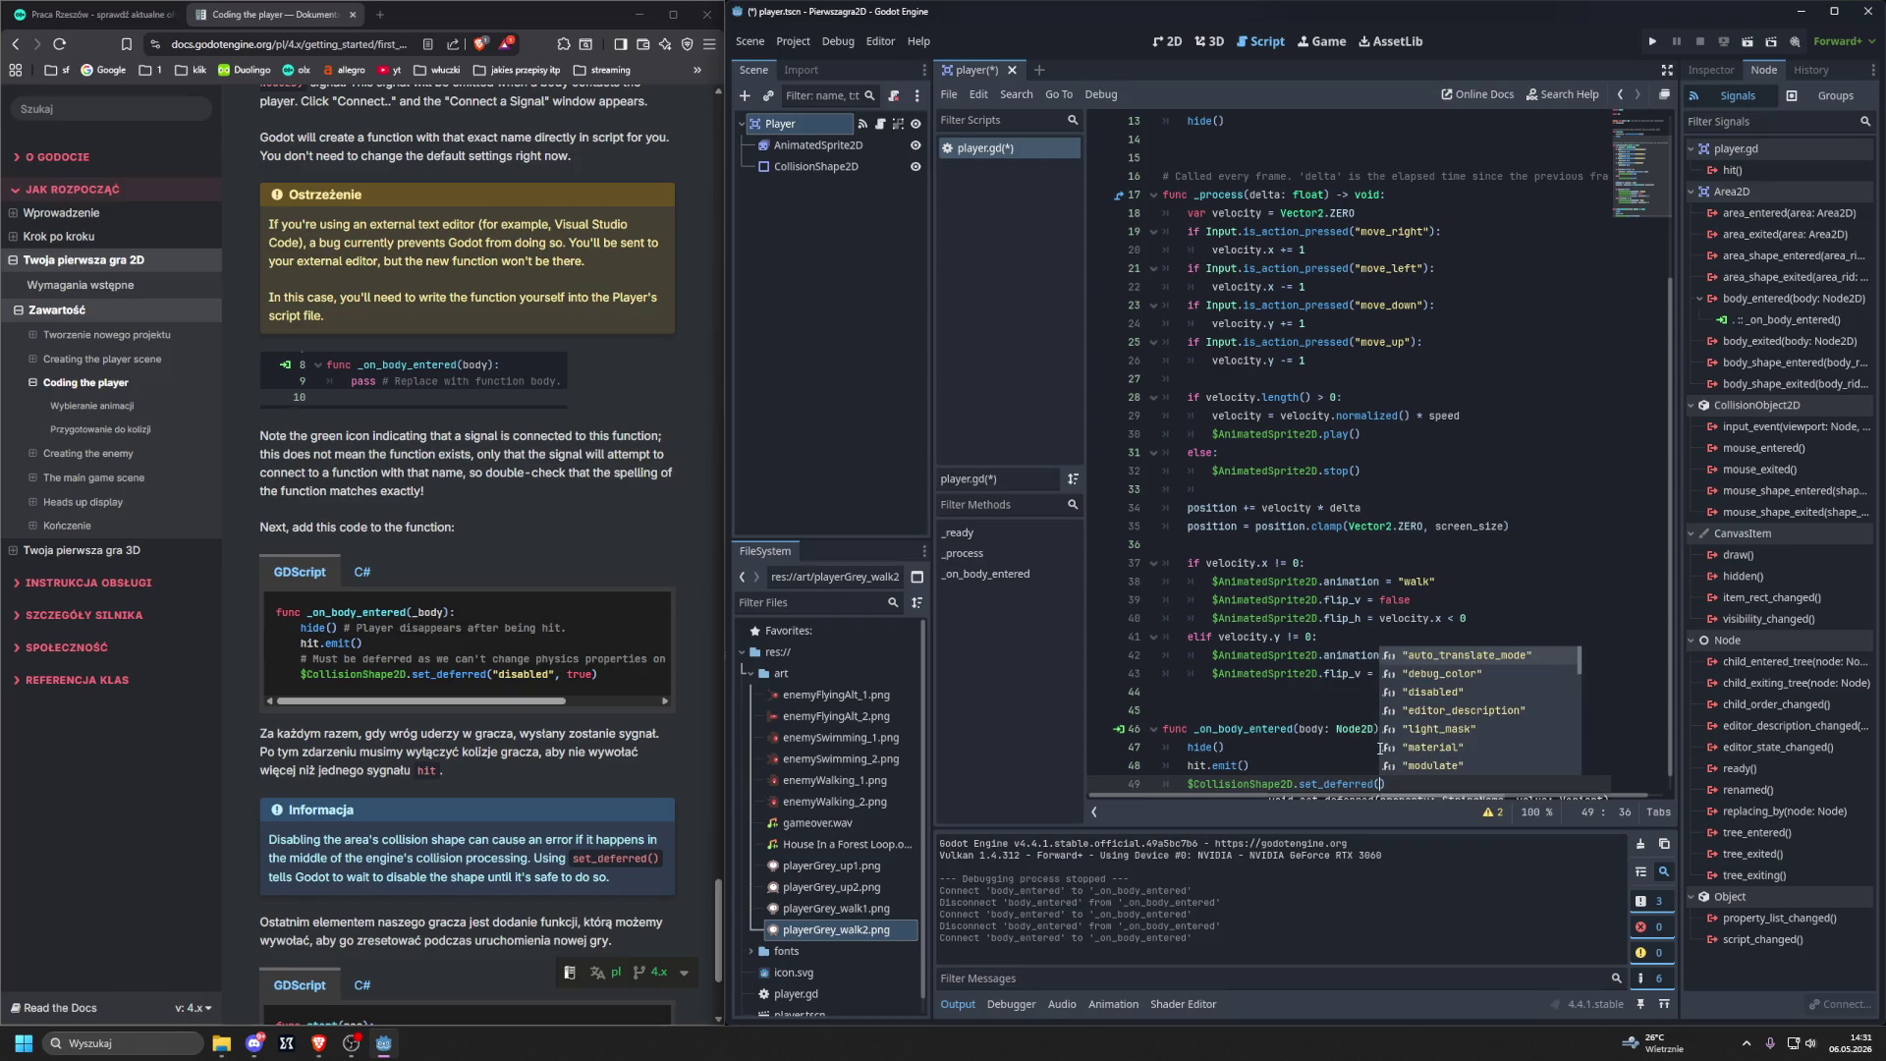
key("Down")
key("Down")
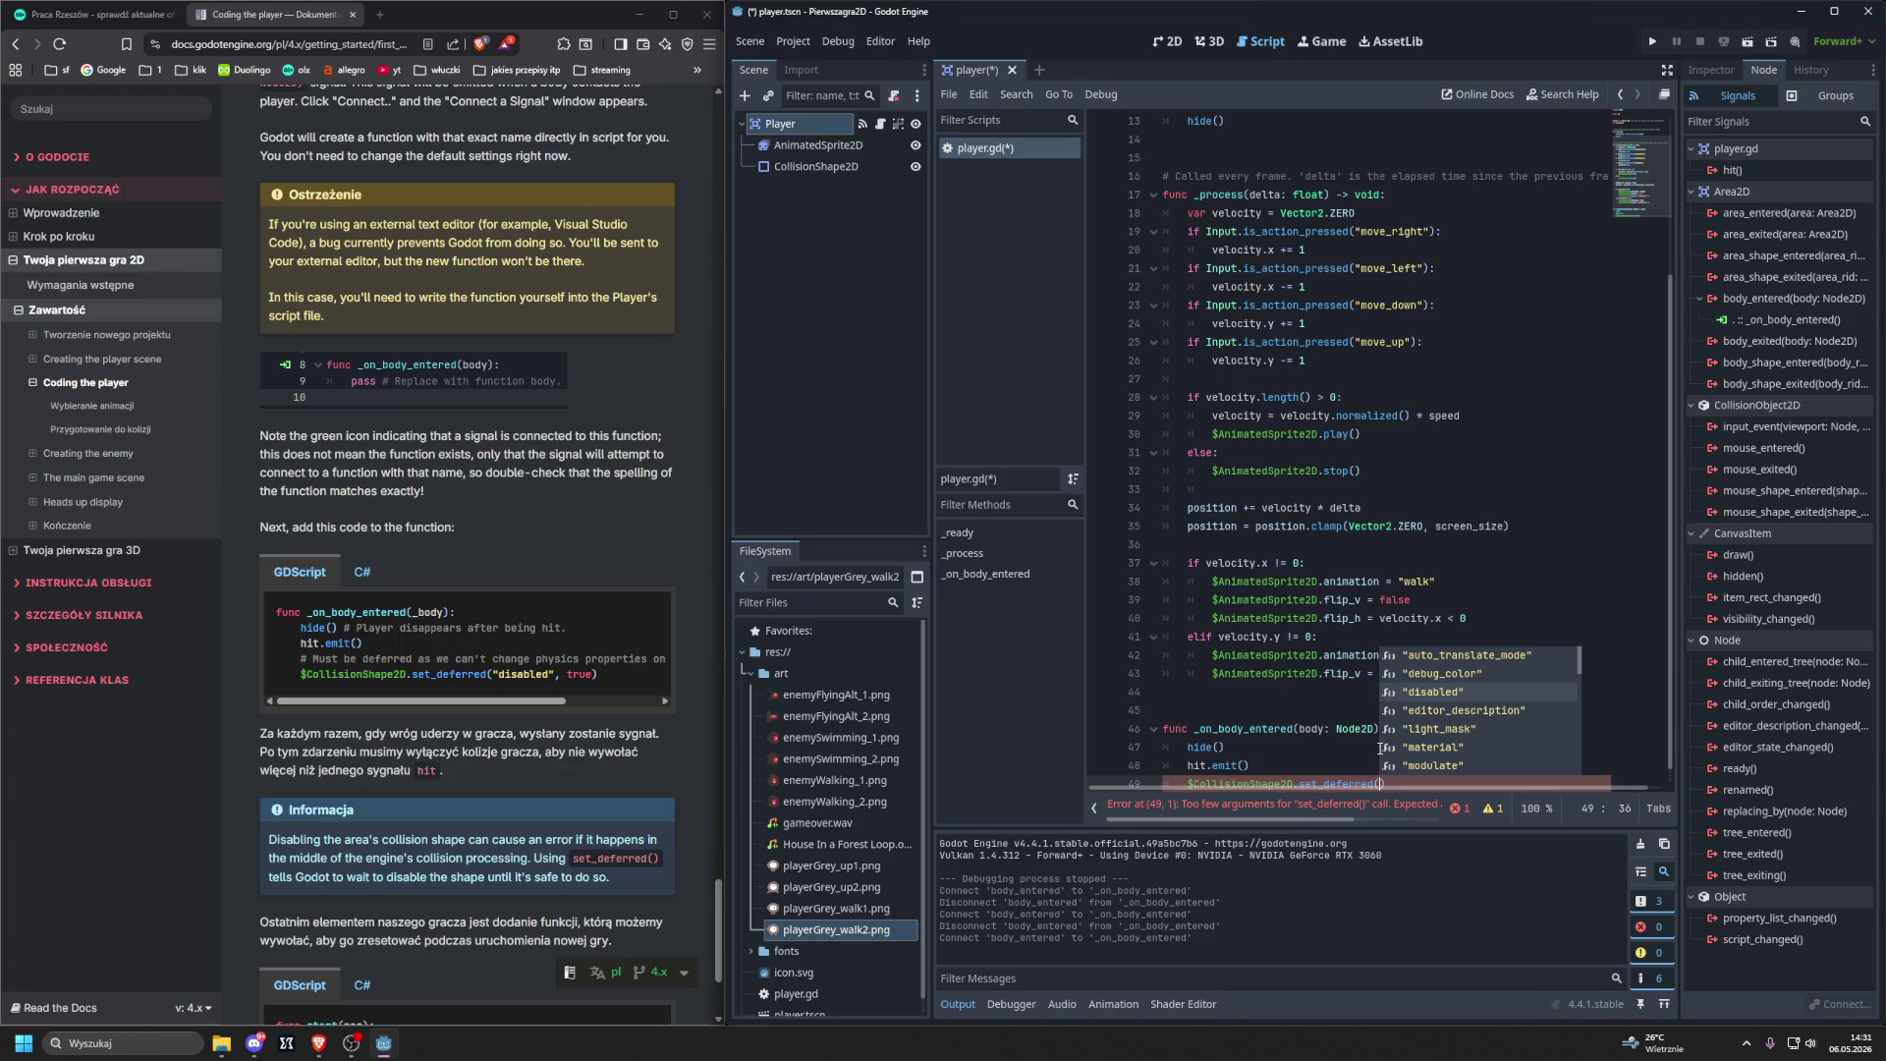
key("Return")
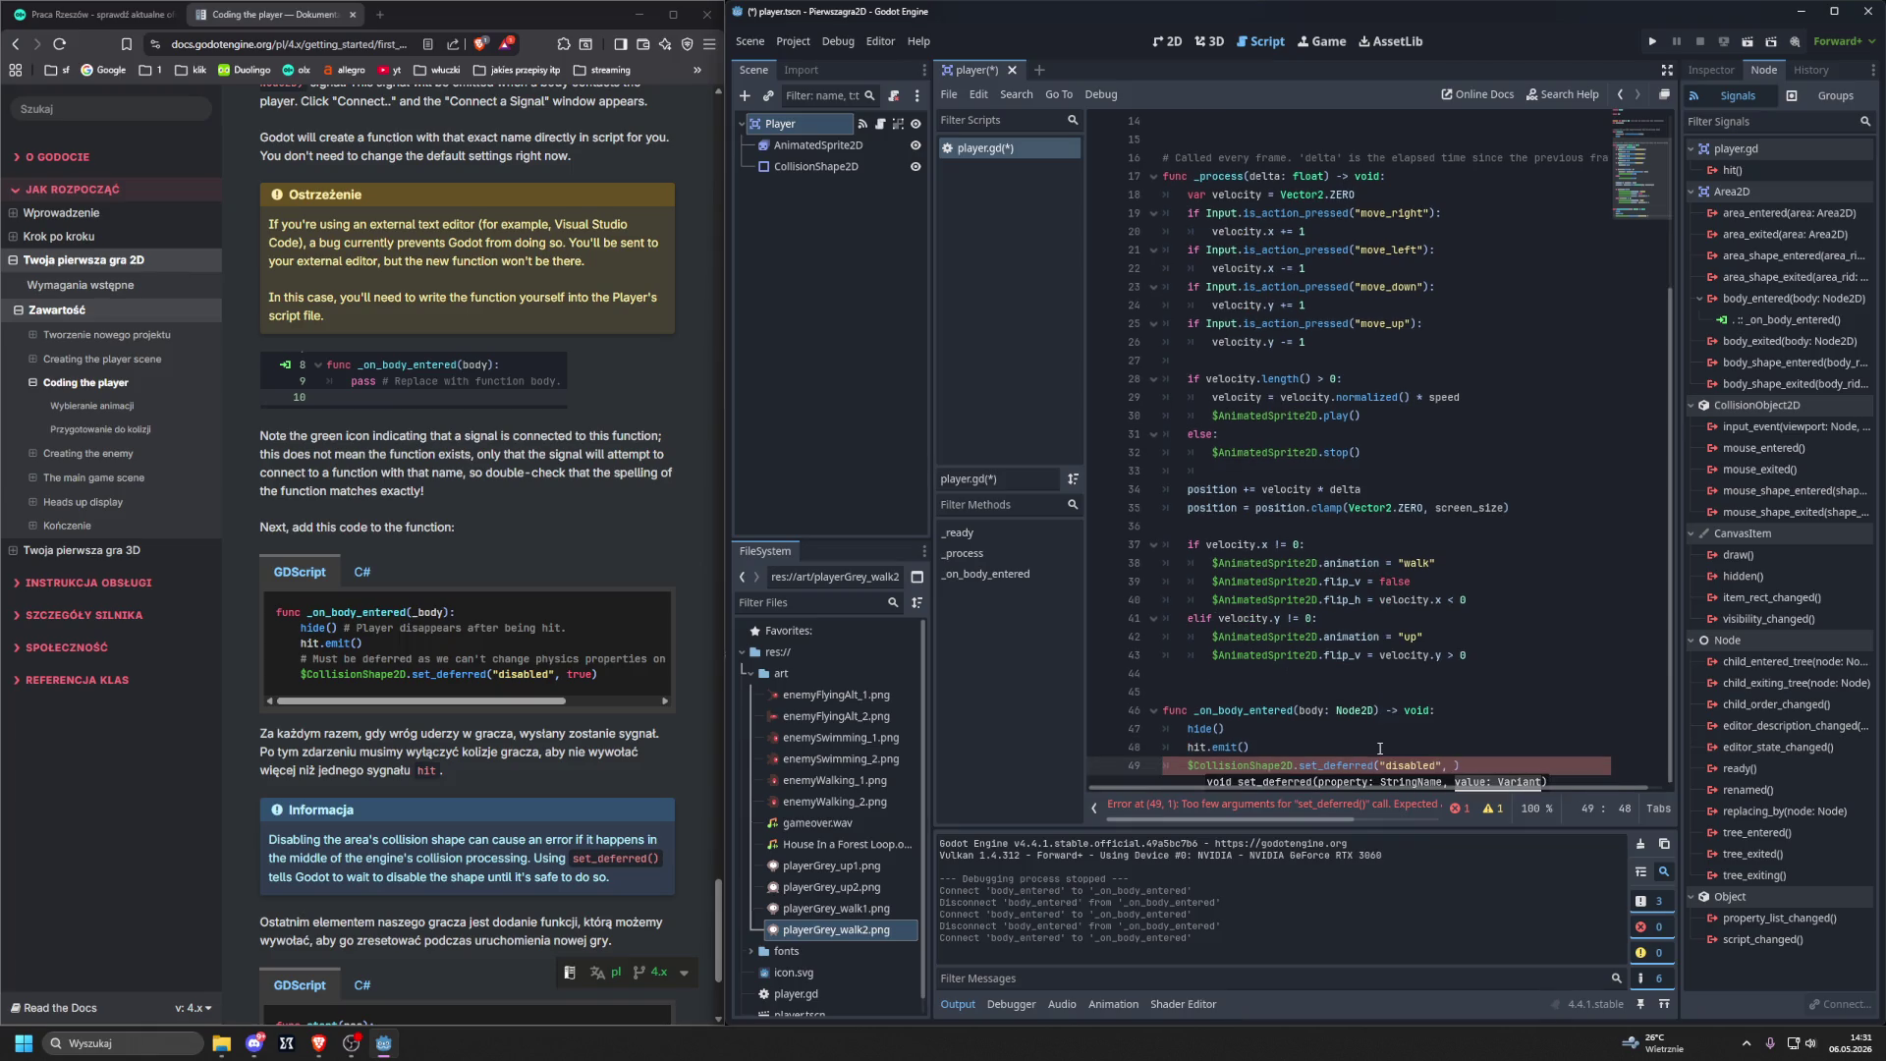
type("re")
key("BackSpace")
key("BackSpace")
key("BackSpace")
type("true")
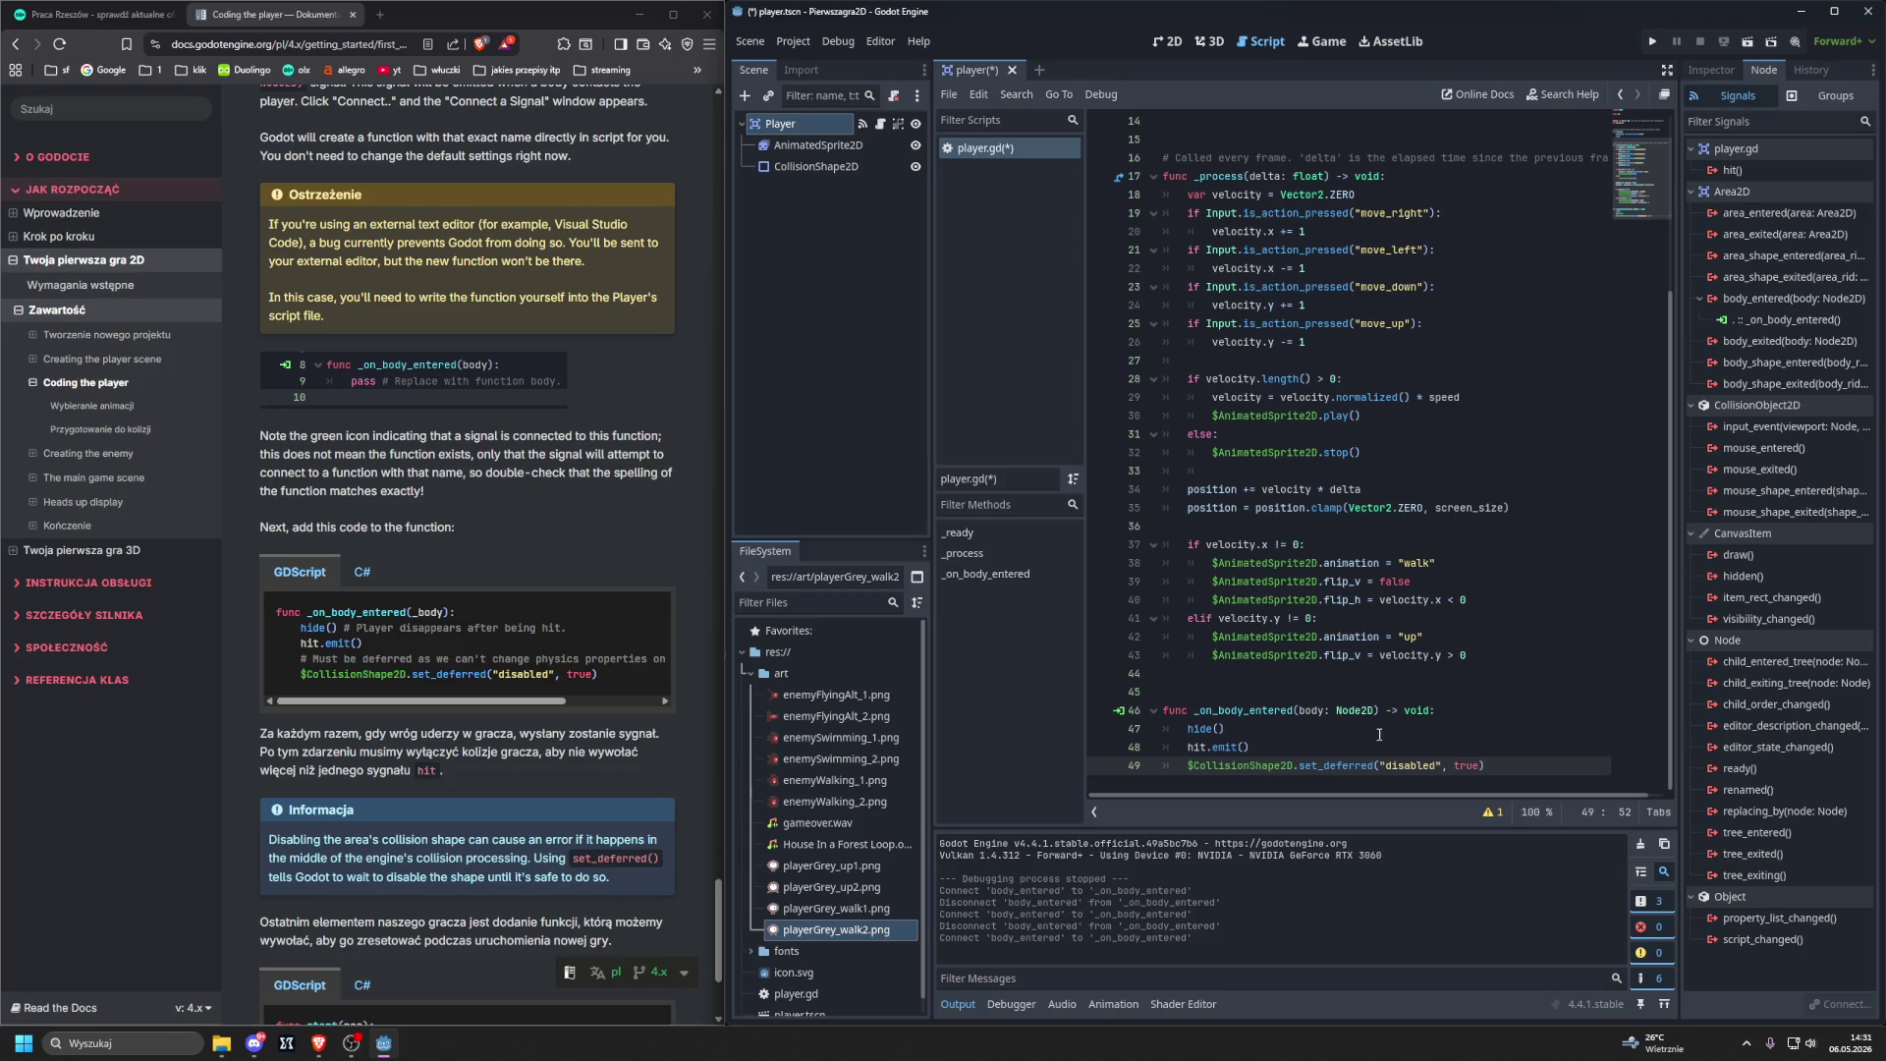
Remove ': Node2D' and '-> void' from line 46 and rename the parameter to _body.
left_click(1377, 711)
key("BackSpace")
key("BackSpace")
key("BackSpace")
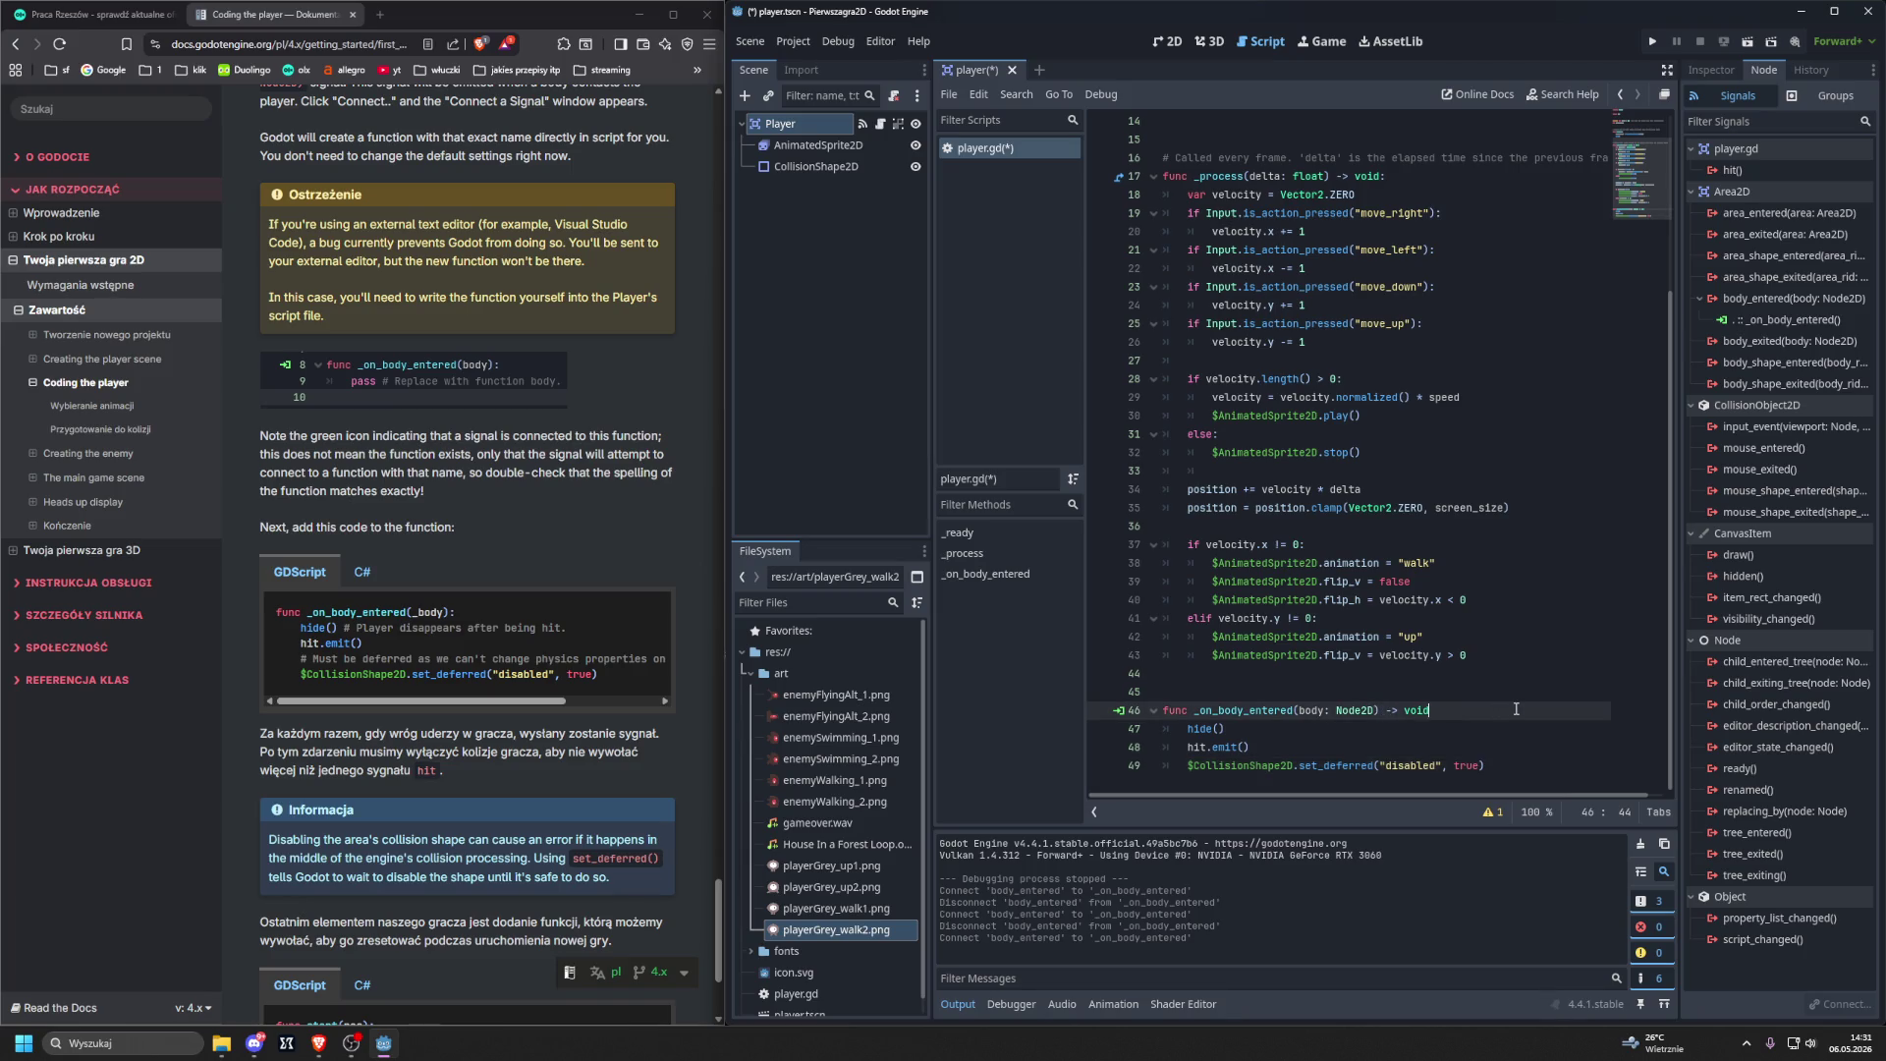
type(":")
key("Left")
key("Left")
key("BackSpace")
key("BackSpace")
key("BackSpace")
left_click(1301, 709)
type("_")
Scroll through player.gd to review the code against the tutorial.
scroll(701, 703, "down", 1)
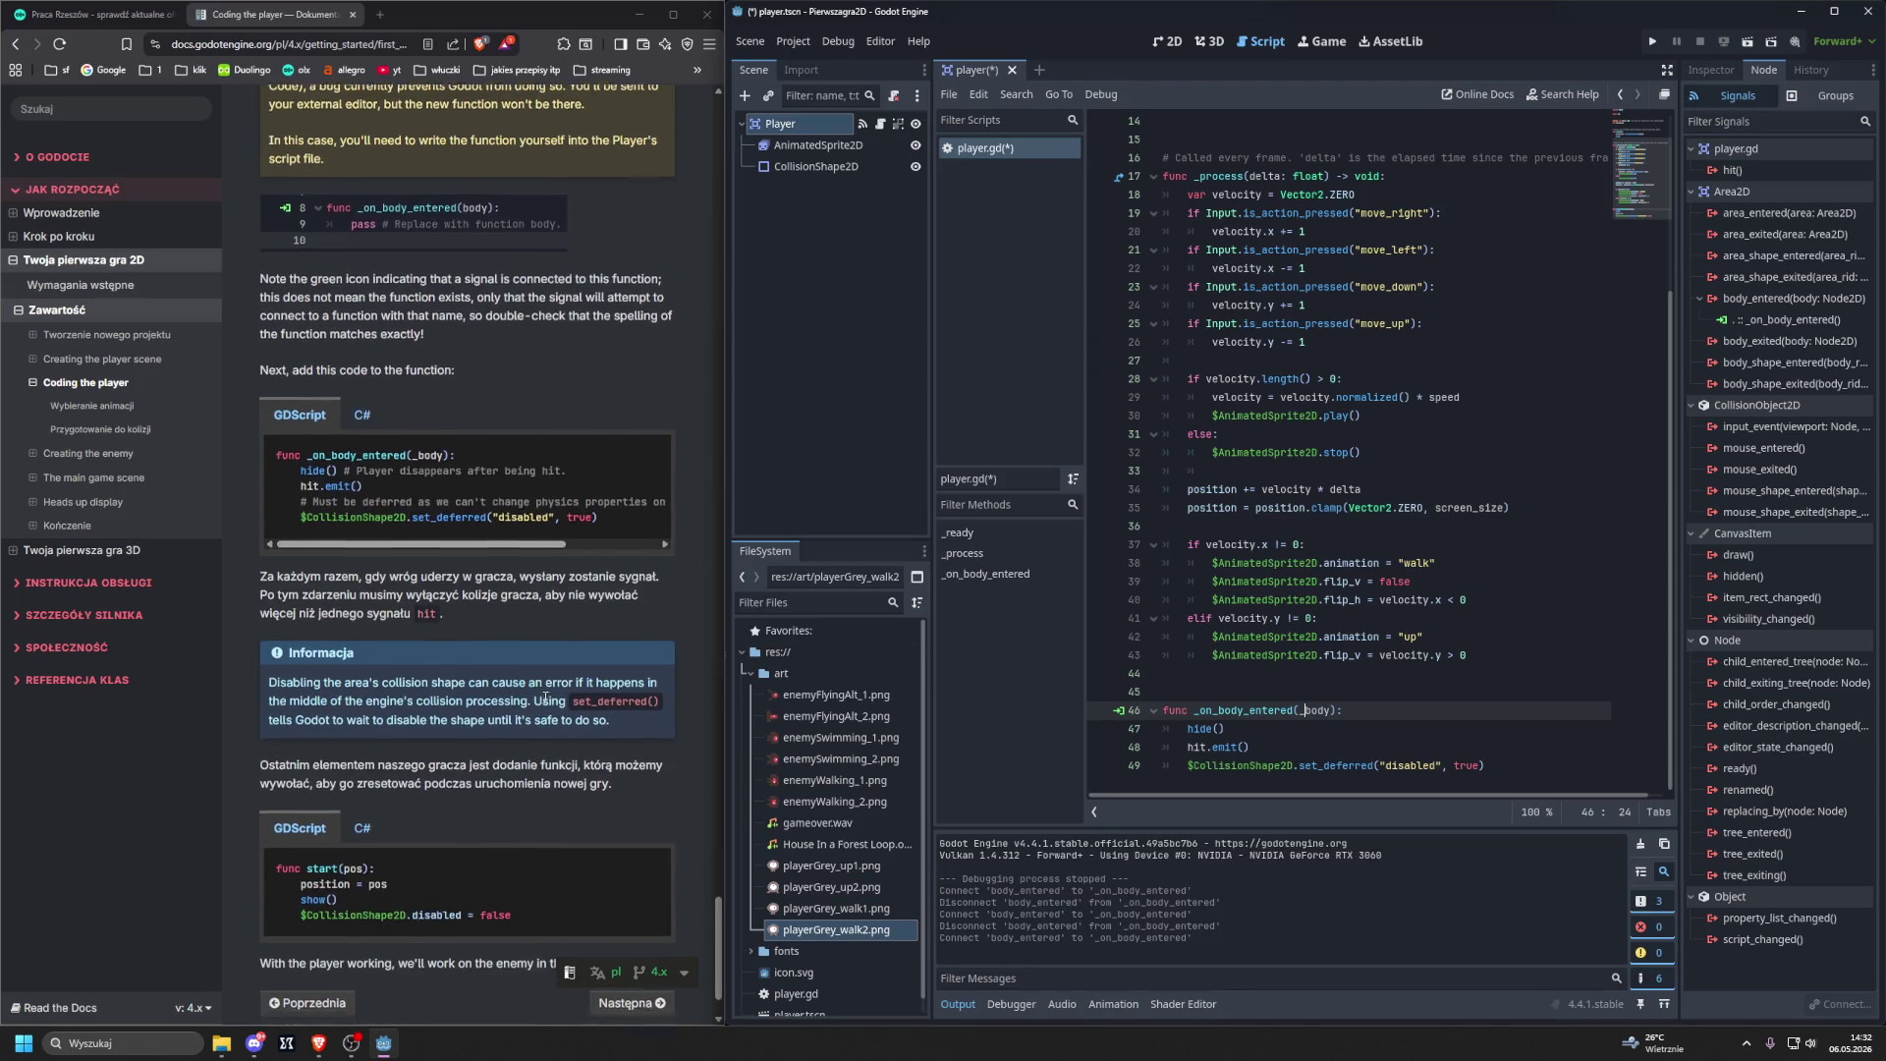
scroll(545, 699, "down", 1)
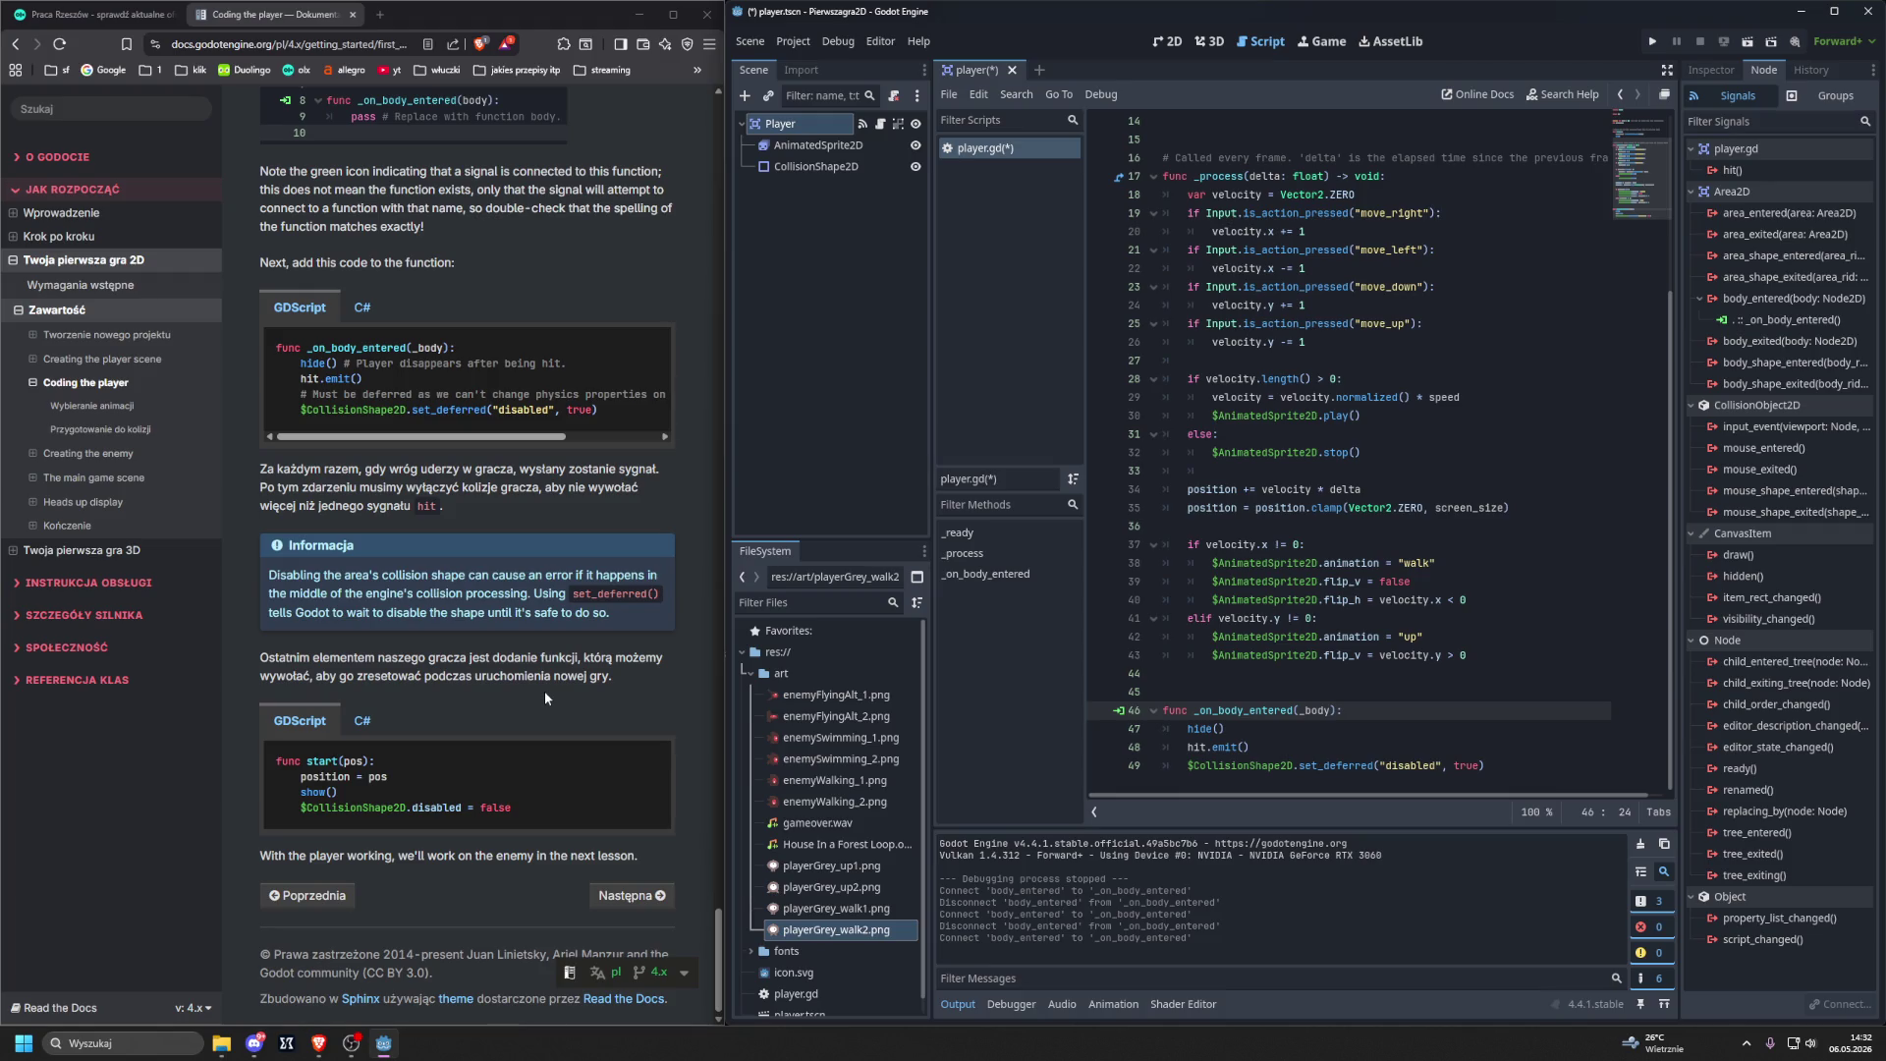
scroll(544, 691, "up", 10)
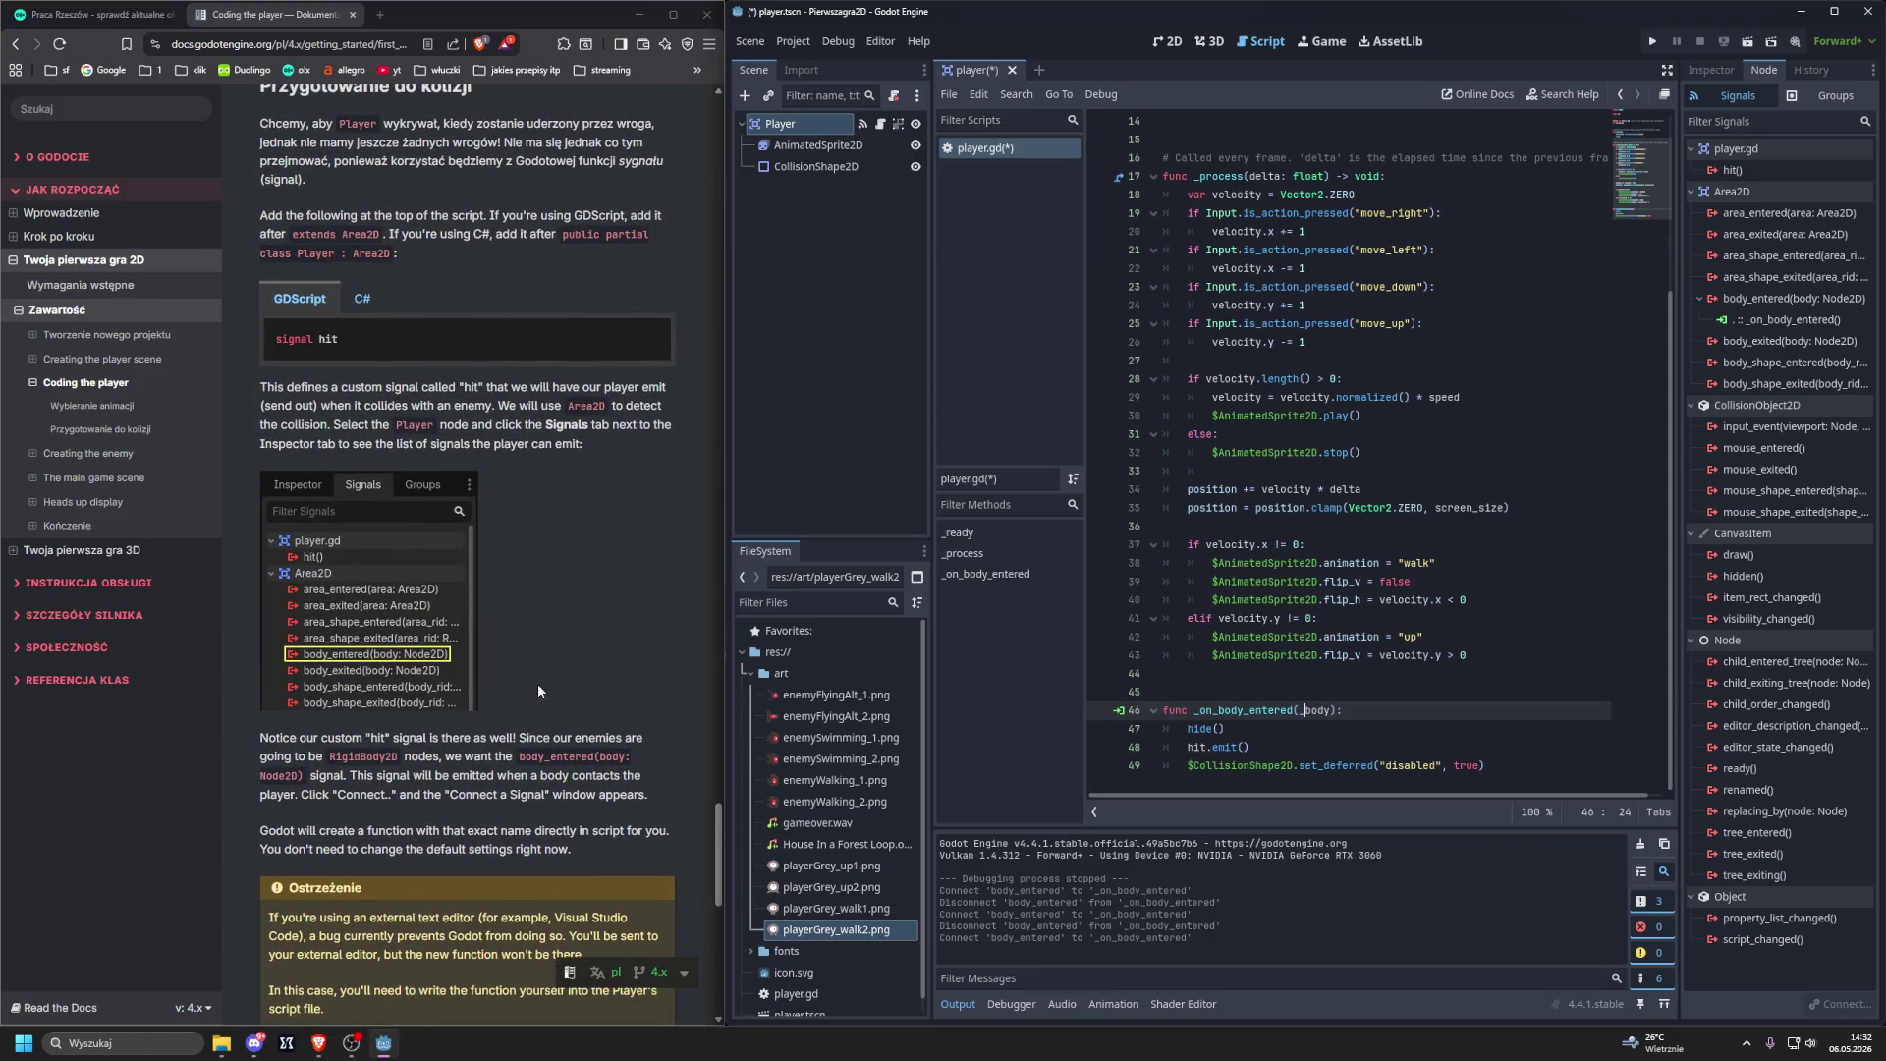
scroll(538, 690, "up", 2)
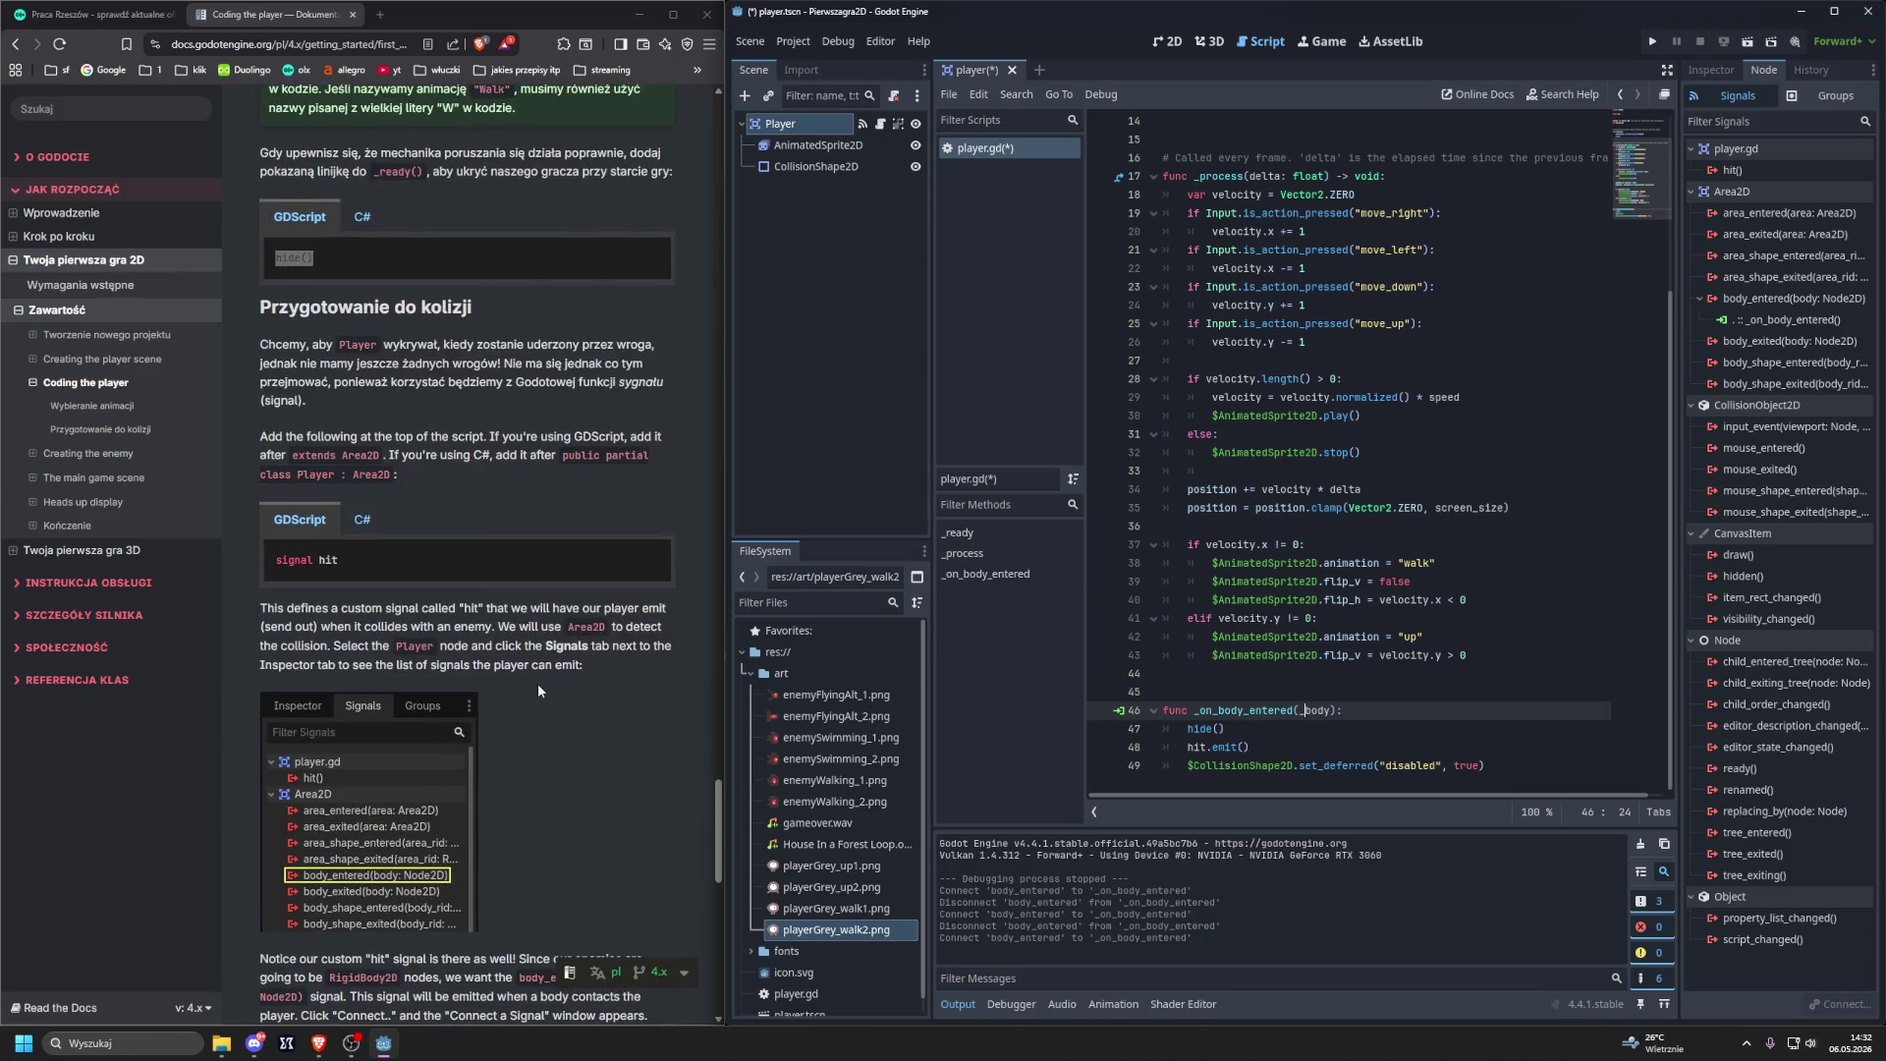
scroll(538, 690, "down", 1)
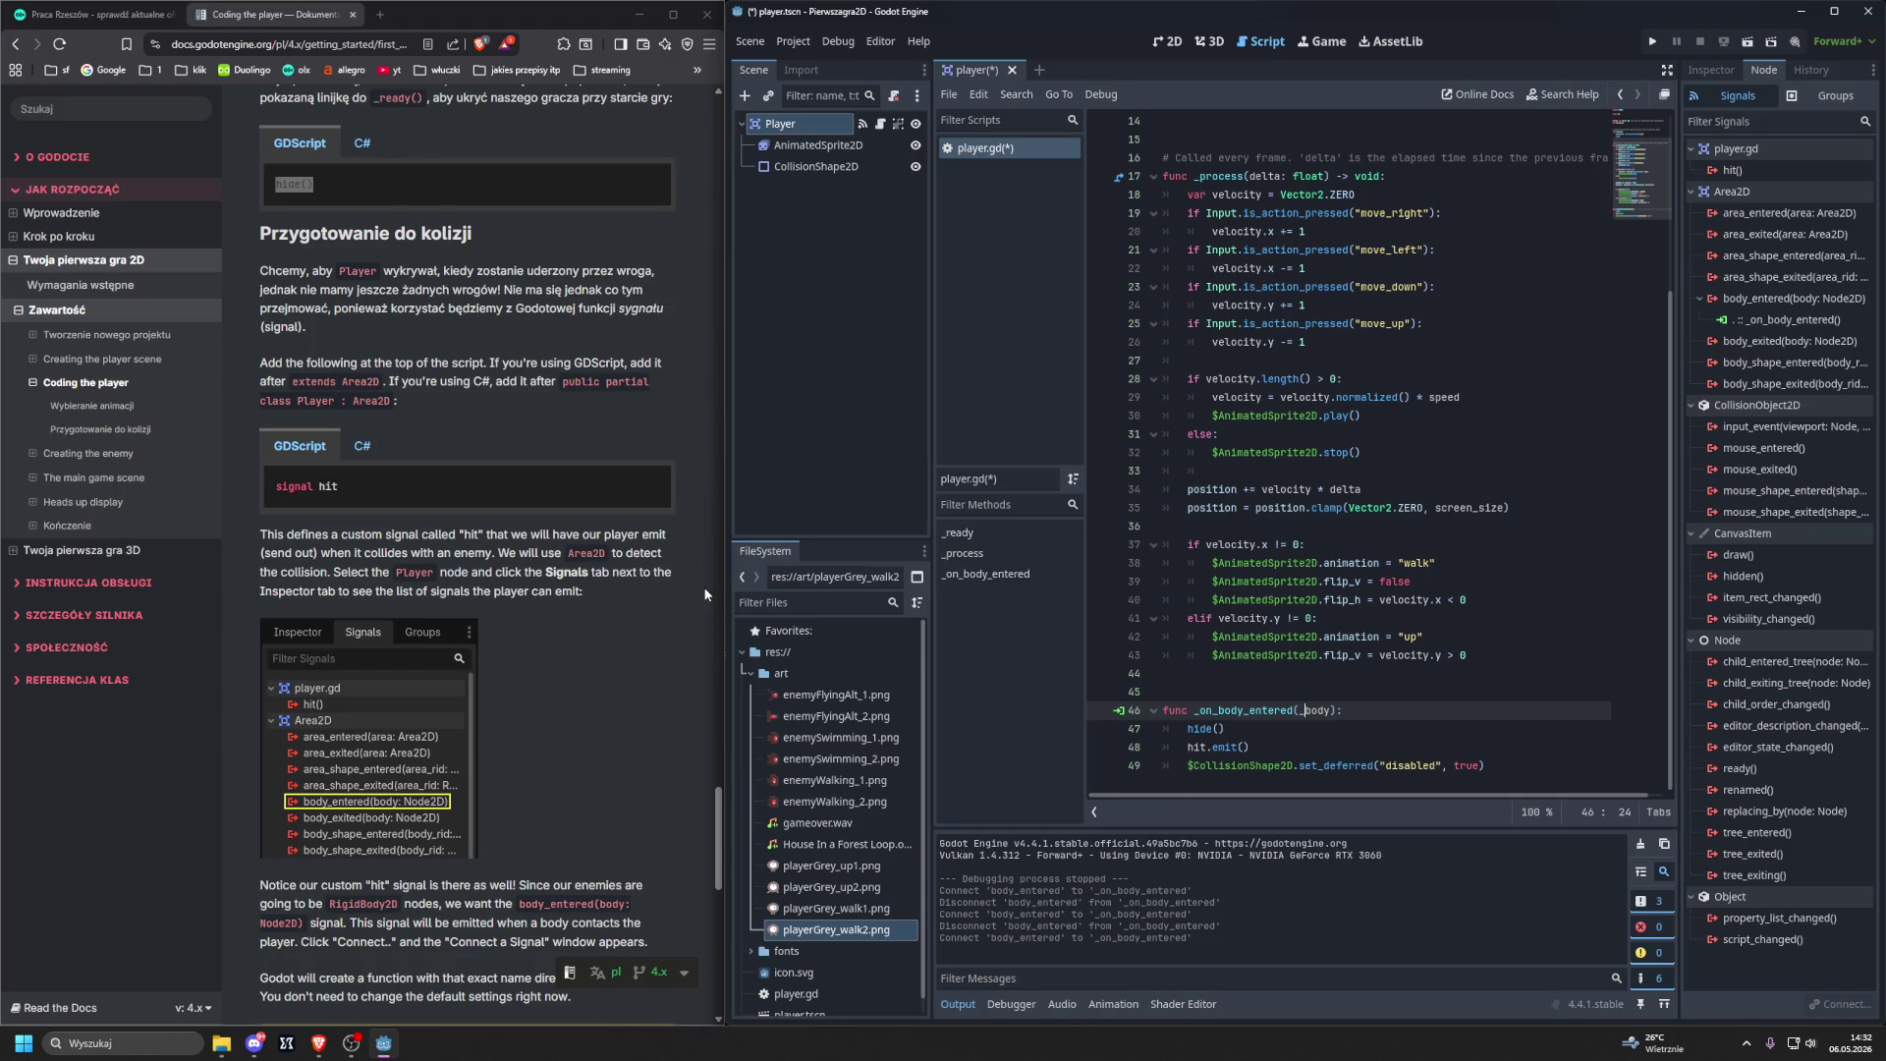
scroll(707, 593, "down", 3)
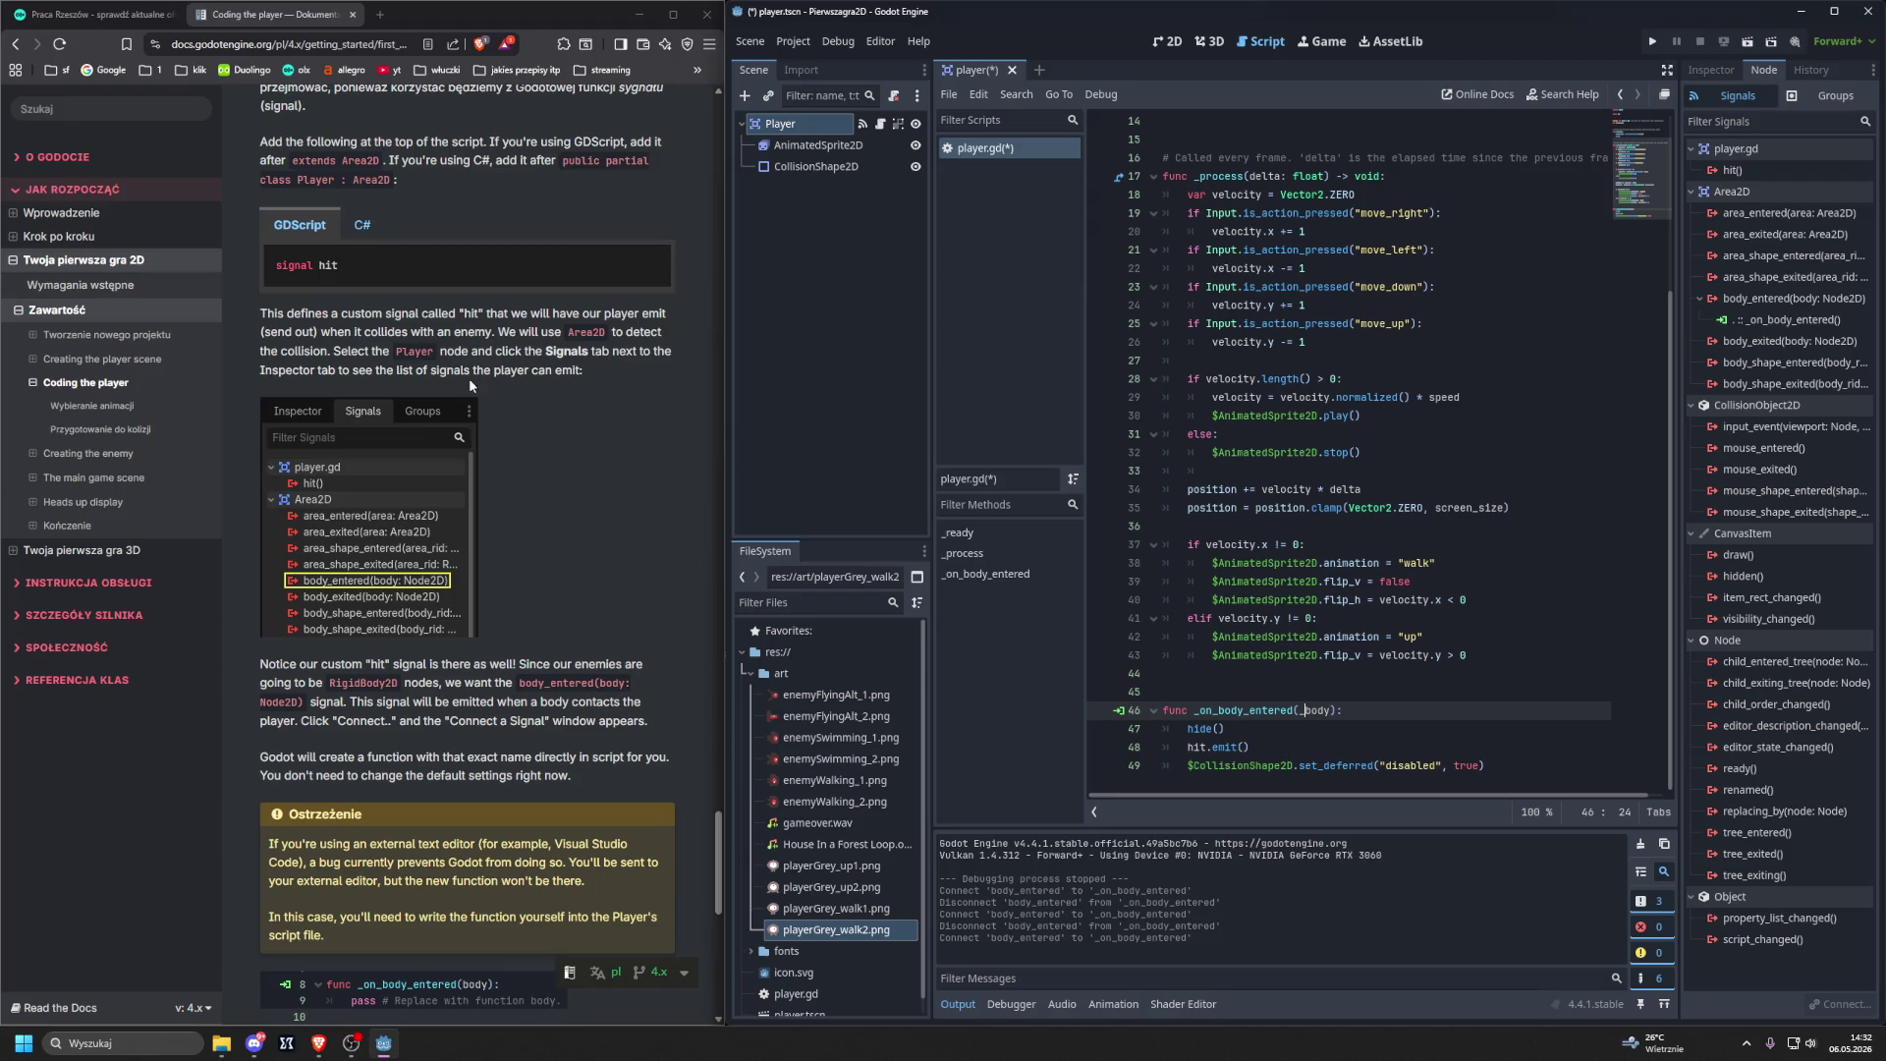
scroll(634, 557, "down", 3)
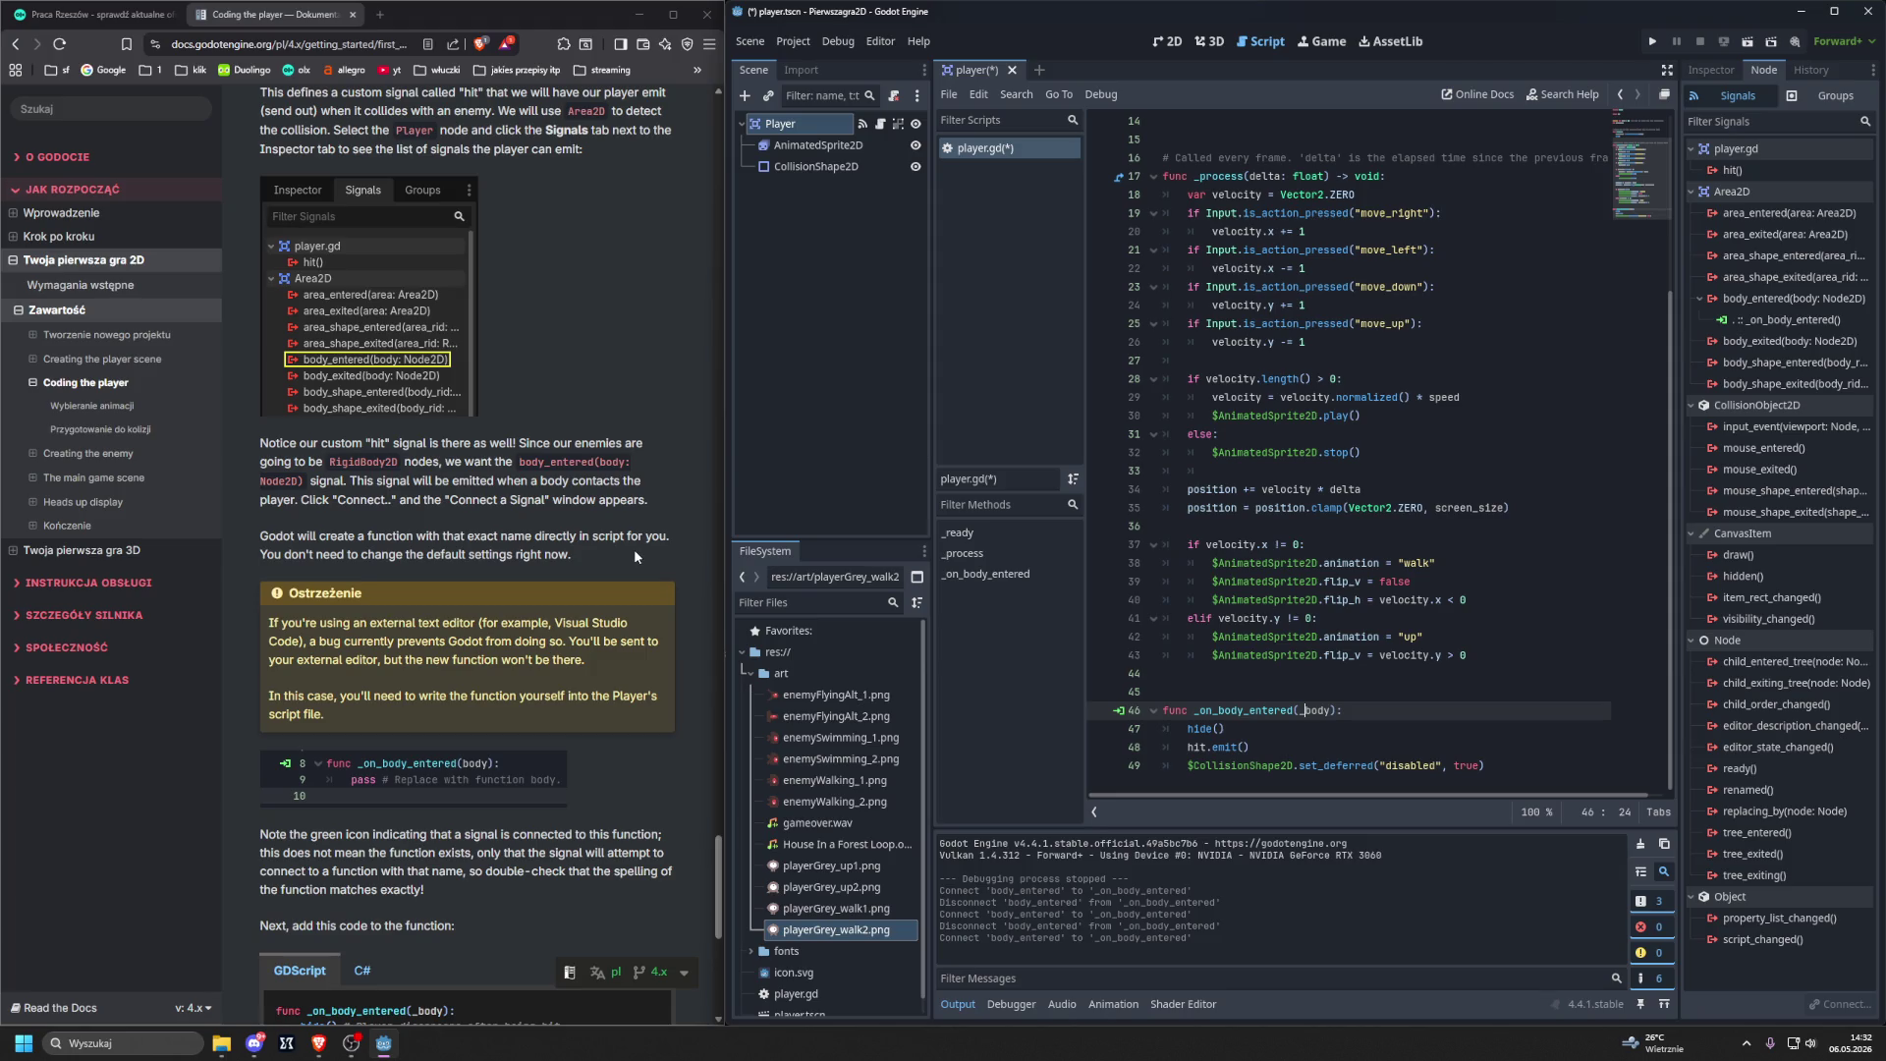
scroll(634, 552, "down", 5)
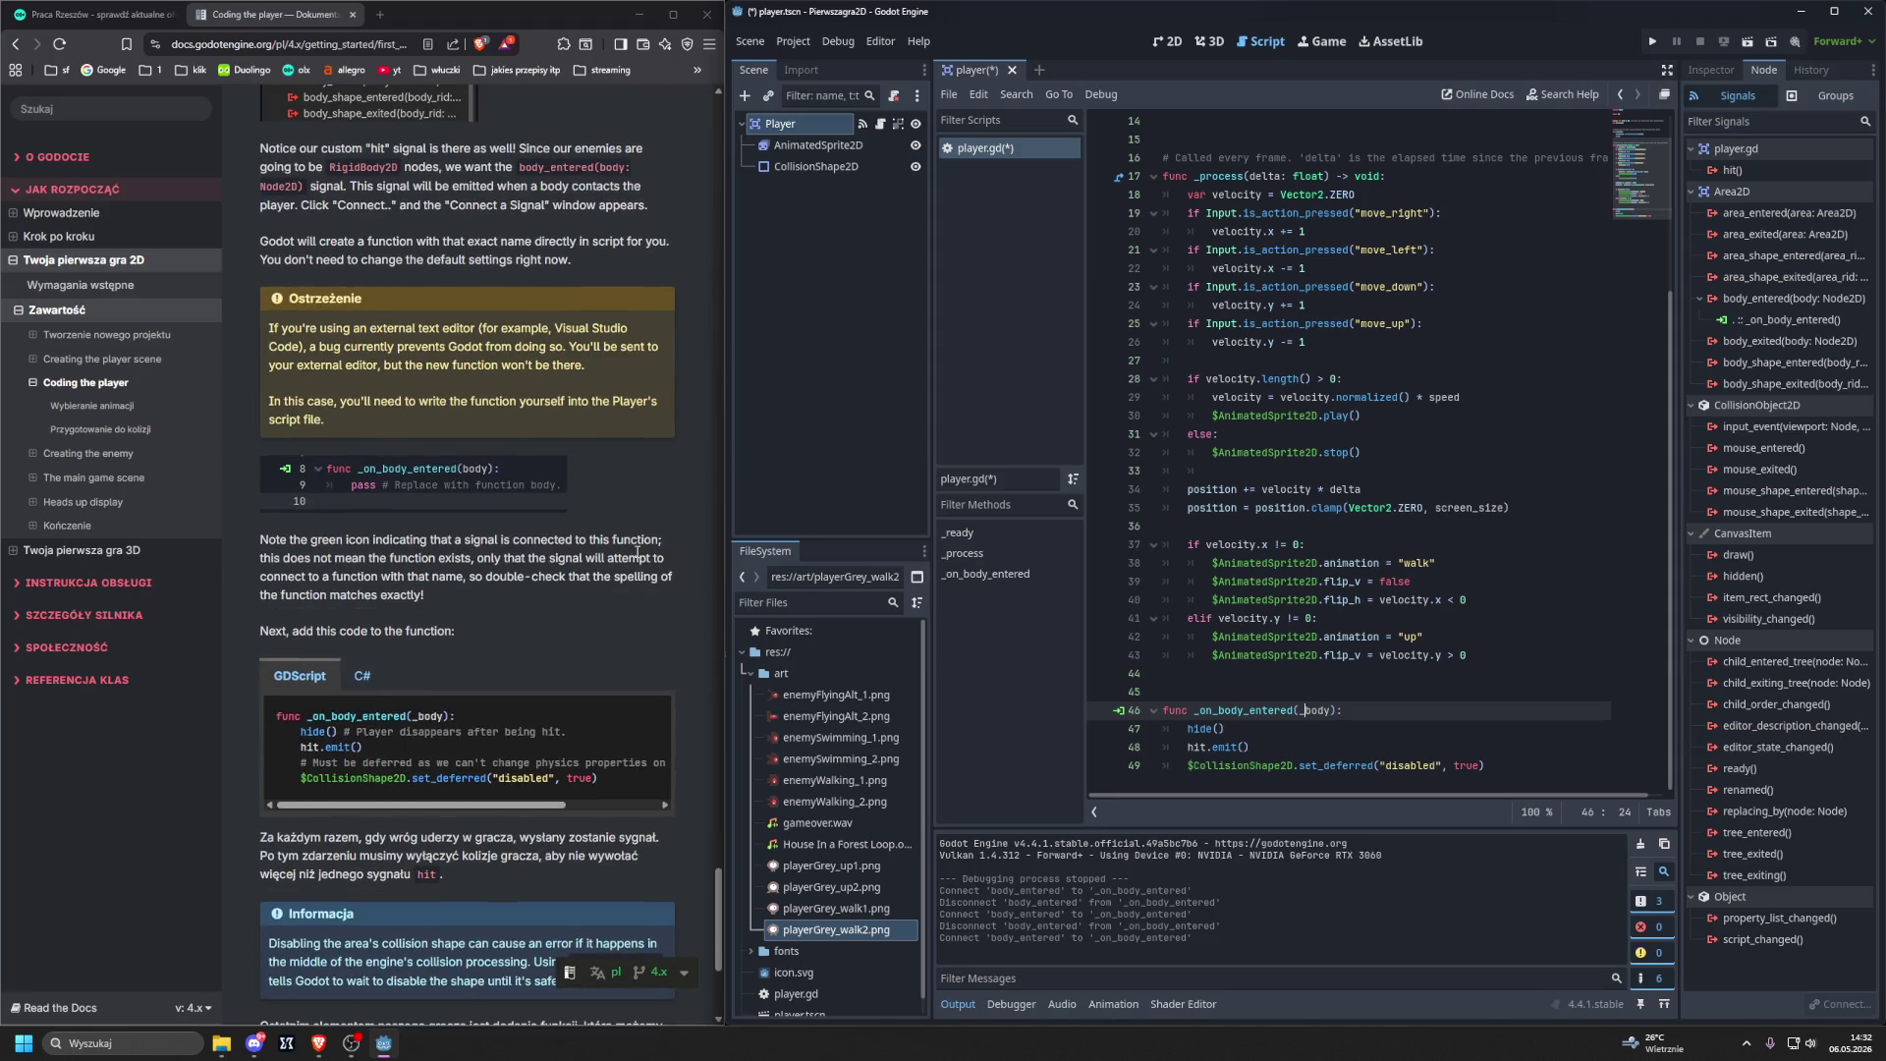
scroll(636, 552, "down", 4)
mouse_move(454, 437)
left_mouse_down()
mouse_move(490, 441)
mouse_move(413, 440)
left_mouse_up()
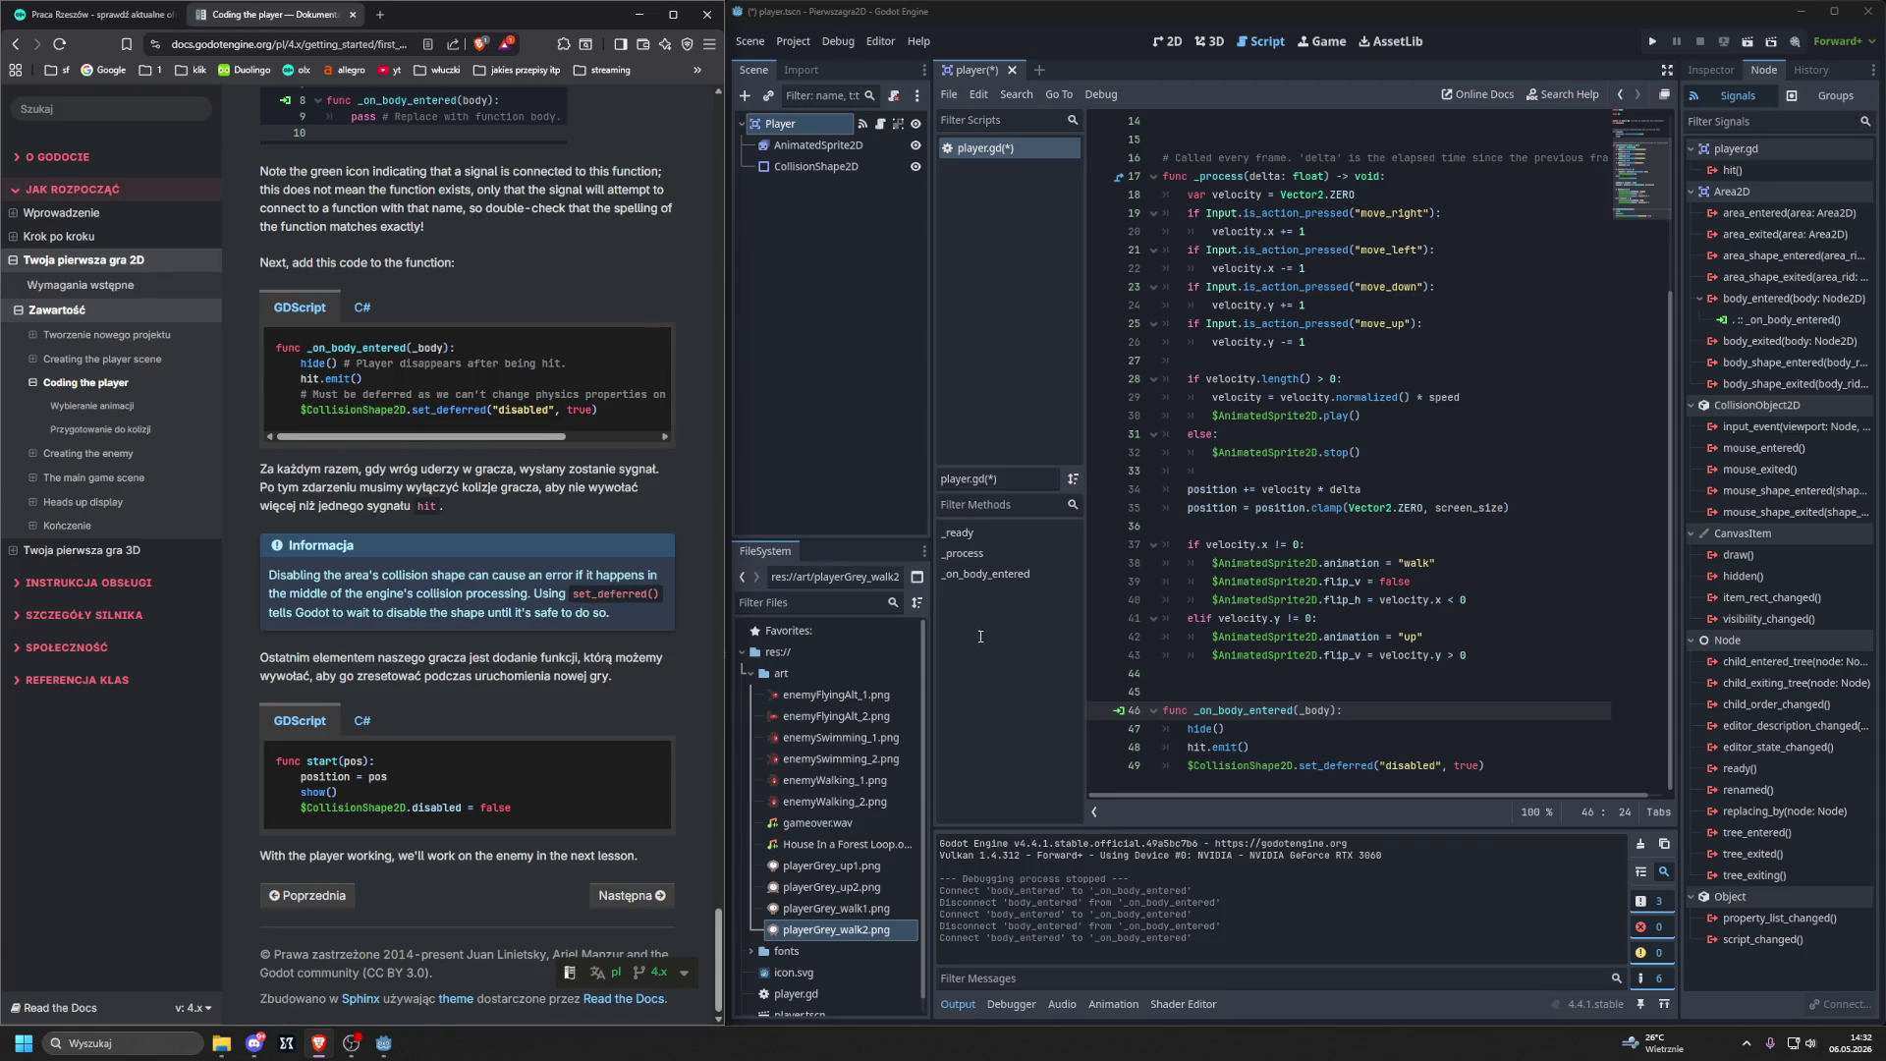
Restore line 46 to func _on_body_entered(body: Node2D) -> void: in the player script.
left_click(1258, 687)
key("ctrl+z")
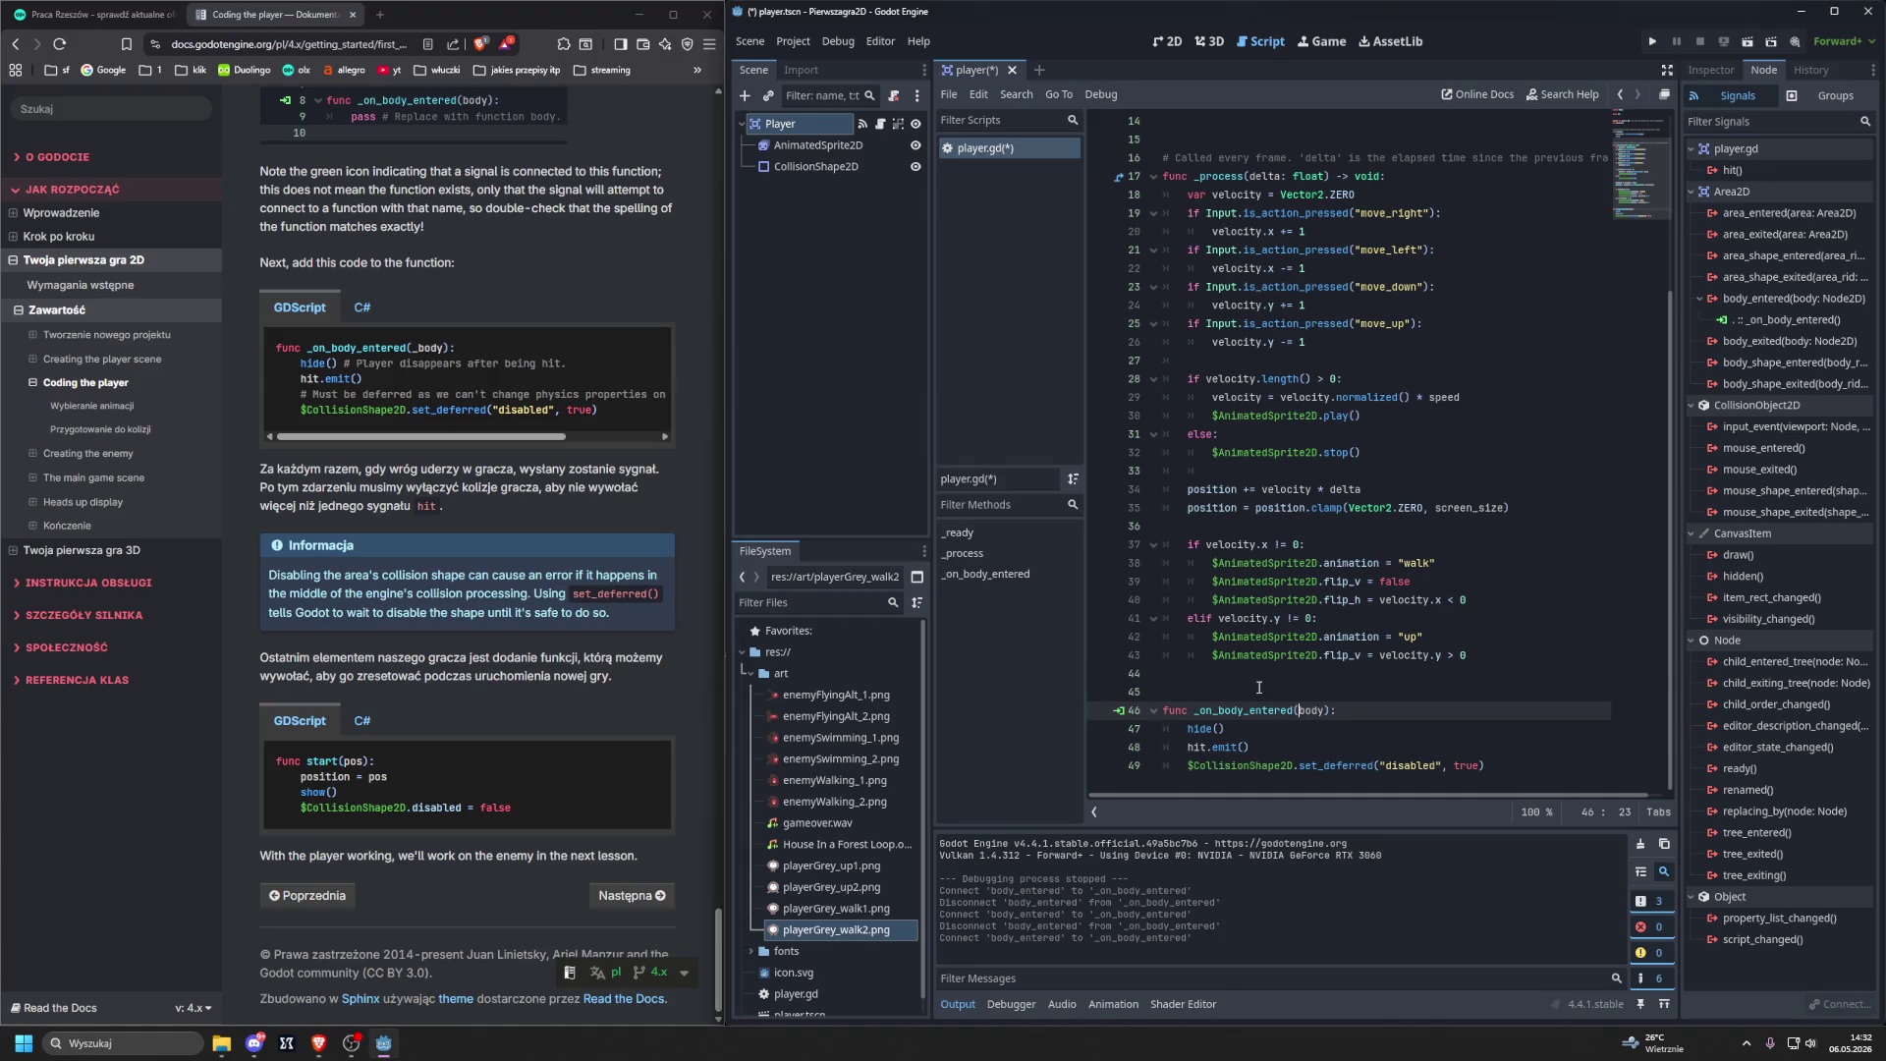
key("ctrl+z")
type("-> void:")
key("ctrl+z")
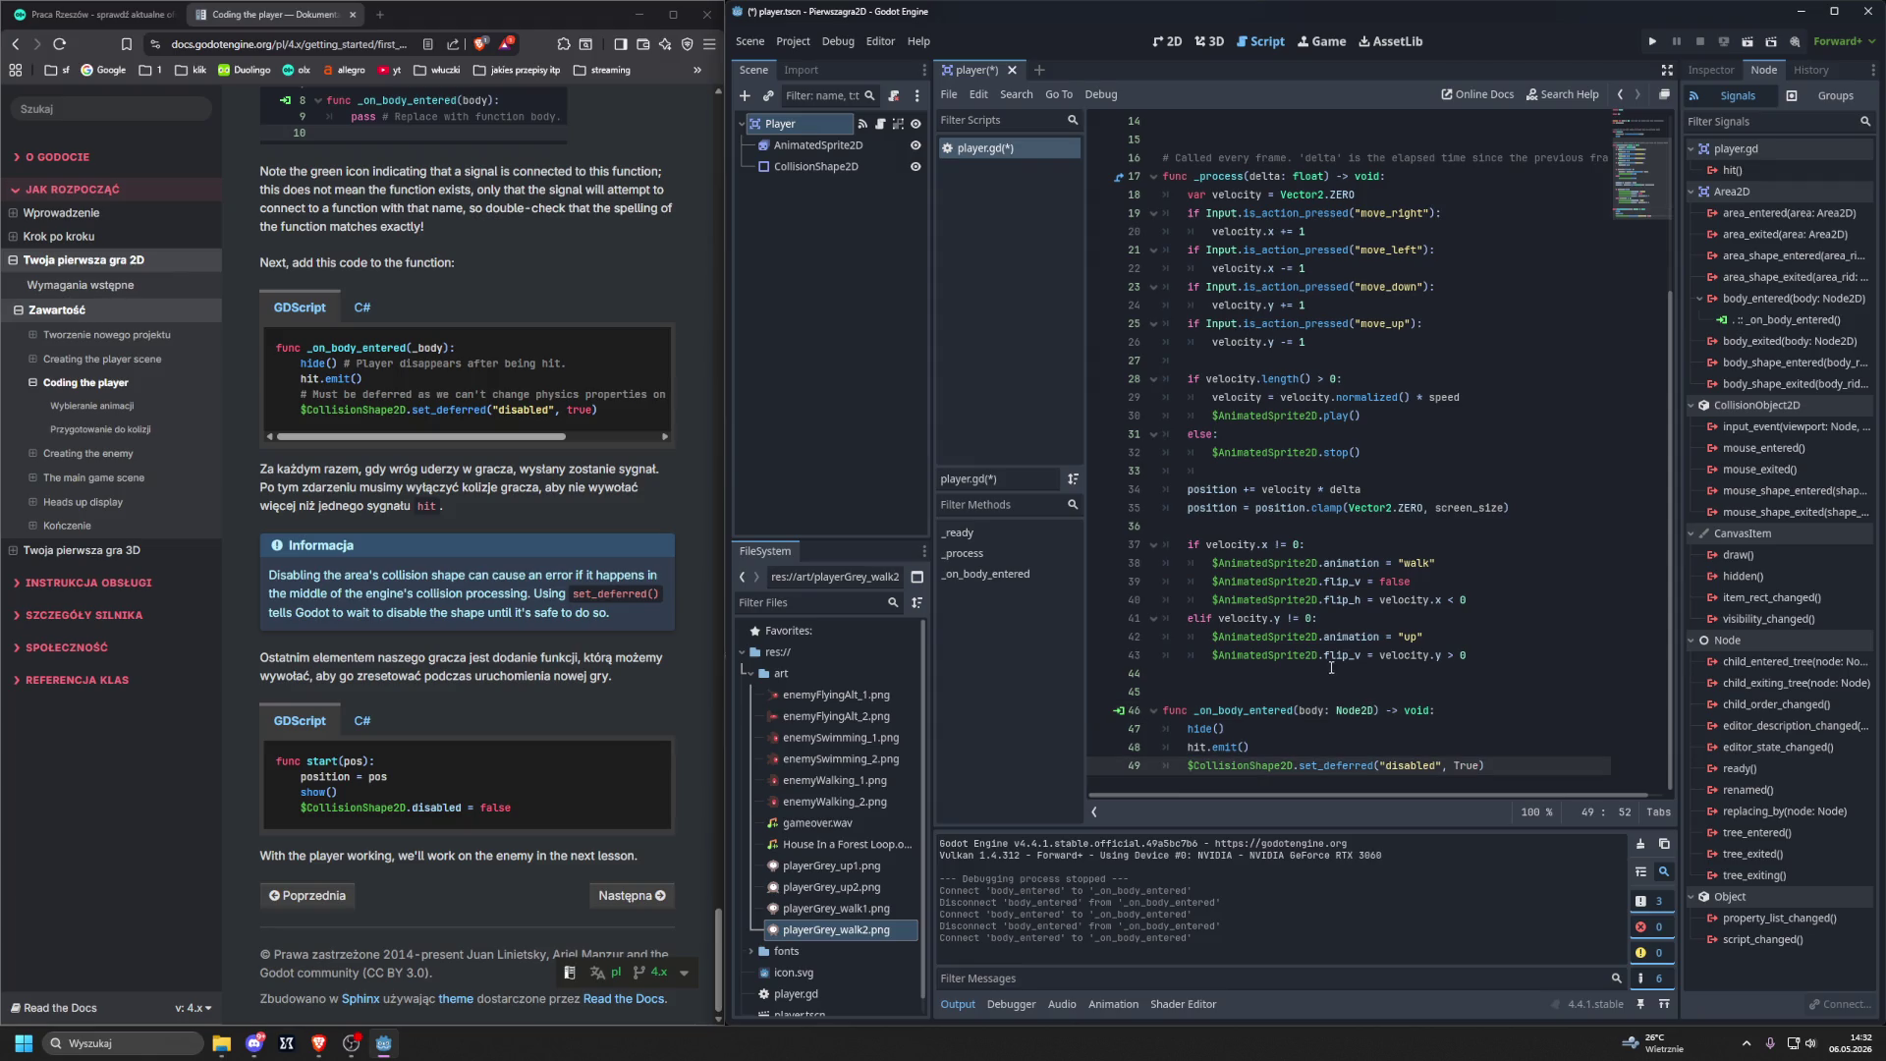
key("ctrl+y")
scroll(599, 654, "up", 10)
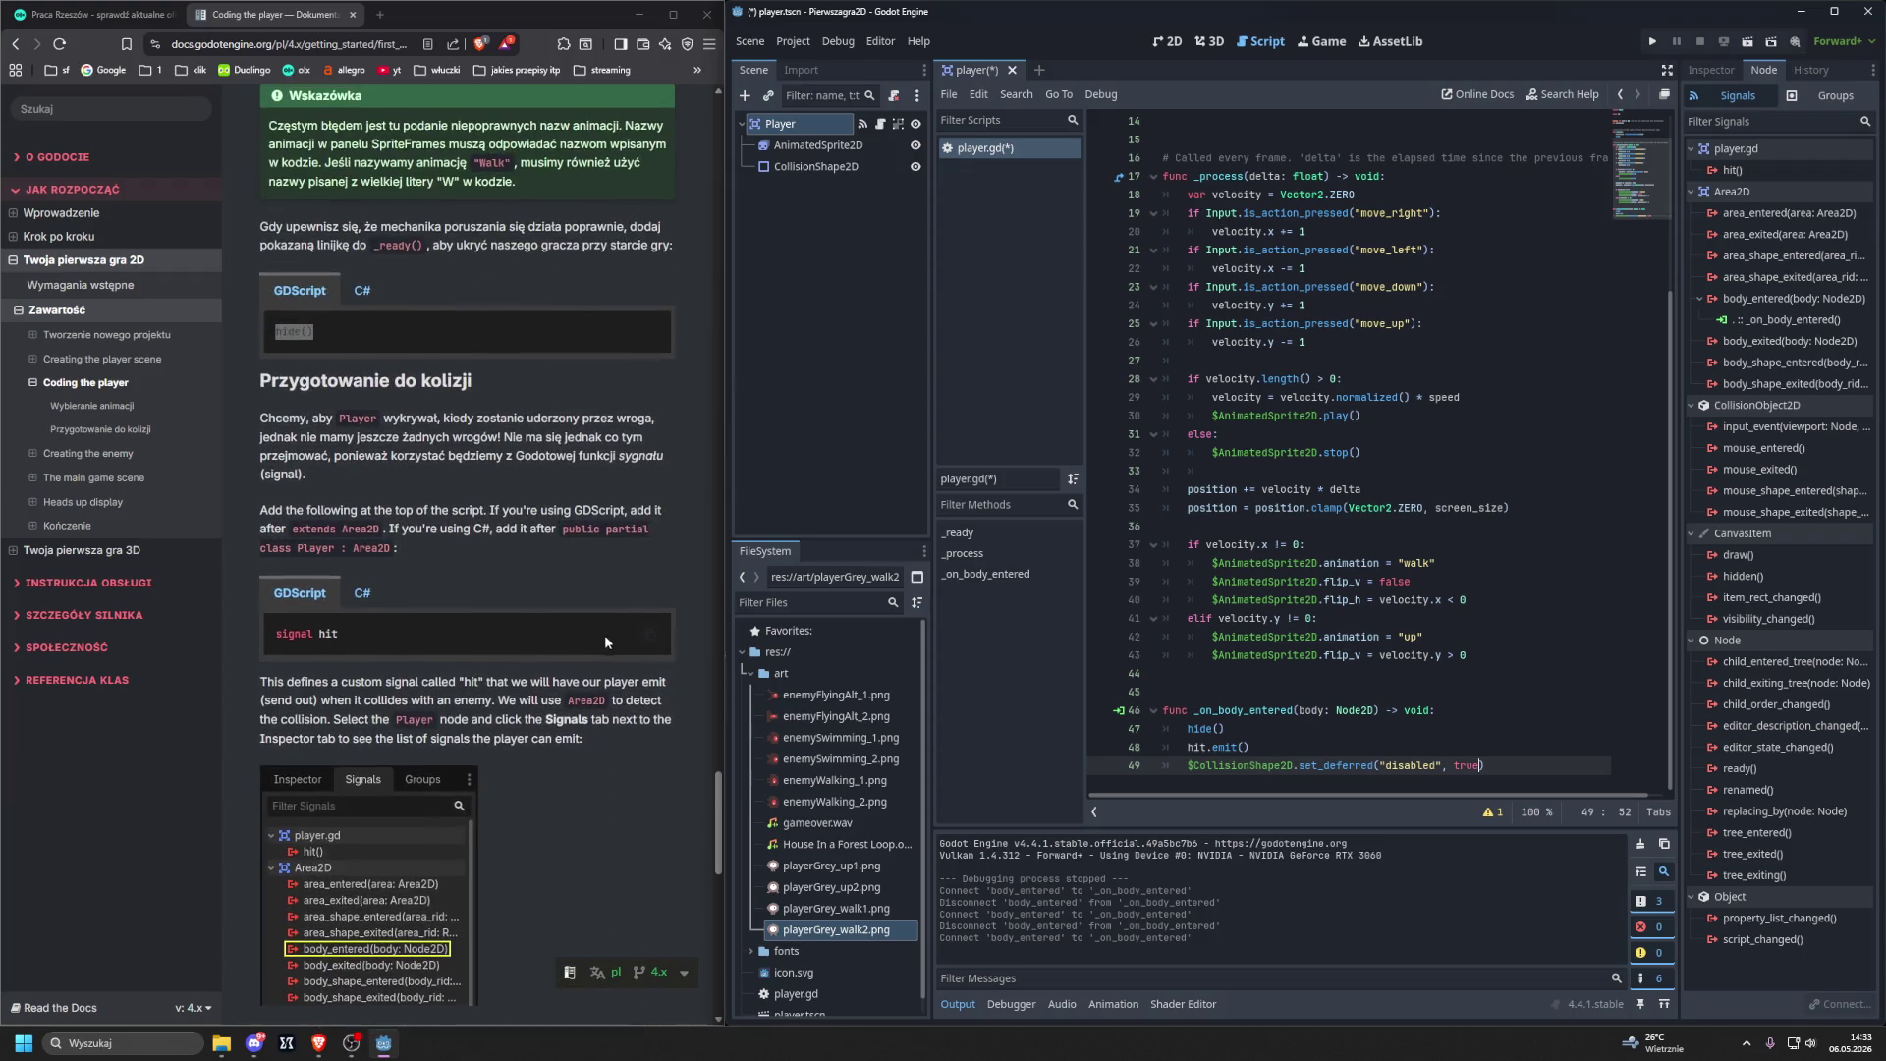
scroll(610, 643, "down", 10)
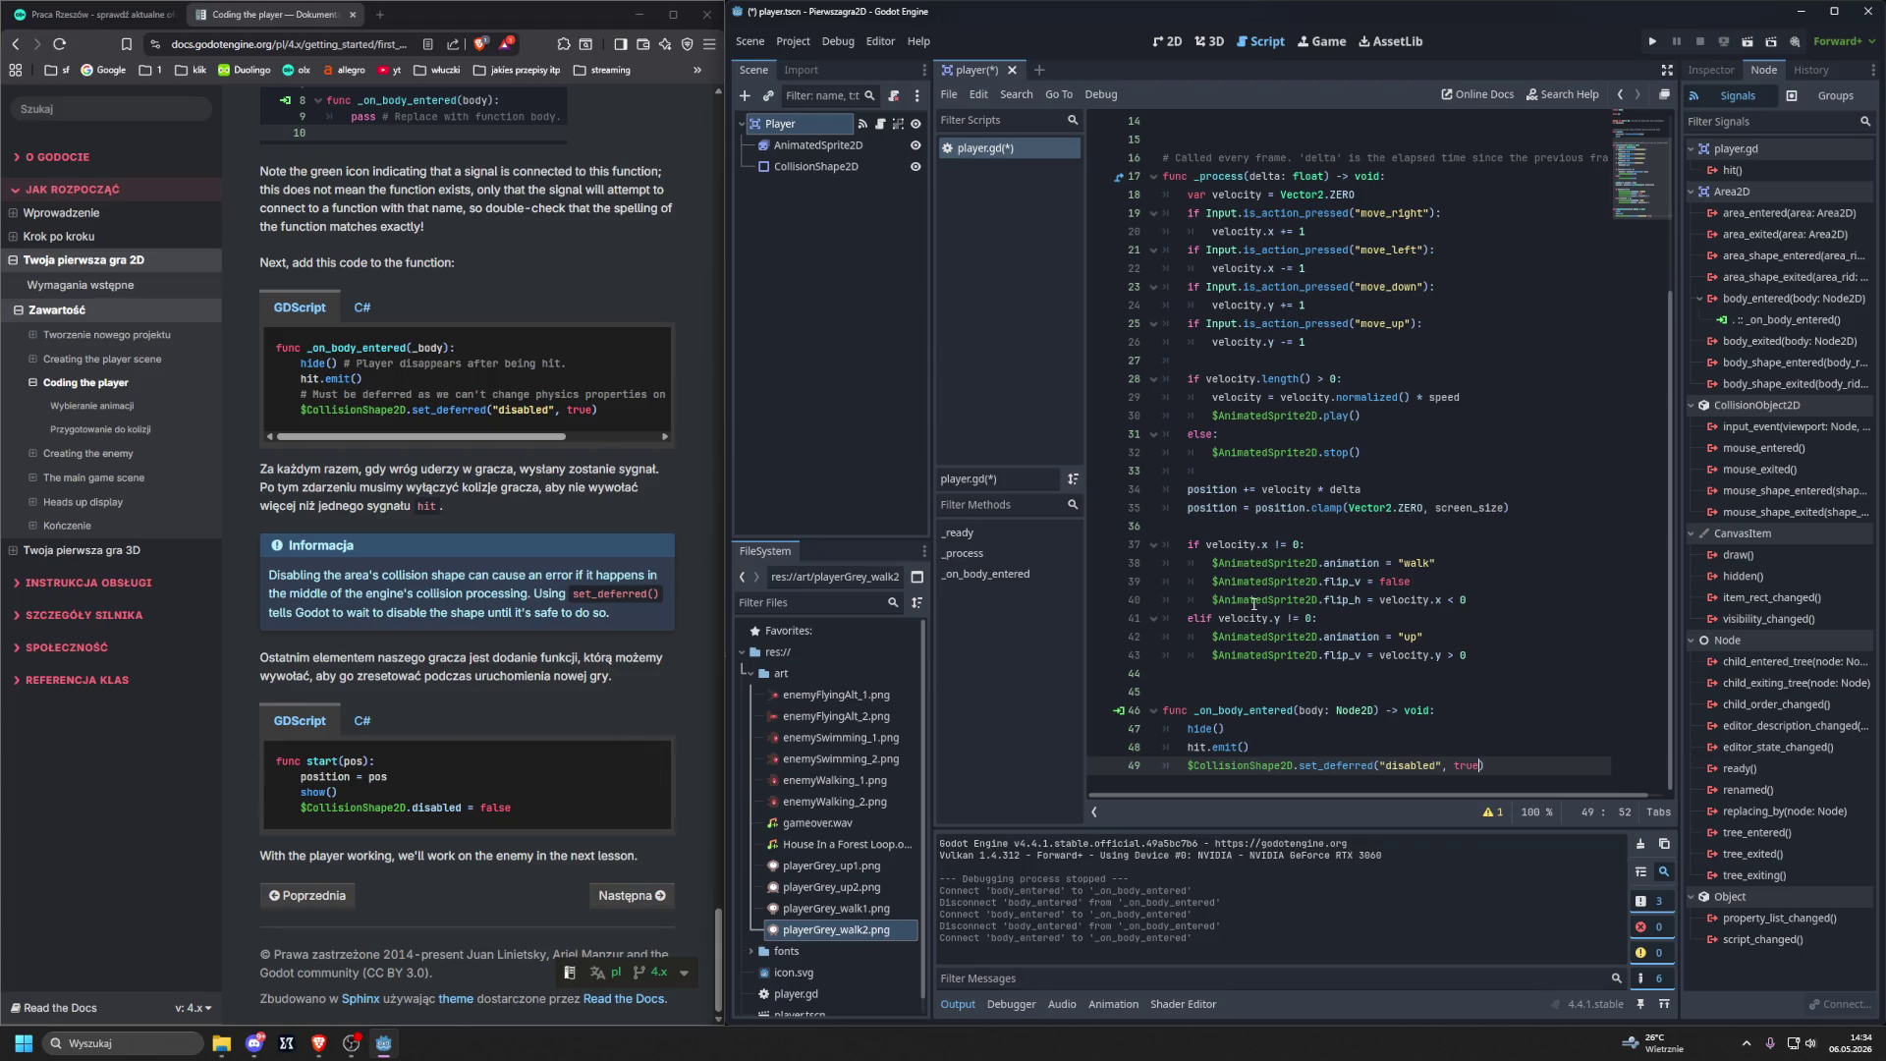
Insert two new lines after the set_deferred call on line 49.
left_click(1571, 767)
key("Return")
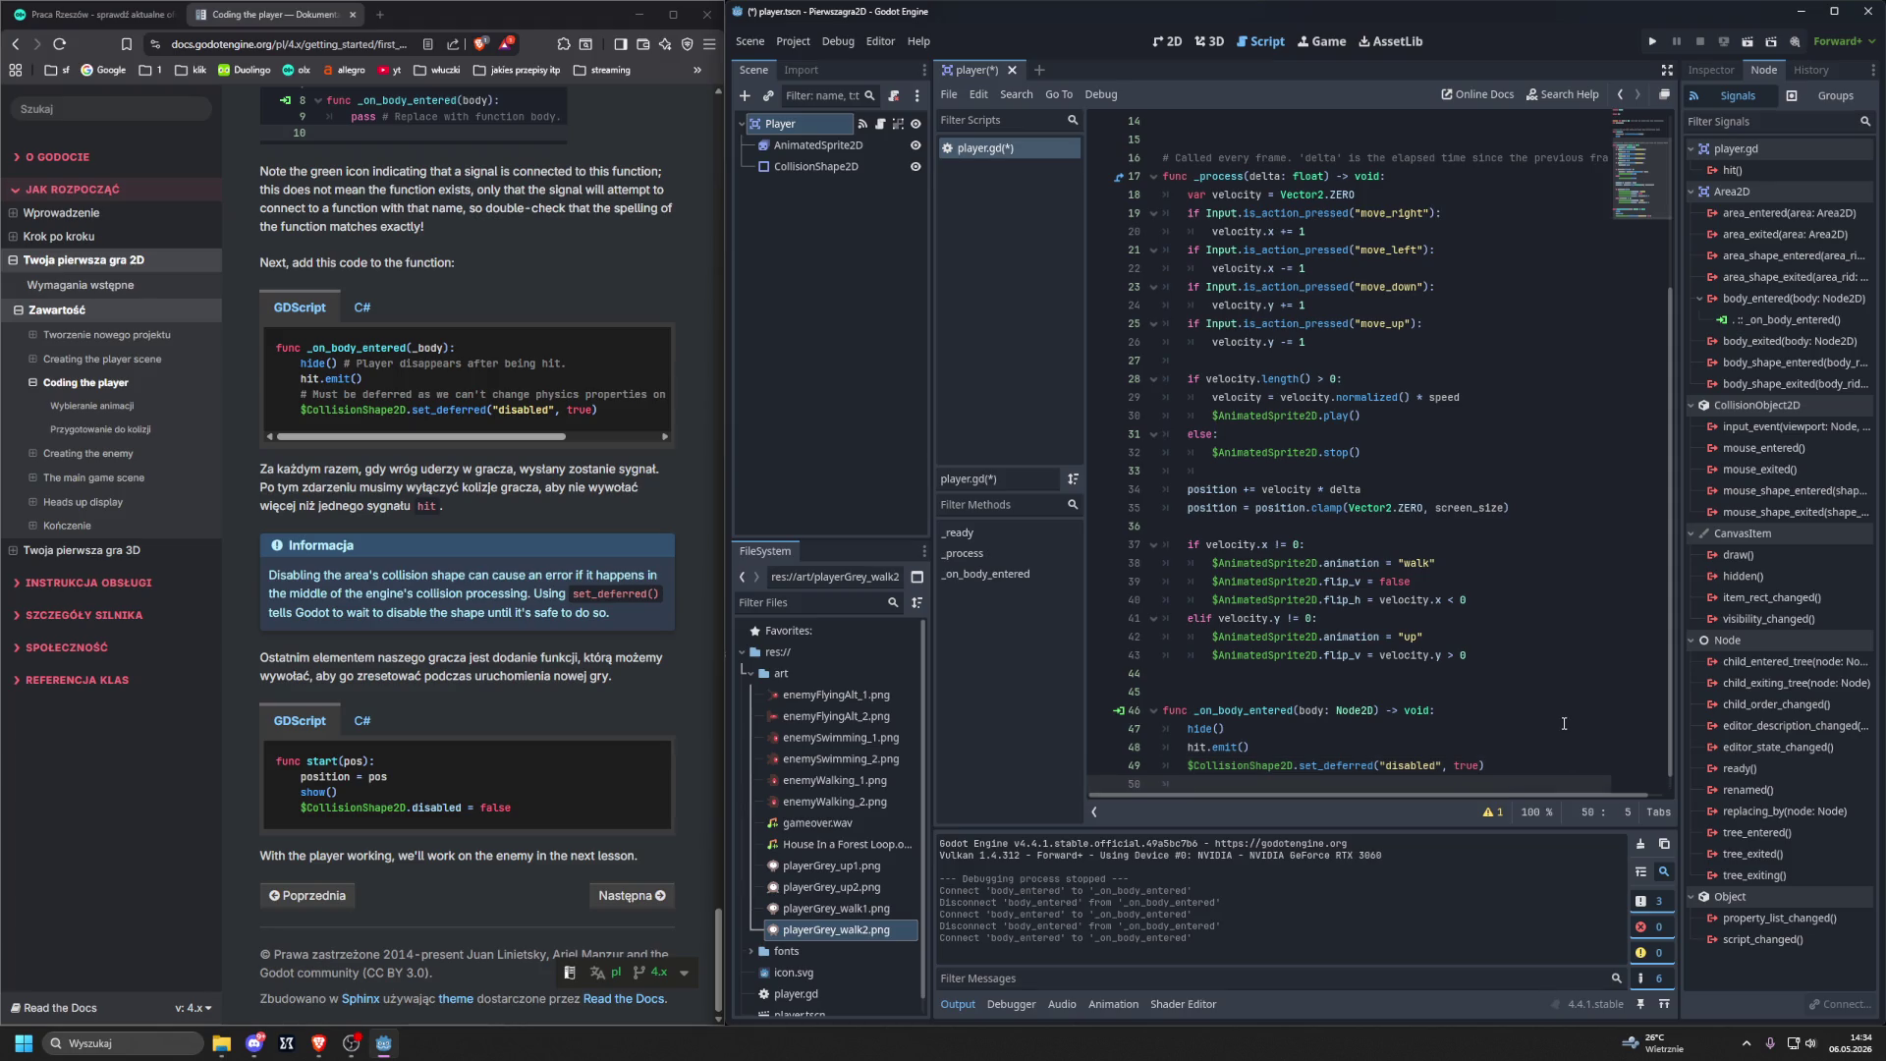
key("Return")
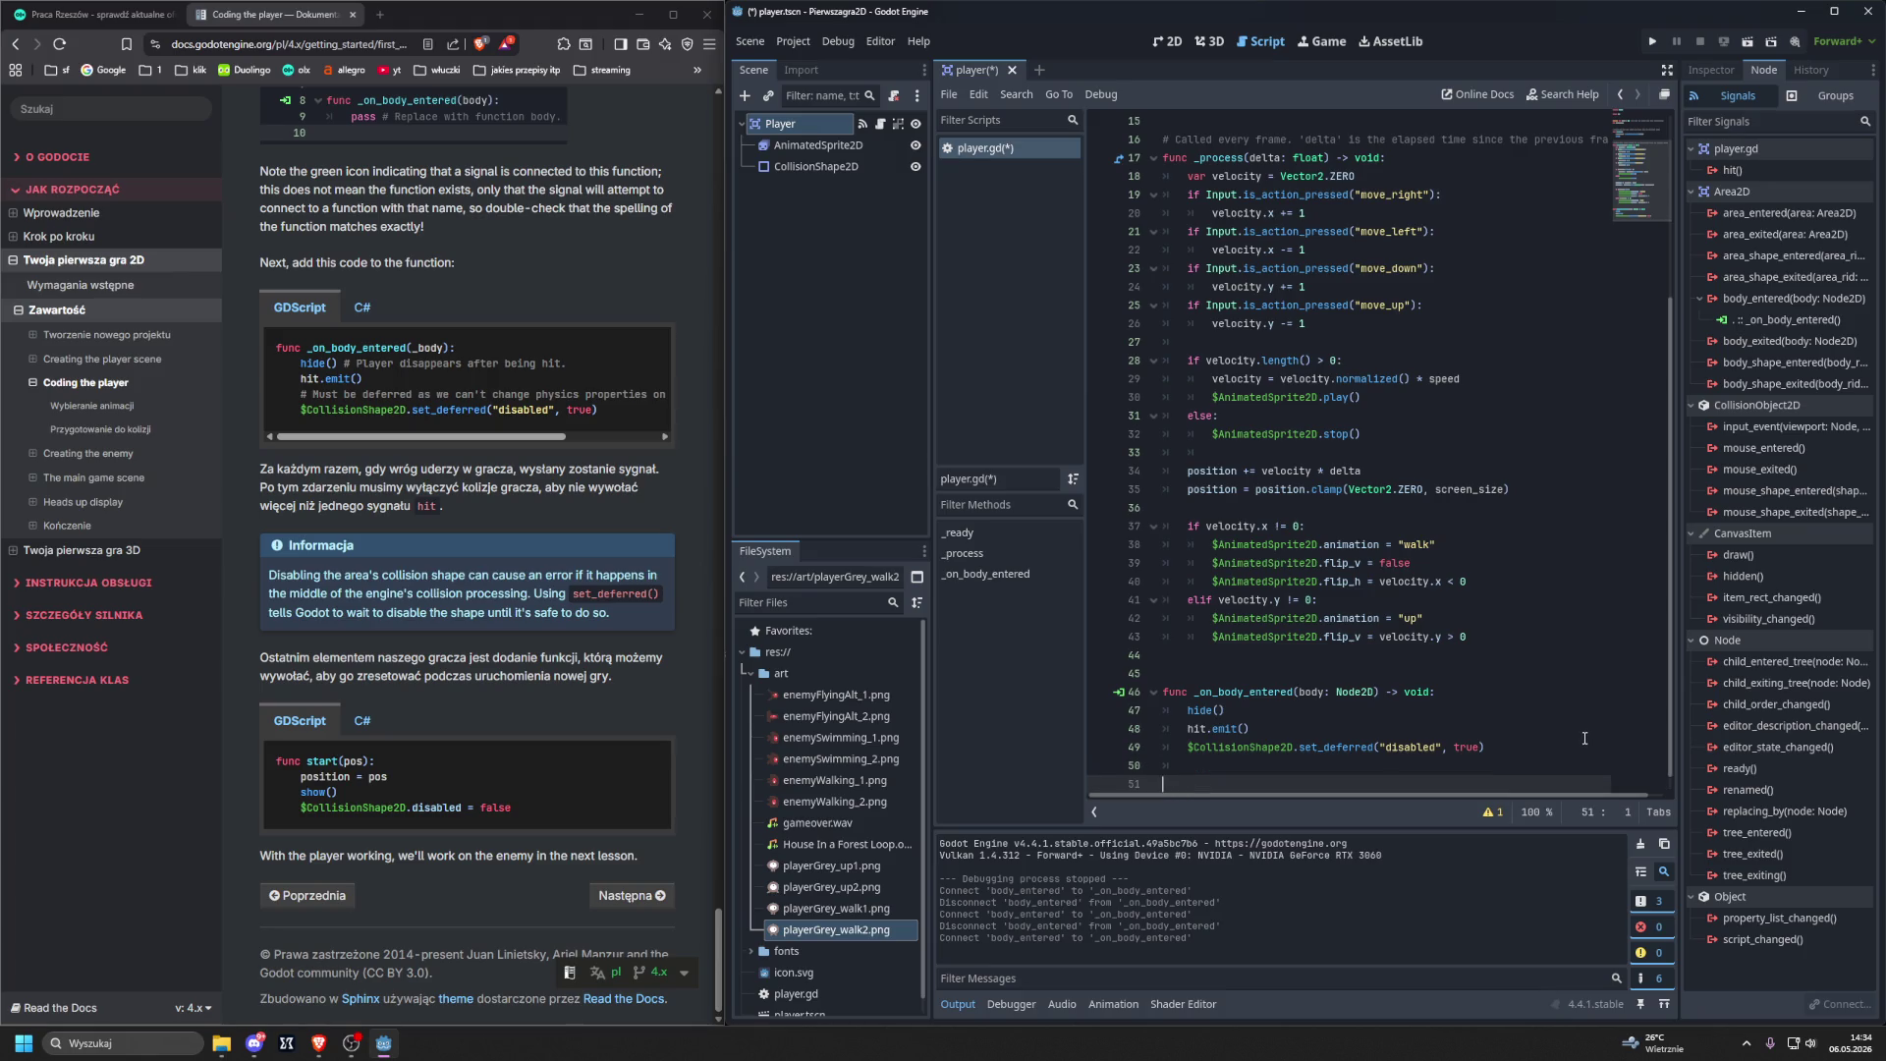
Declare func start(pos): that sets position = pos and calls show().
type("func ")
type("start")
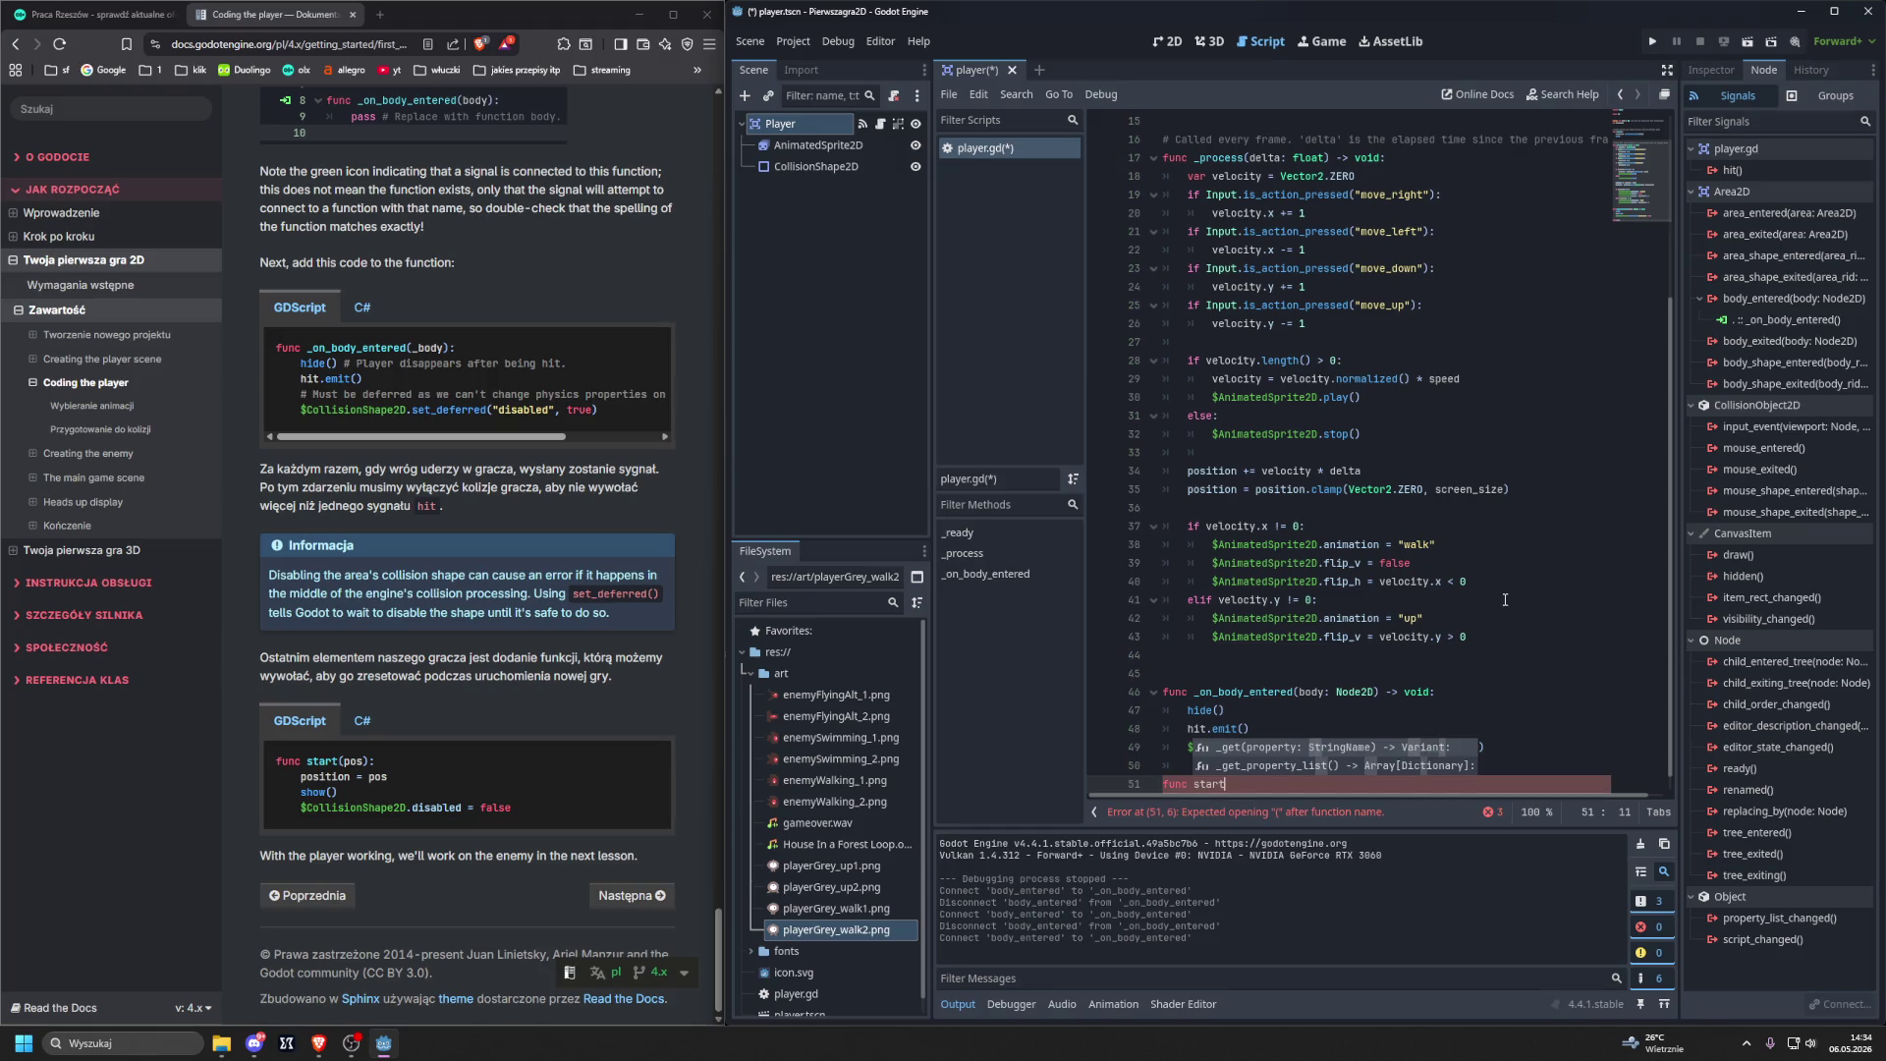
type("(pos)")
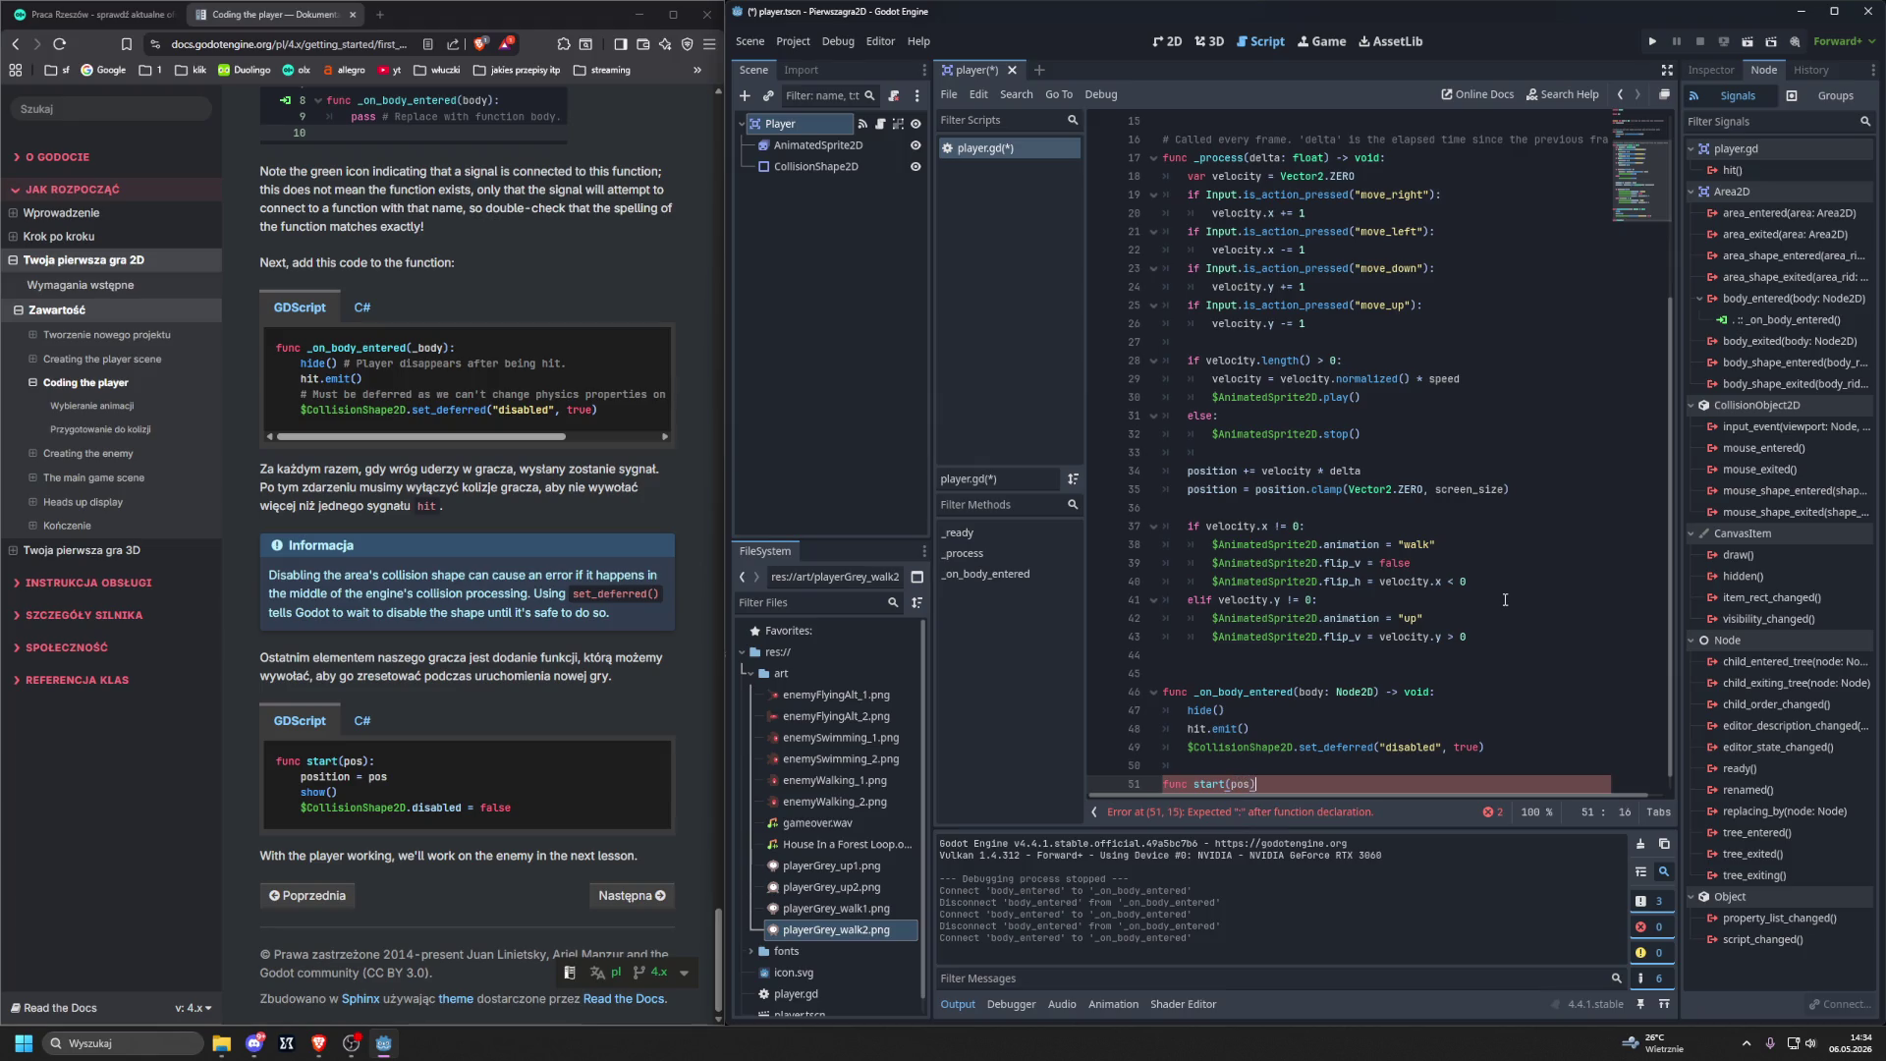
type(":")
key("Return")
type("position")
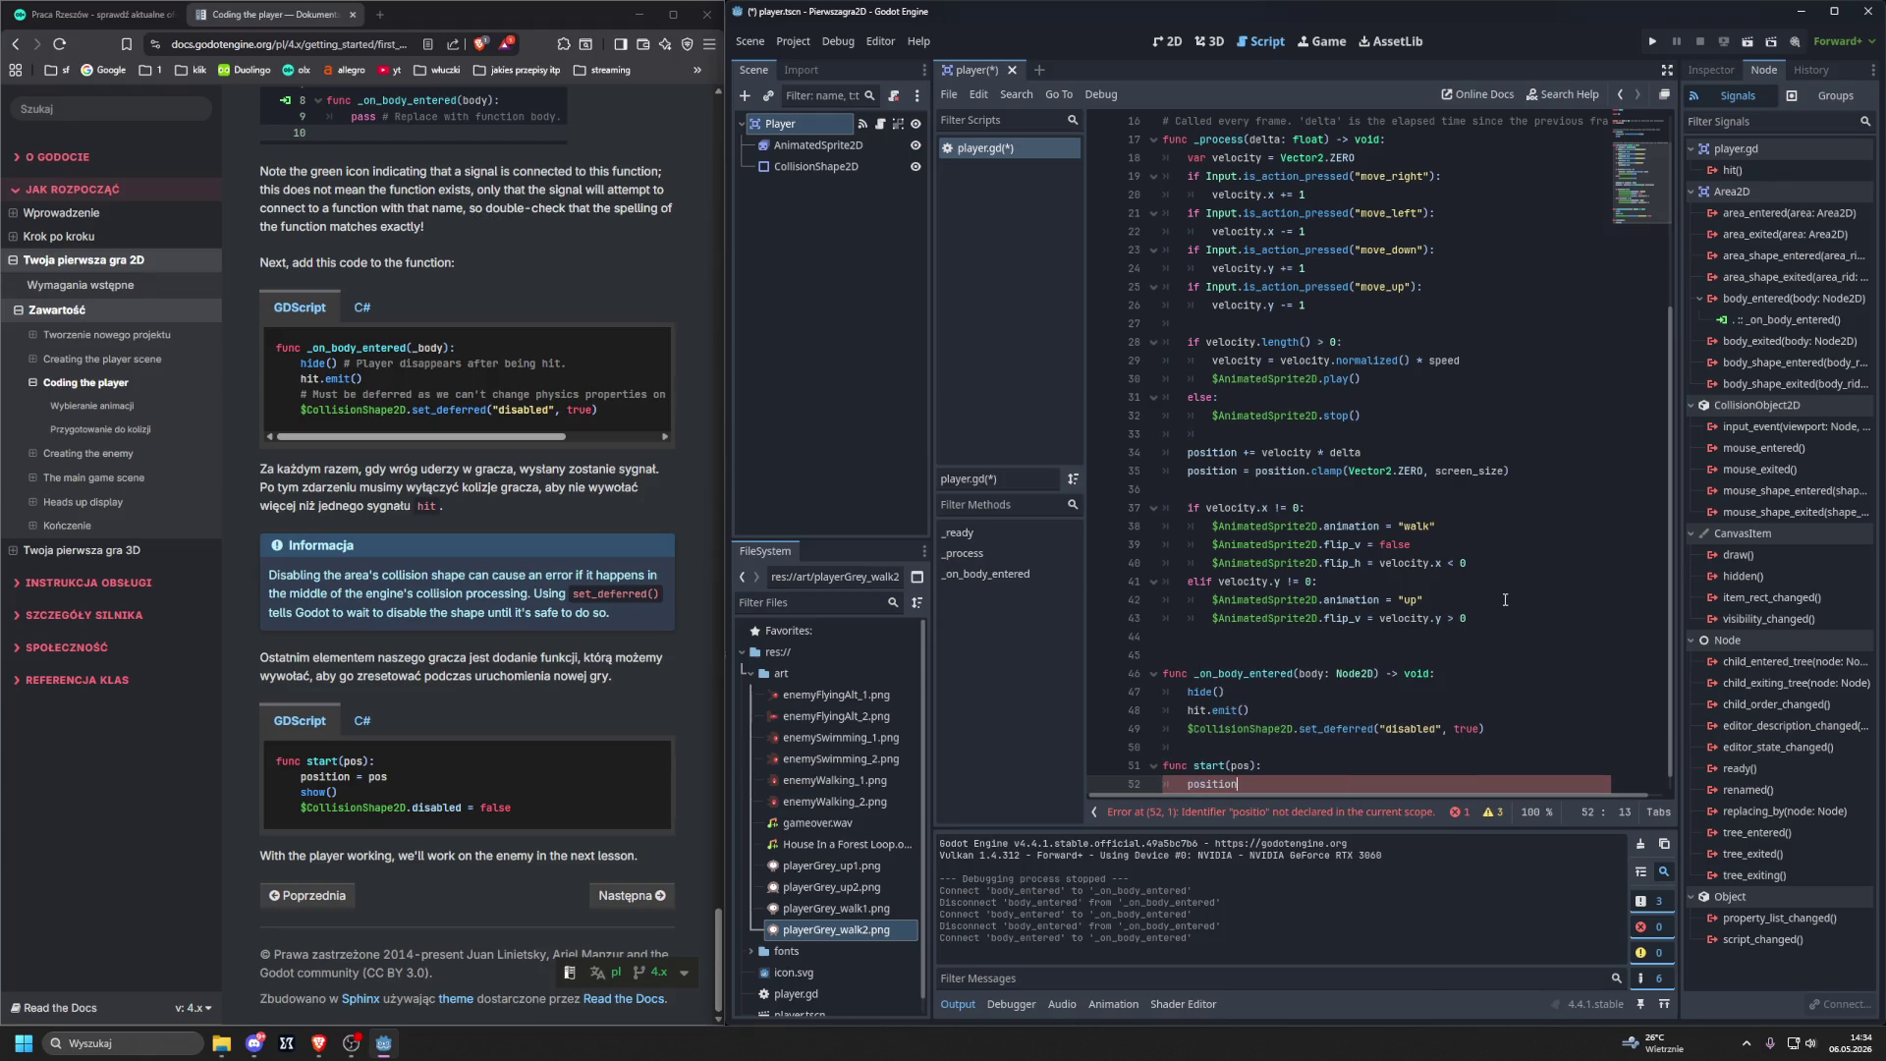
type(" = pos")
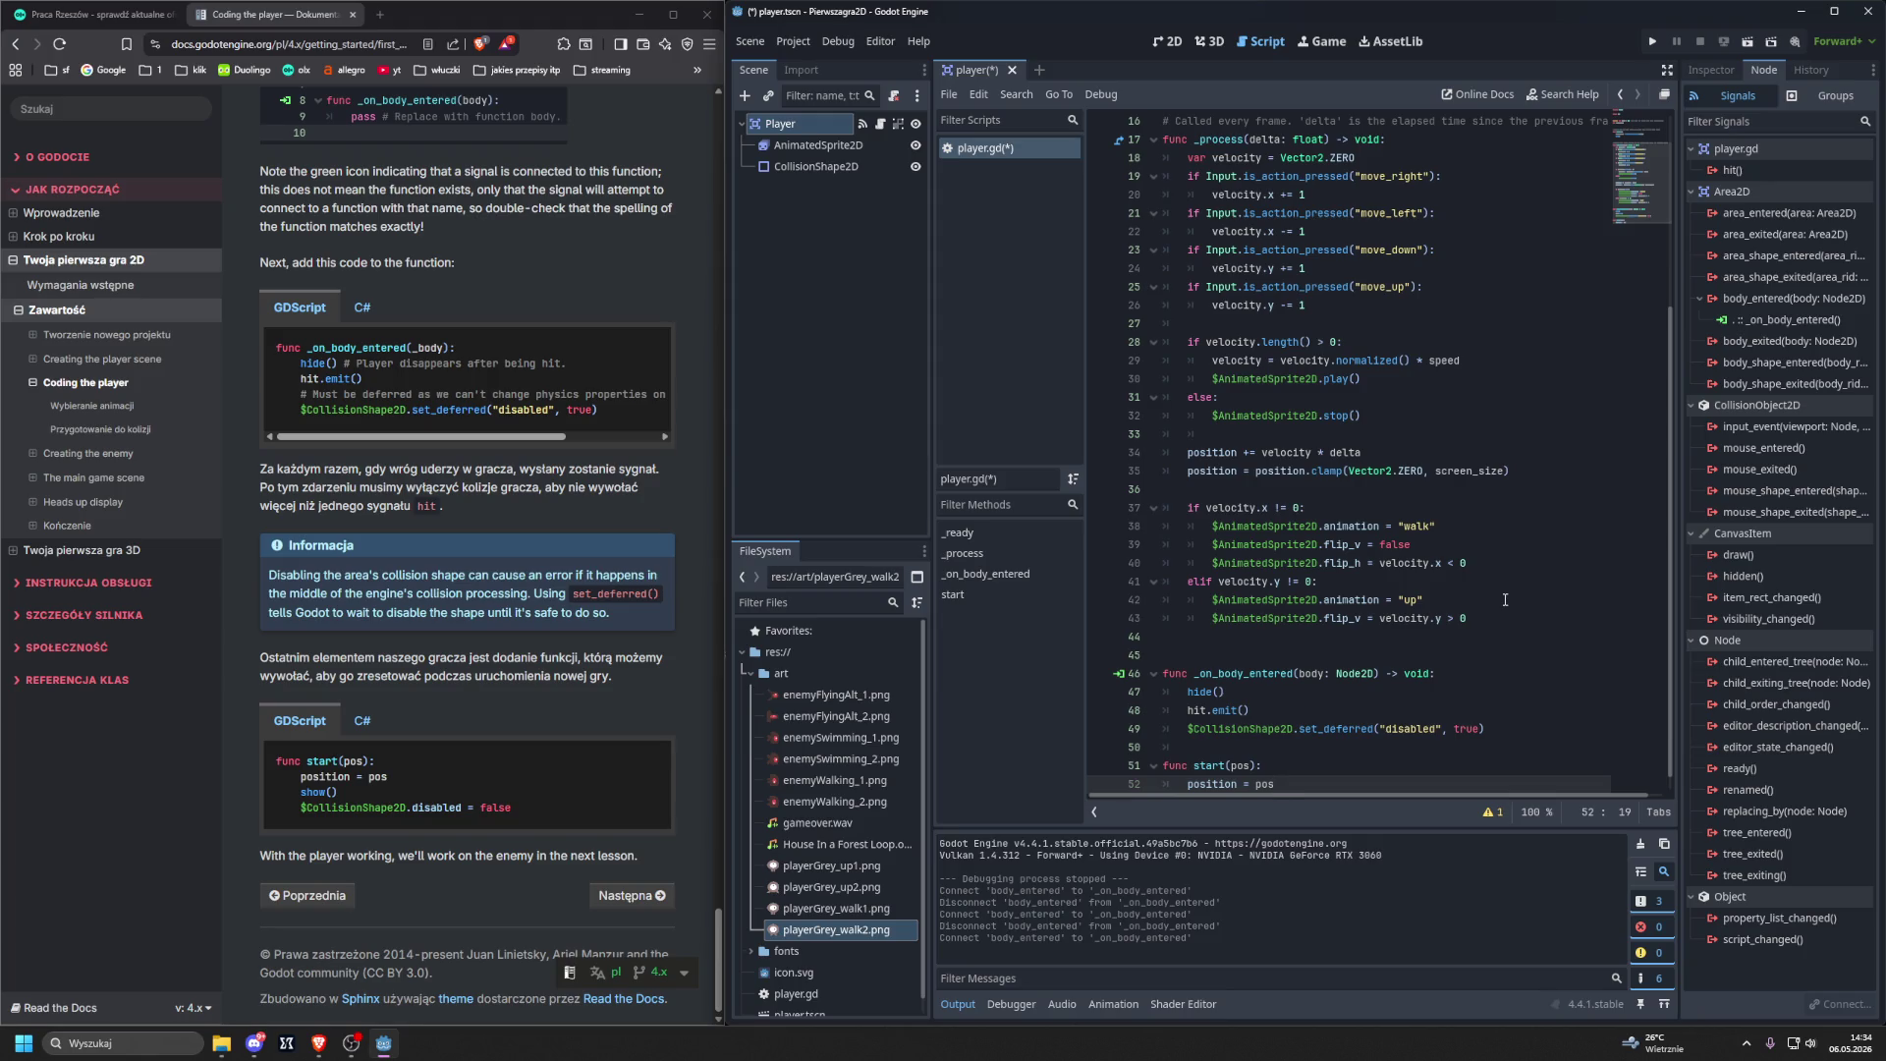
key("Return")
type("show")
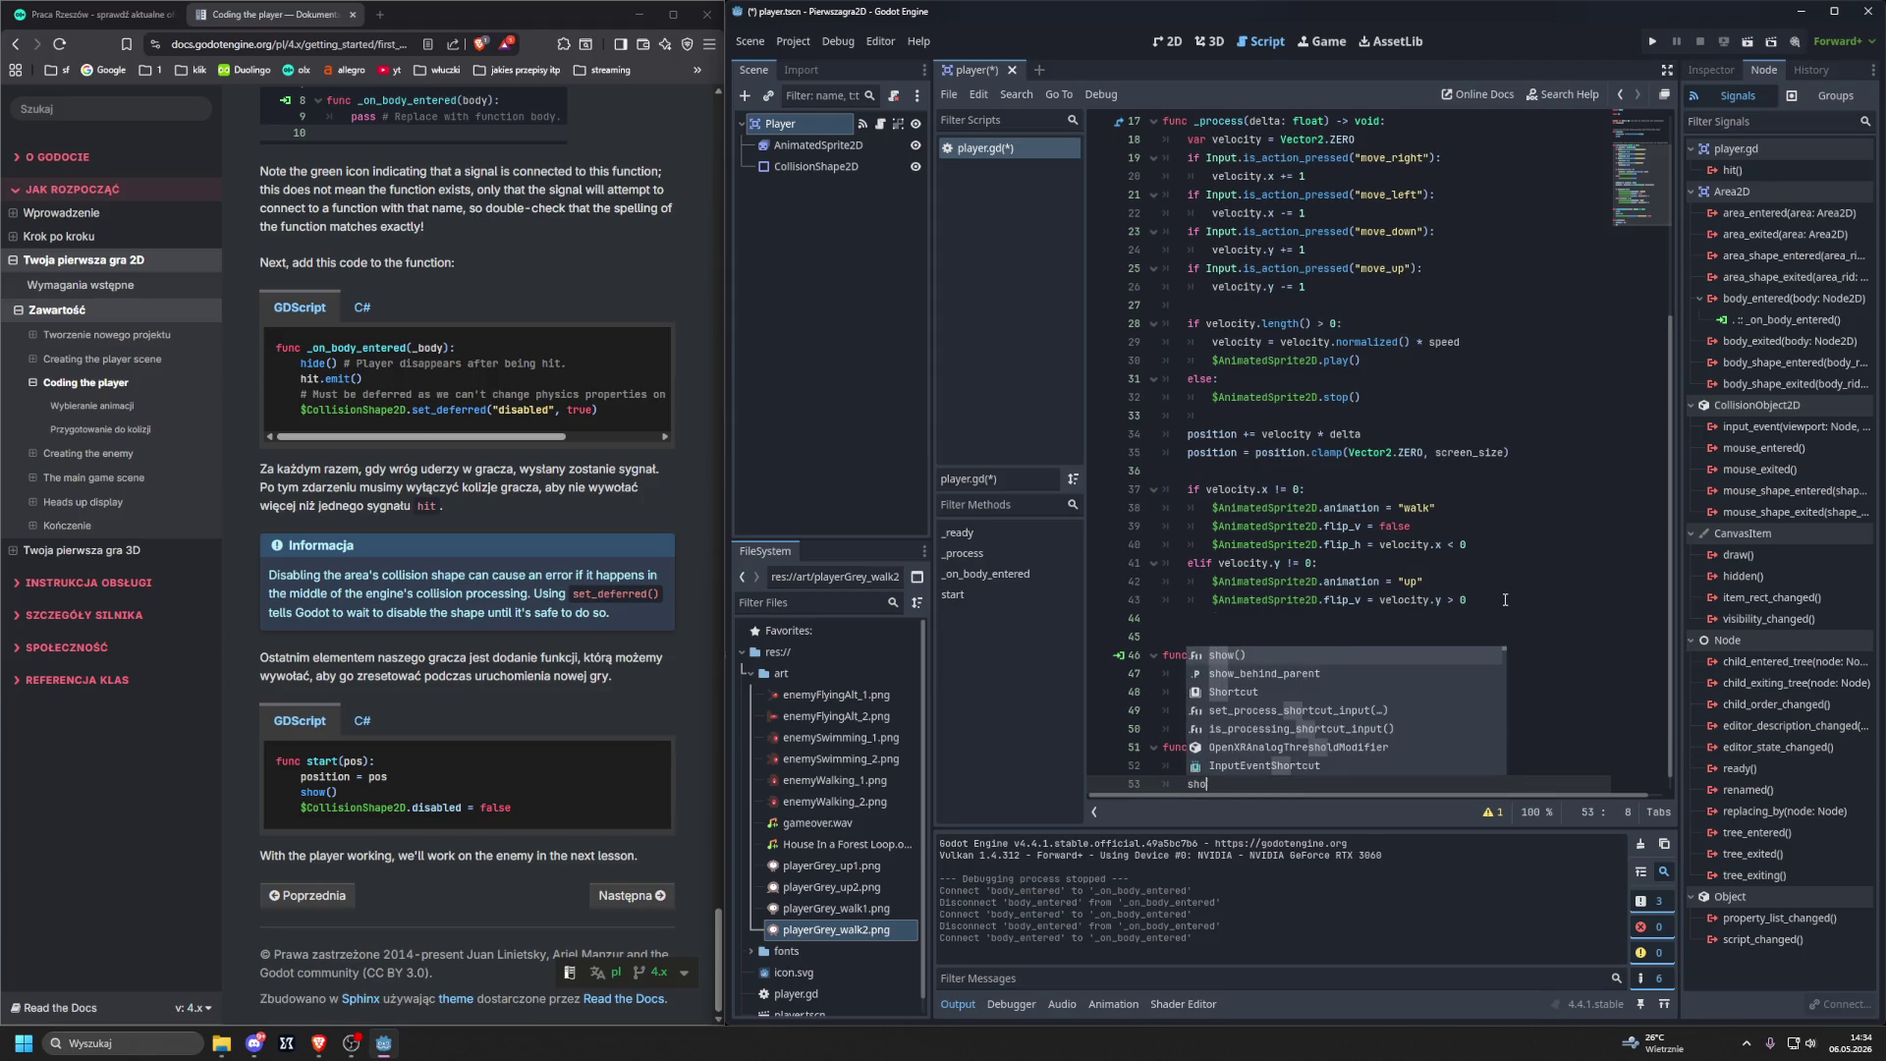
key("Return")
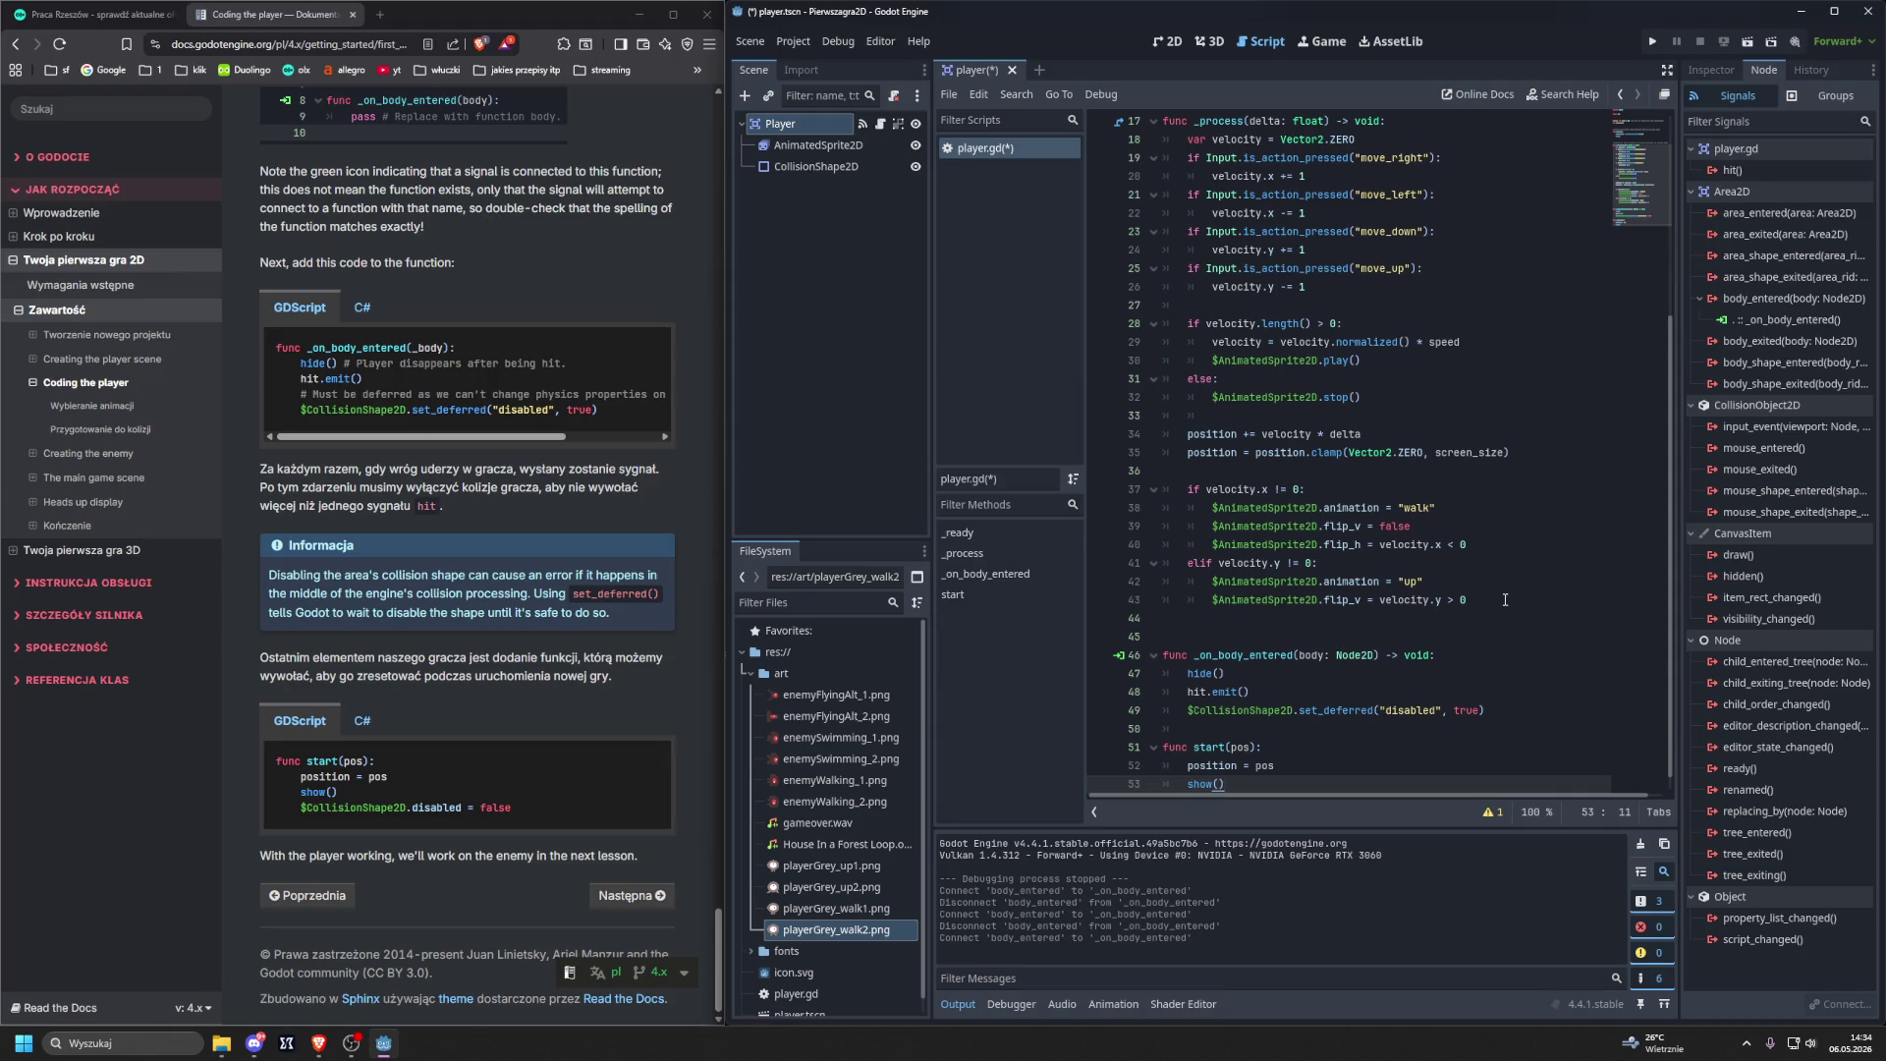
Add $CollisionShape2D.disabled = false to start, then save and run the game with F5.
key("Return")
type("$col")
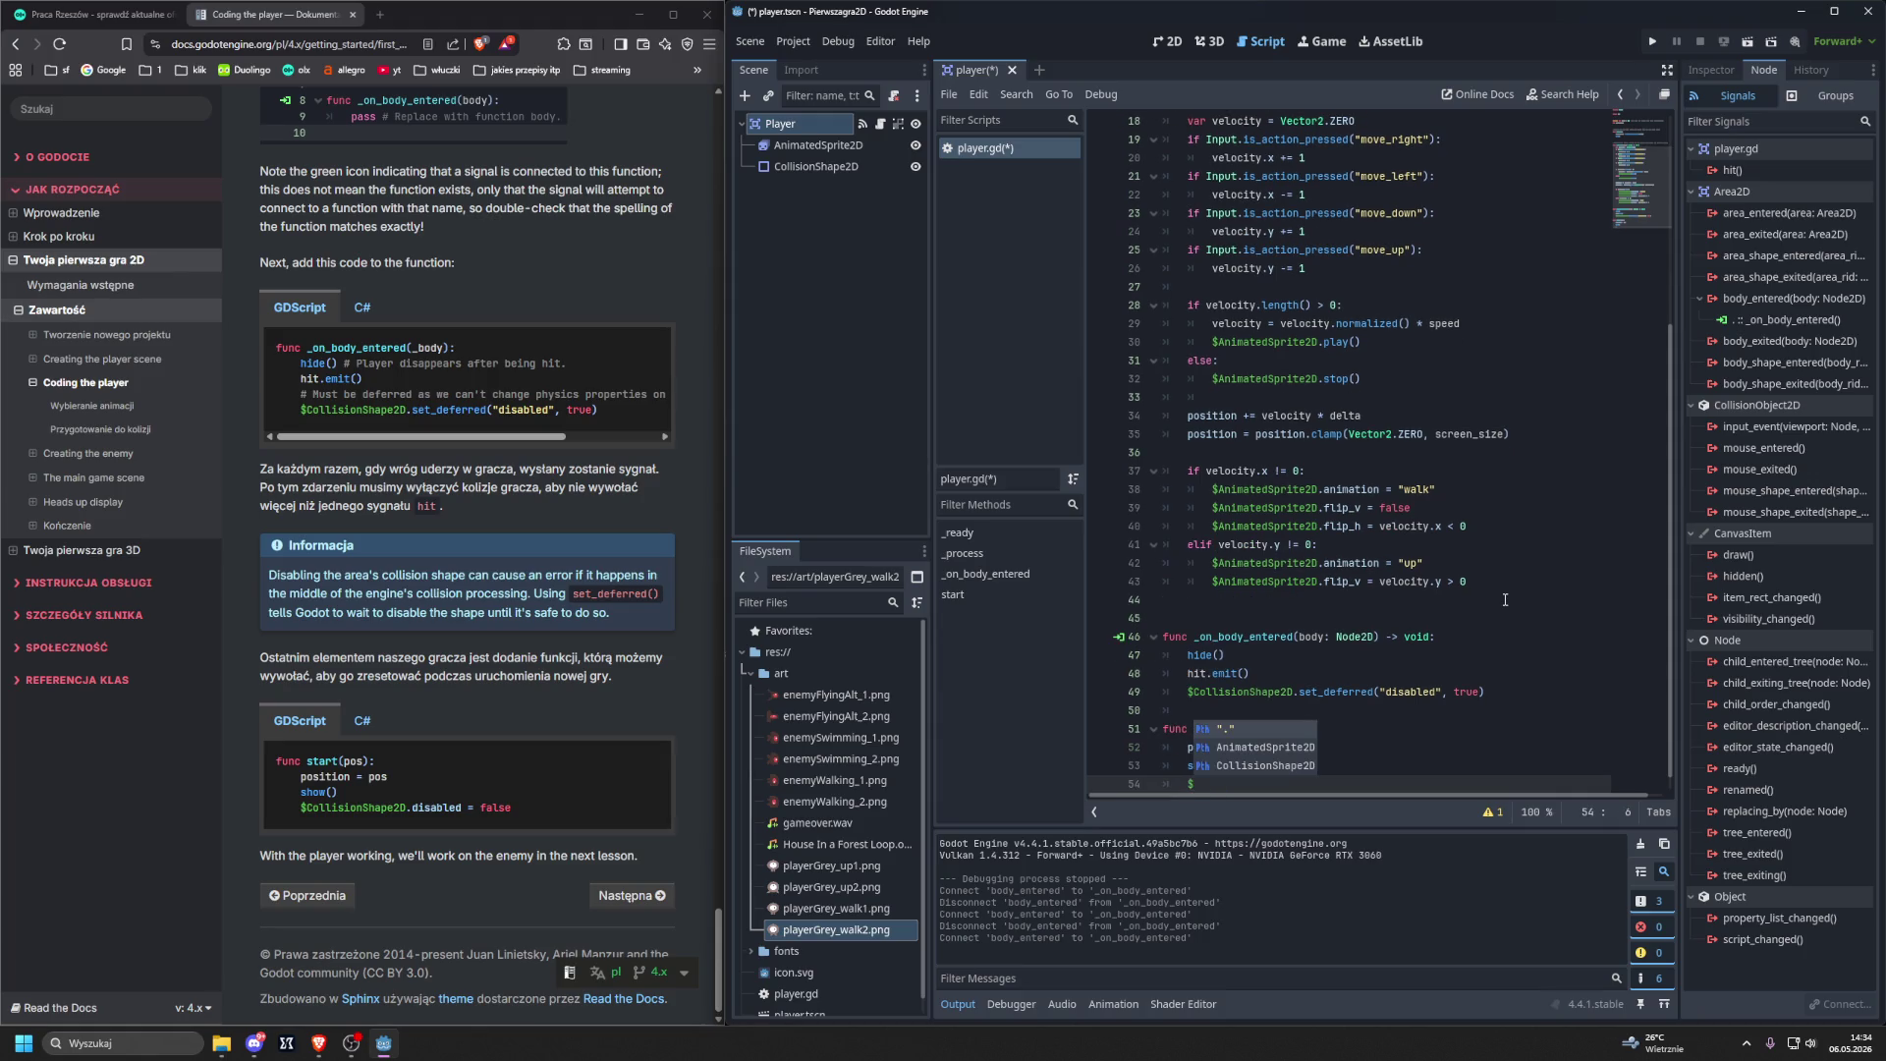
key("Return")
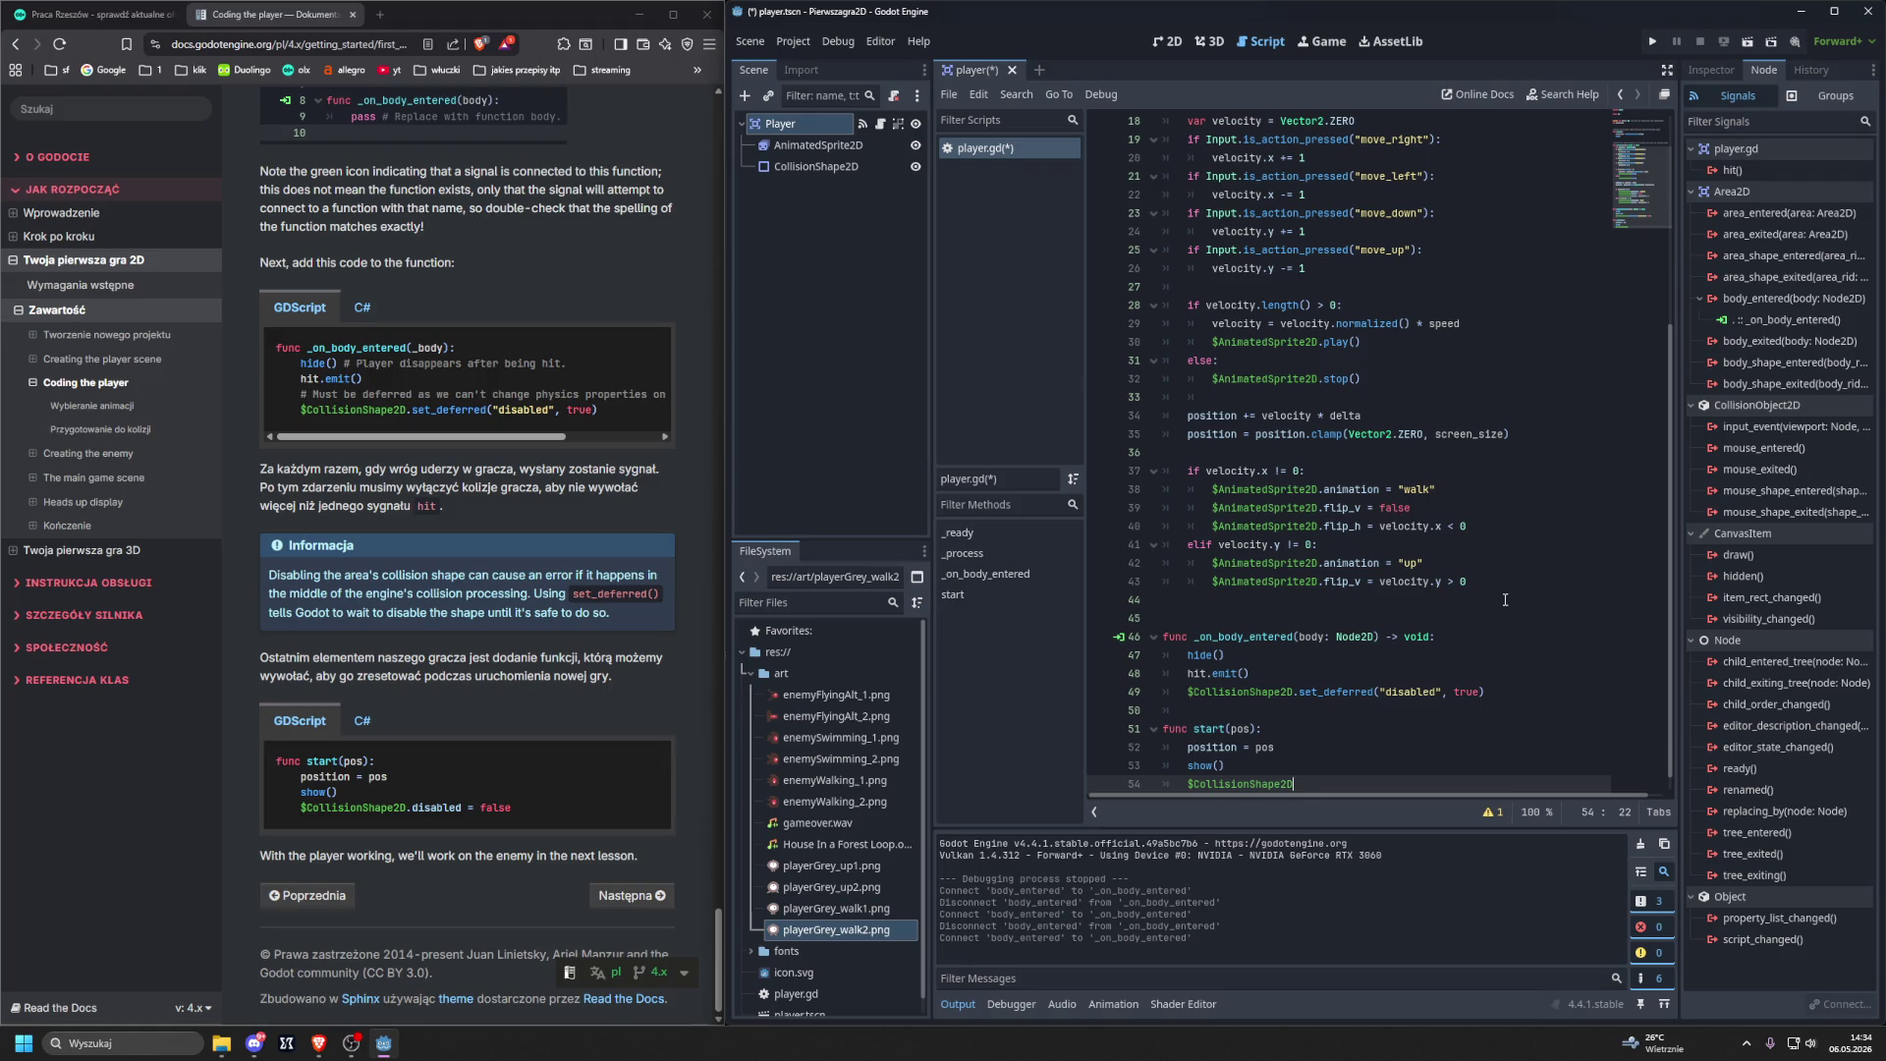
type(".dis")
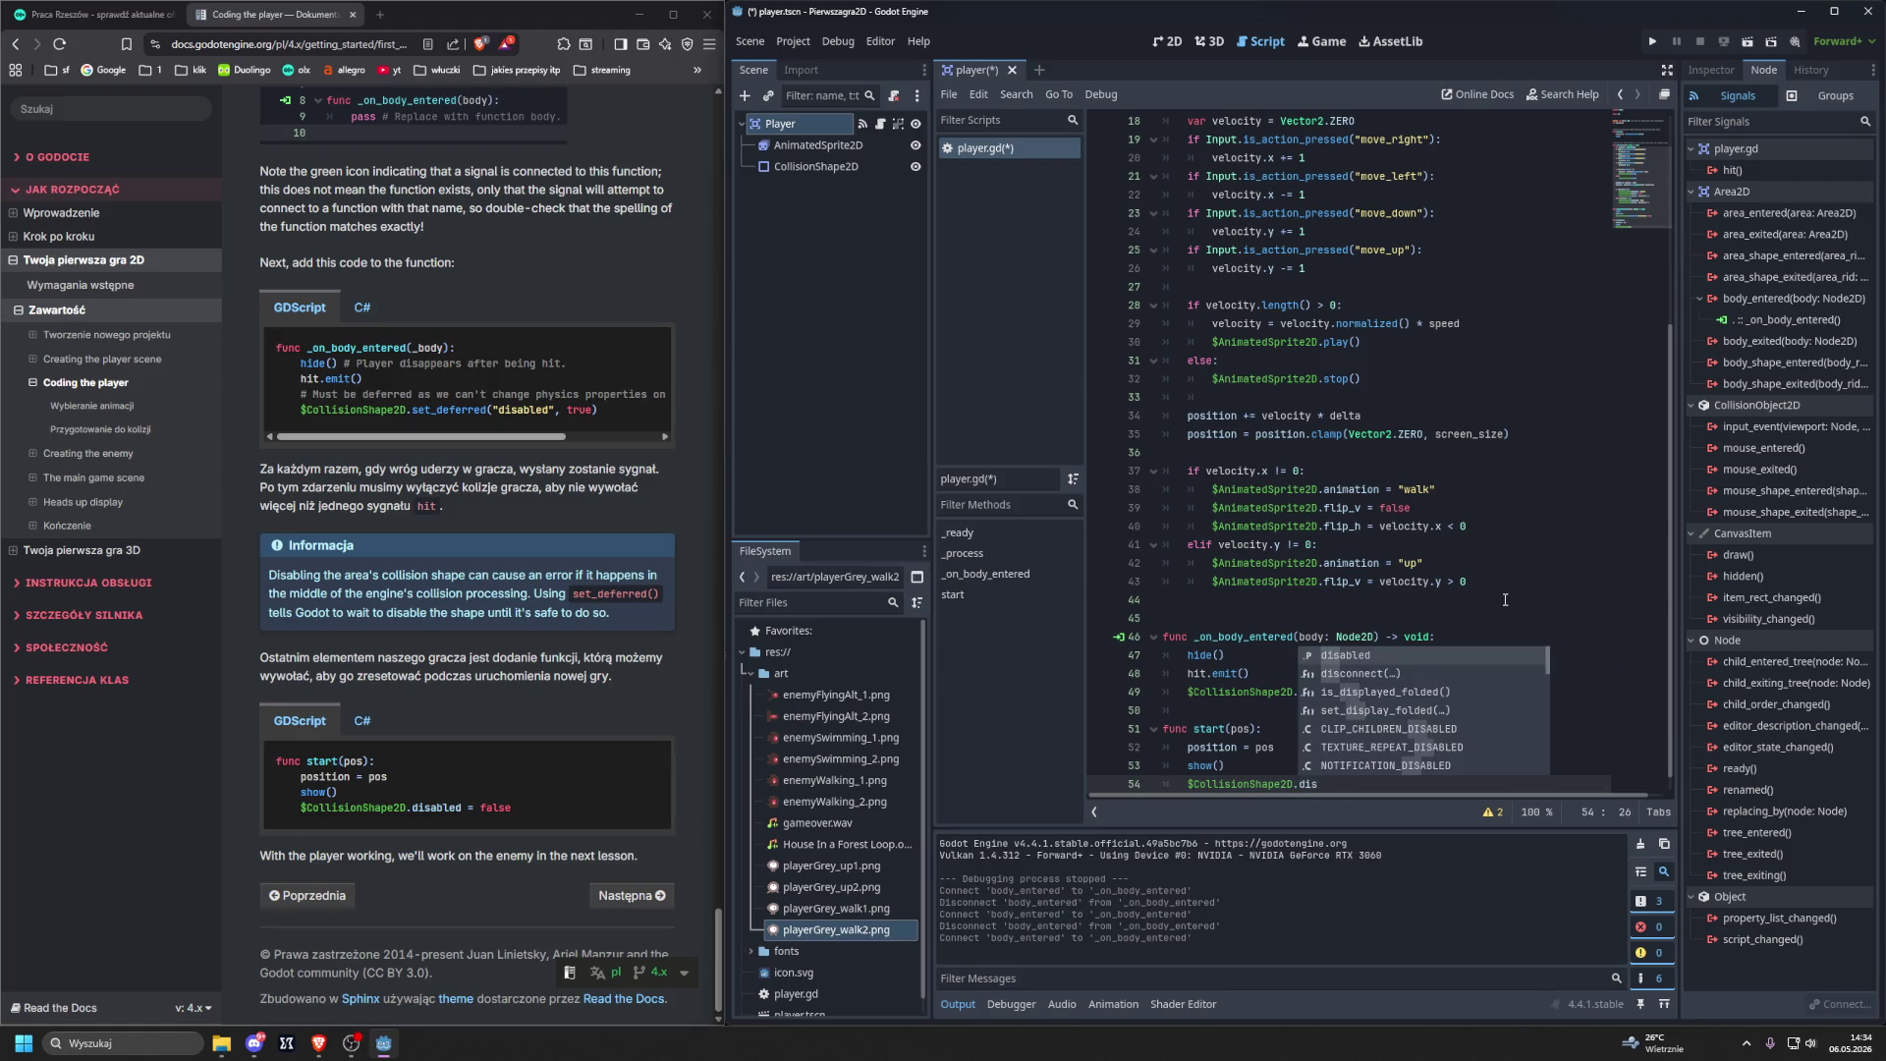
key("Return")
type("= false")
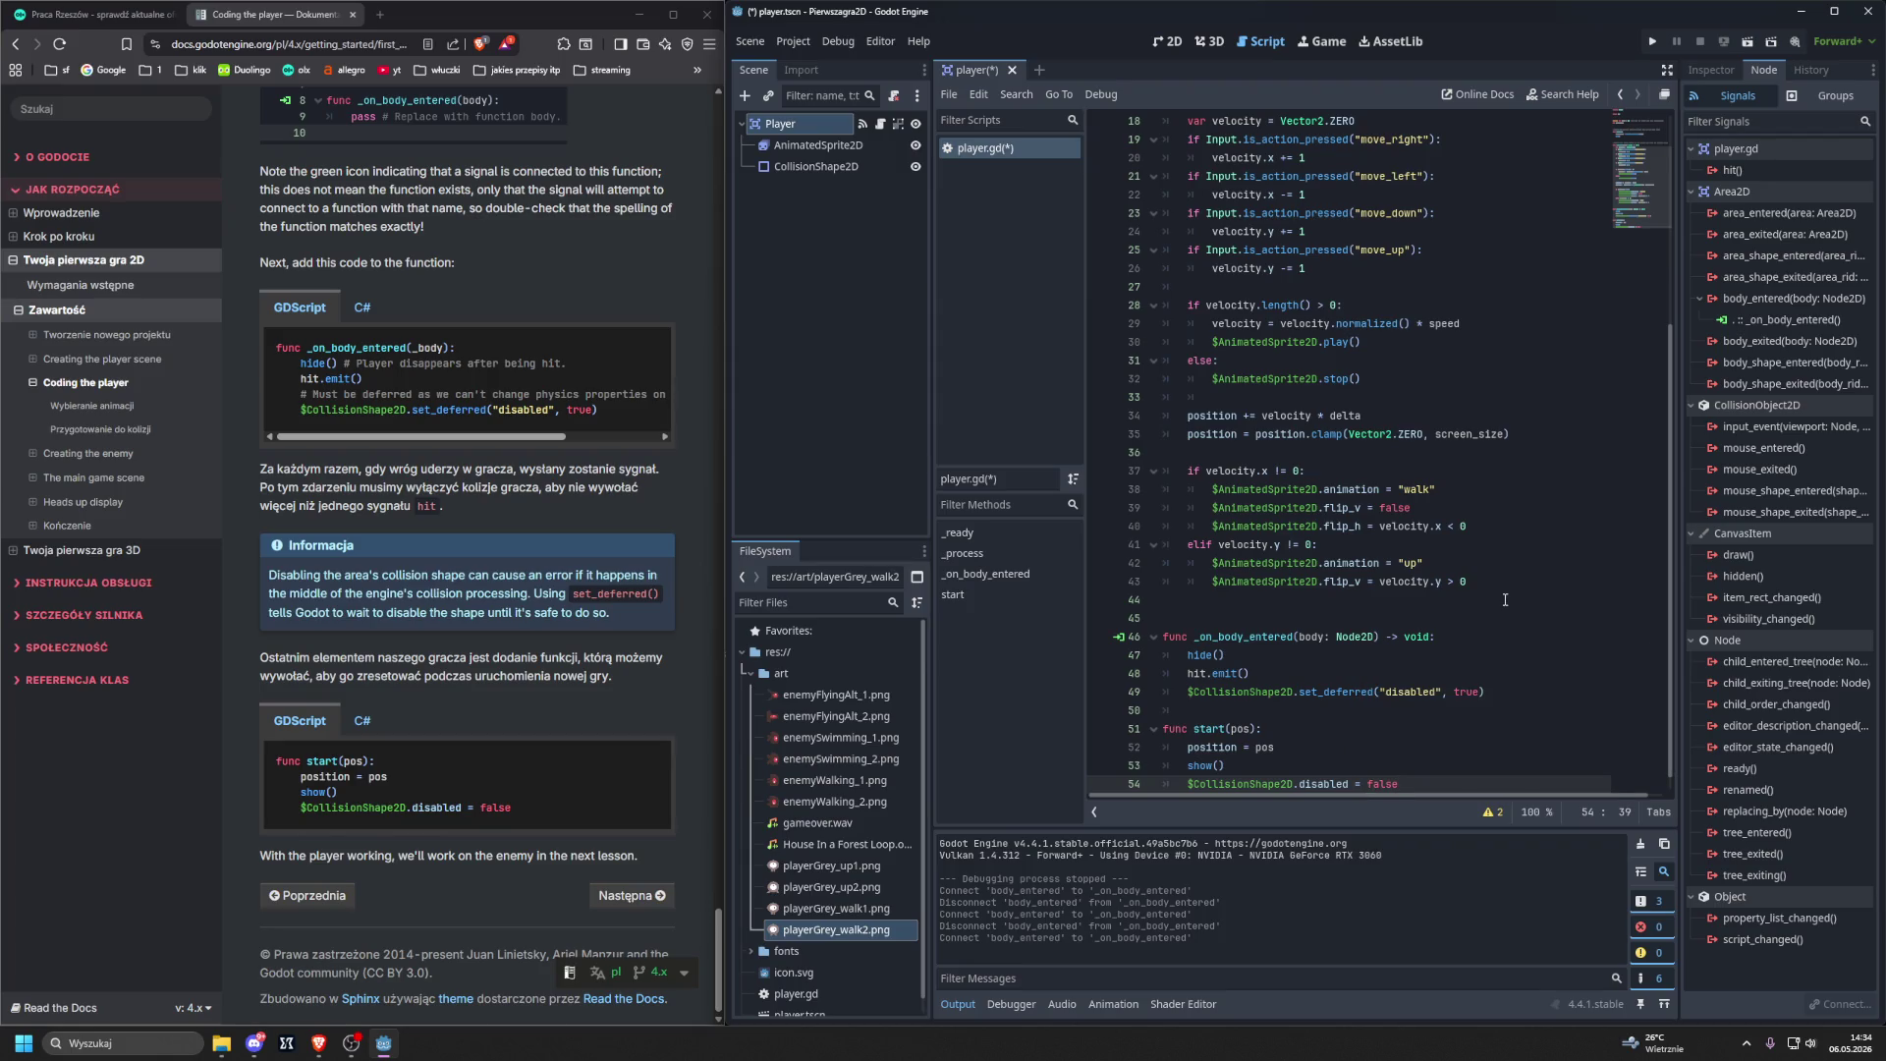
key("F5")
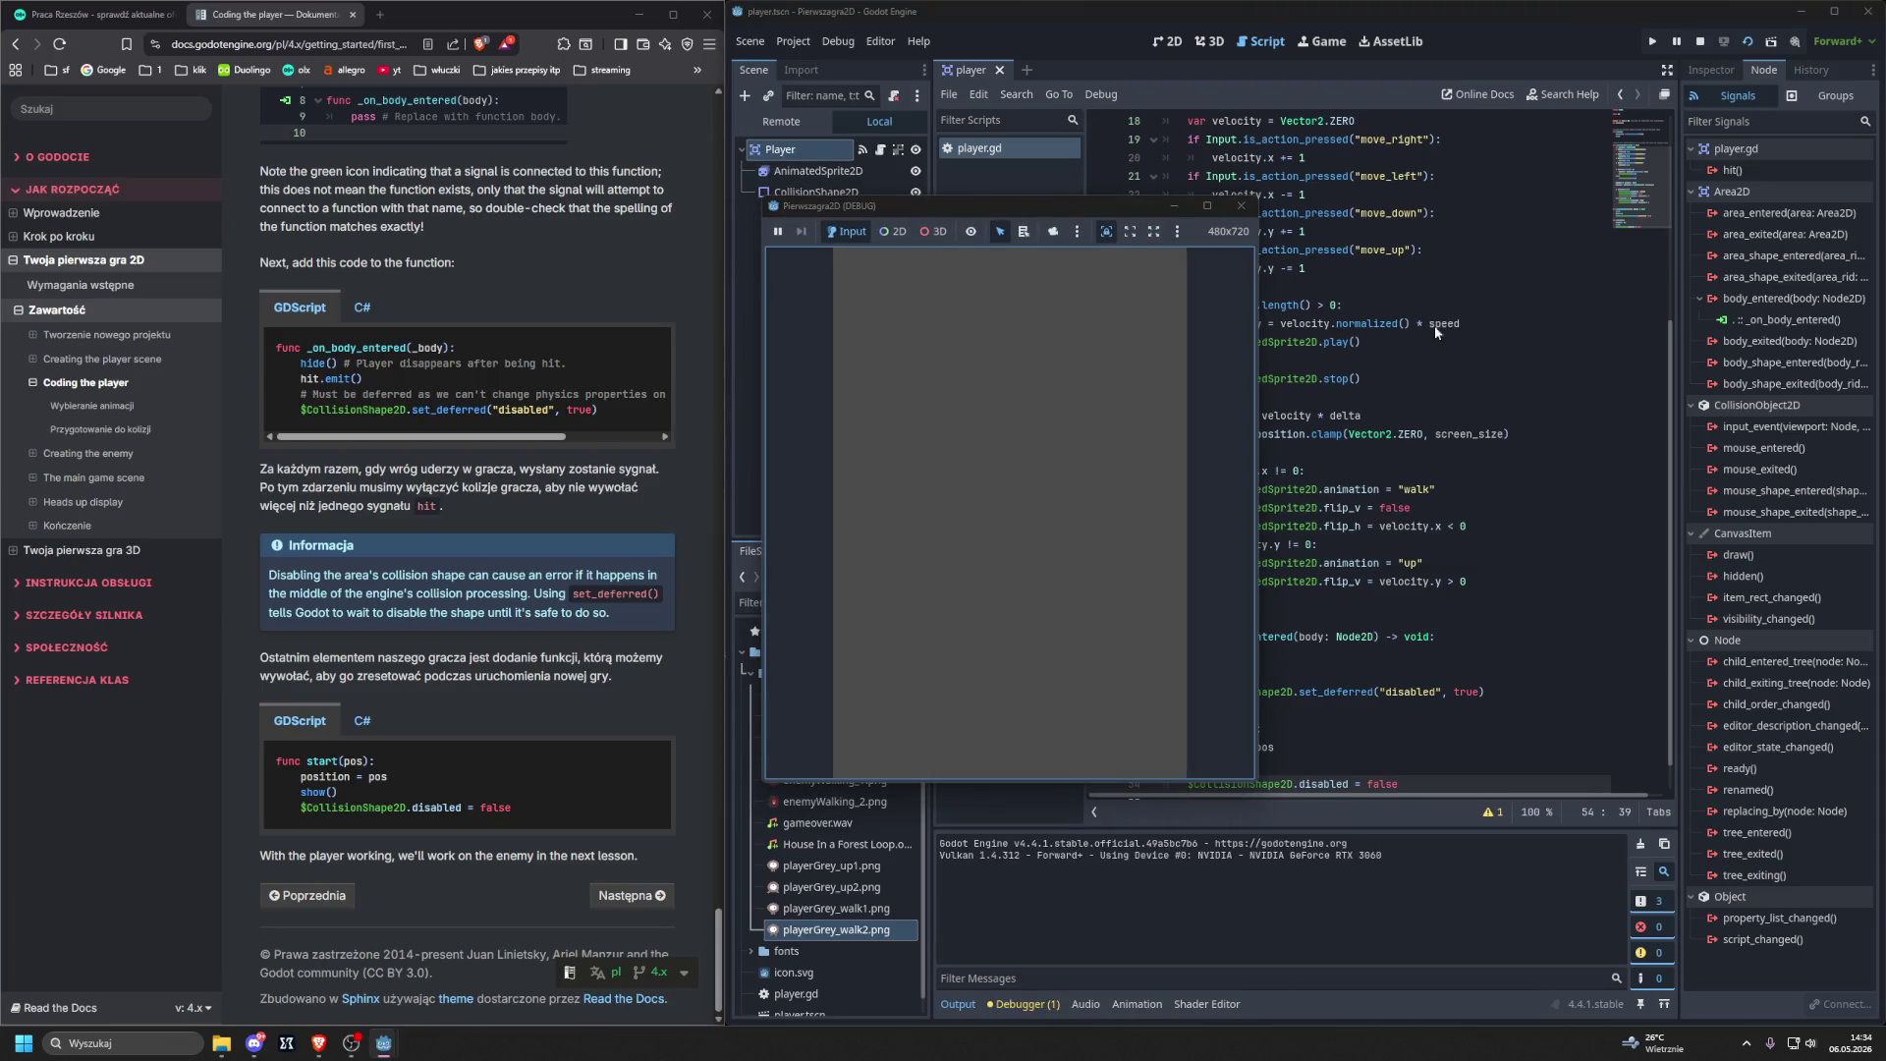
Close the running game and bring up the 'Creating the enemy' docs page.
left_click(1241, 205)
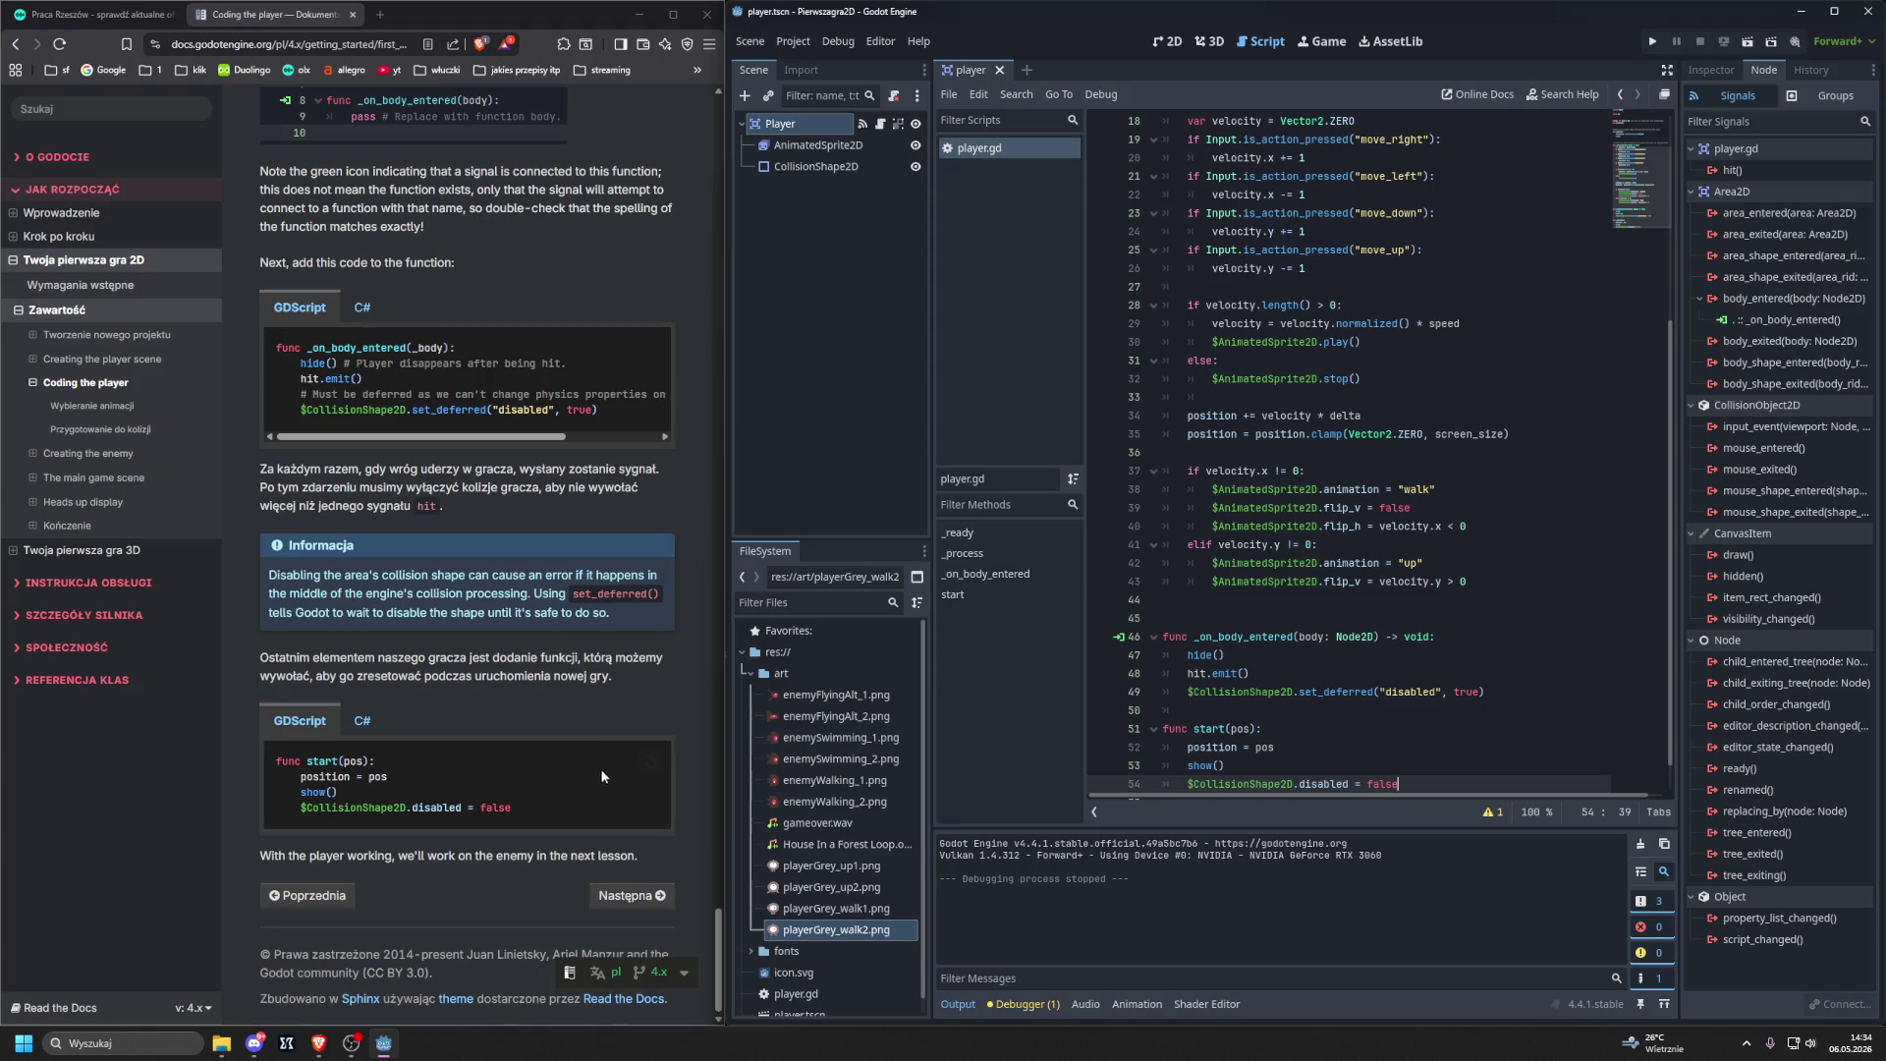
left_click(614, 896)
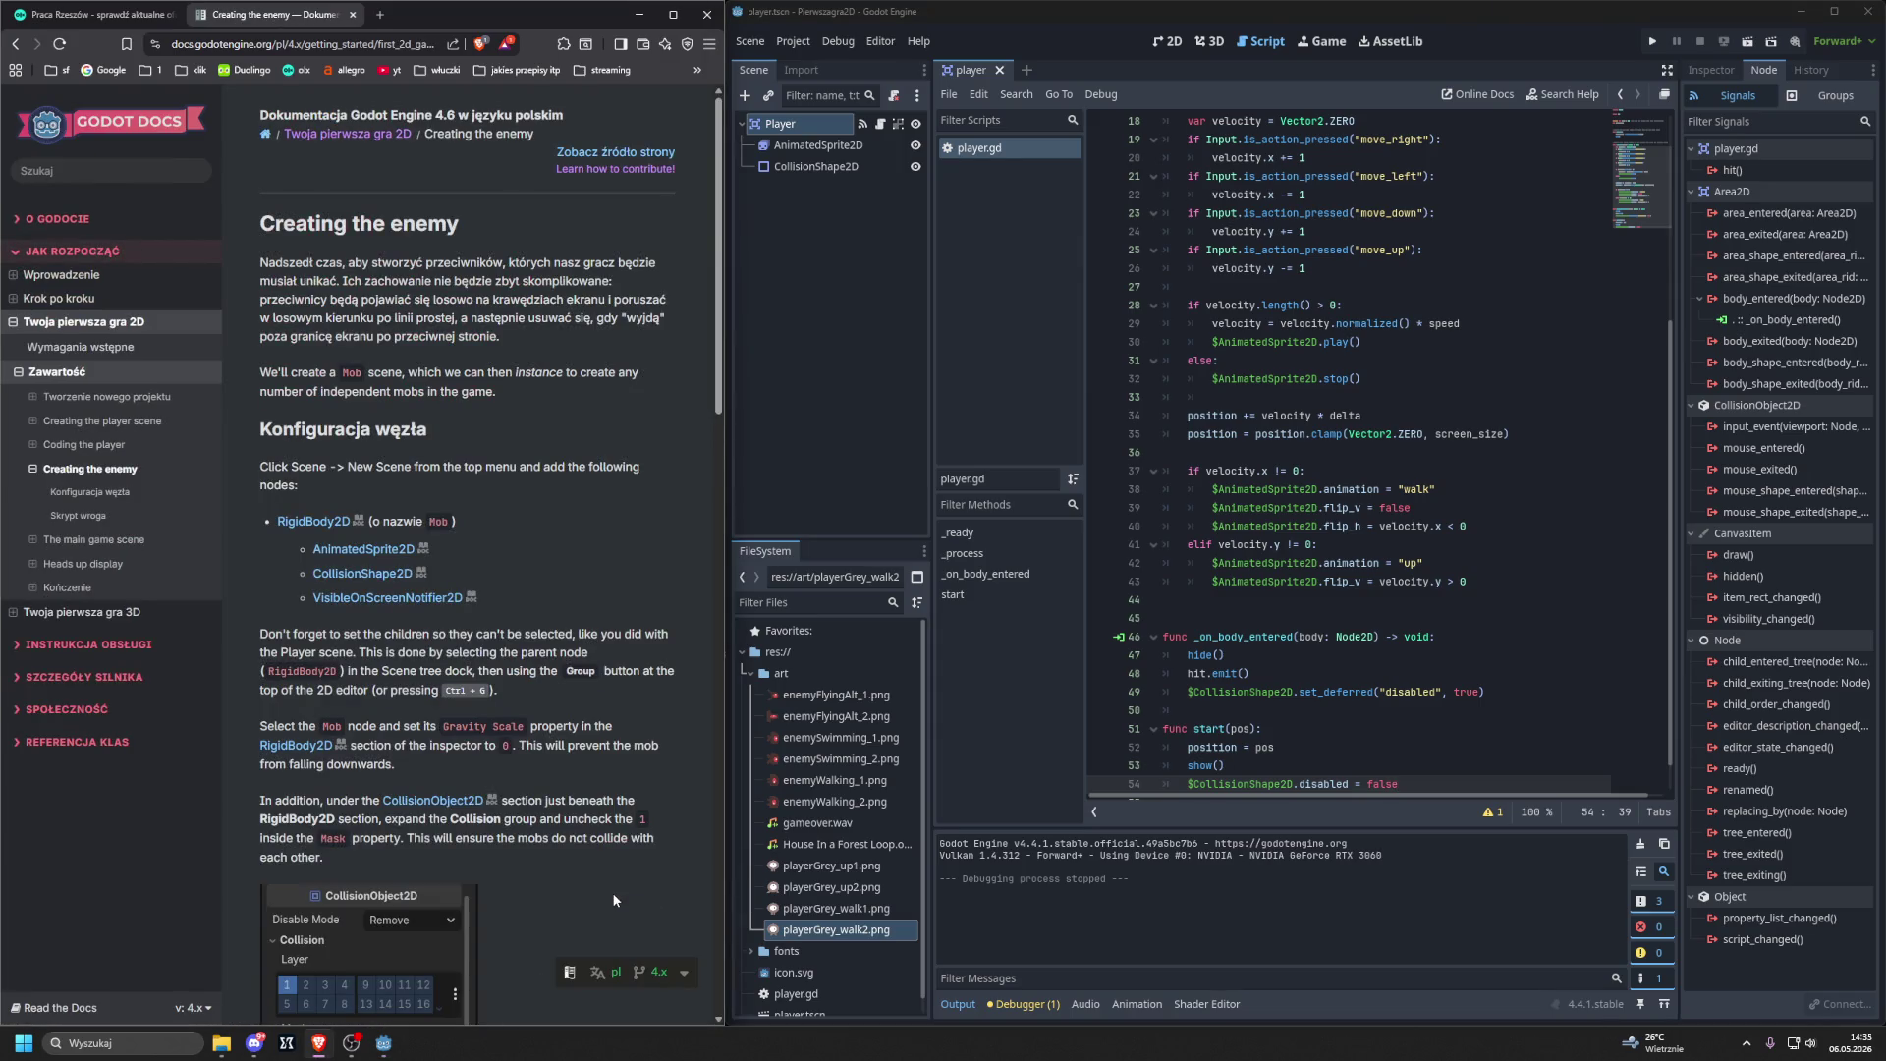
scroll(609, 888, "down", 20)
scroll(608, 888, "up", 20)
left_click(1284, 362)
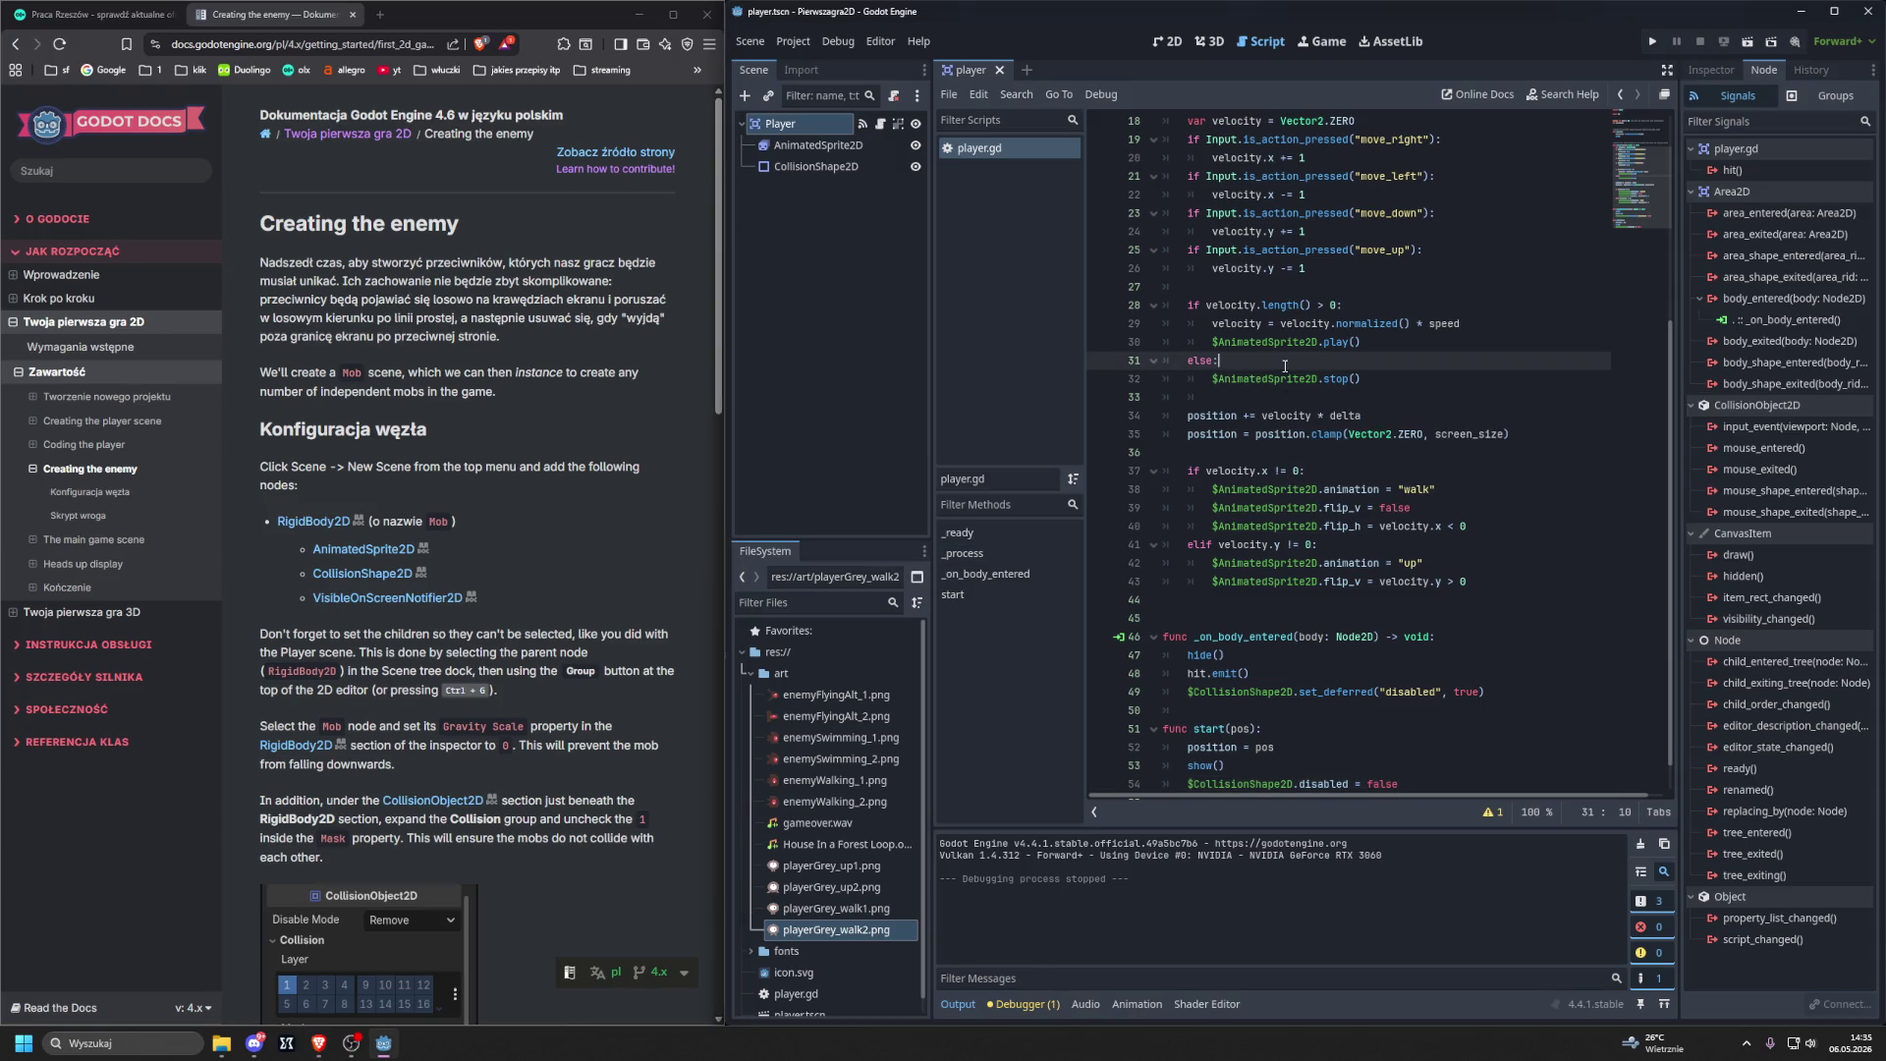
Switch to the 2D workspace showing the player scene.
left_click(1168, 42)
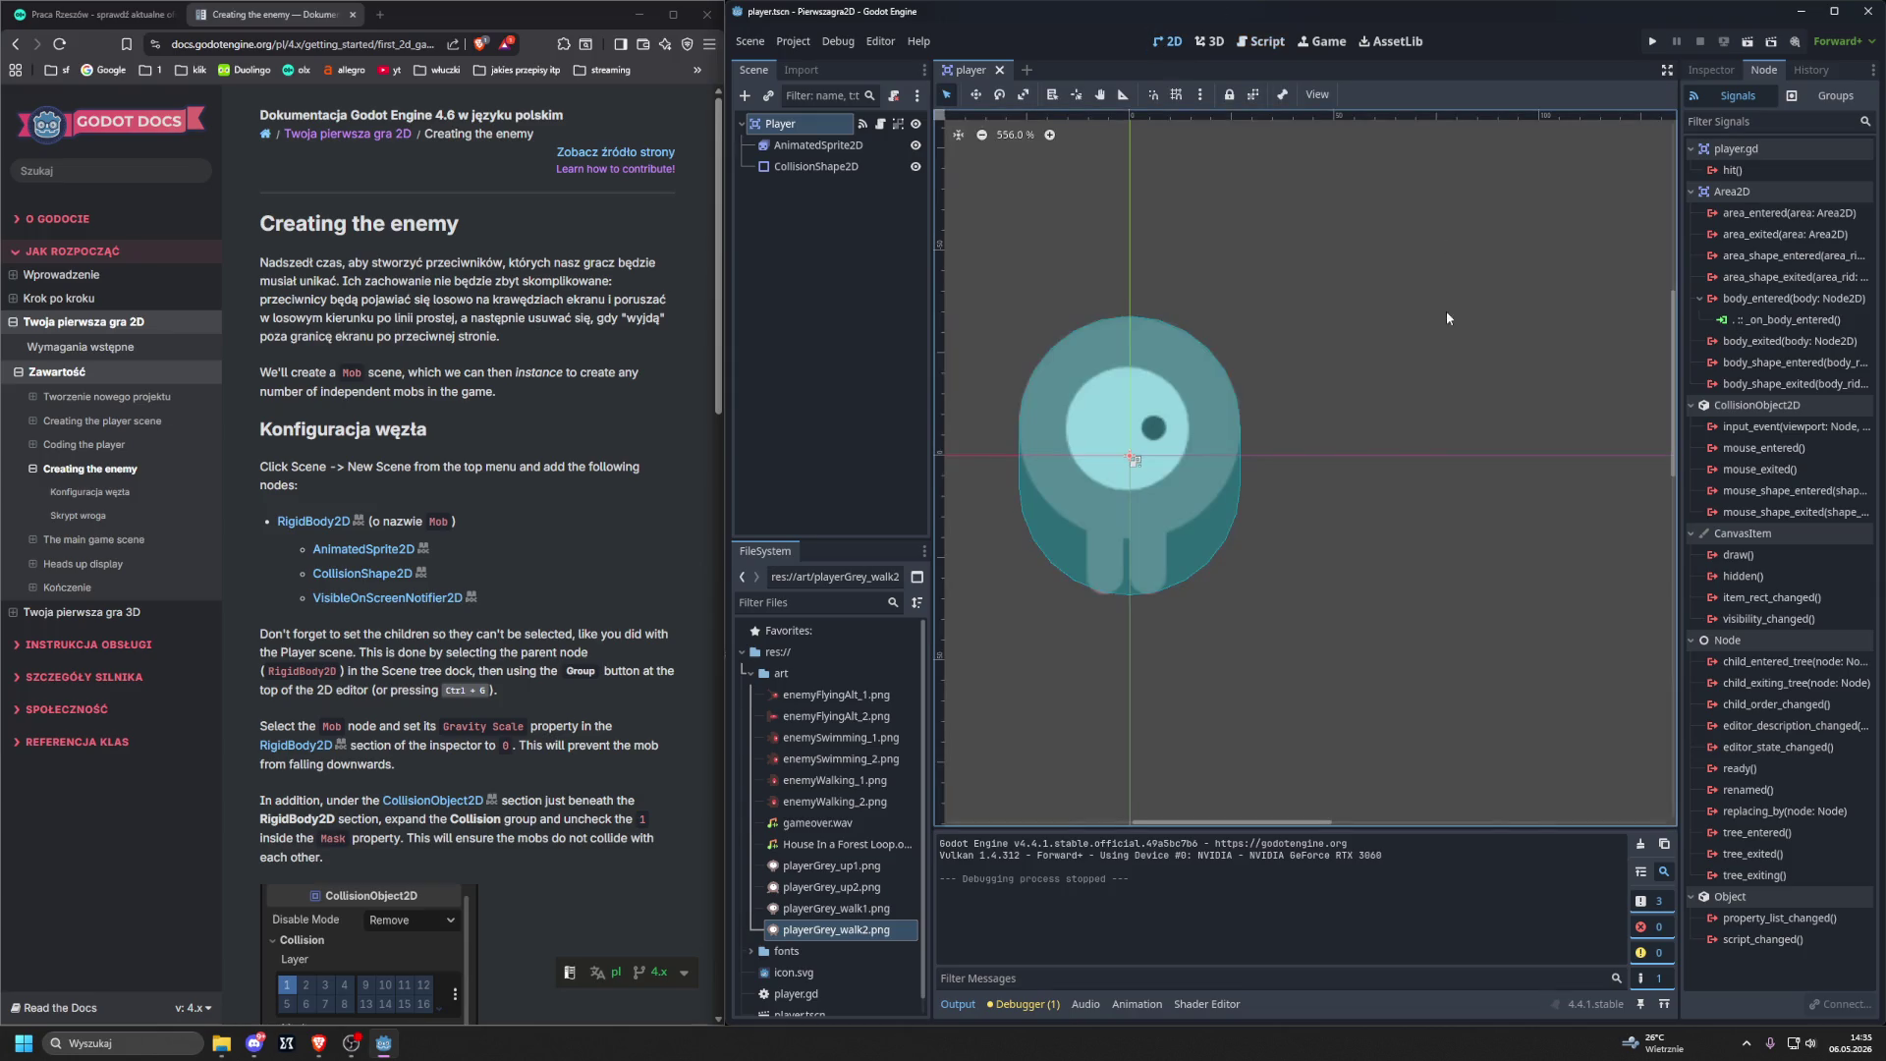
scroll(1216, 351, "down", 6)
scroll(1385, 354, "up", 3)
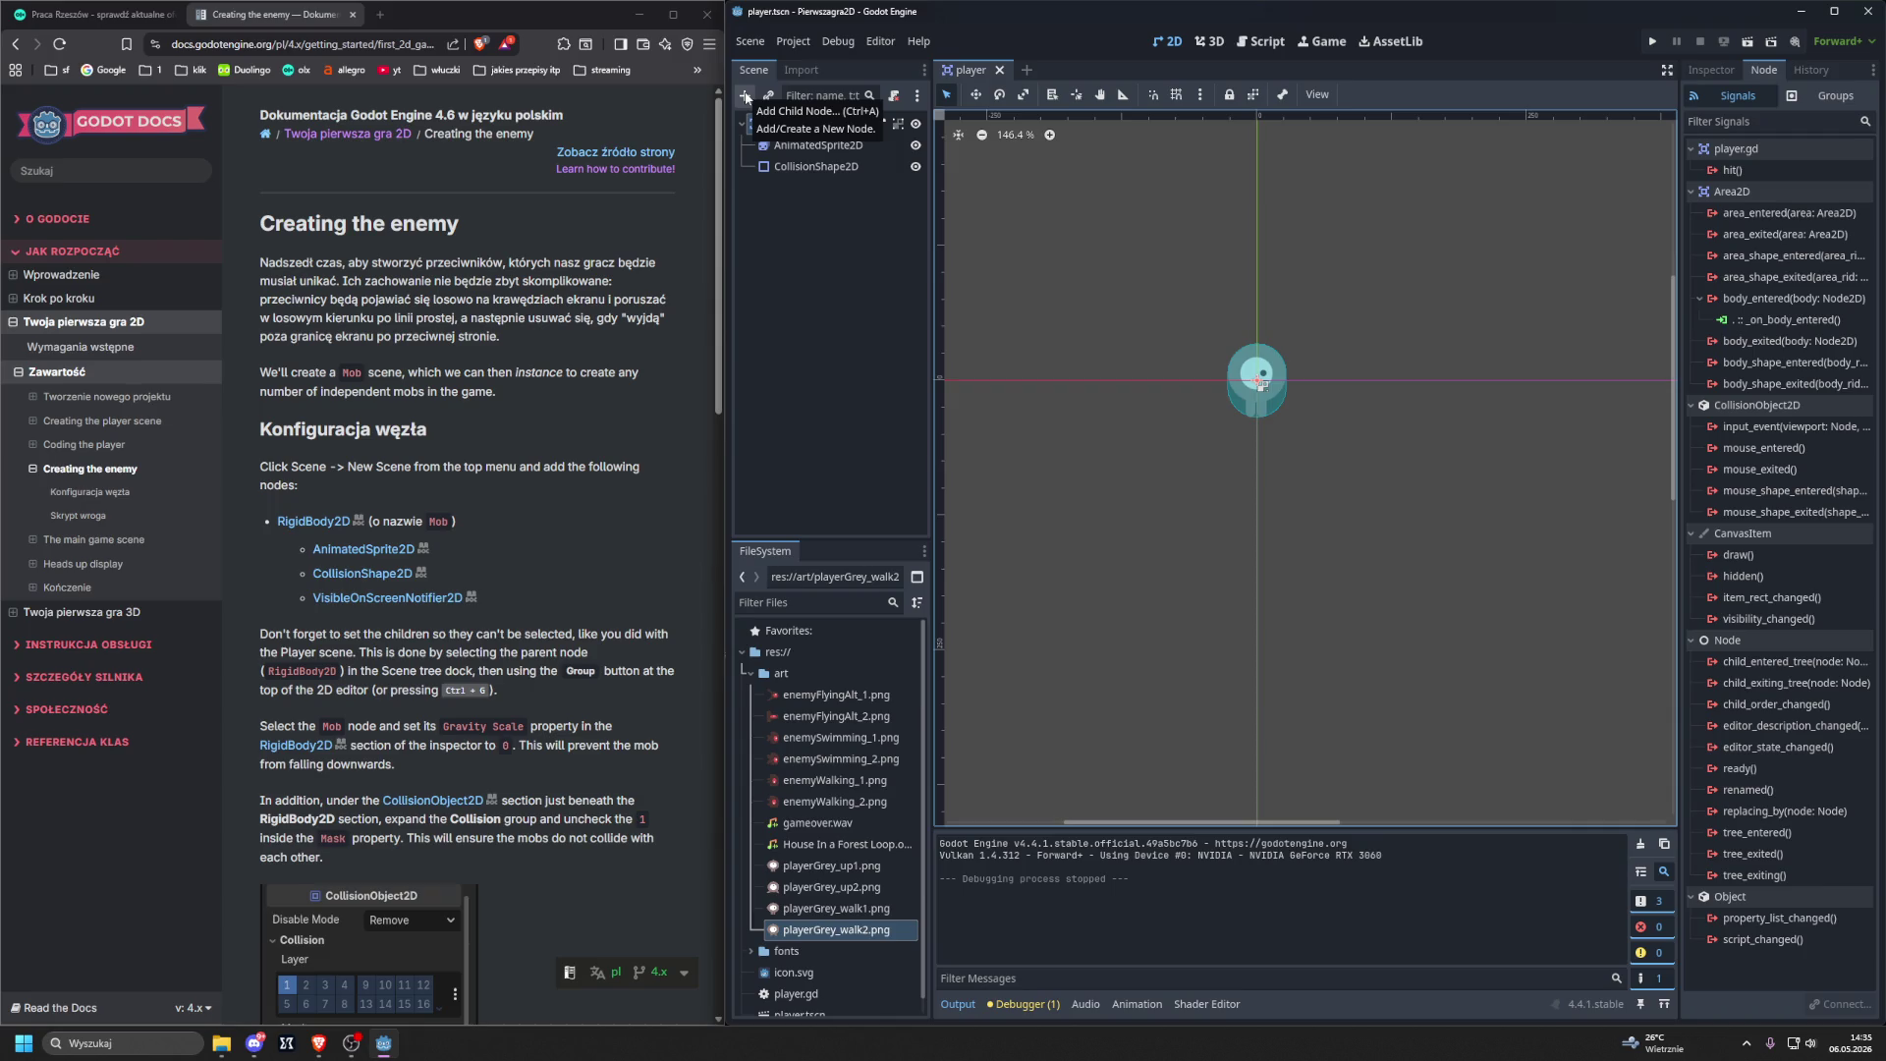
Create a new empty scene from the Scene menu.
left_click(747, 96)
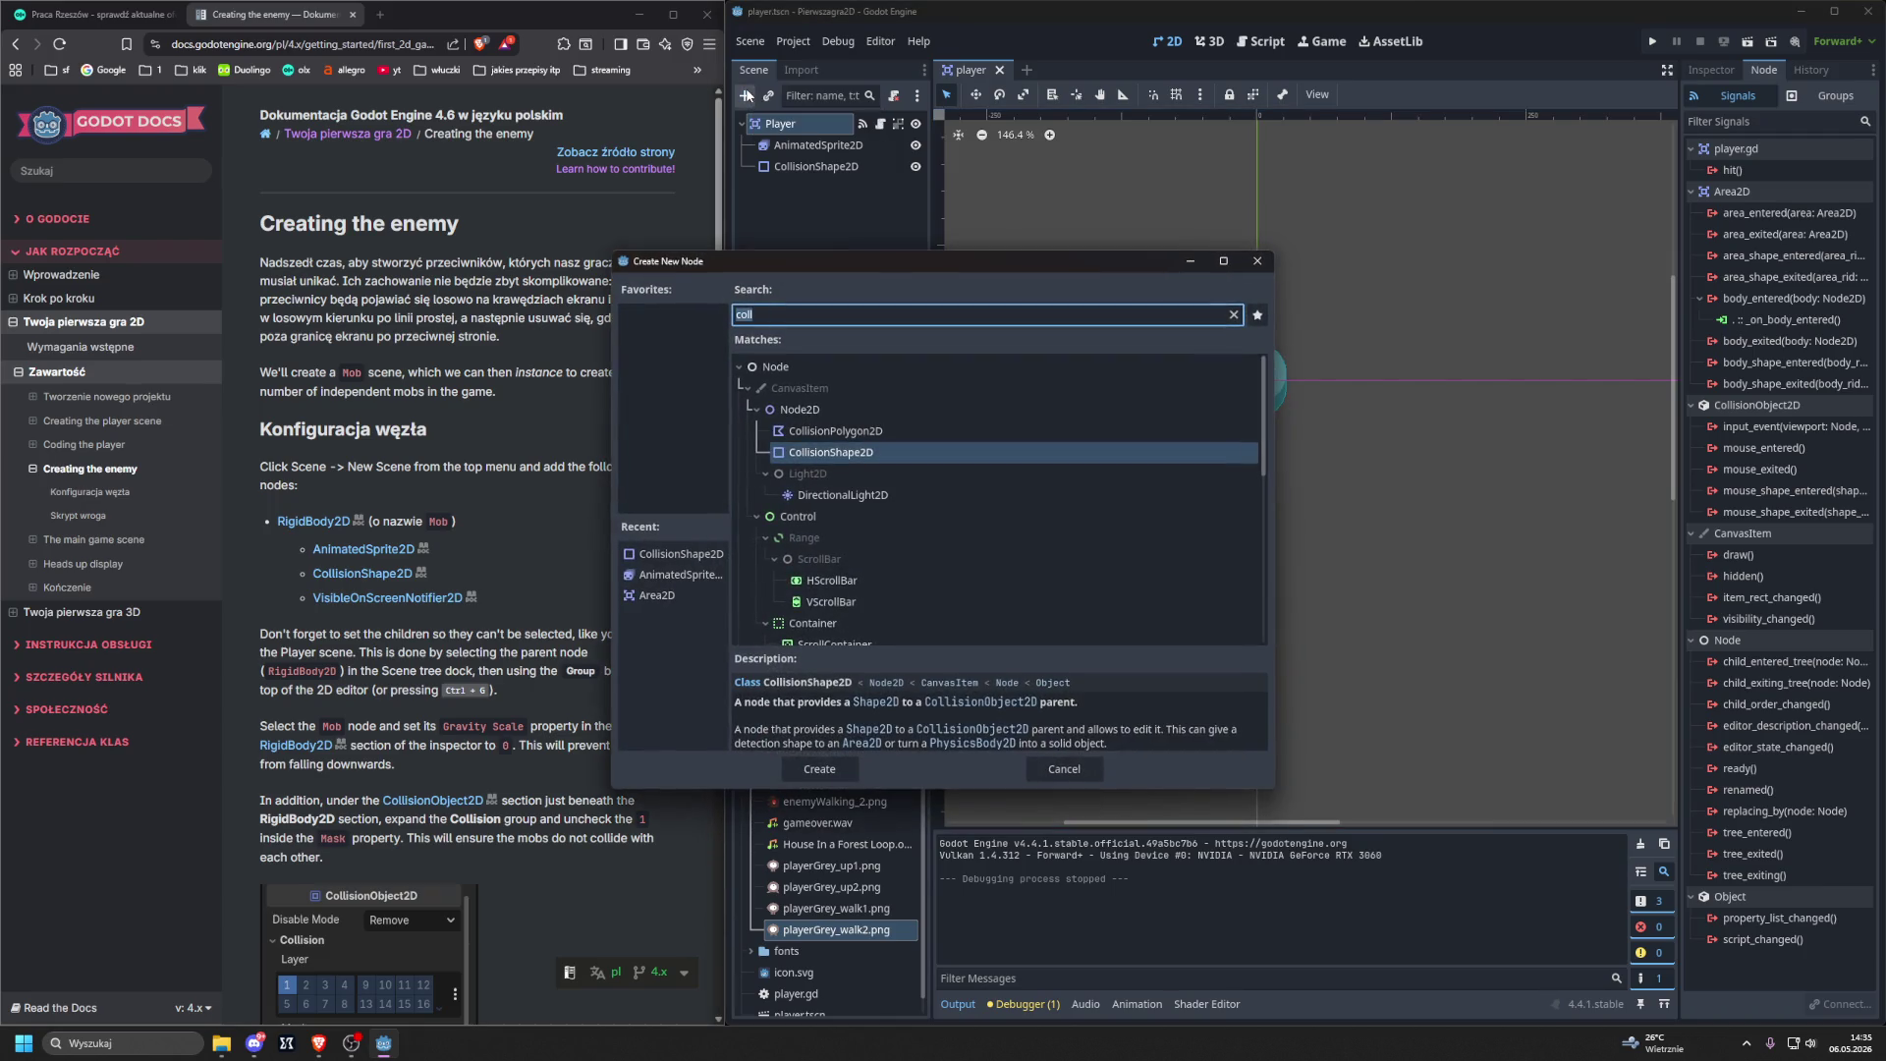
key("Escape")
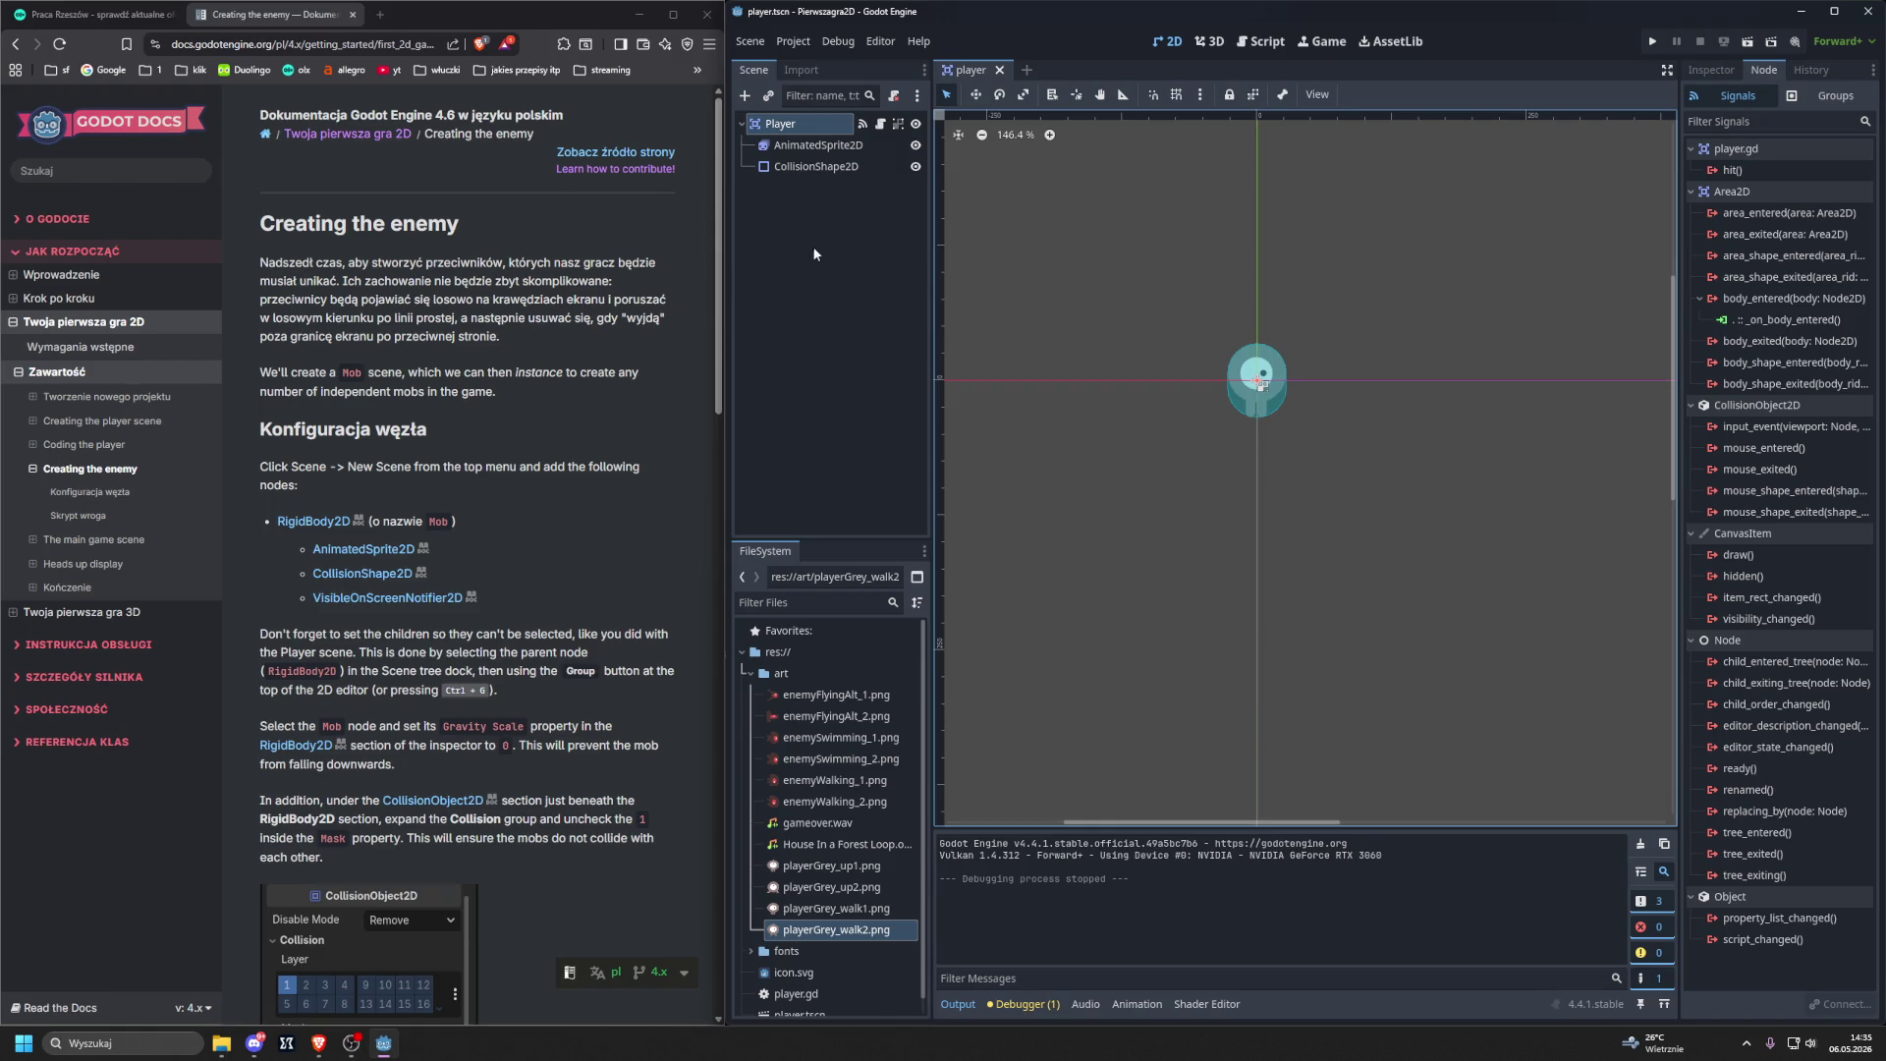
left_click(750, 41)
left_click(759, 66)
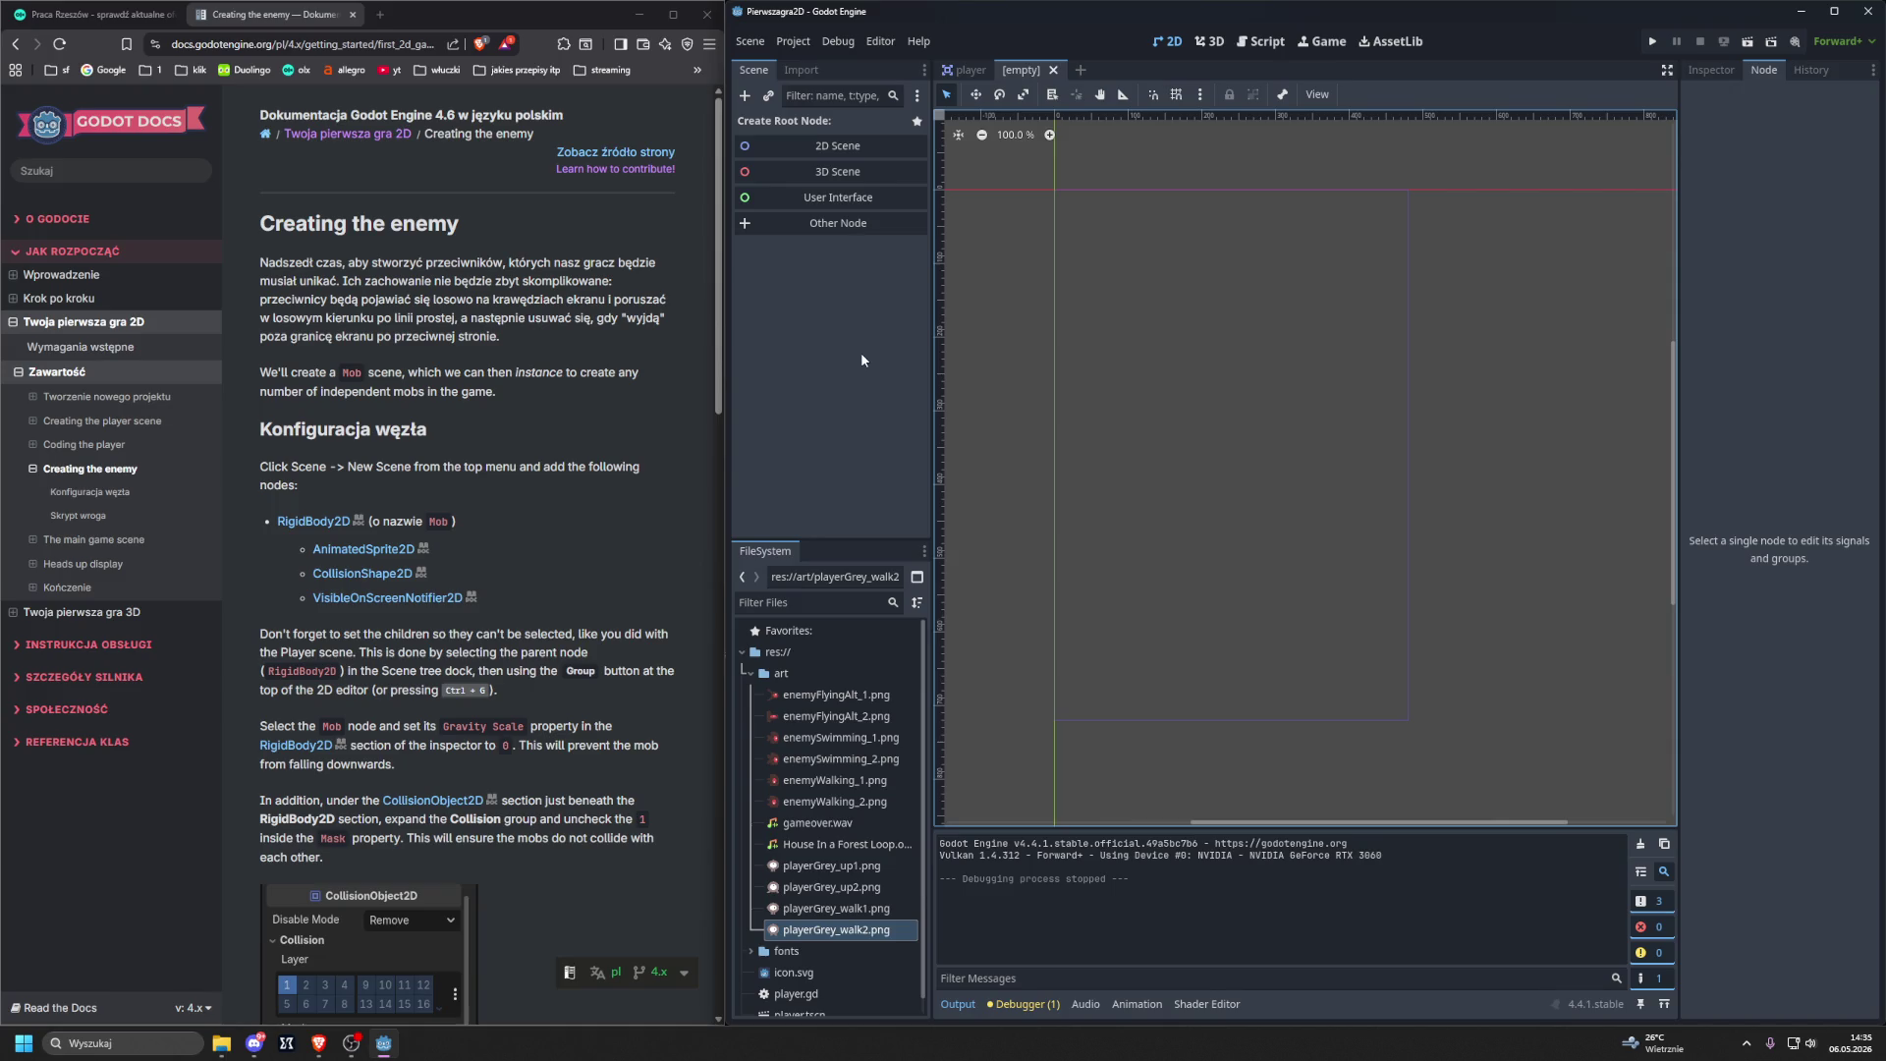
left_click(823, 147)
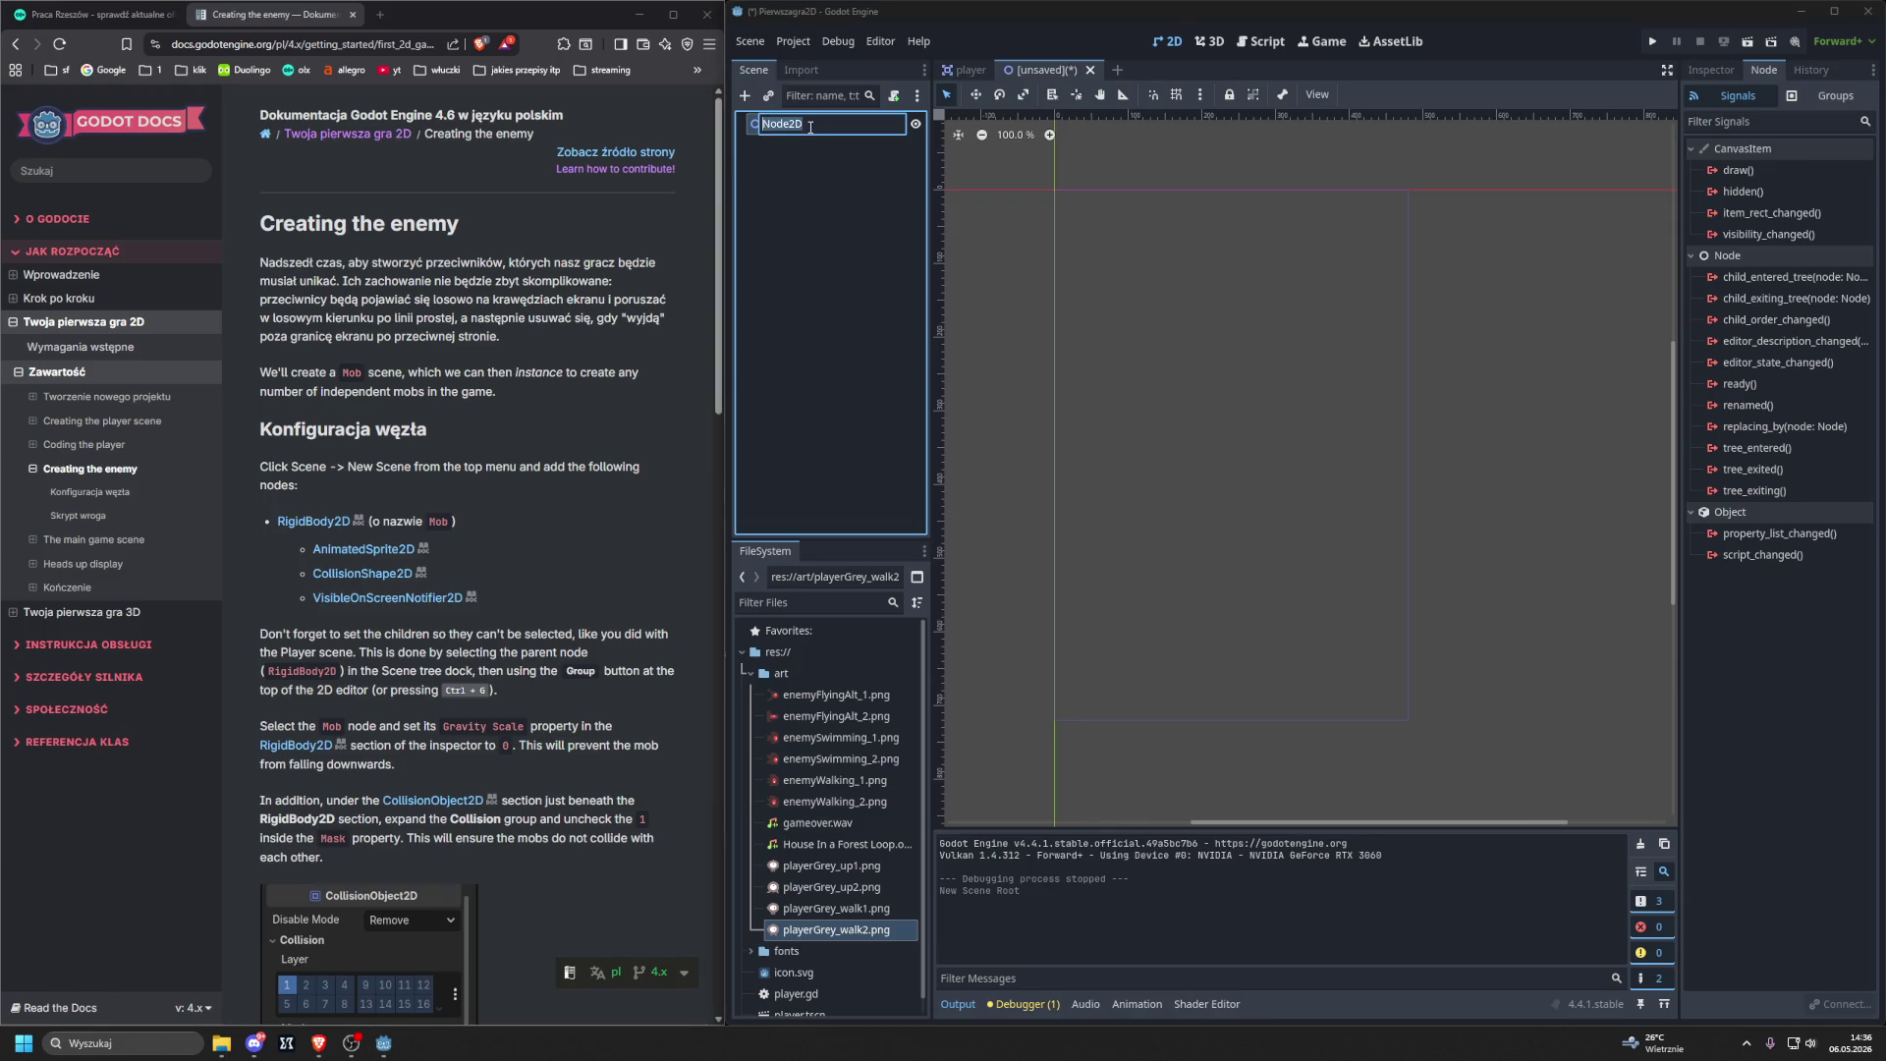
key("ctrl+z")
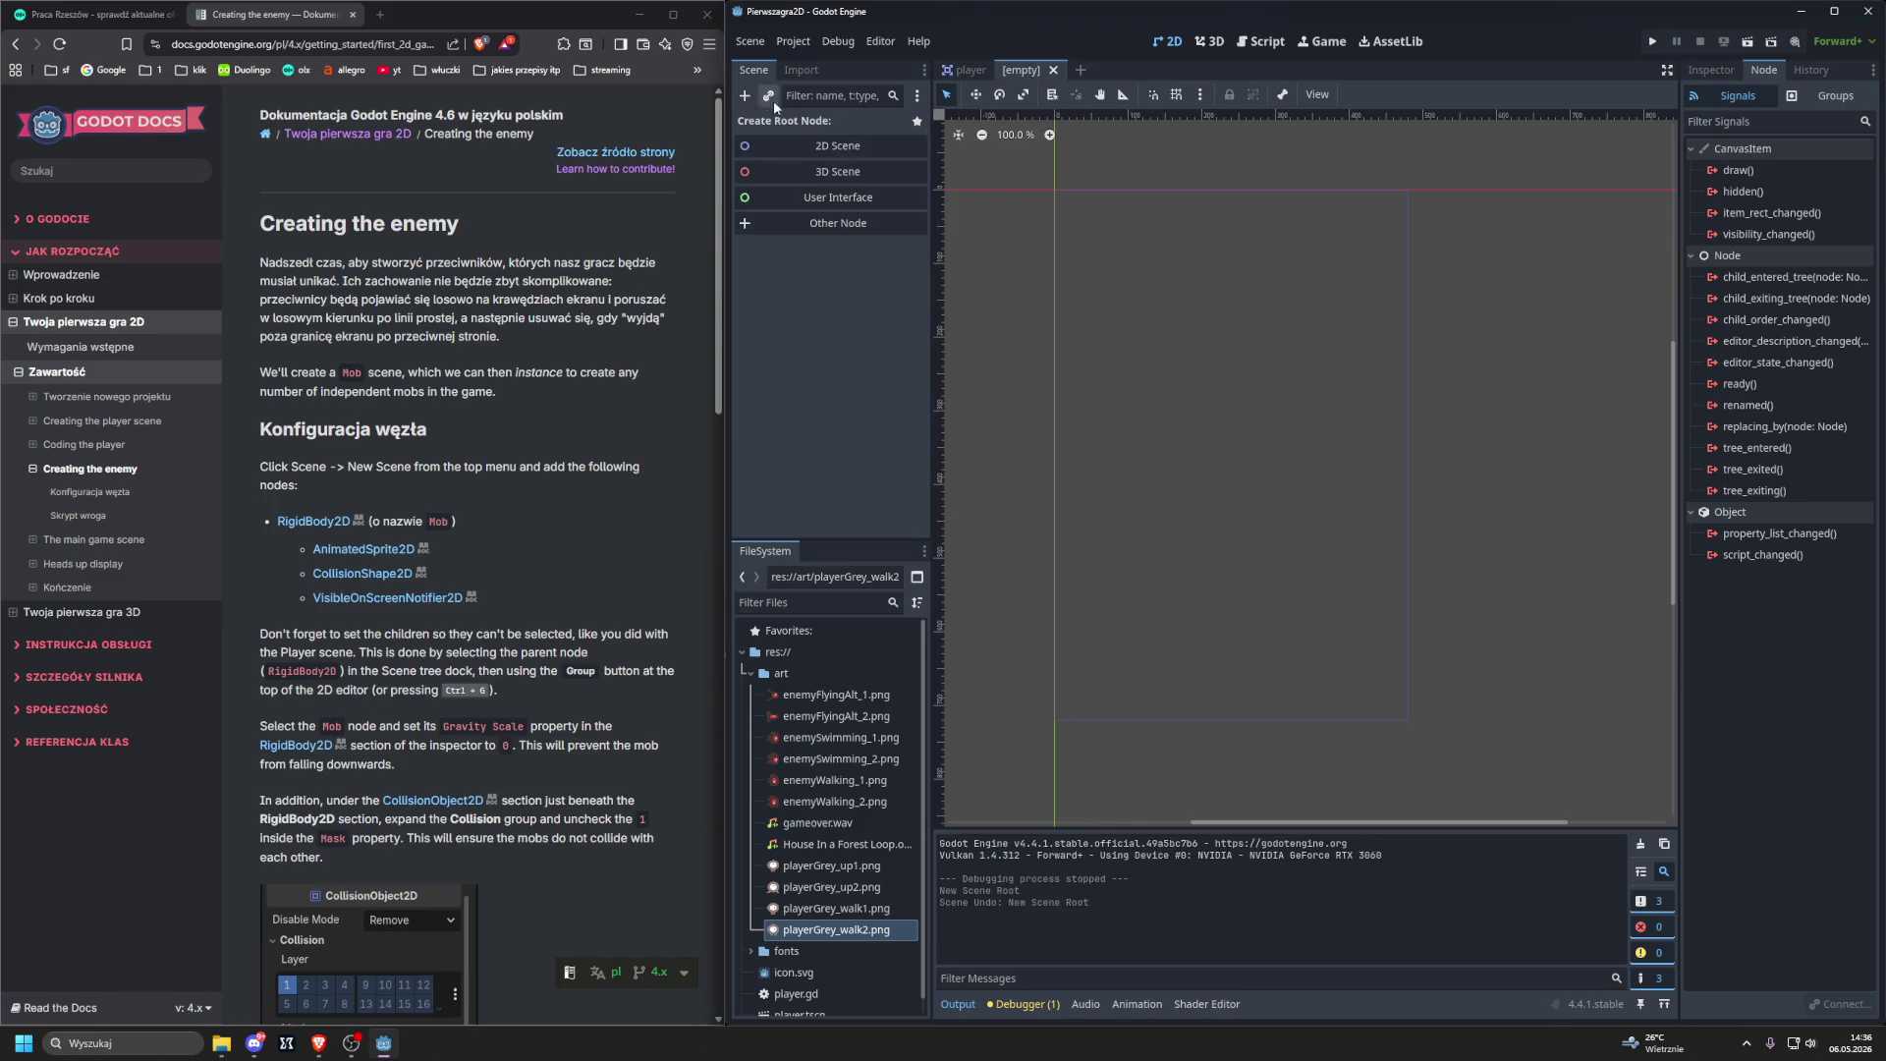
Make a RigidBody2D the scene root and rename it Mob.
left_click(745, 95)
type("rigit")
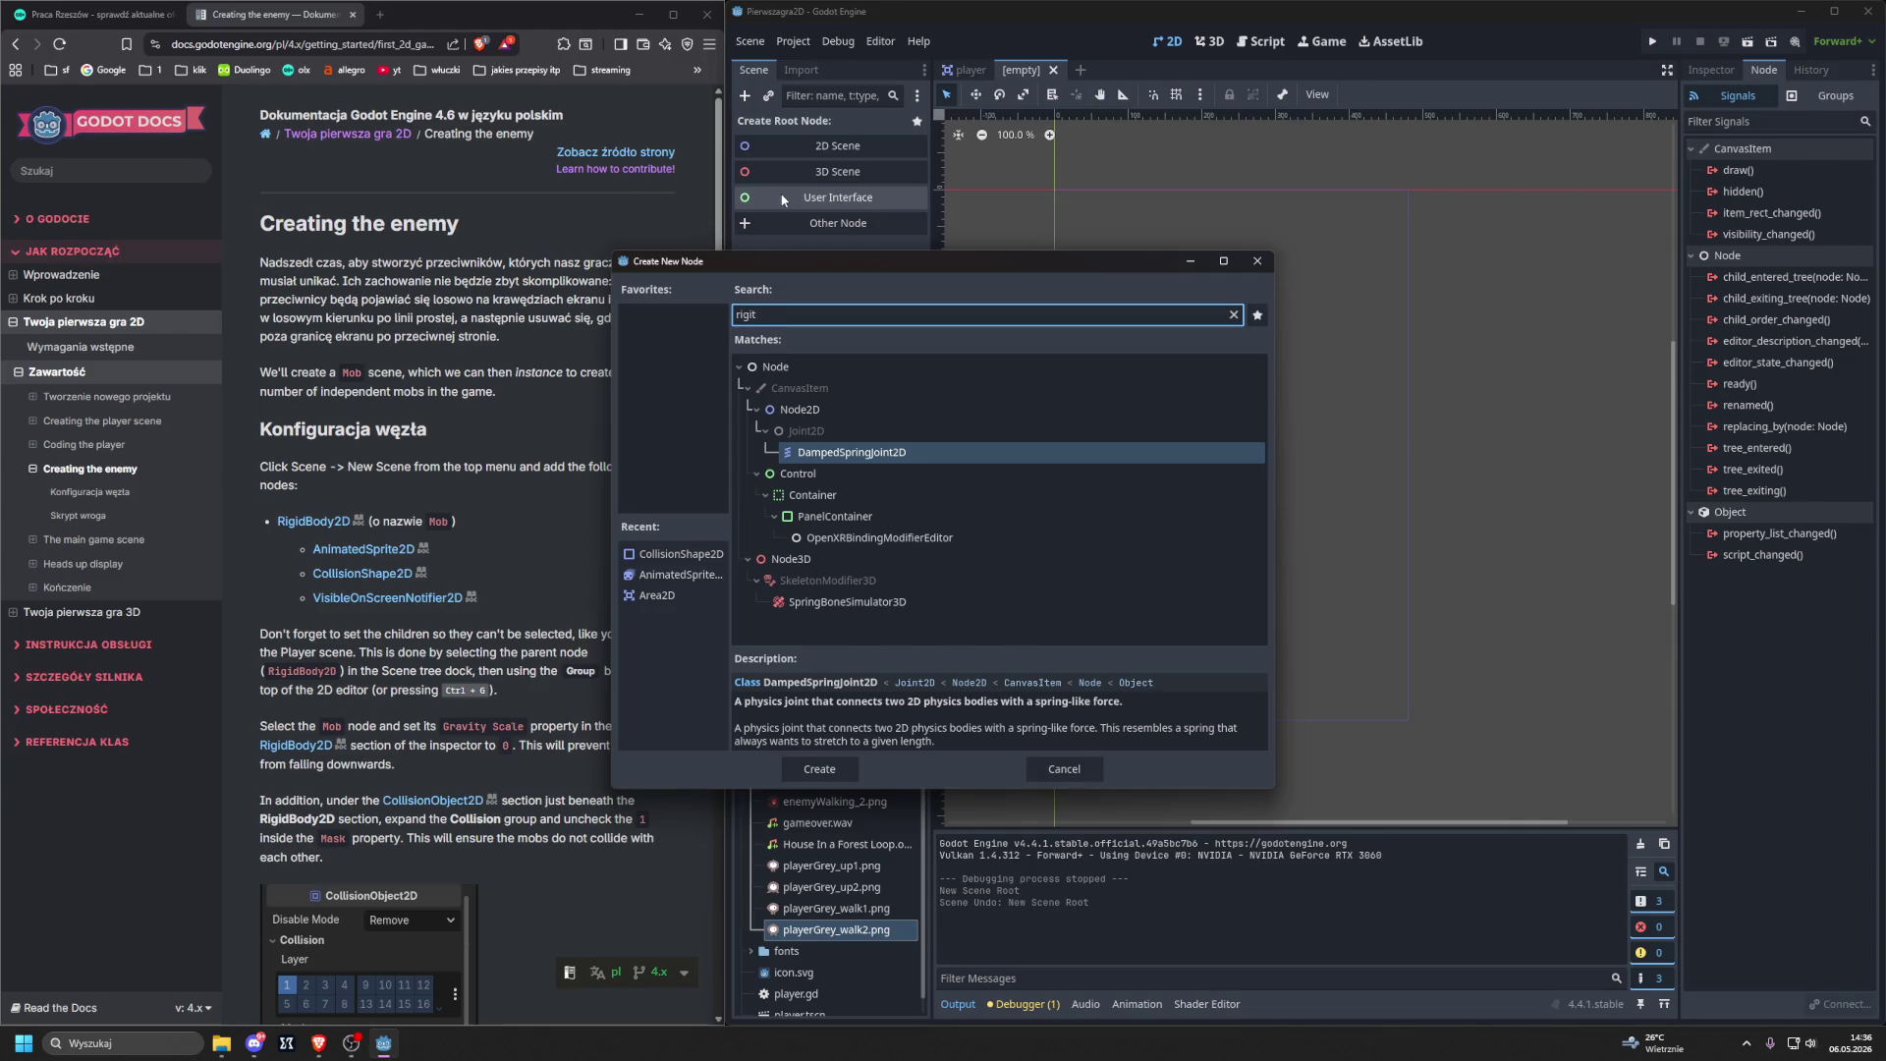
key("BackSpace")
type("d")
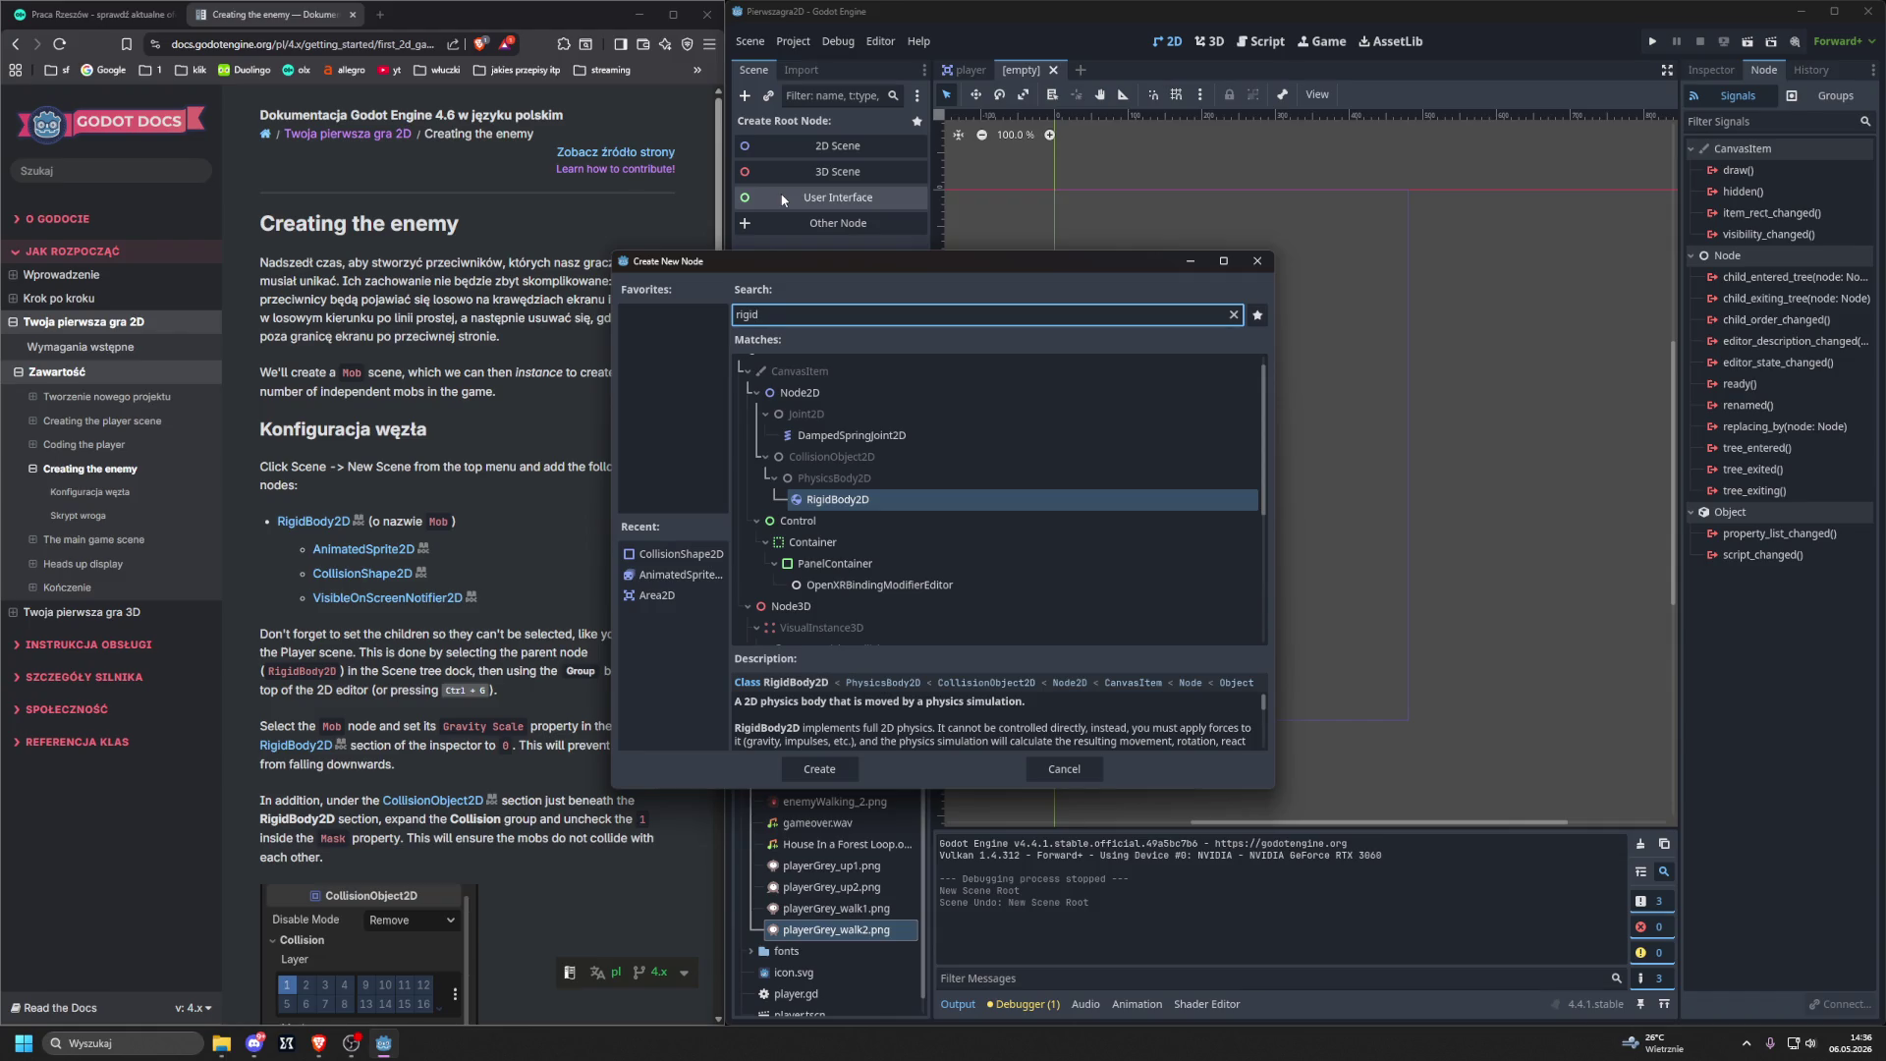
key("Return")
double_click(811, 125)
type("Mob")
key("Return")
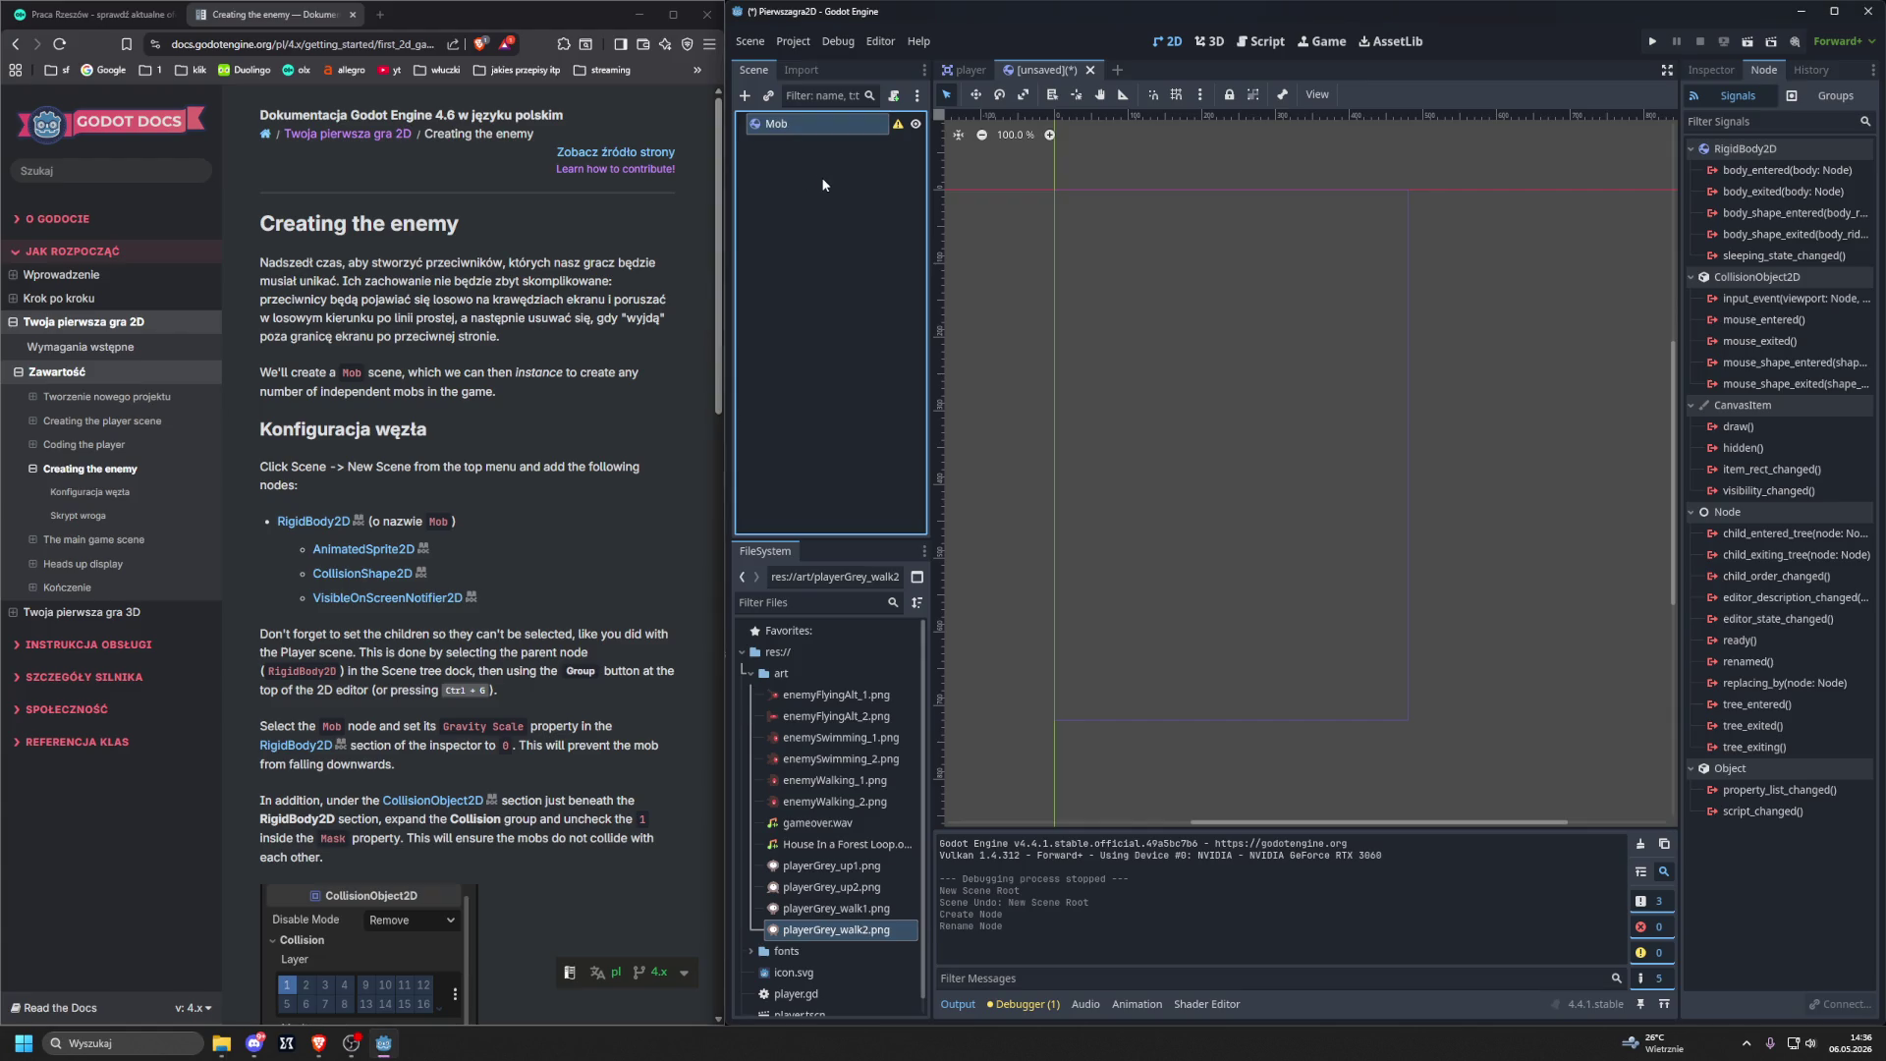
Add an AnimatedSprite2D child node to Mob.
key("ctrl+a")
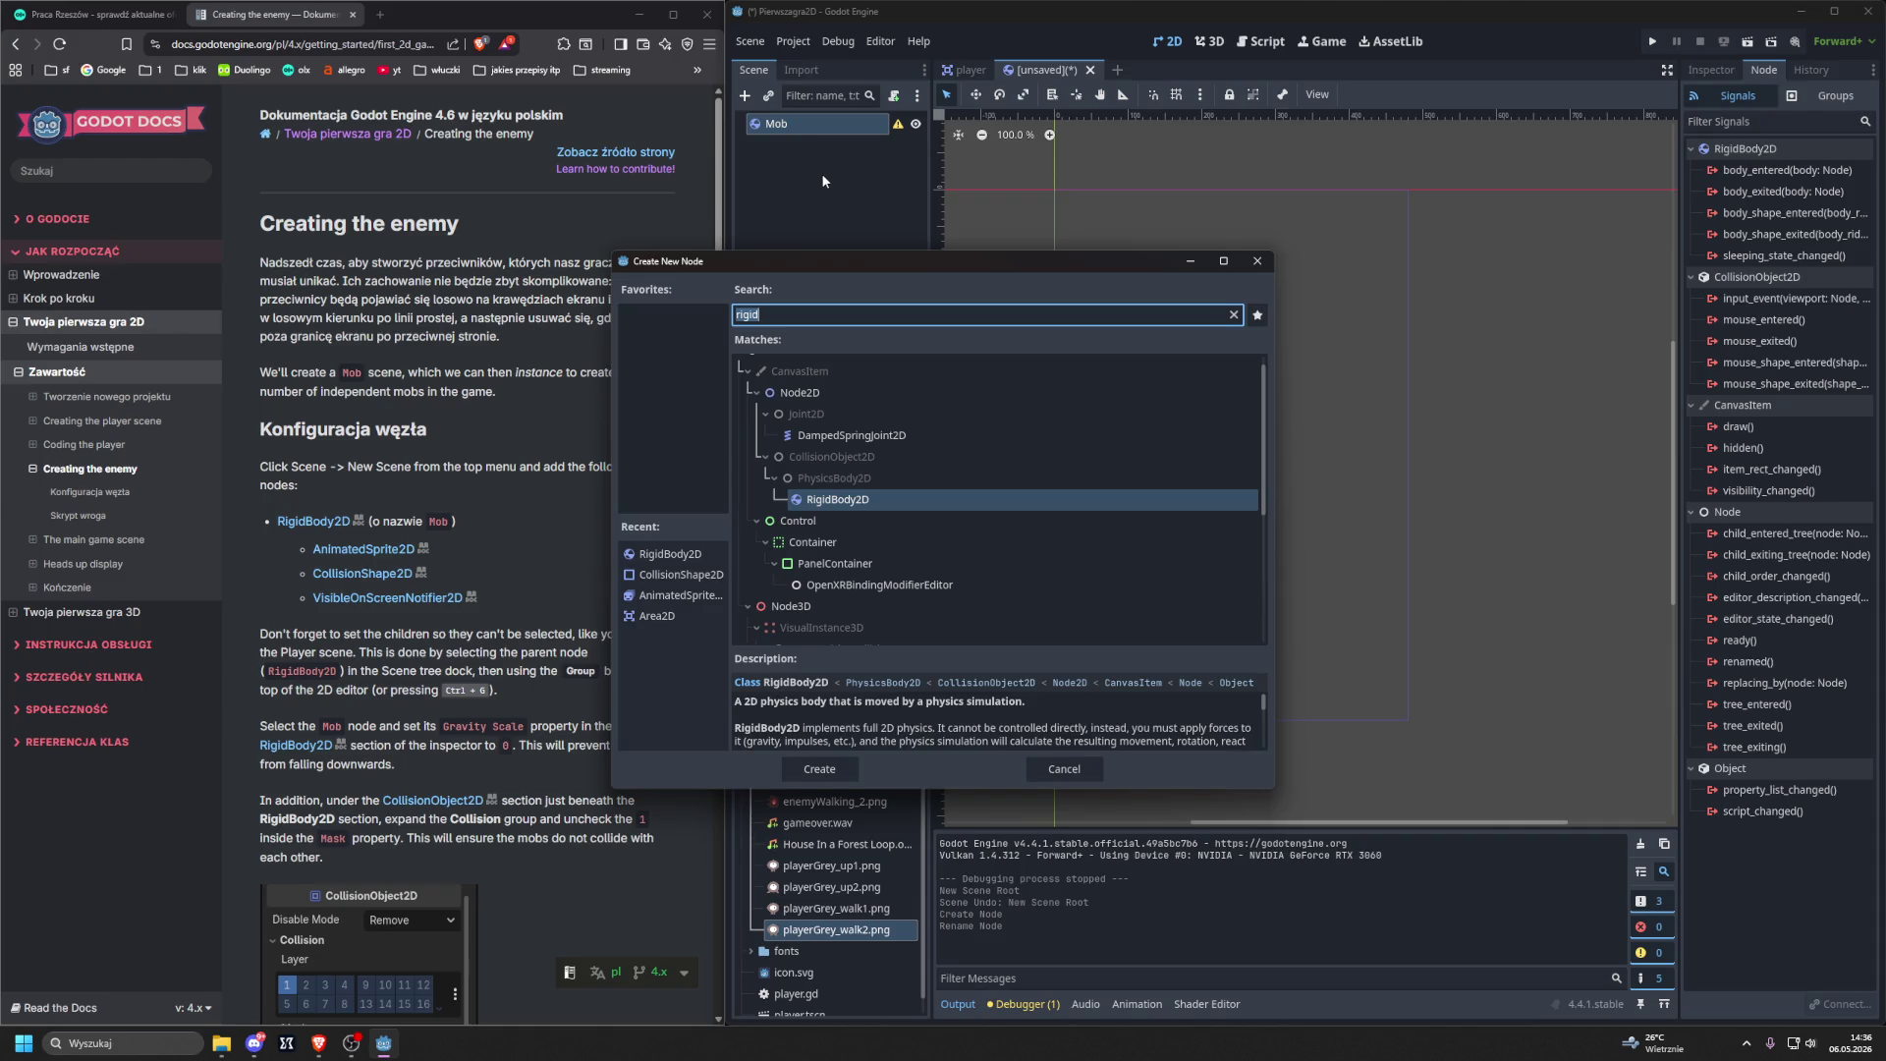
left_click(1257, 261)
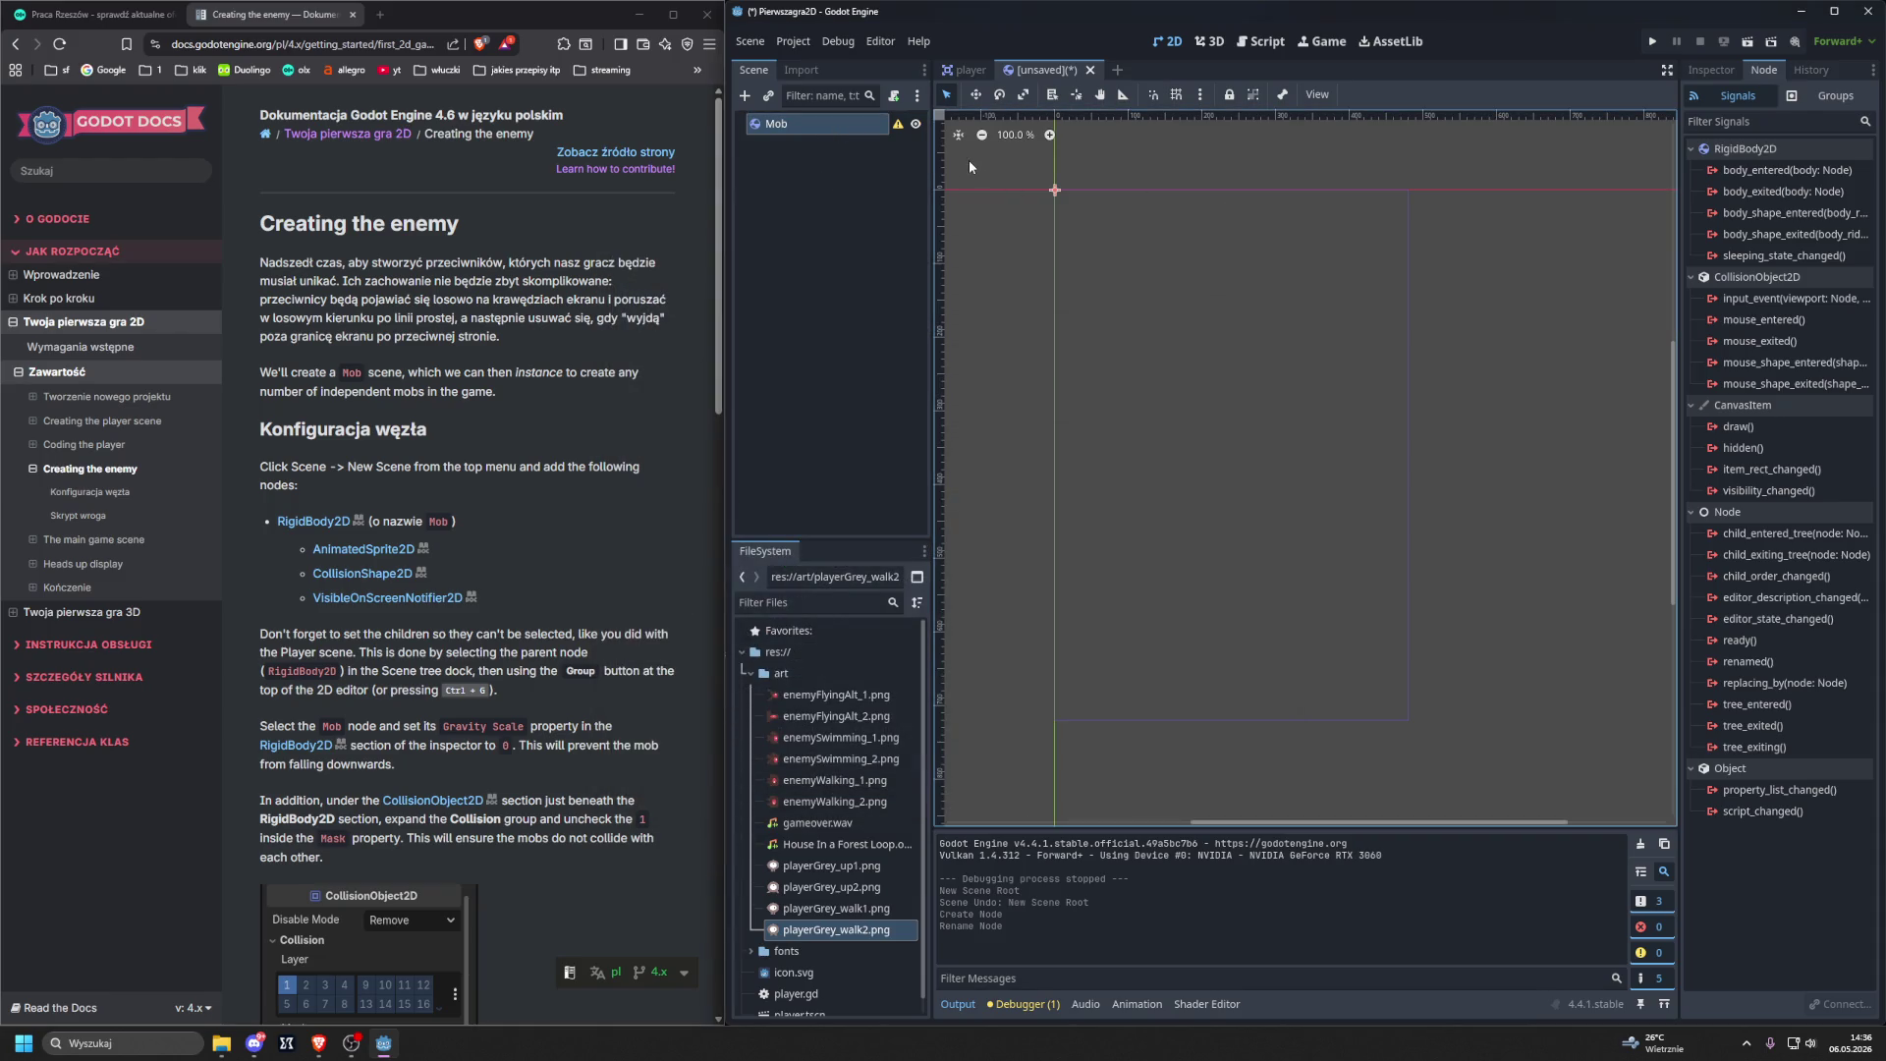
key("ctrl+a")
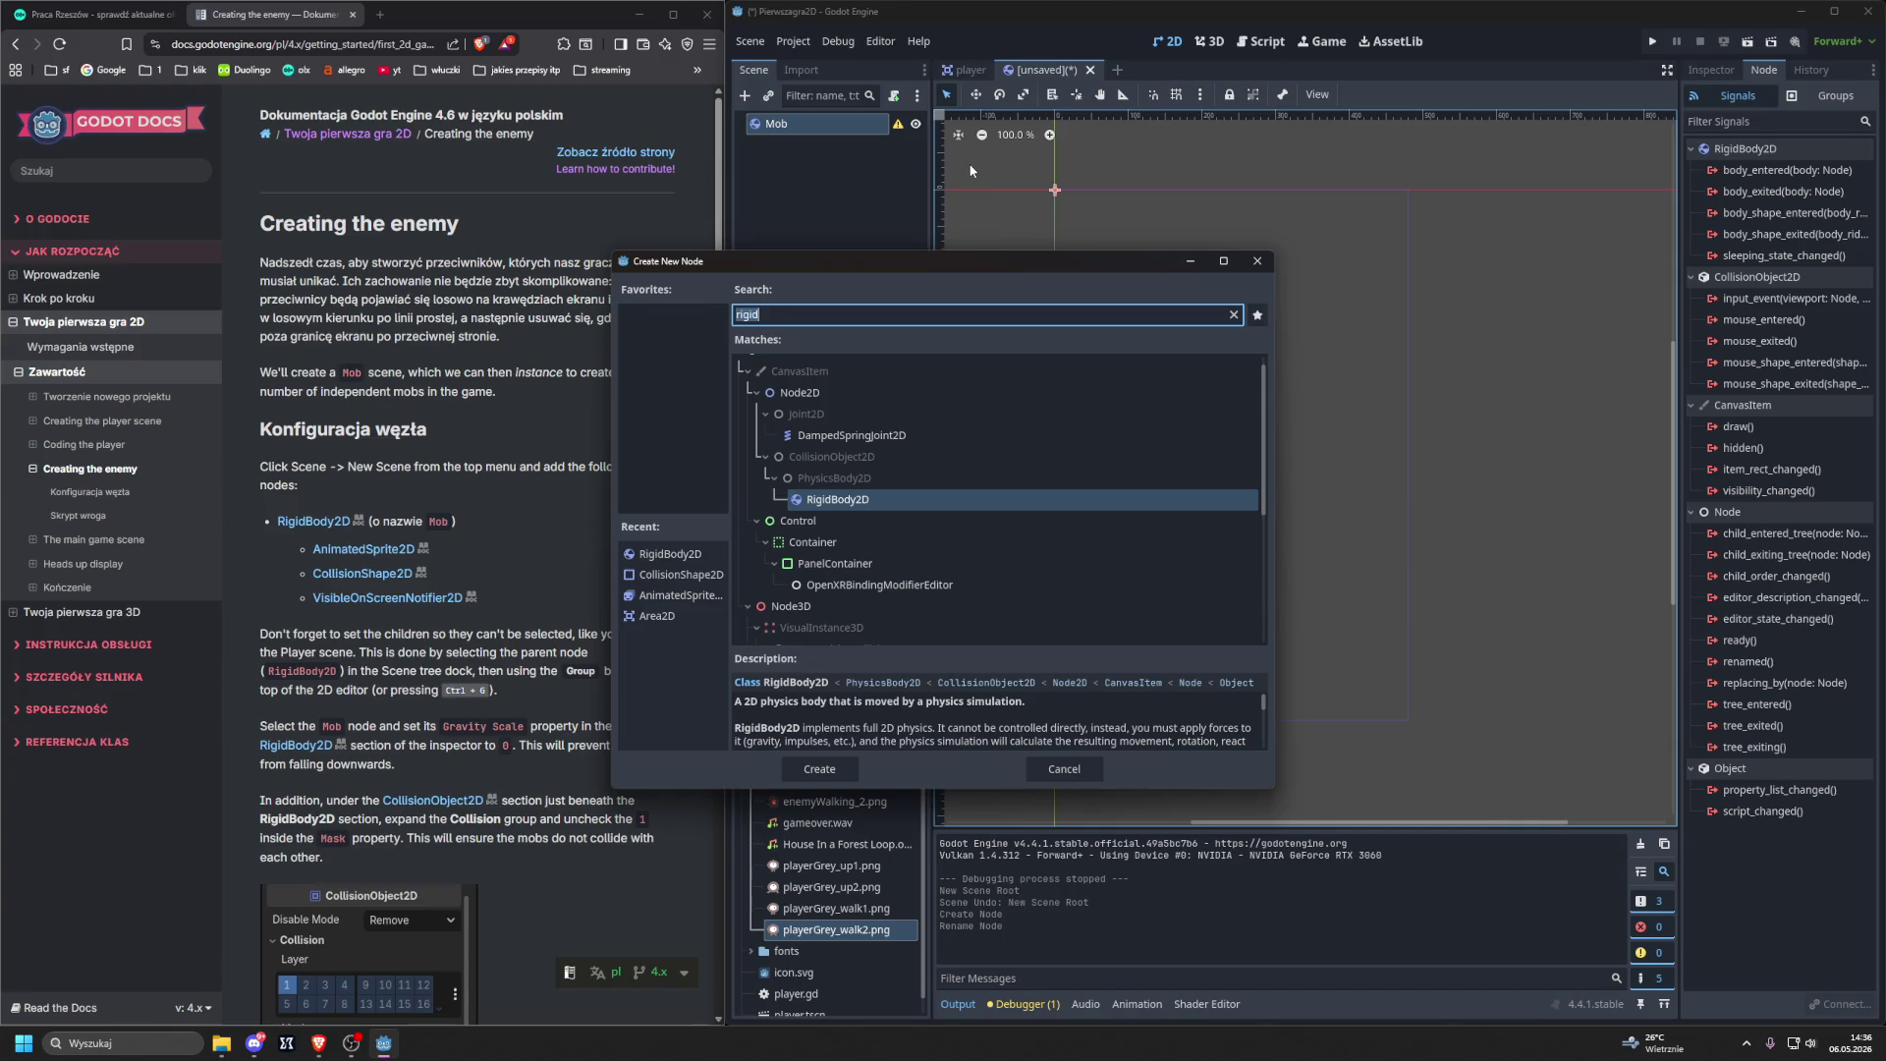
type("anima")
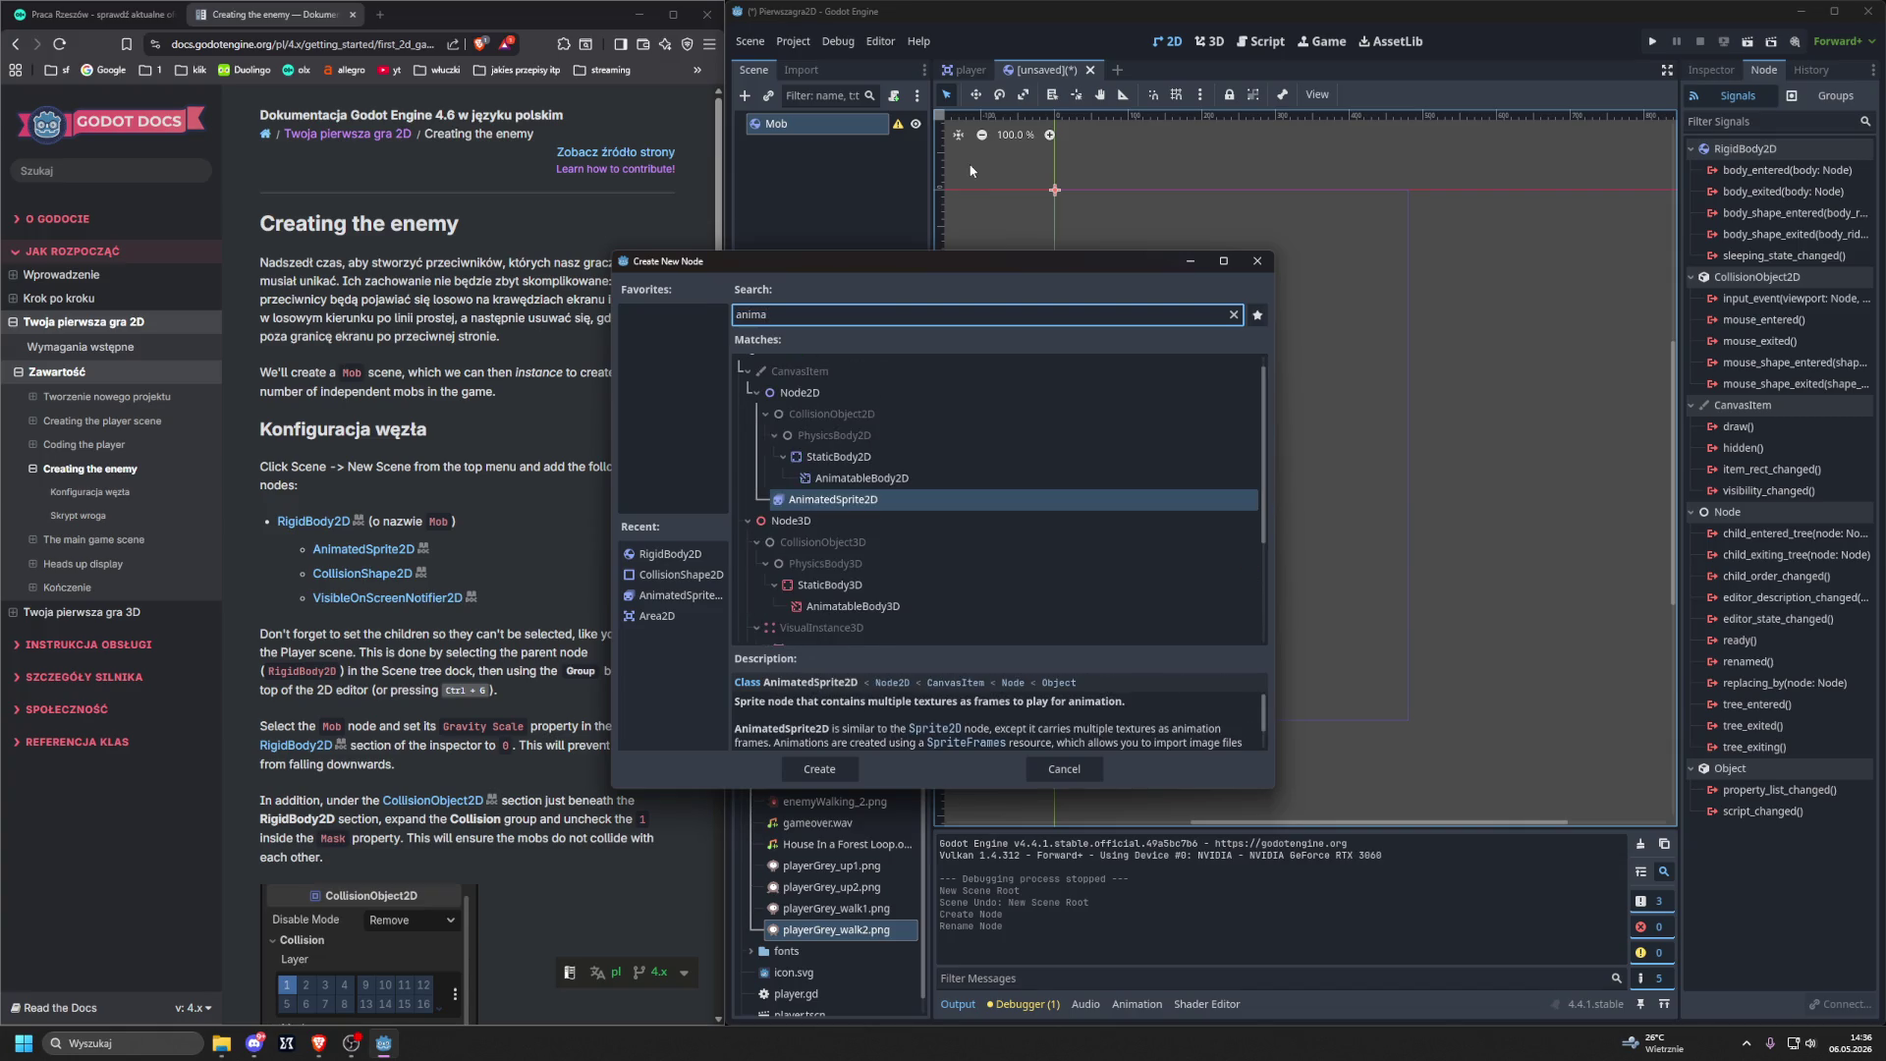
key("Return")
key("Up")
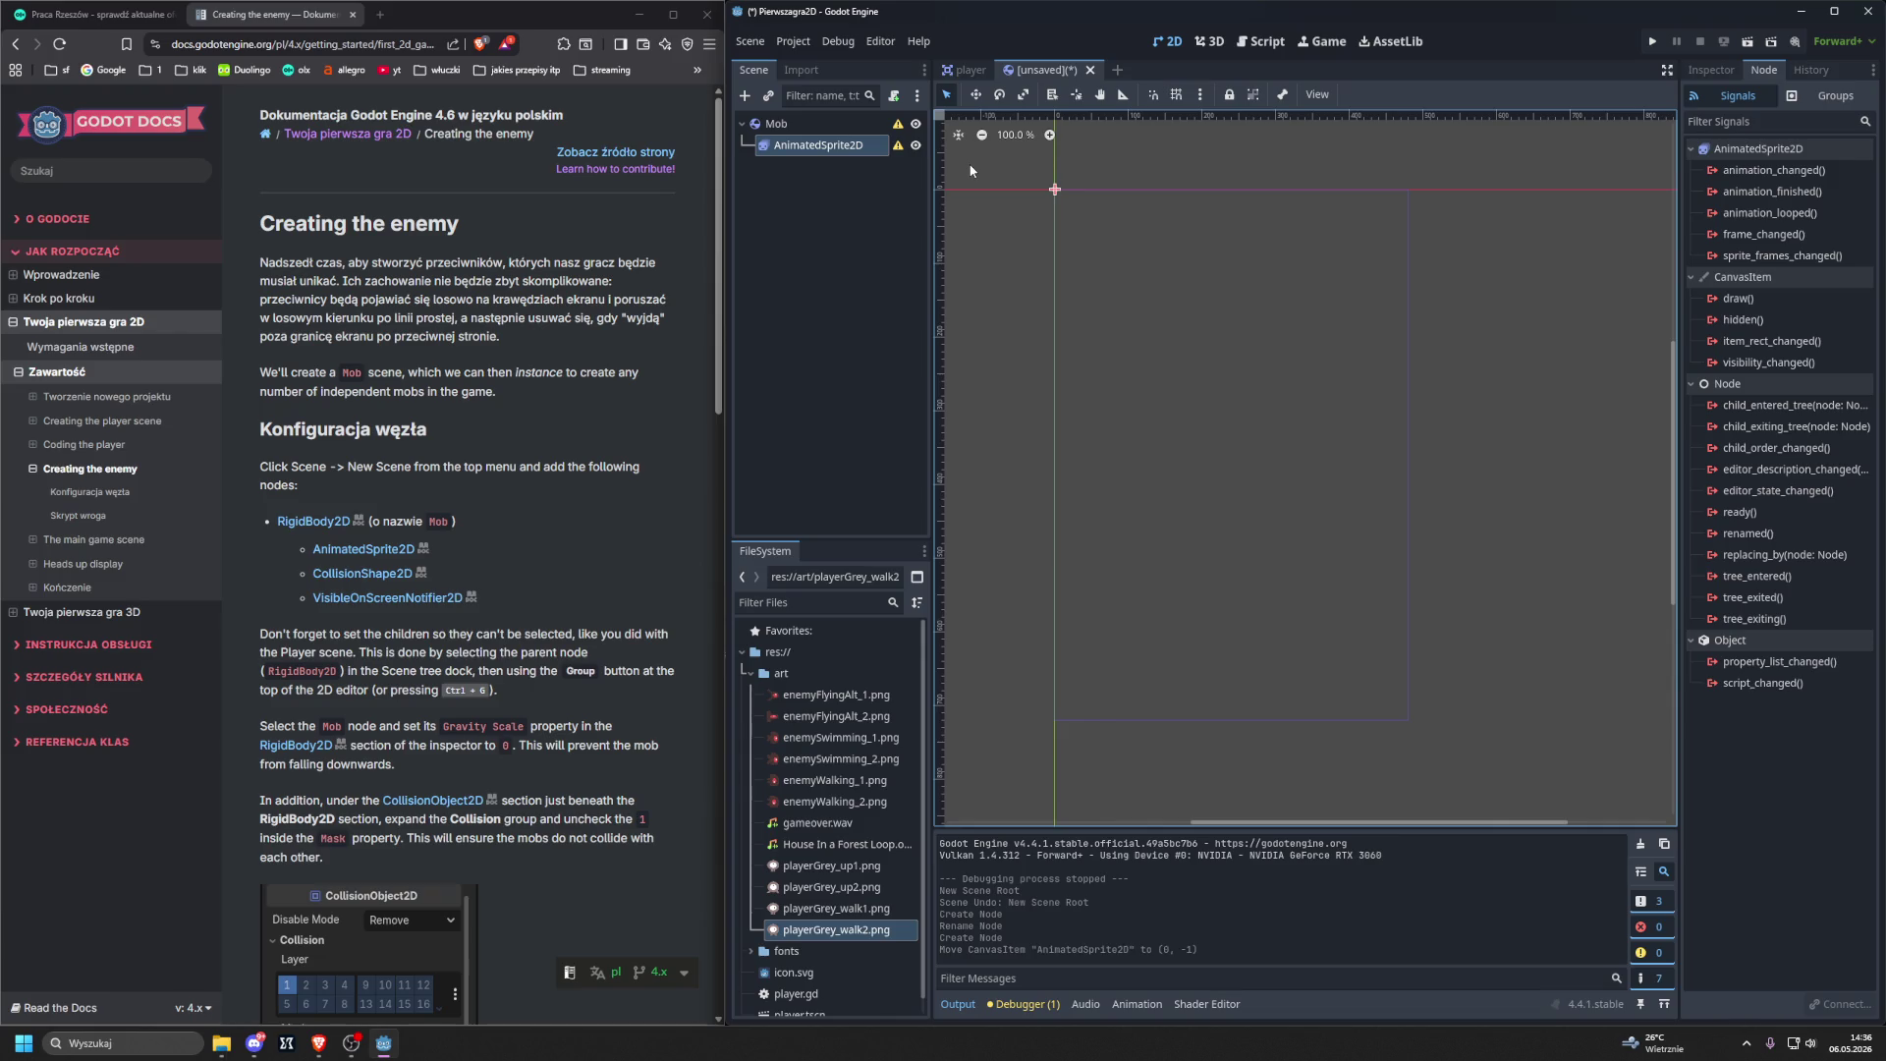
Select Mob and add a CollisionShape2D child.
left_click(777, 124)
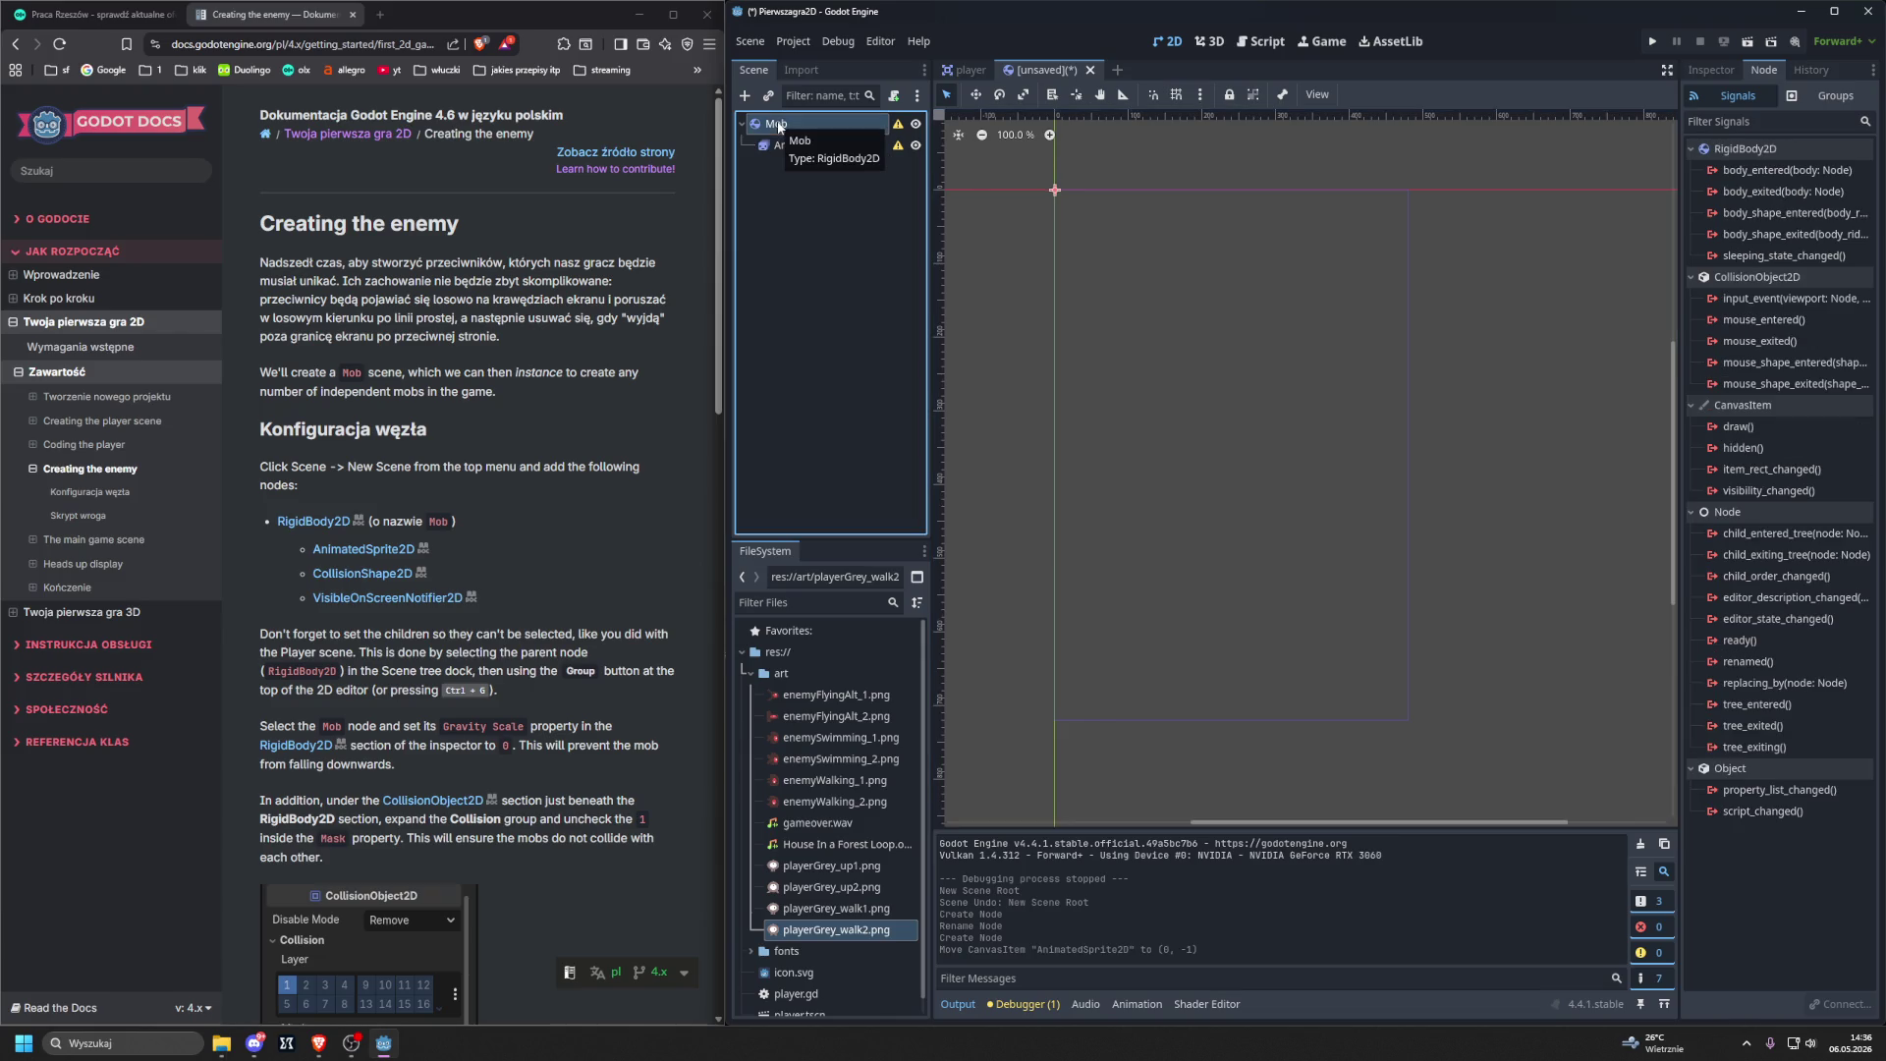
key("ctrl+a")
type("col")
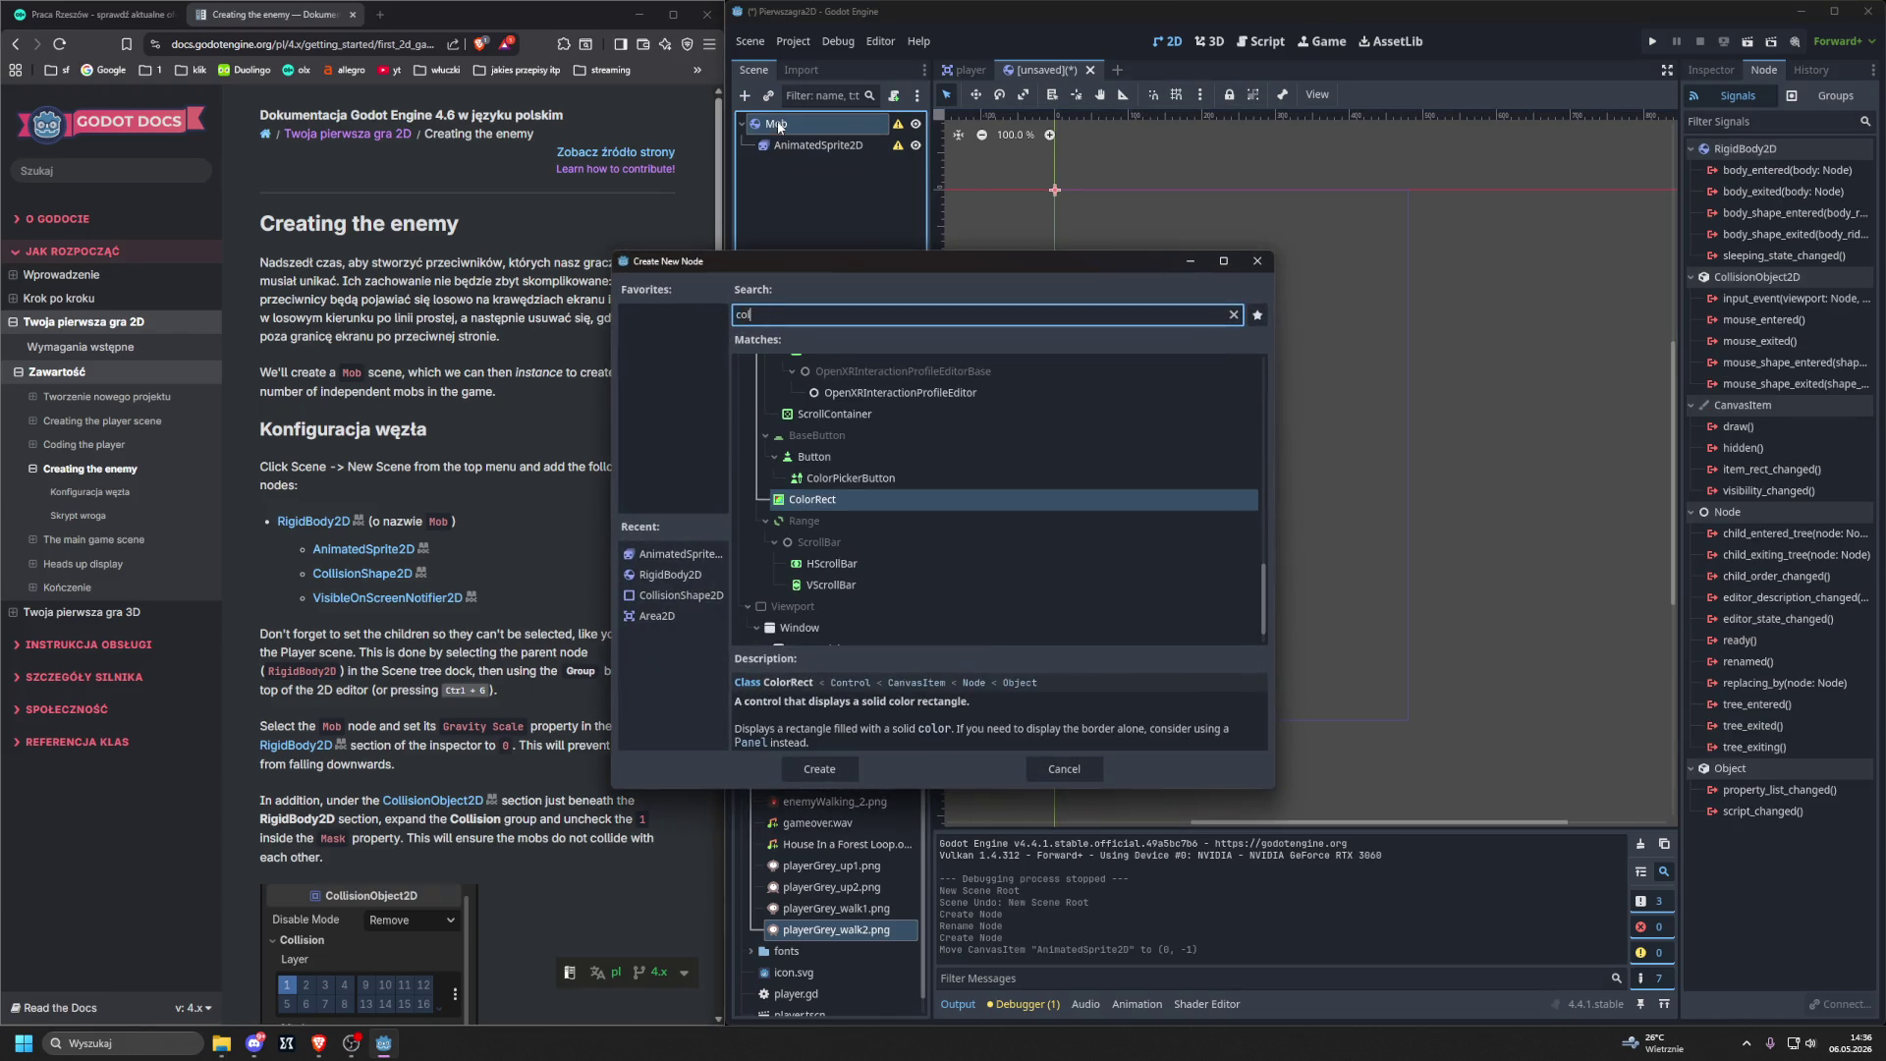
type("lision")
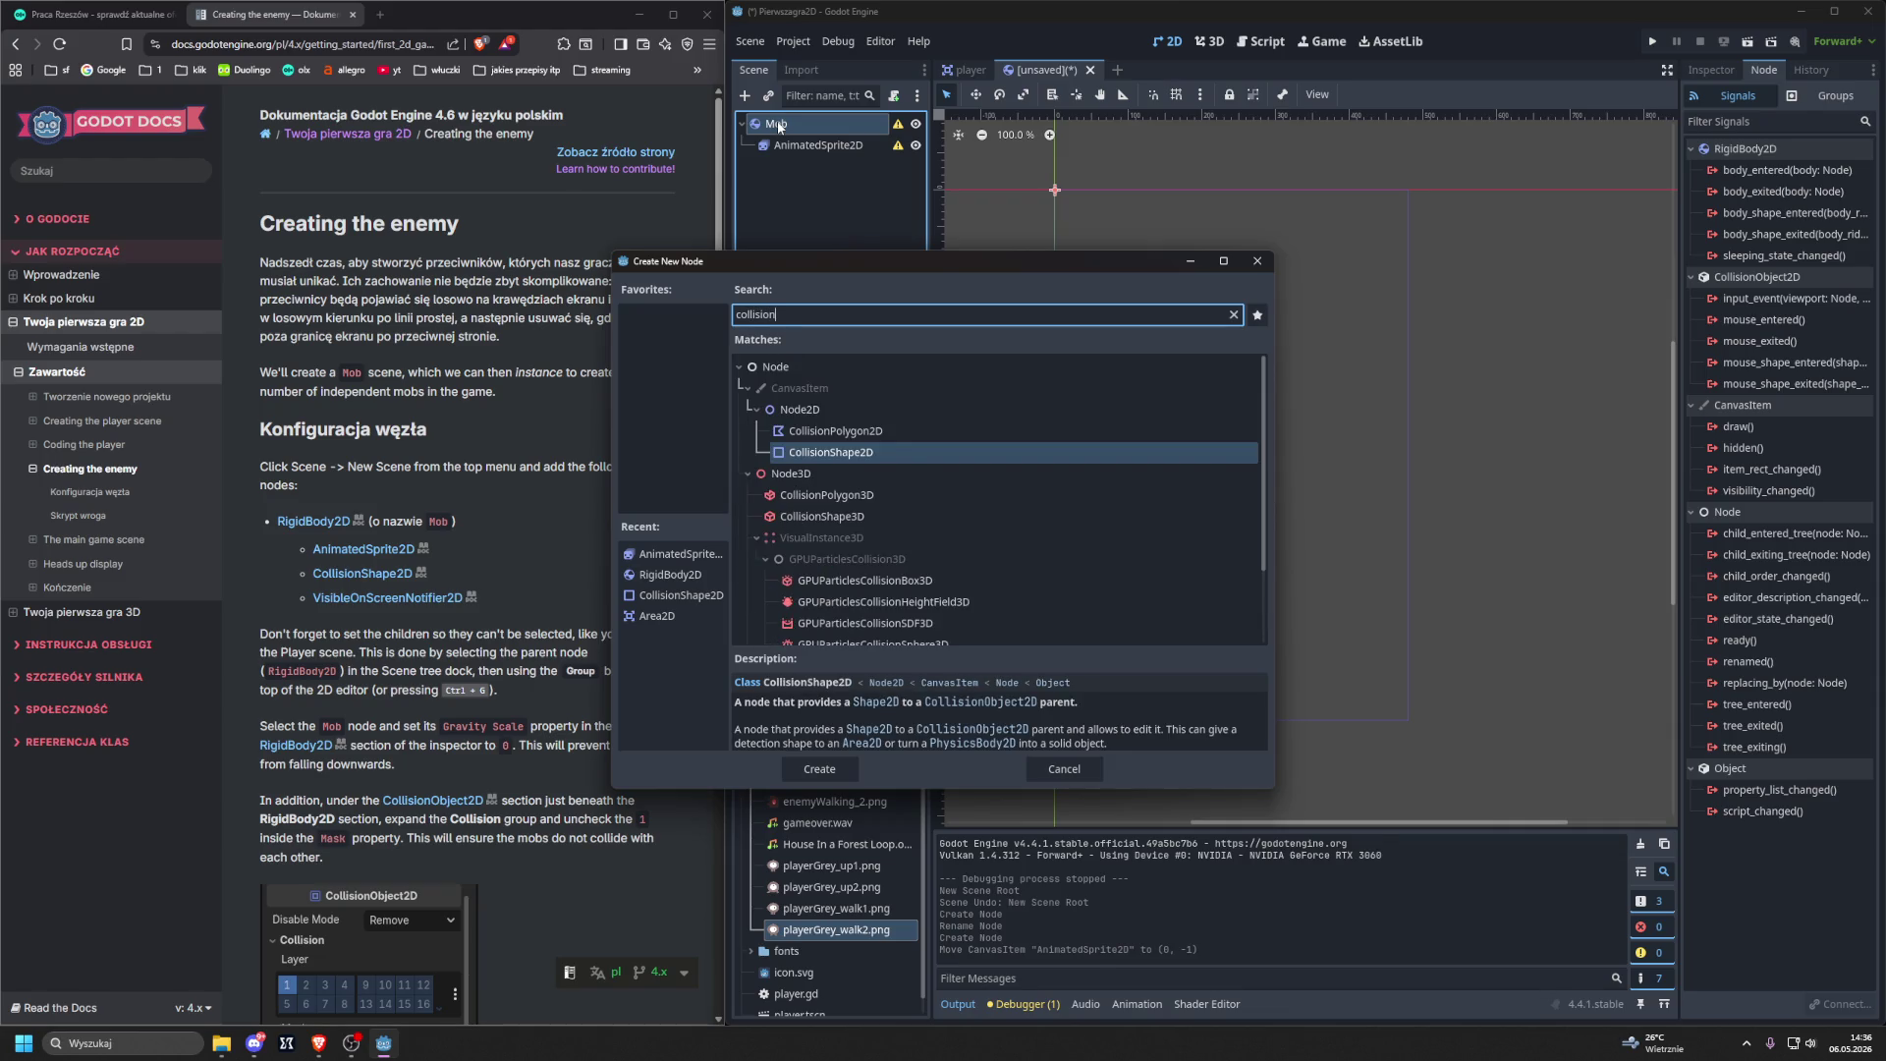
key("Return")
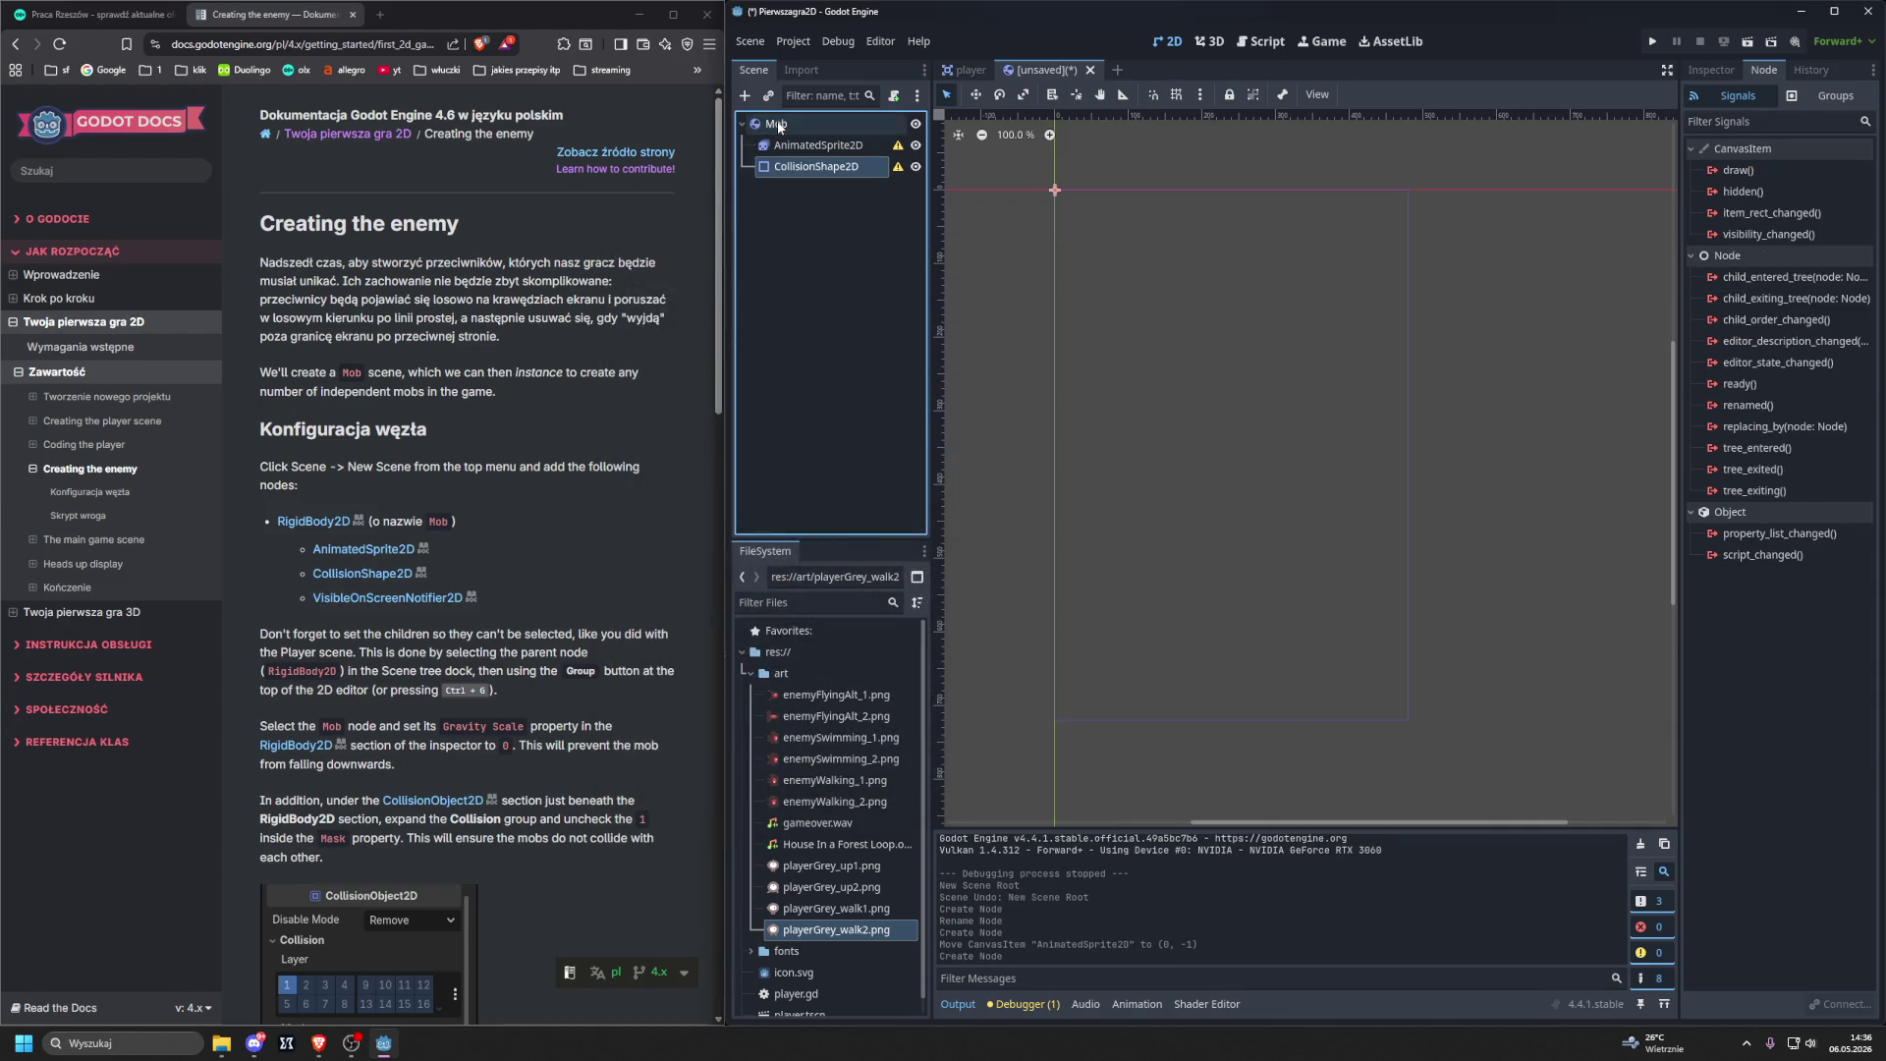
Add a VisibleOnScreenNotifier2D and drag it to be a direct child of Mob.
left_click(745, 96)
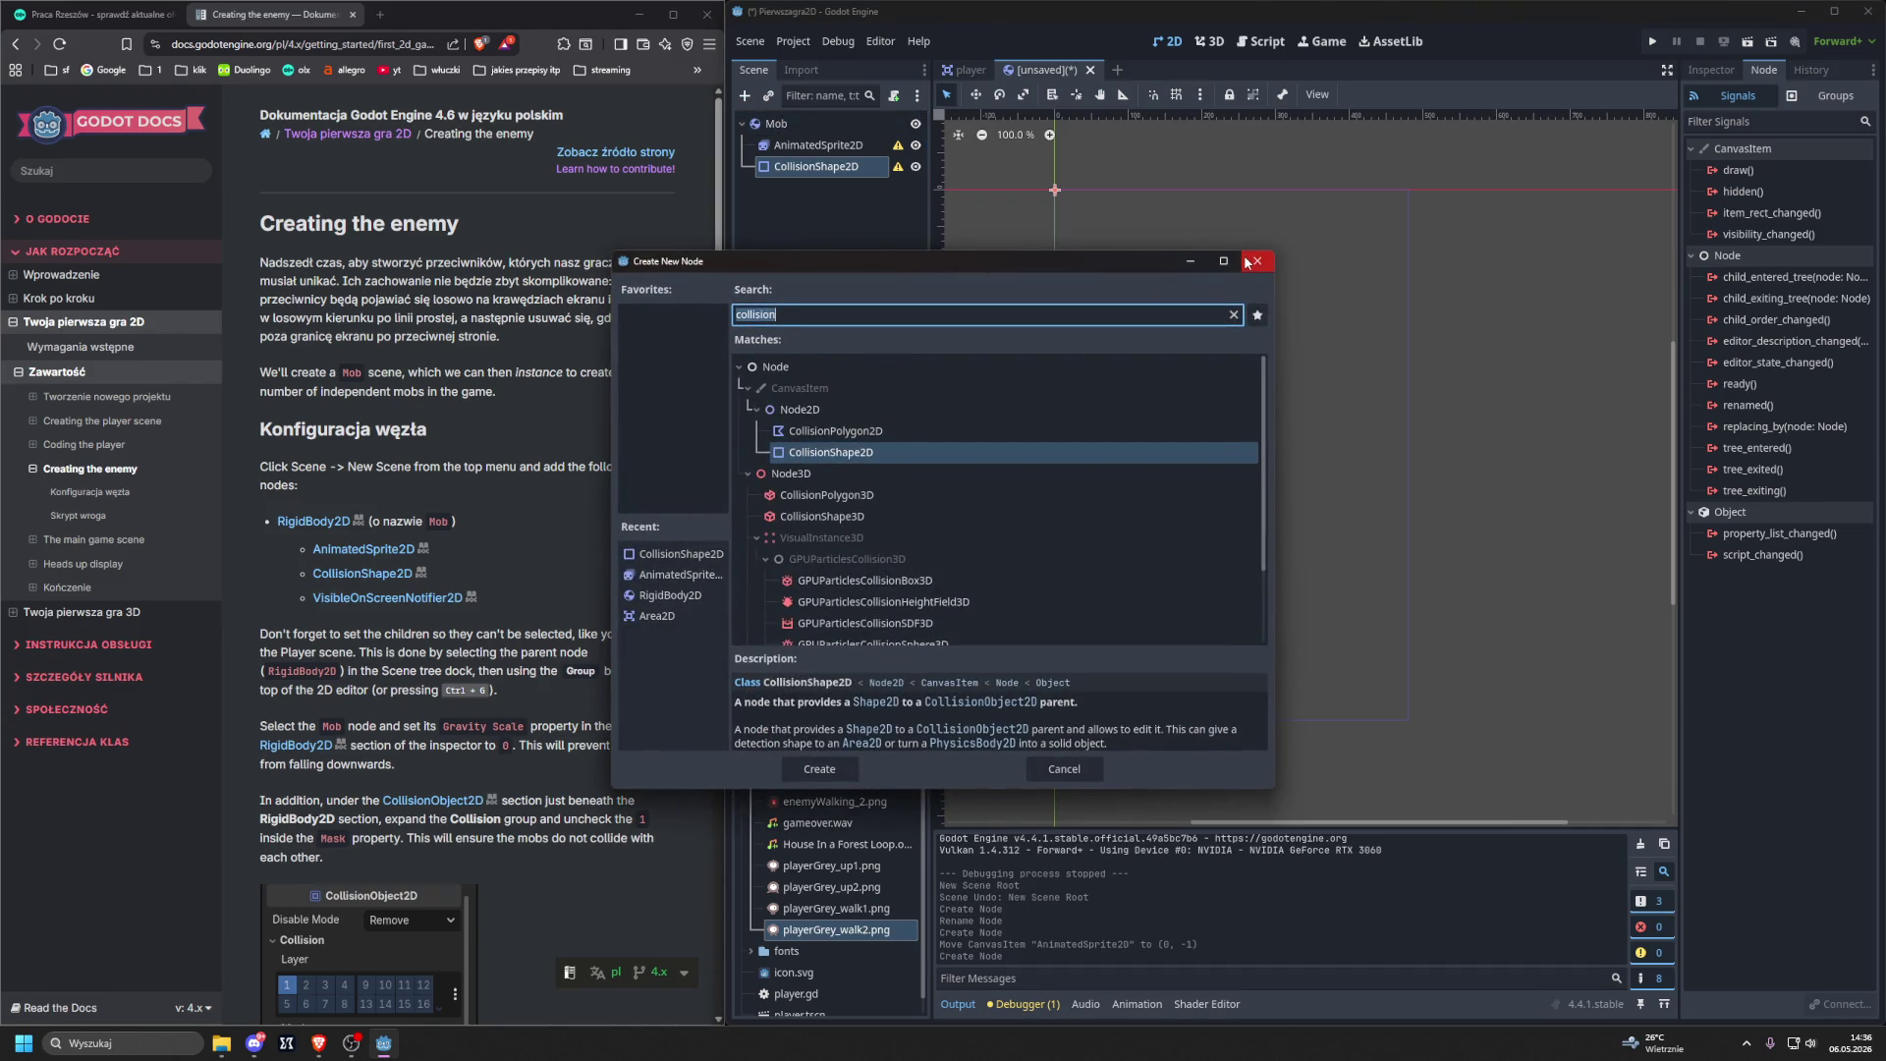
type("visible")
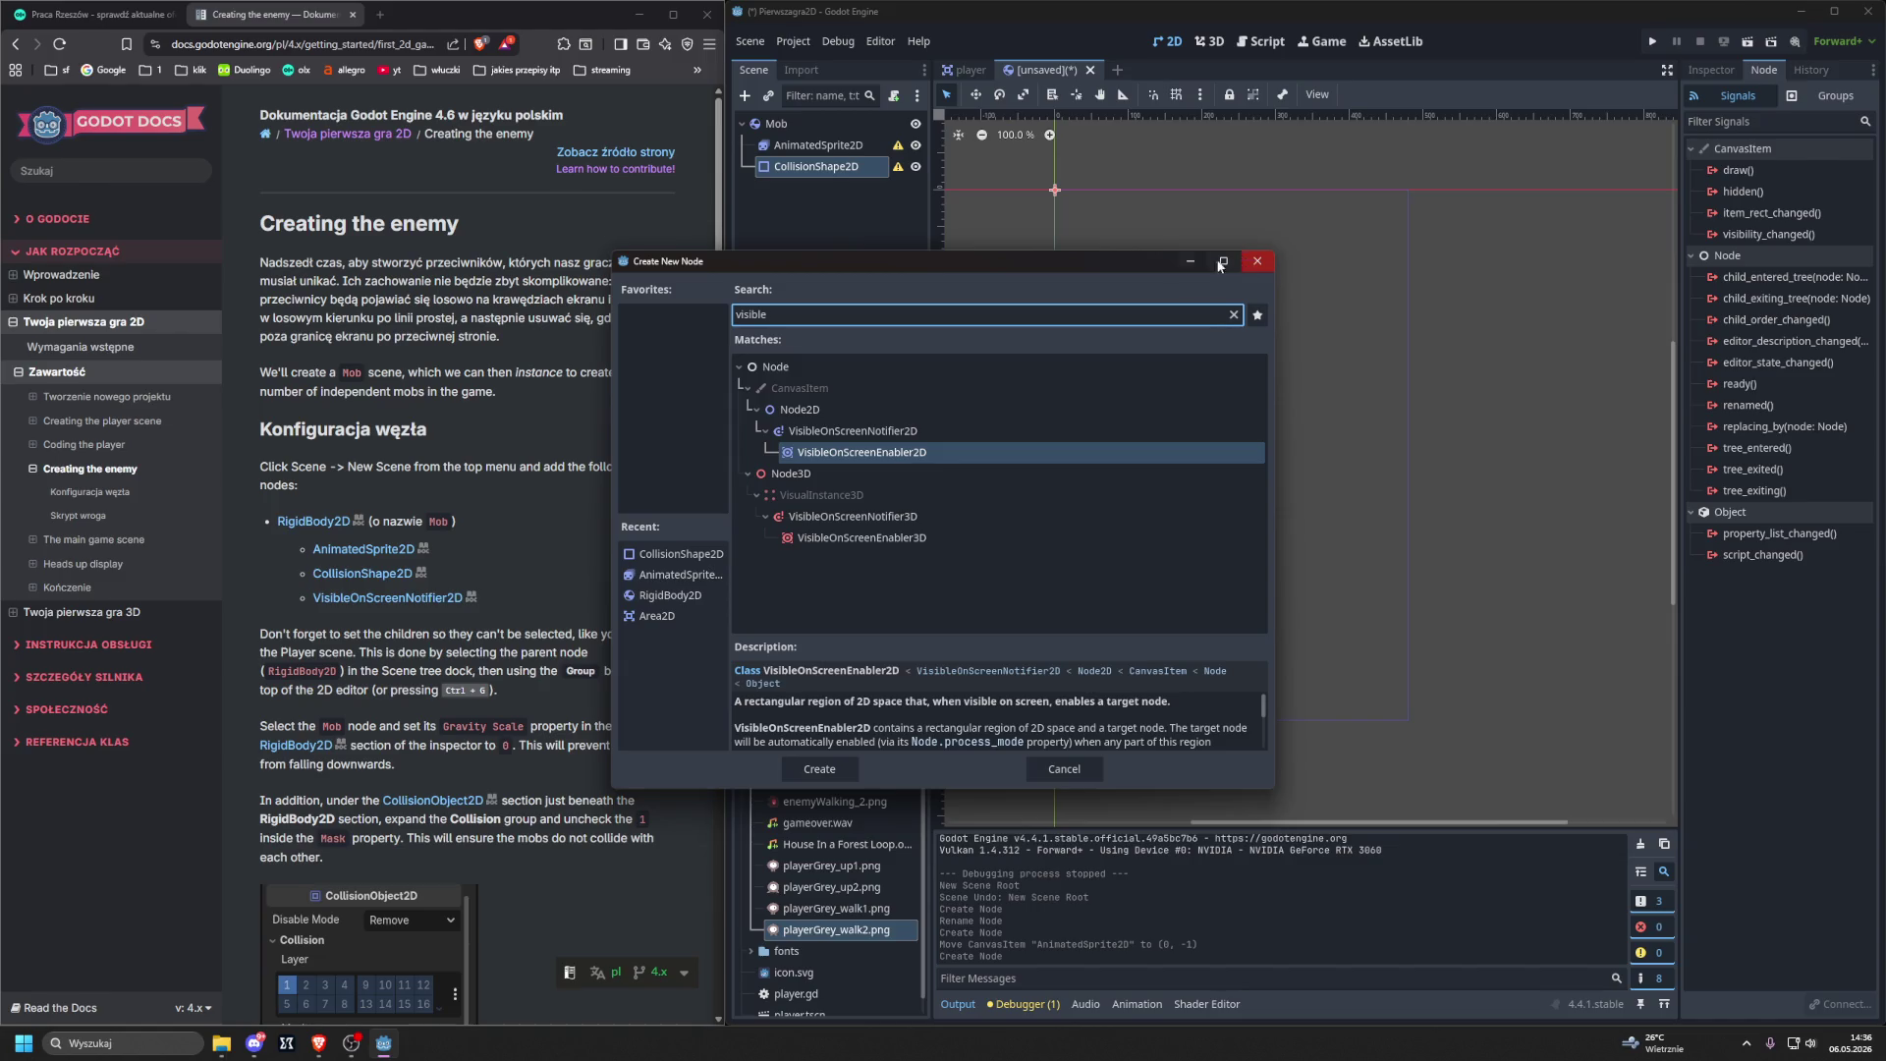
left_click(976, 432)
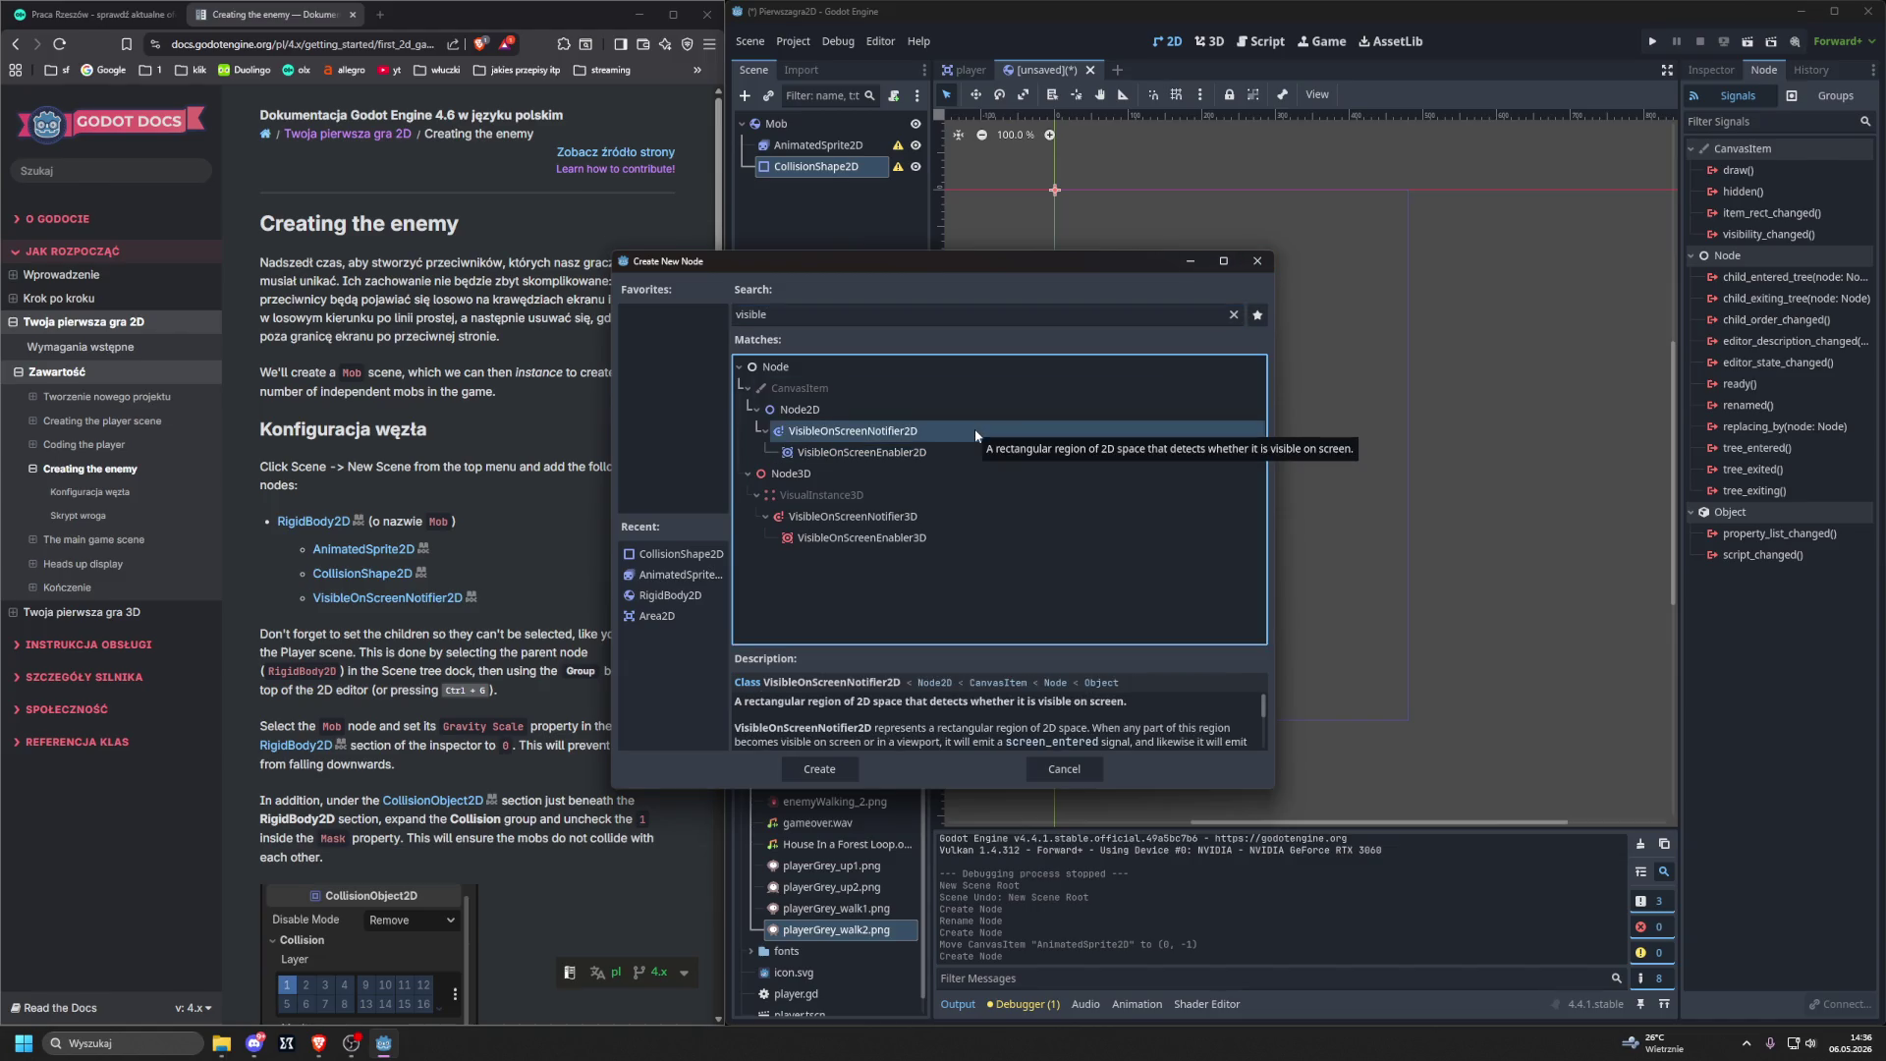
double_click(975, 428)
mouse_move(792, 196)
left_mouse_down()
mouse_move(806, 132)
mouse_move(786, 124)
left_mouse_up()
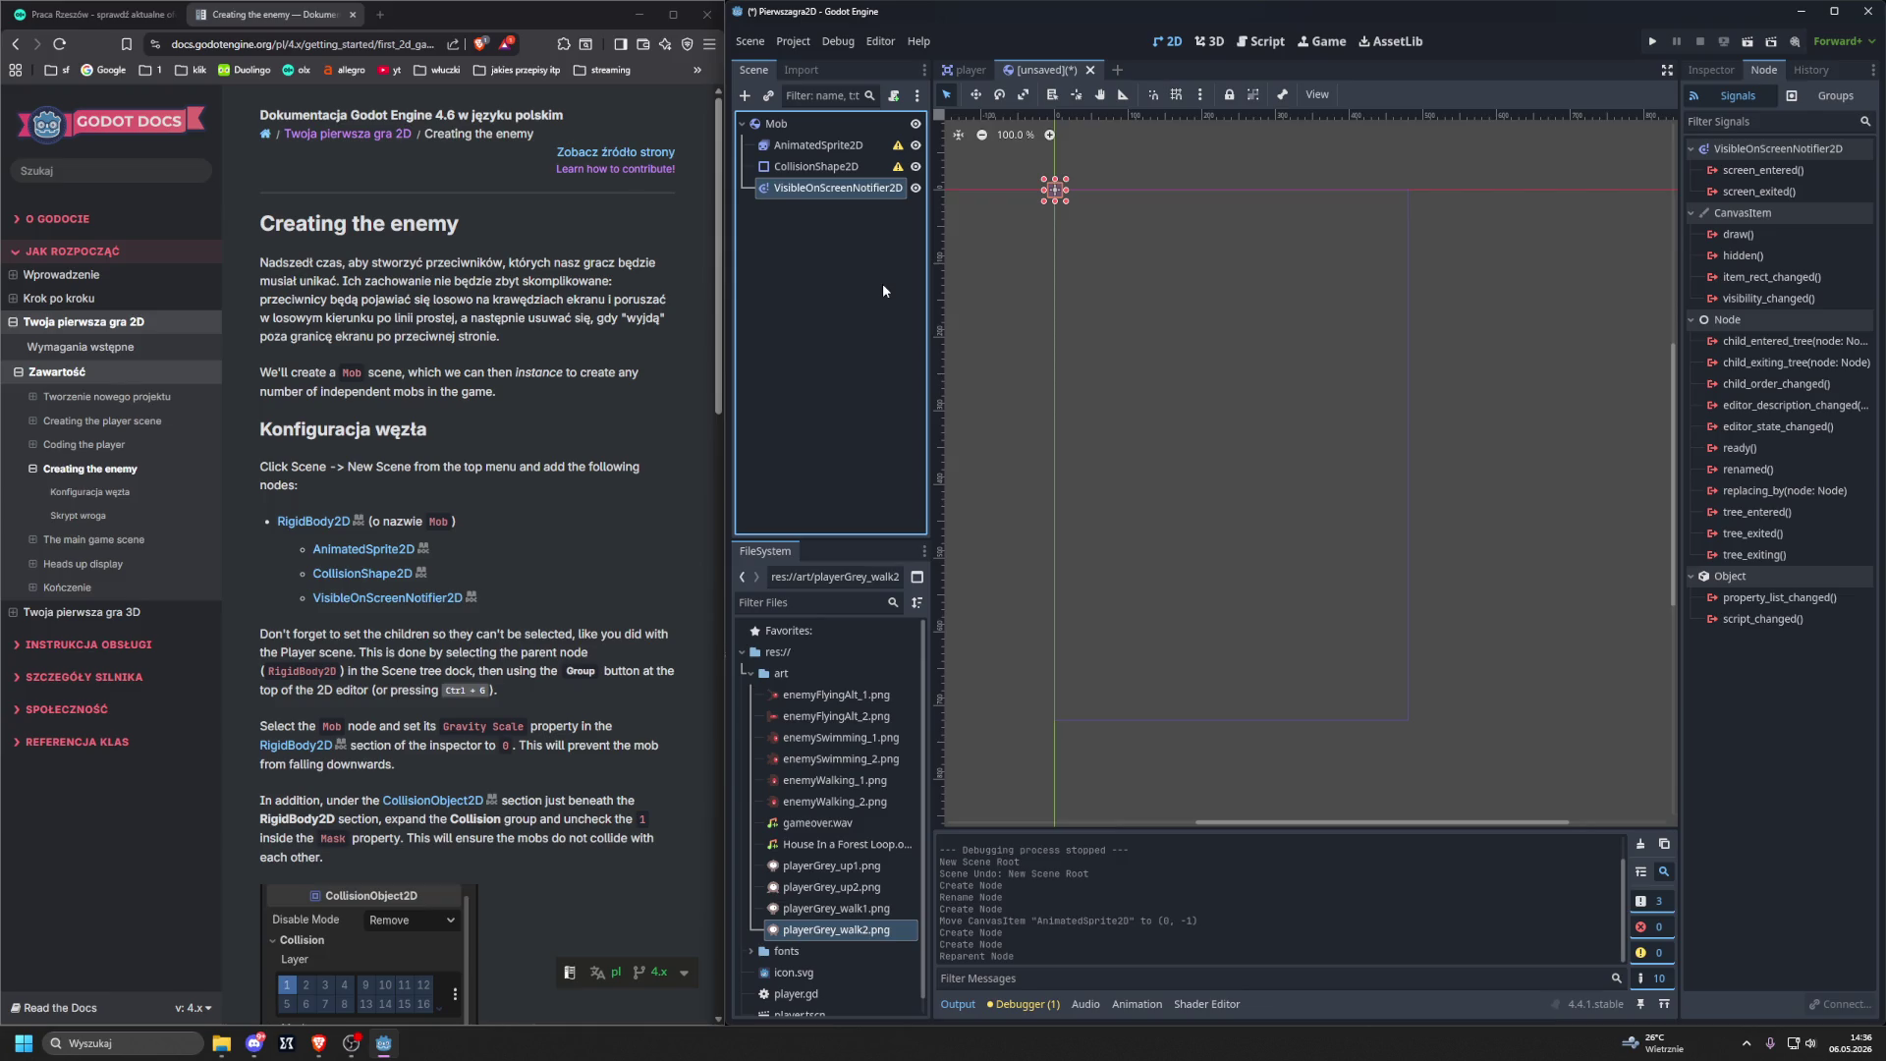
left_click(364, 549)
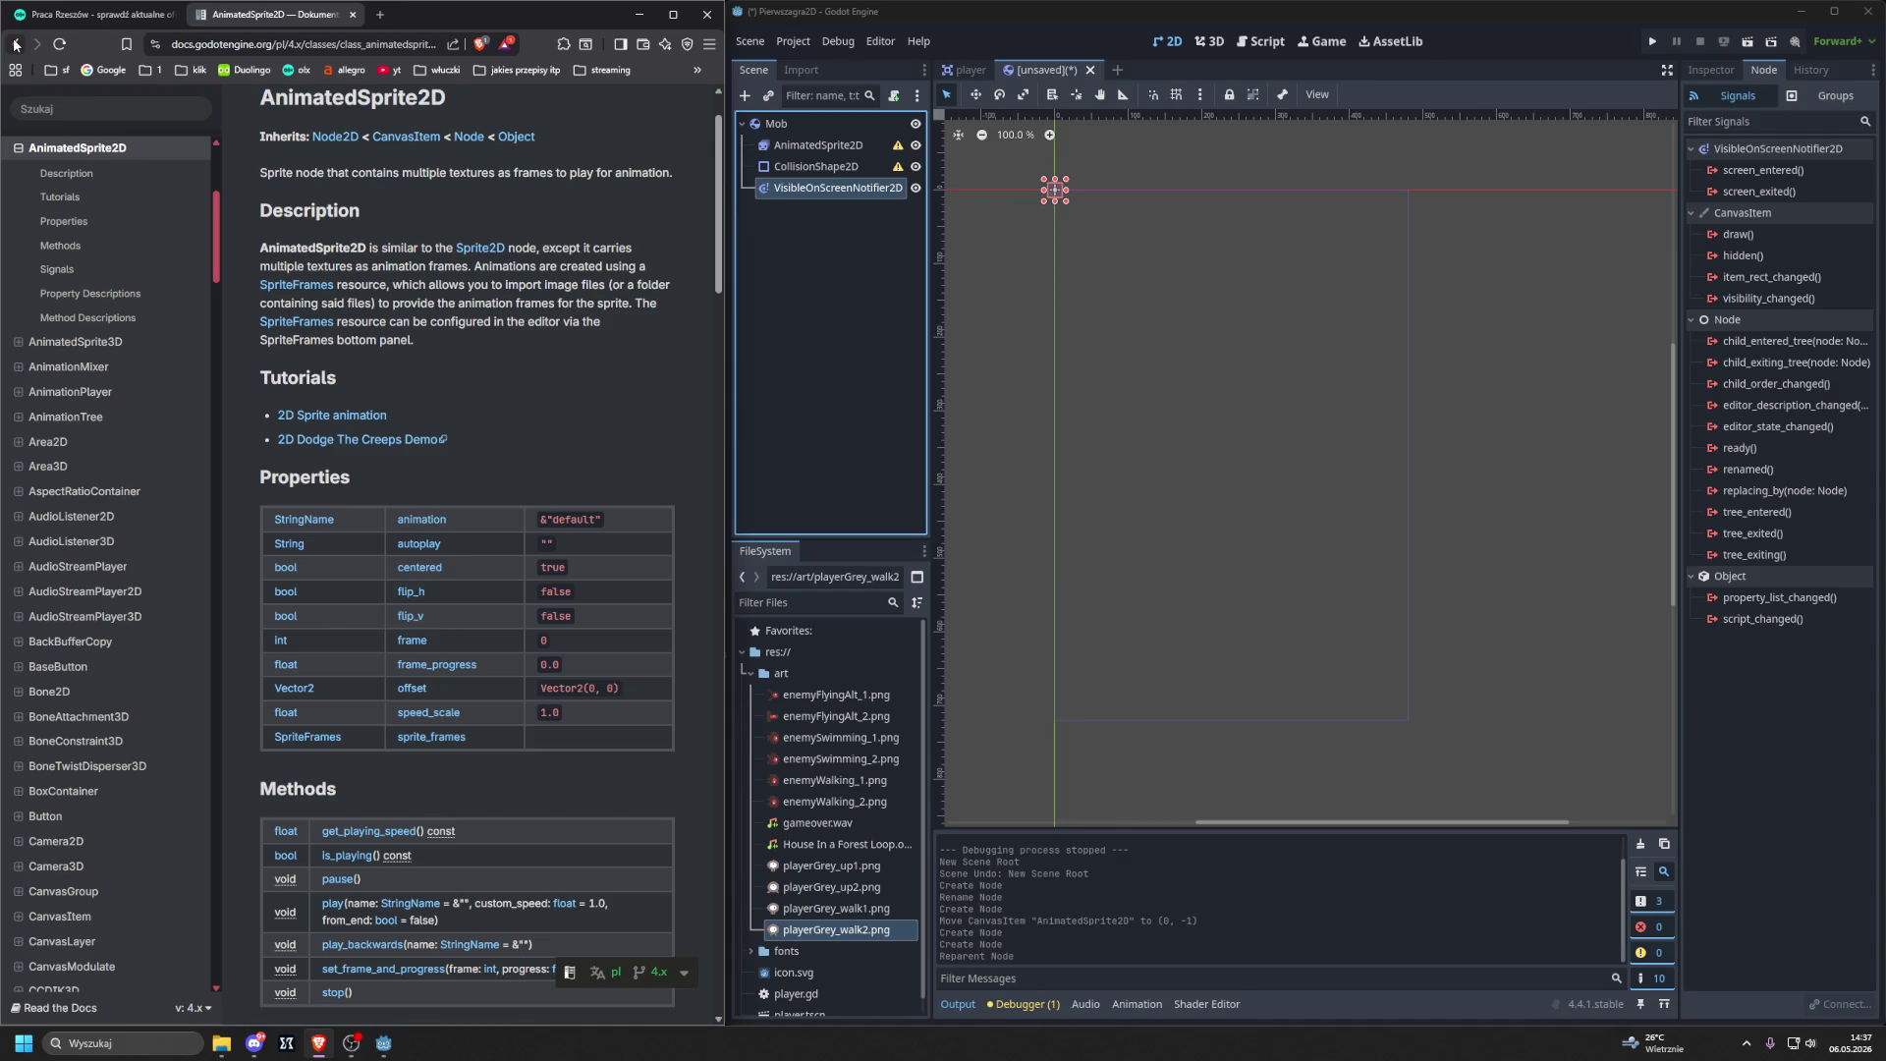
Select Mob and group it so its children can't be selected individually.
left_click(15, 44)
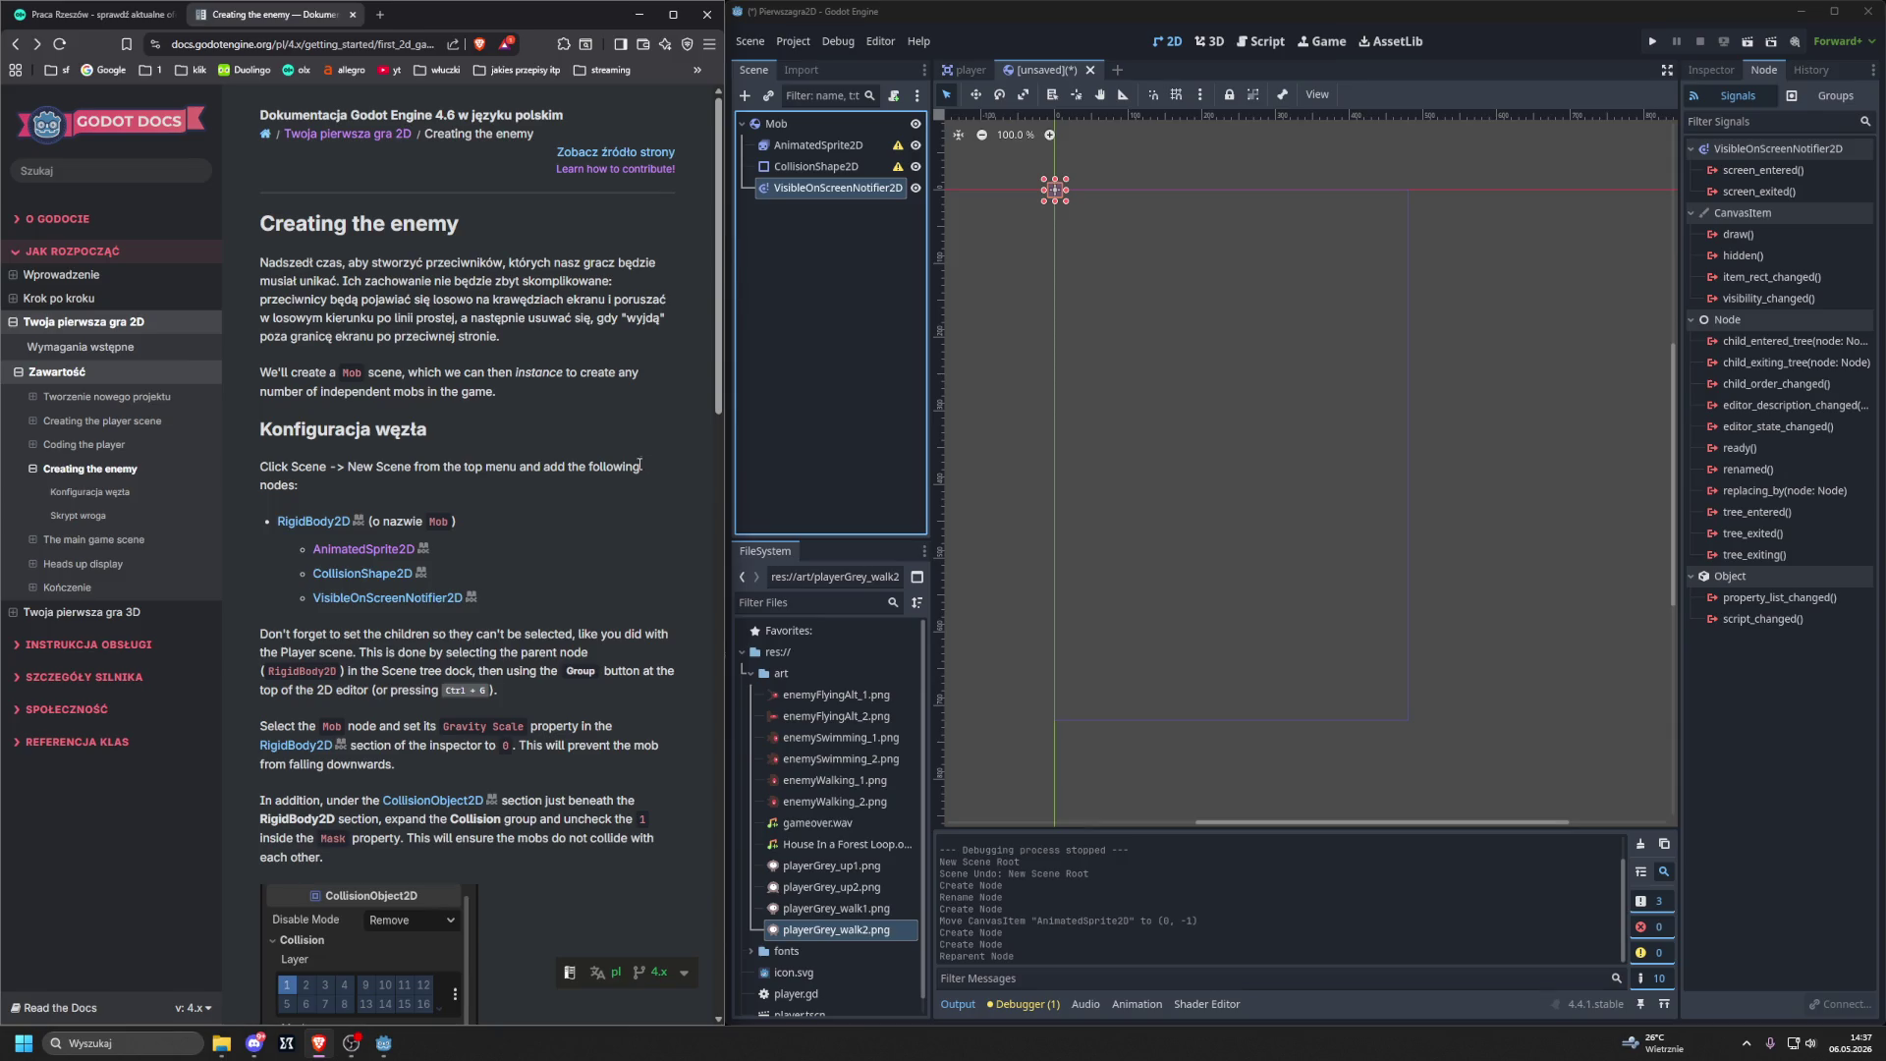
left_click(791, 125)
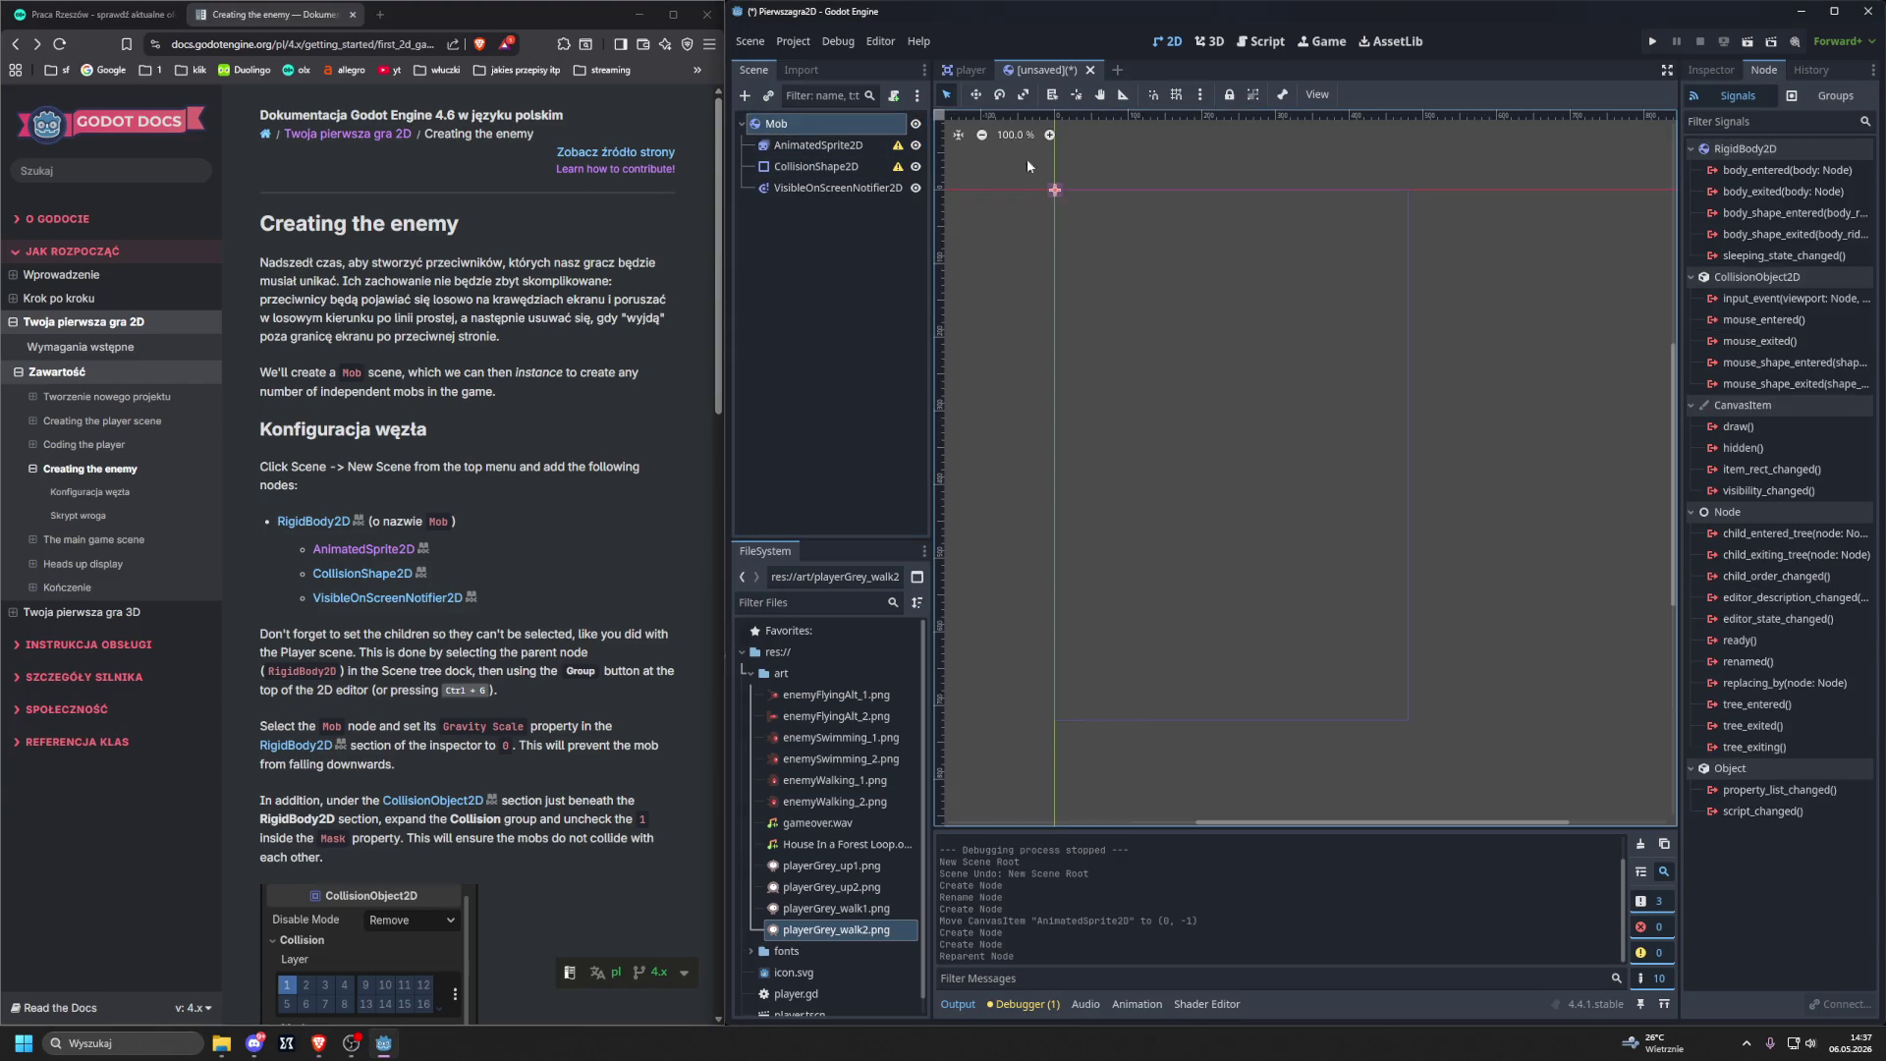
left_click(1253, 94)
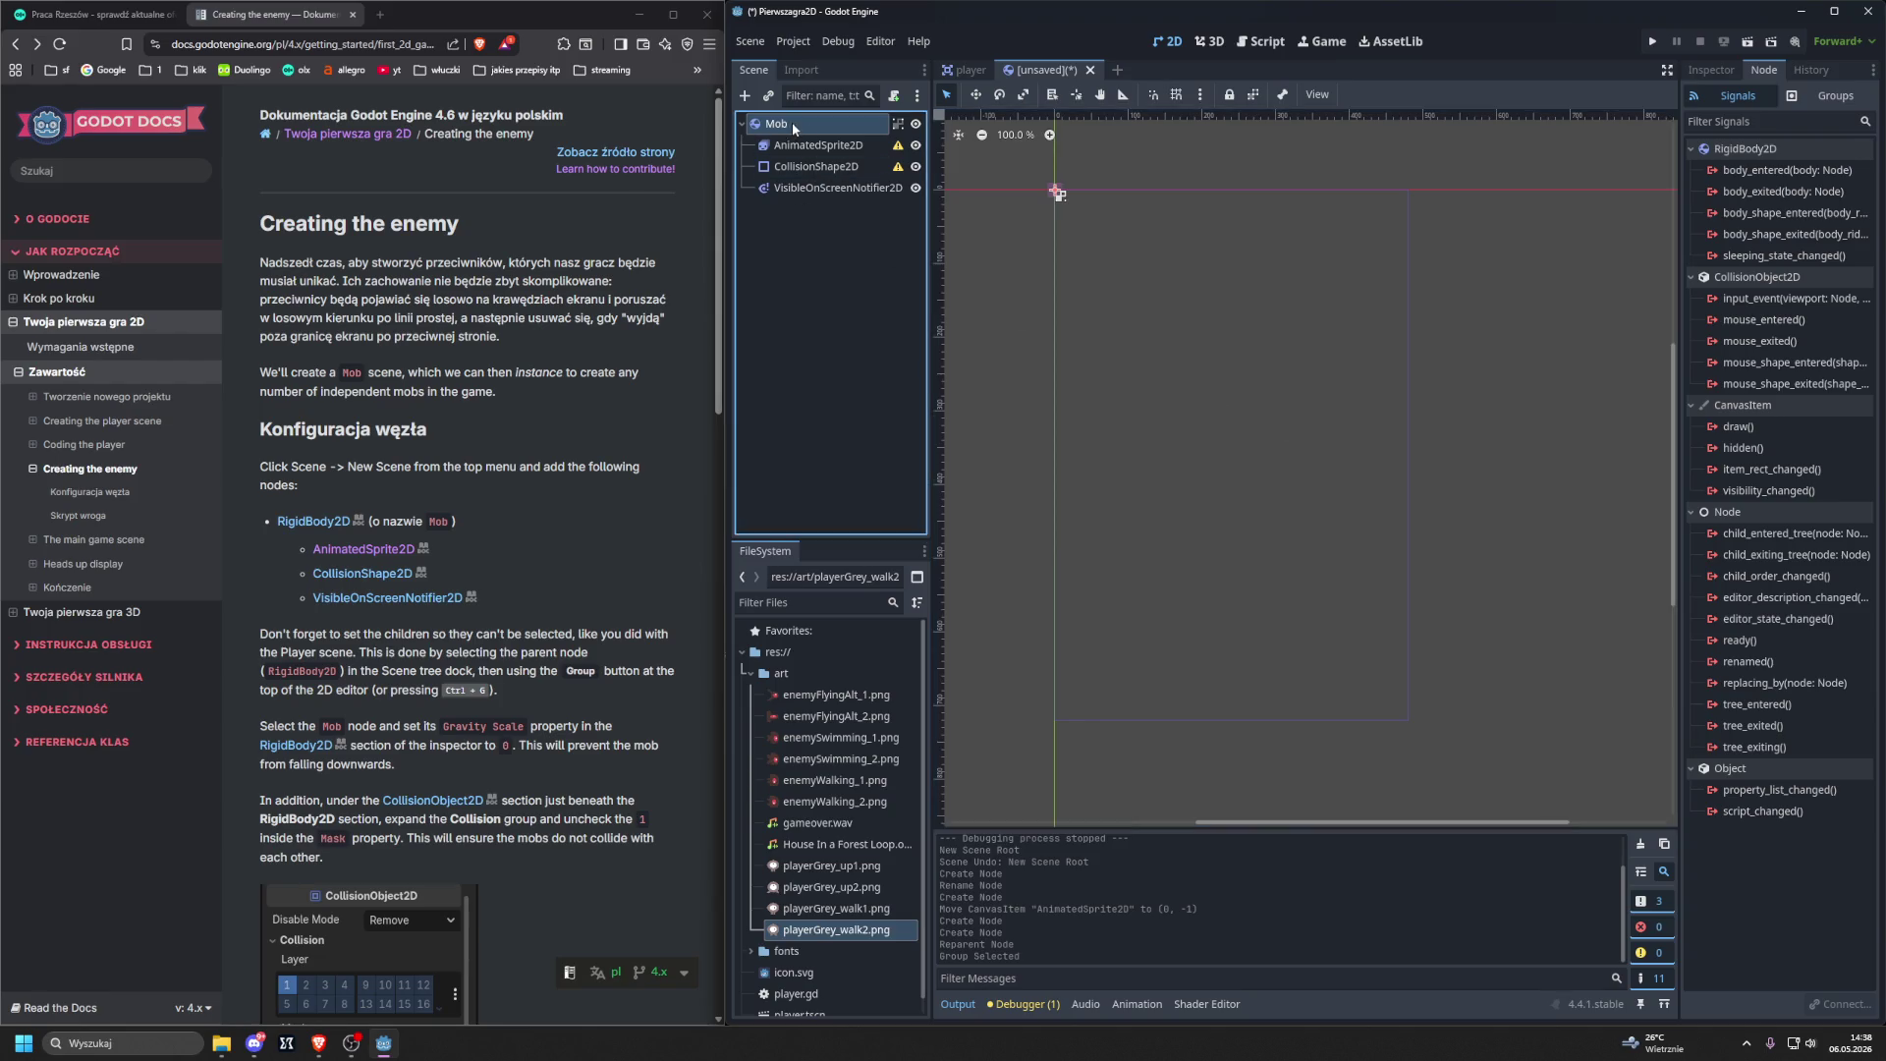
left_click(1710, 69)
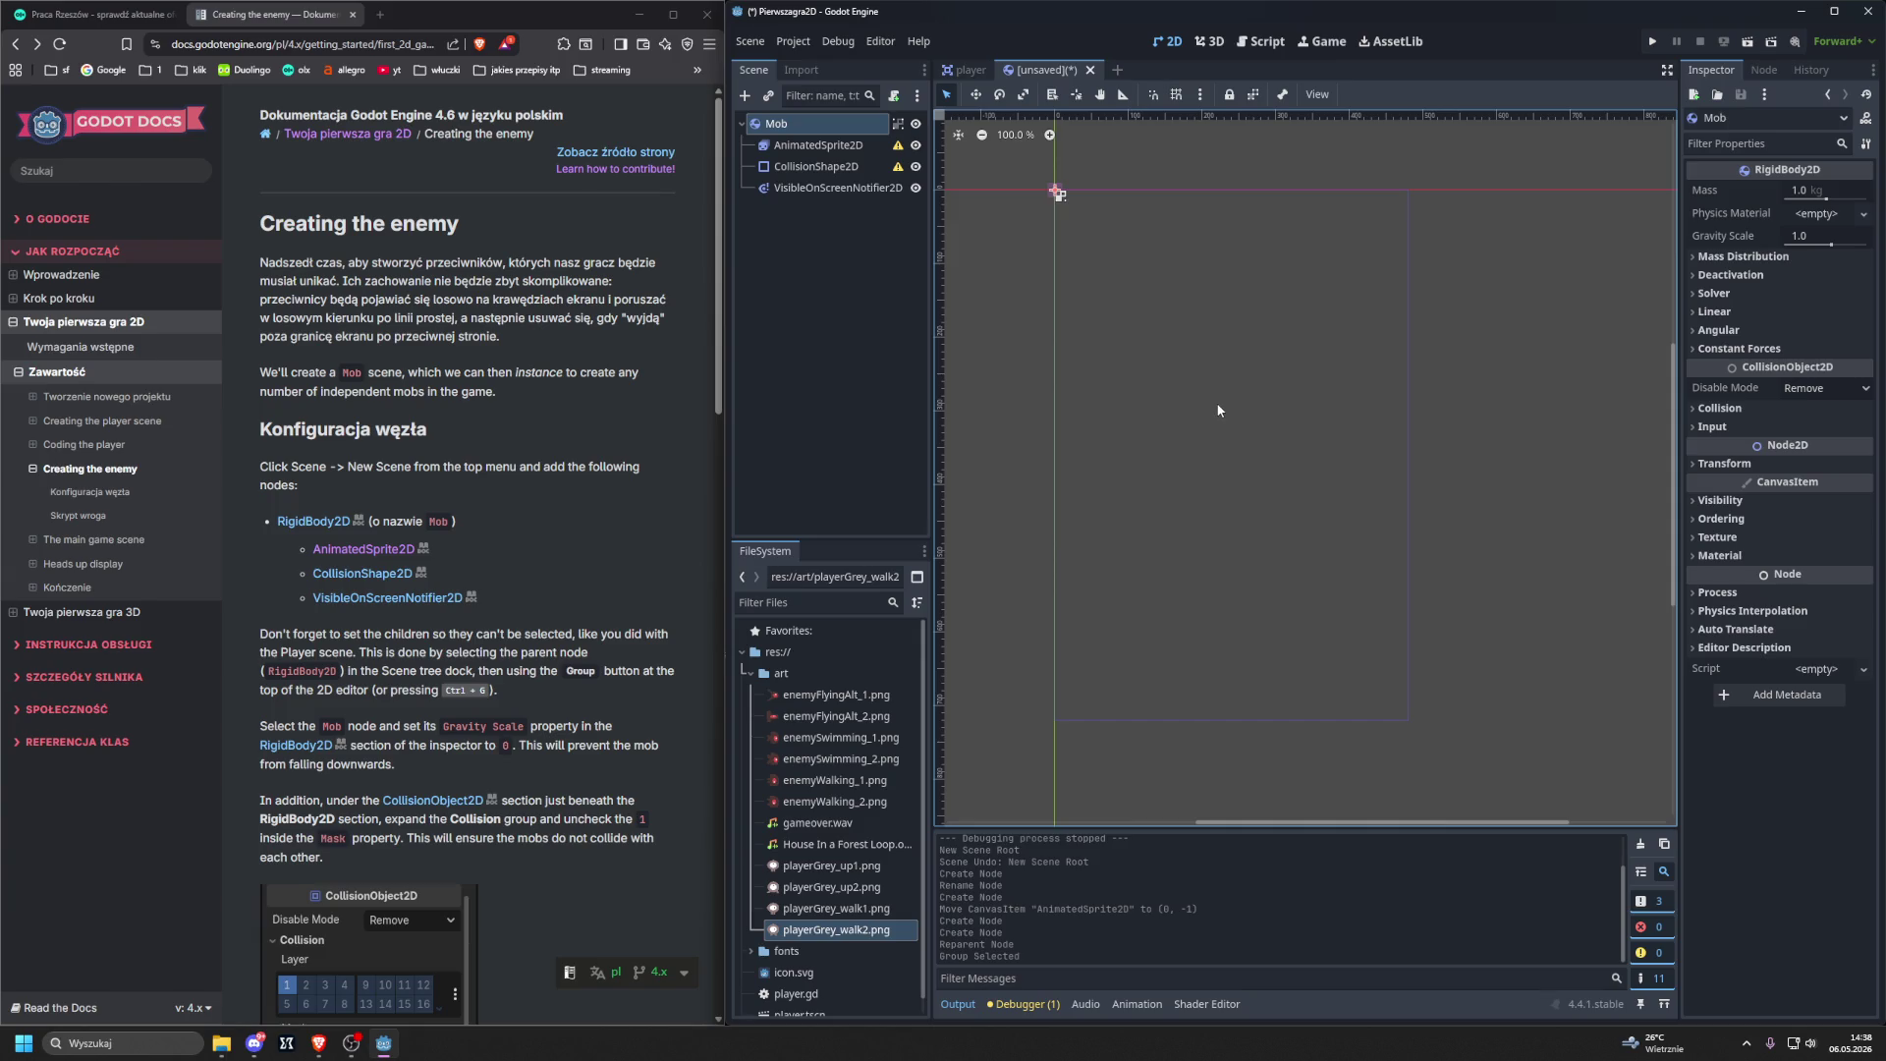
Set Mob's Gravity Scale to 0 and uncheck collision mask bit 1.
left_click(1827, 237)
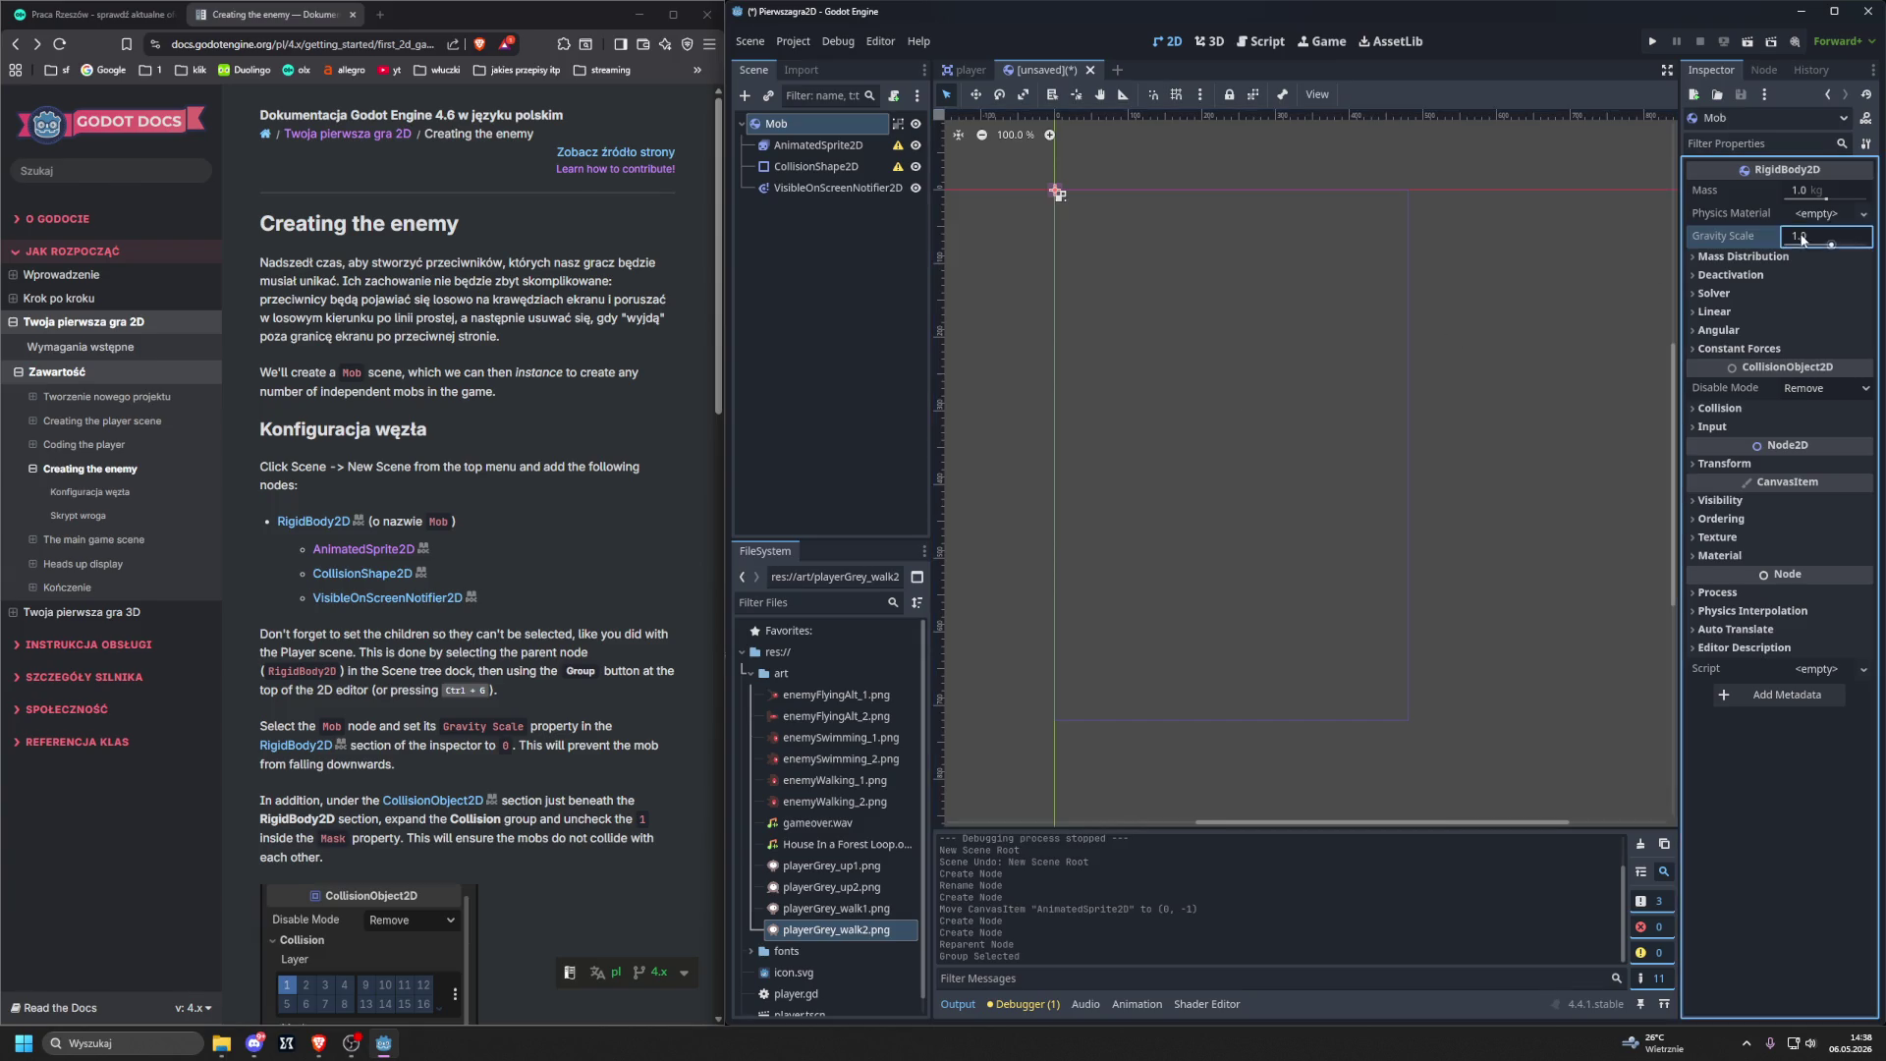
type("0")
key("Return")
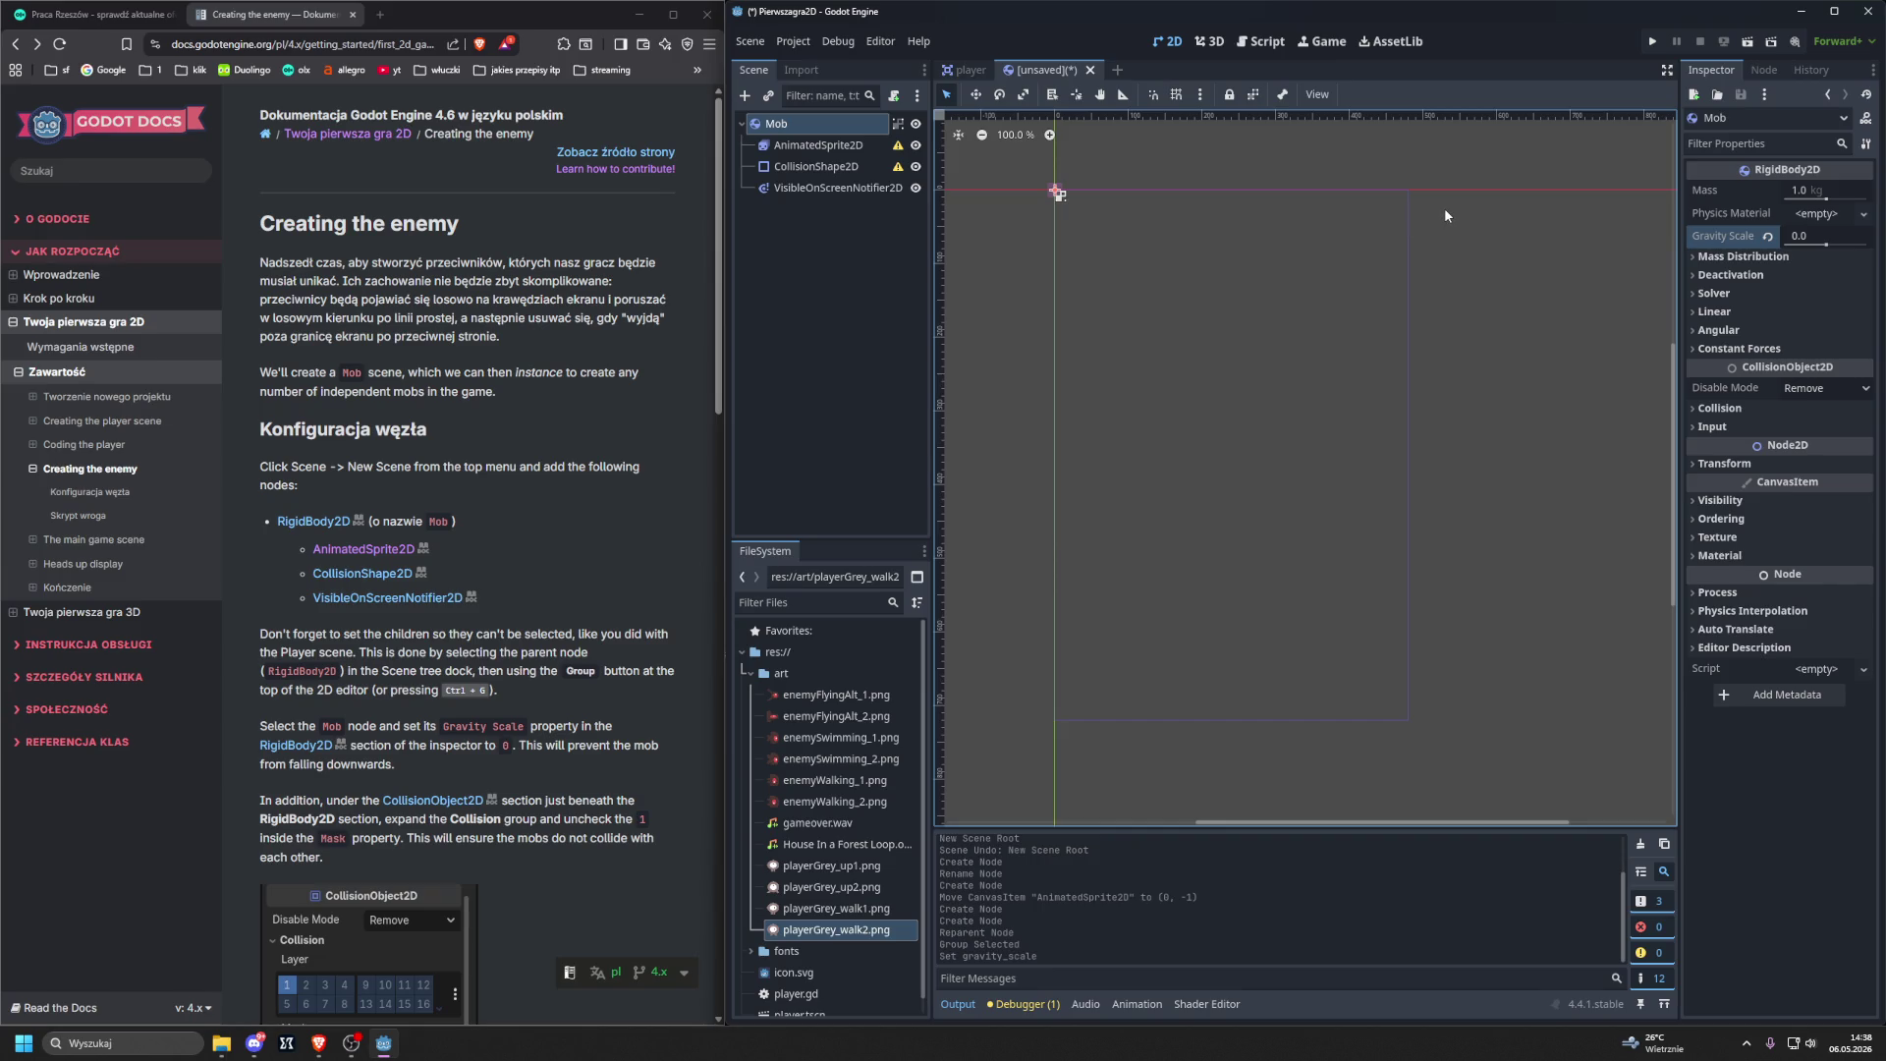
mouse_move(1726, 374)
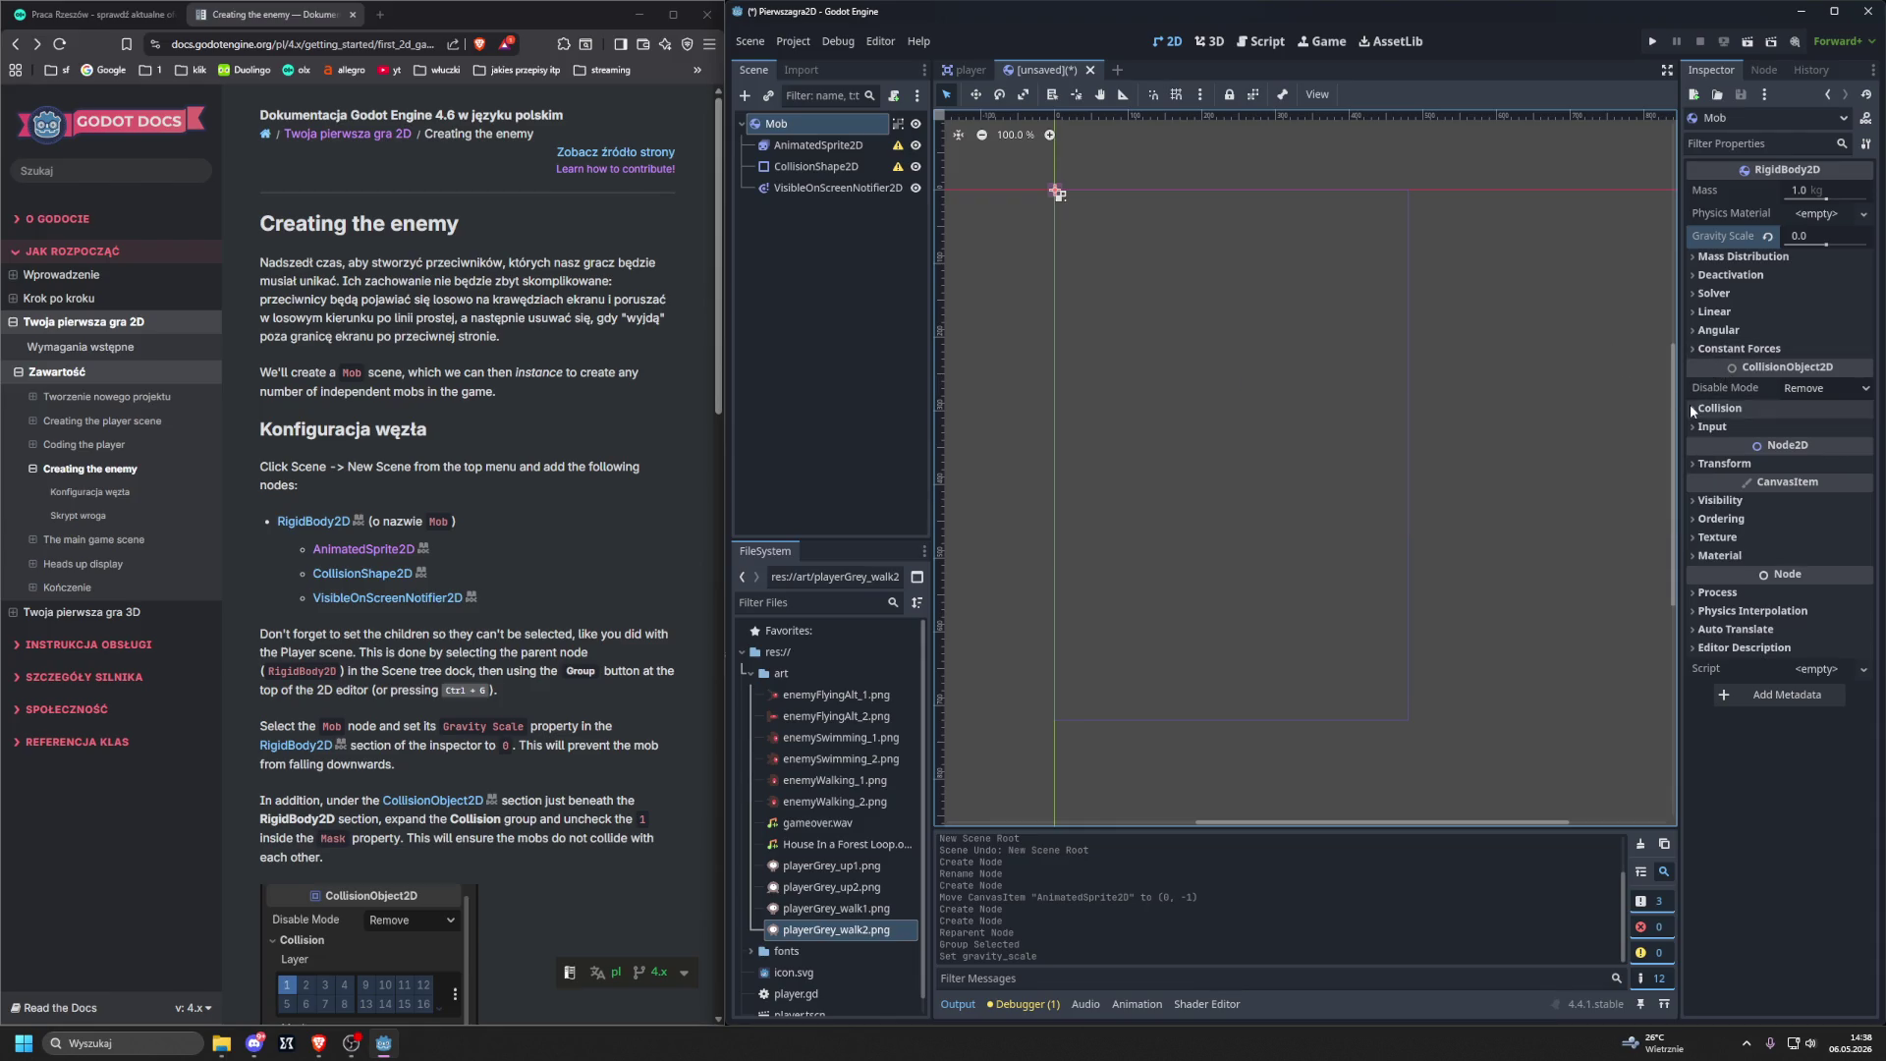
left_click(1692, 407)
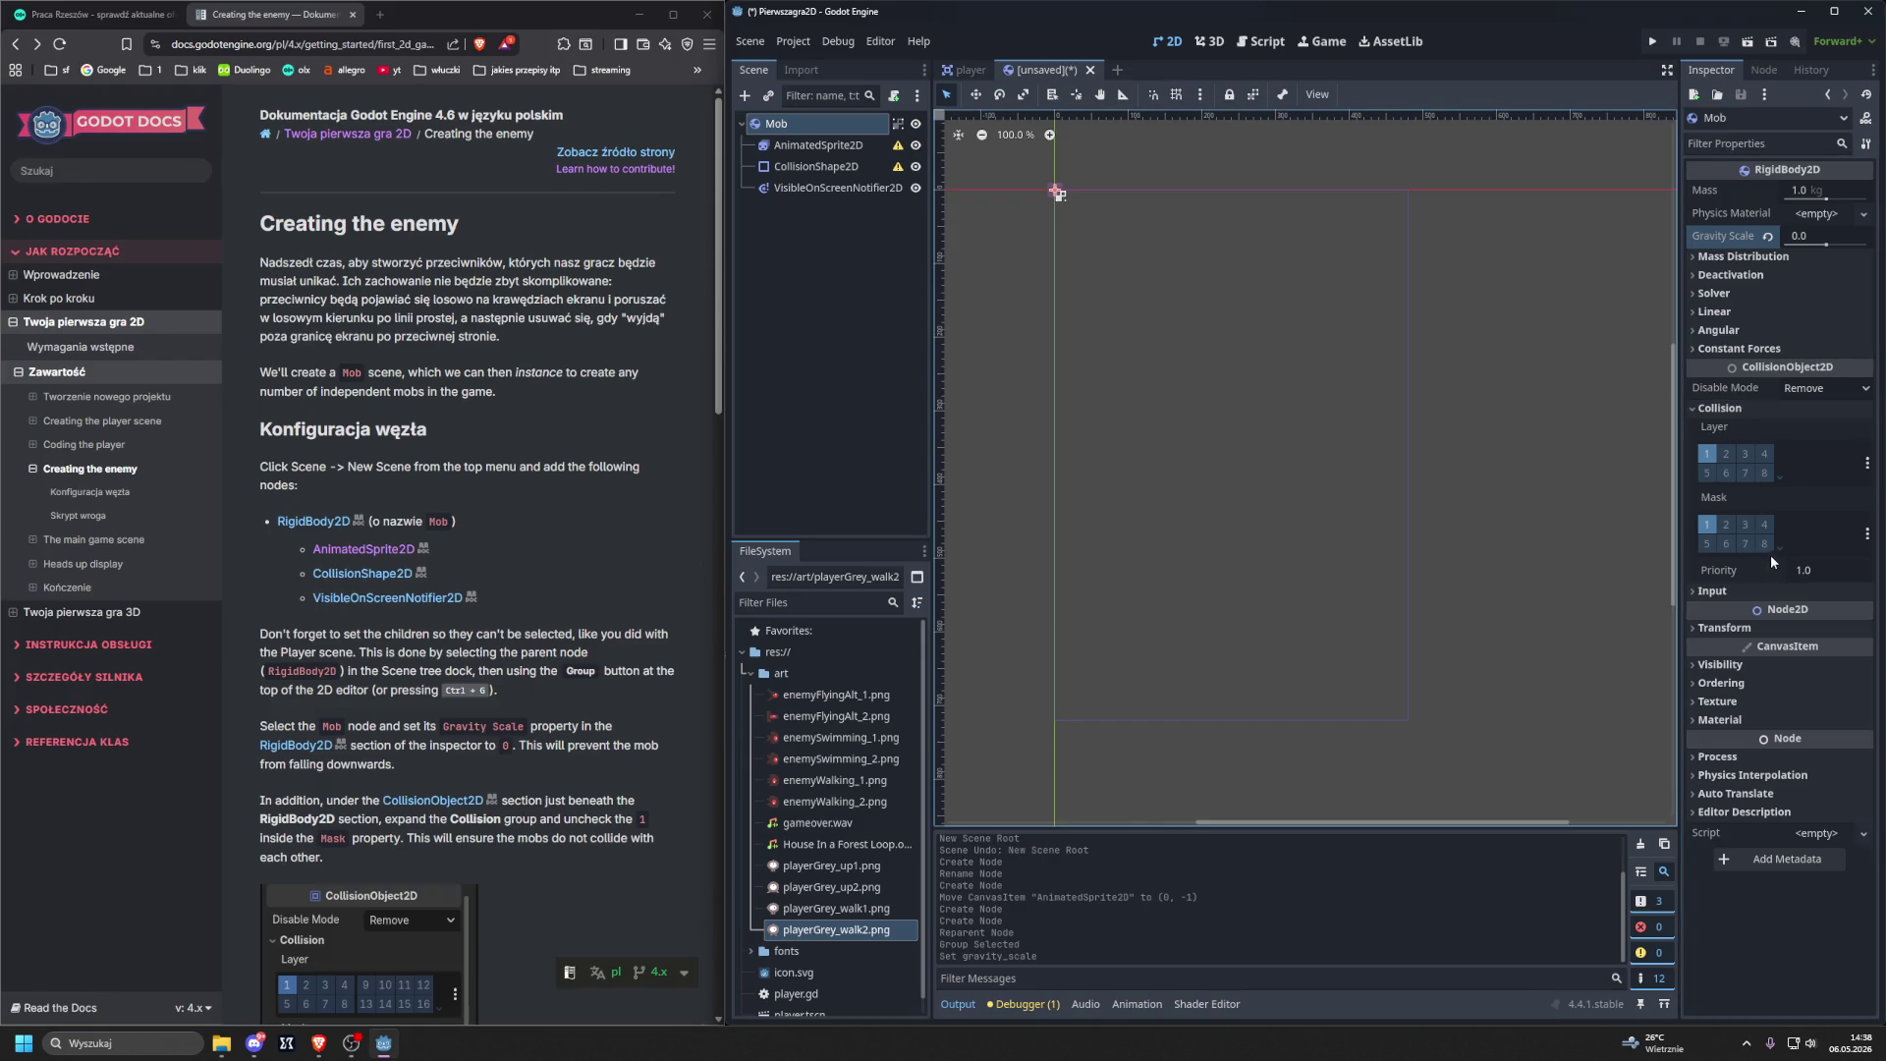
left_click(1707, 523)
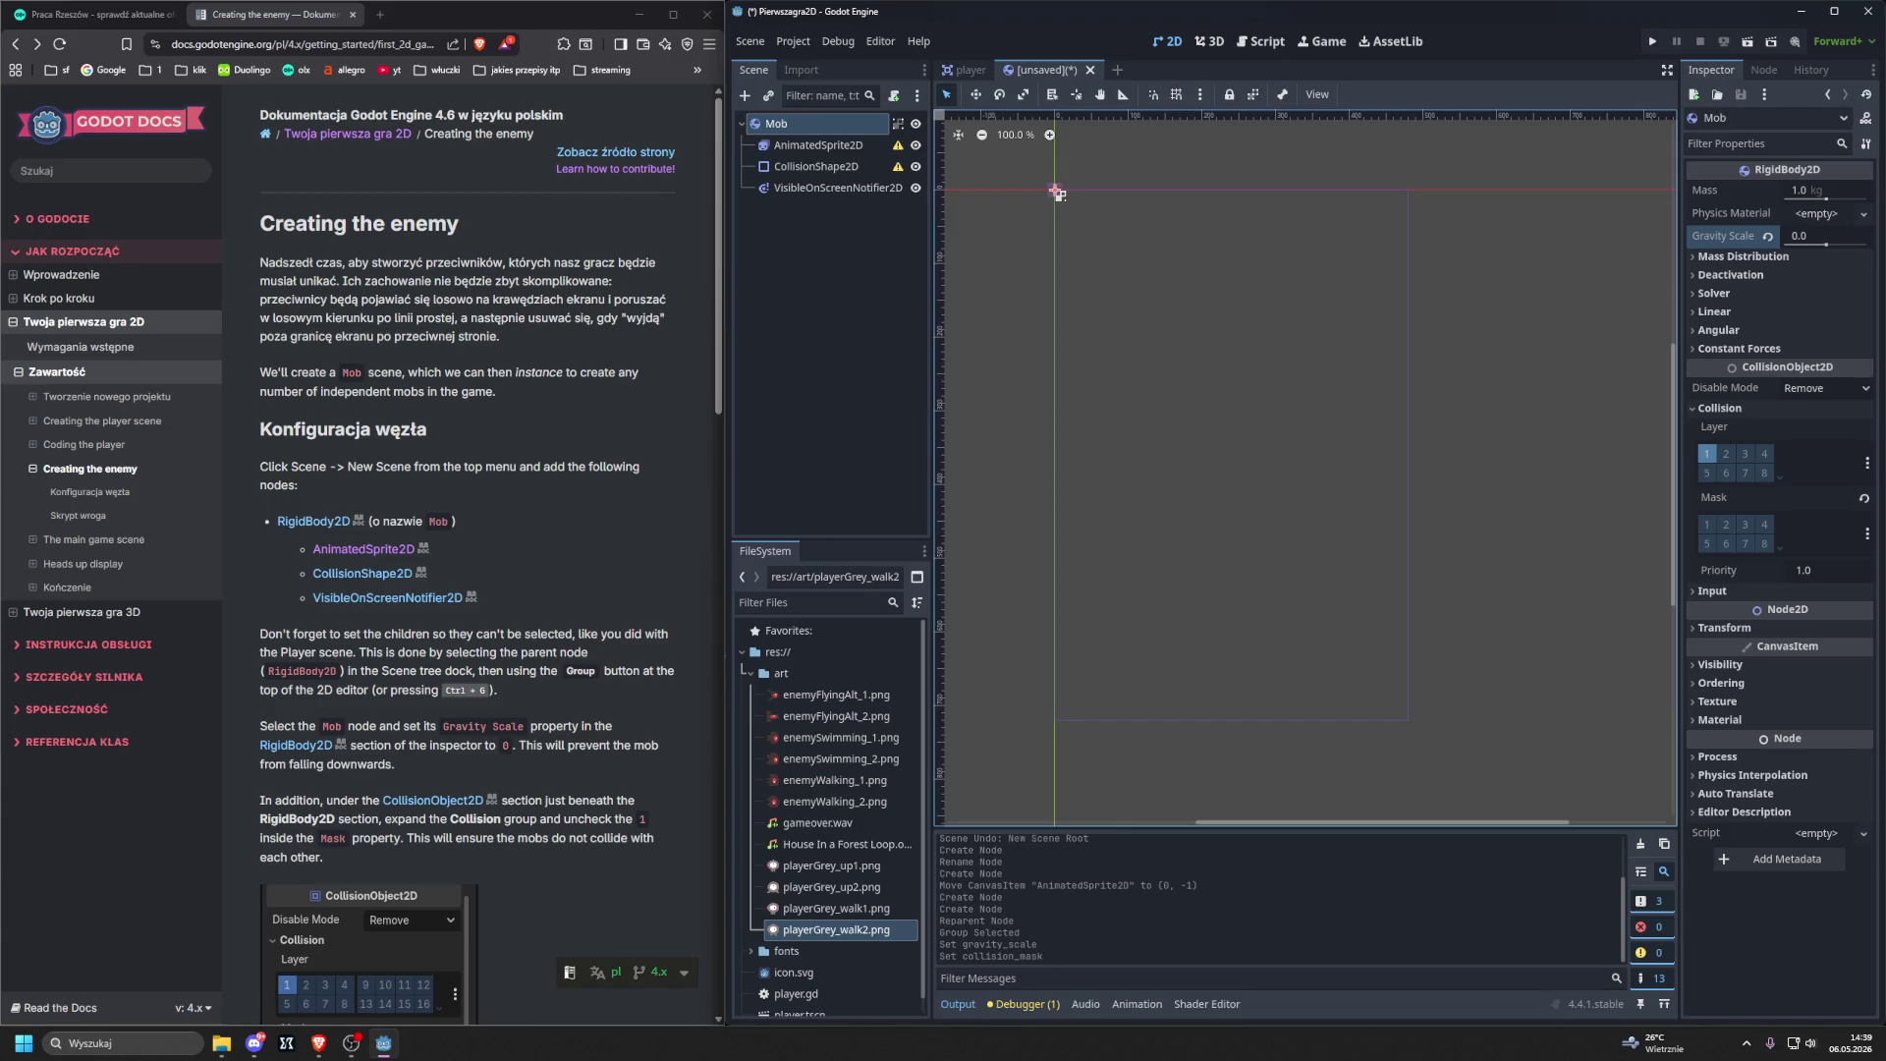
Read the next tutorial section and select the AnimatedSprite2D node.
key("alt+Tab")
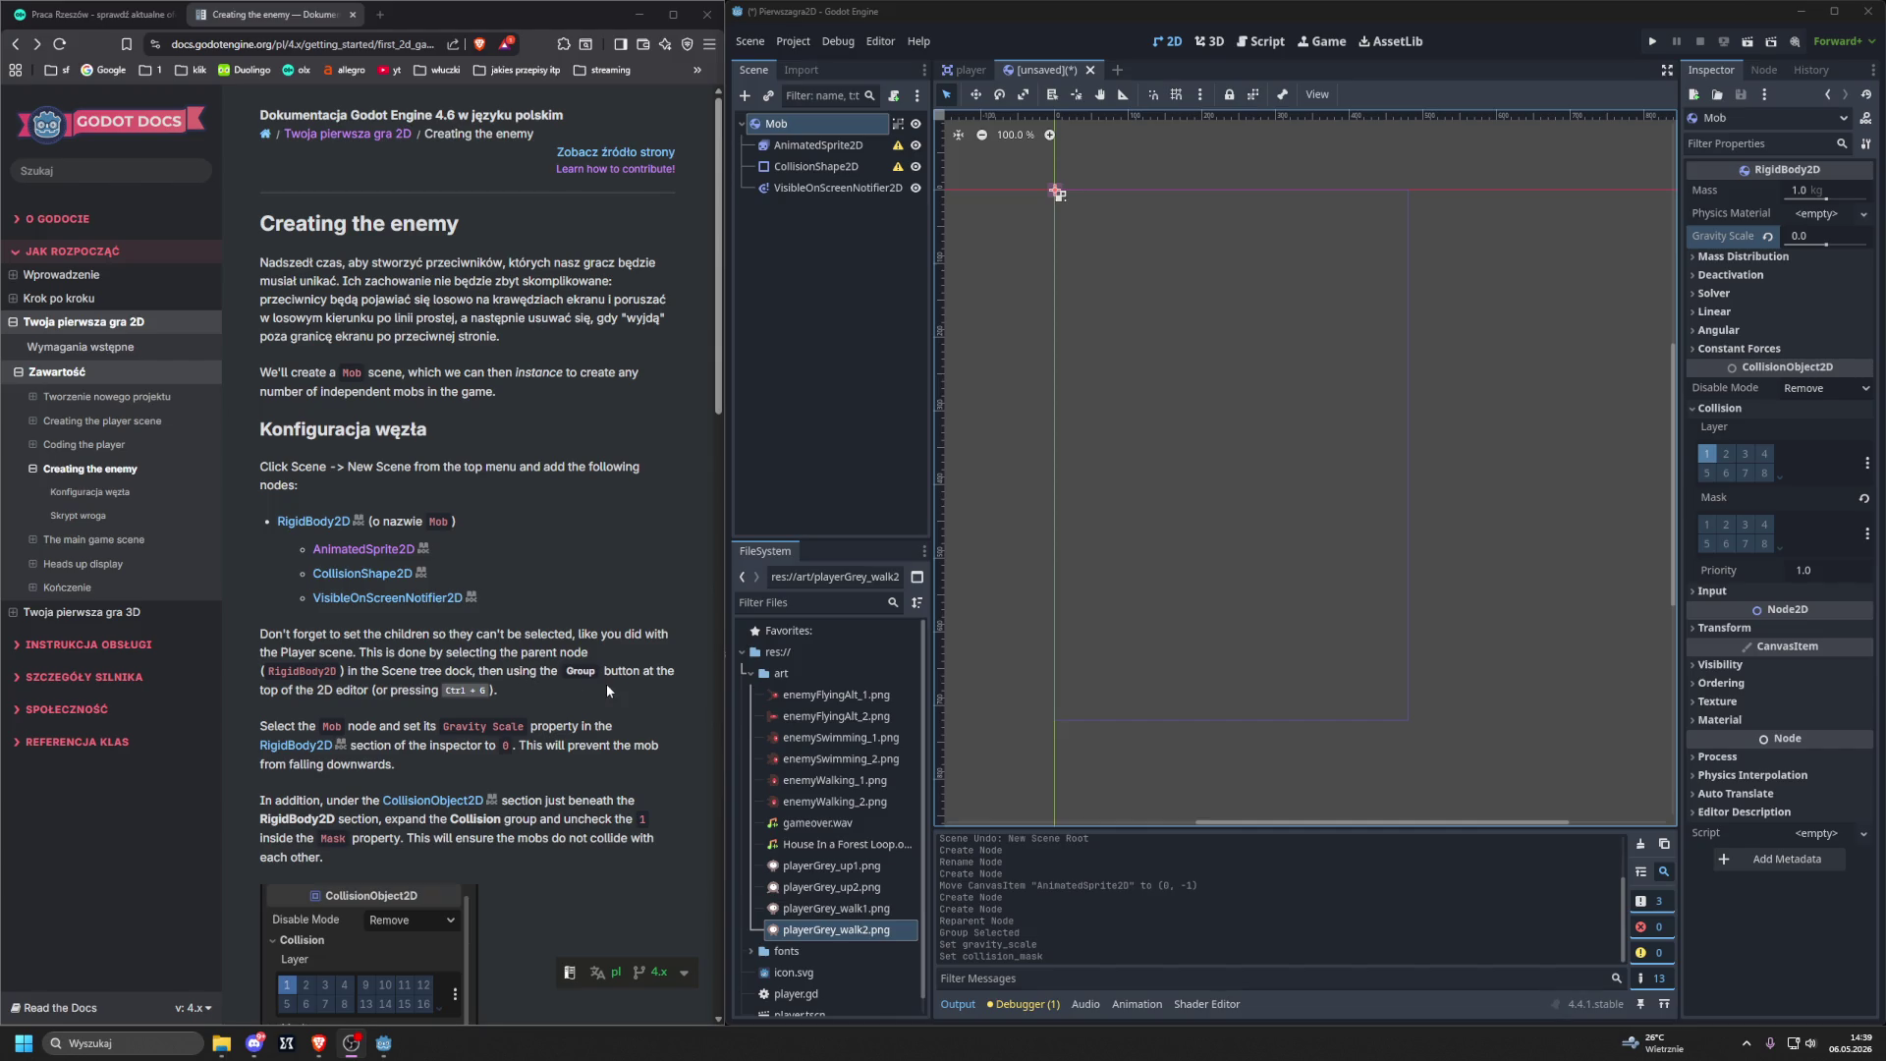
scroll(606, 690, "down", 5)
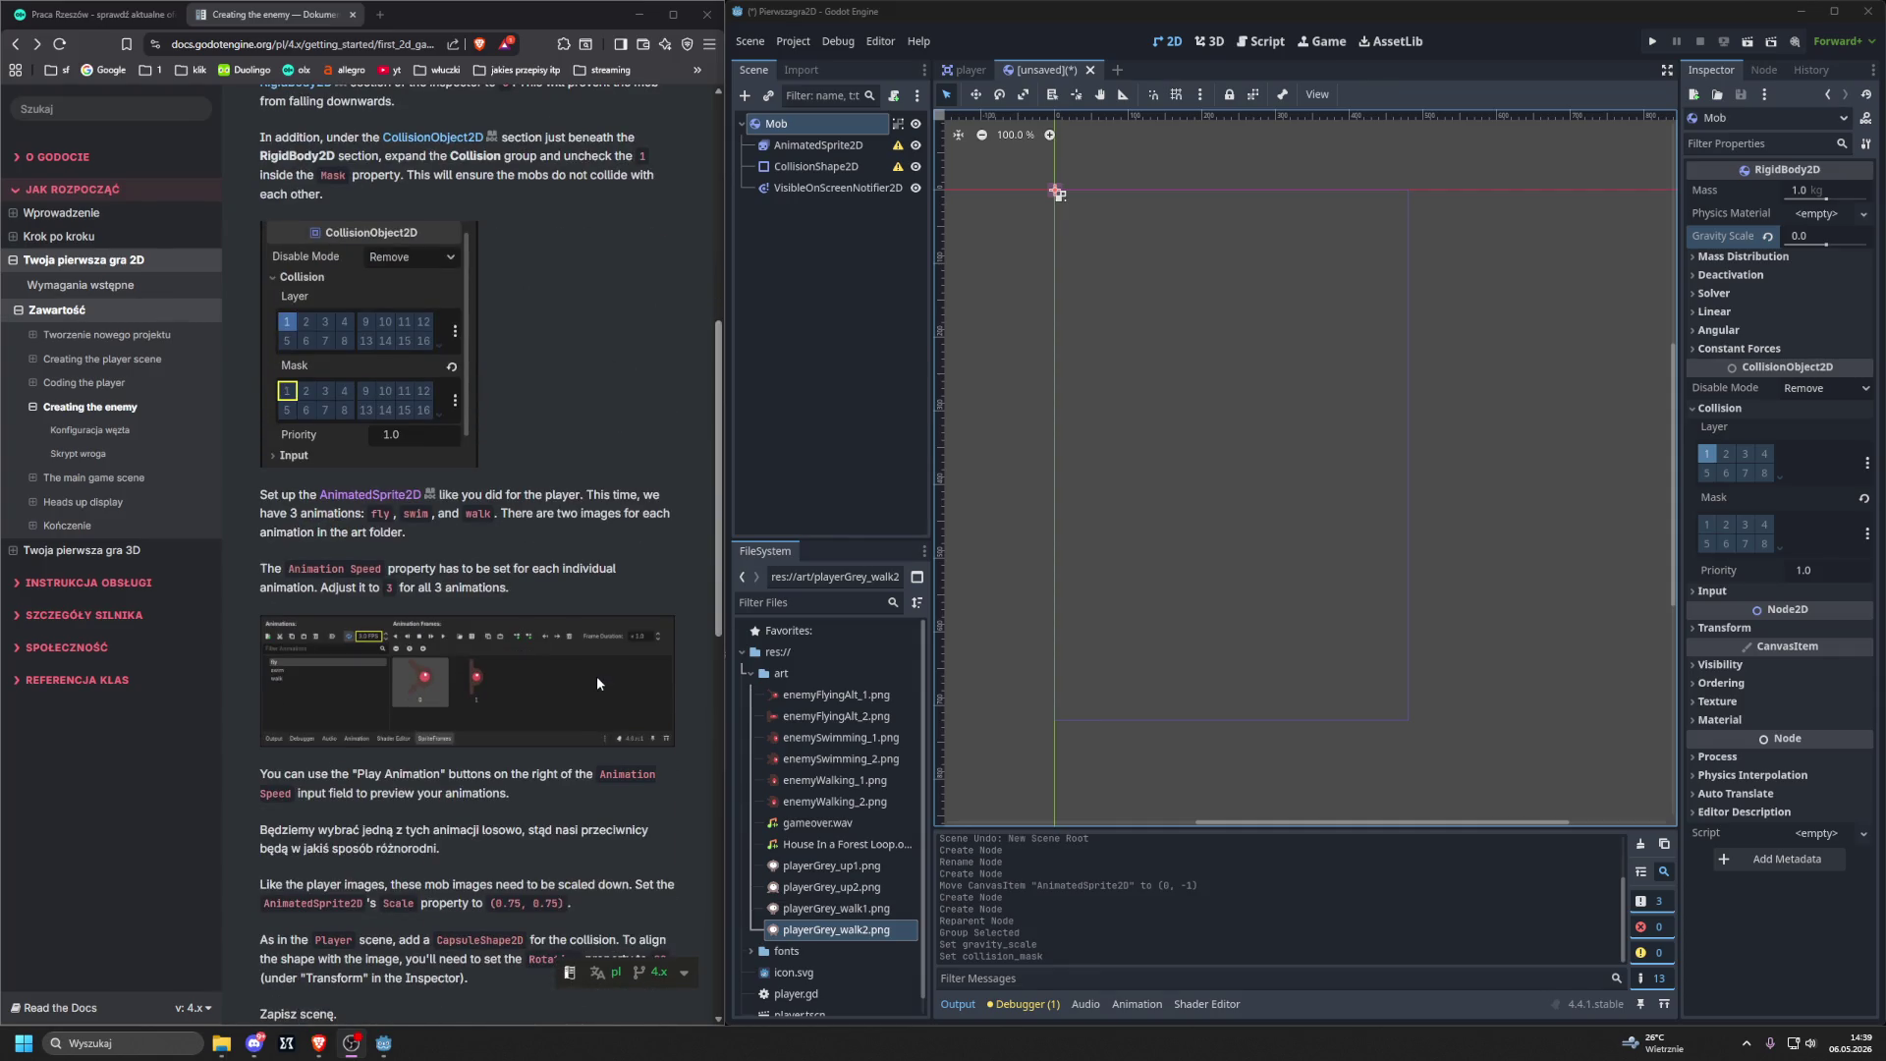
scroll(597, 676, "down", 3)
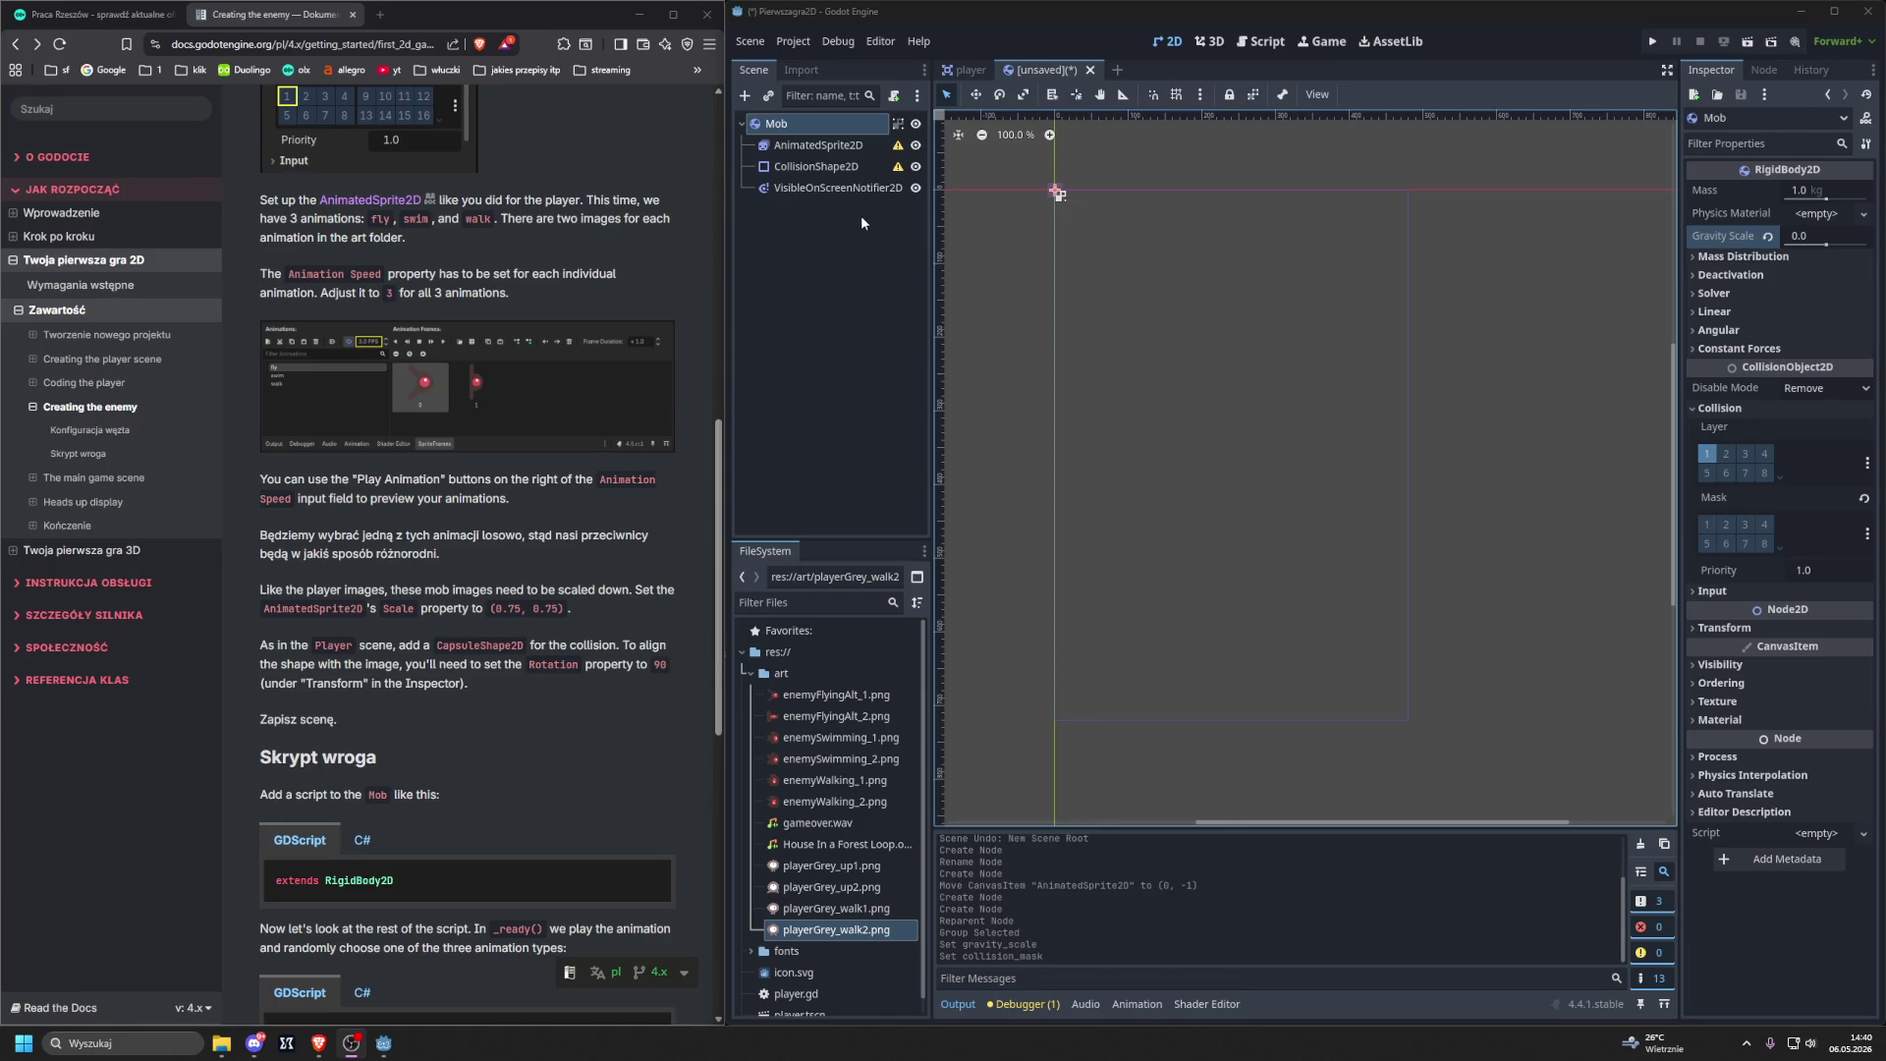
left_click(832, 147)
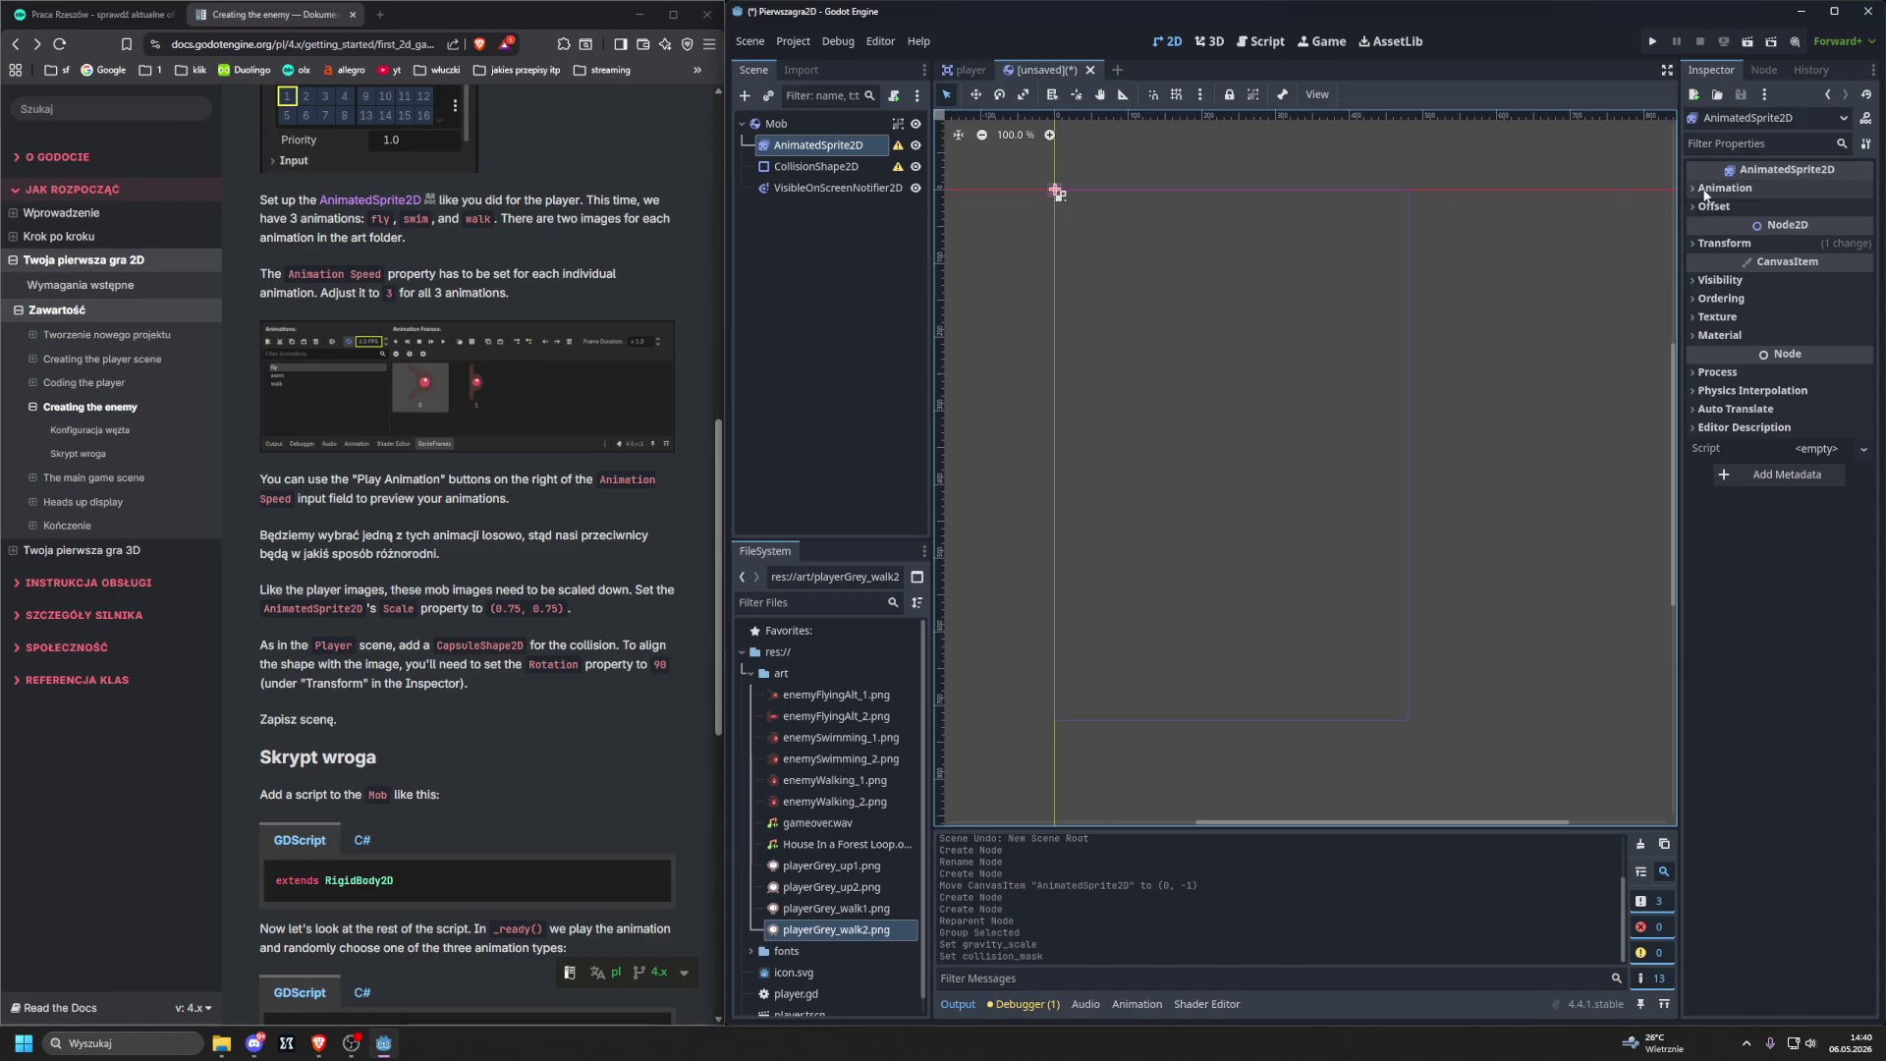
Give the sprite a new SpriteFrames resource and rename its default animation to fly.
left_click(1725, 187)
left_click(1813, 209)
left_click(1825, 230)
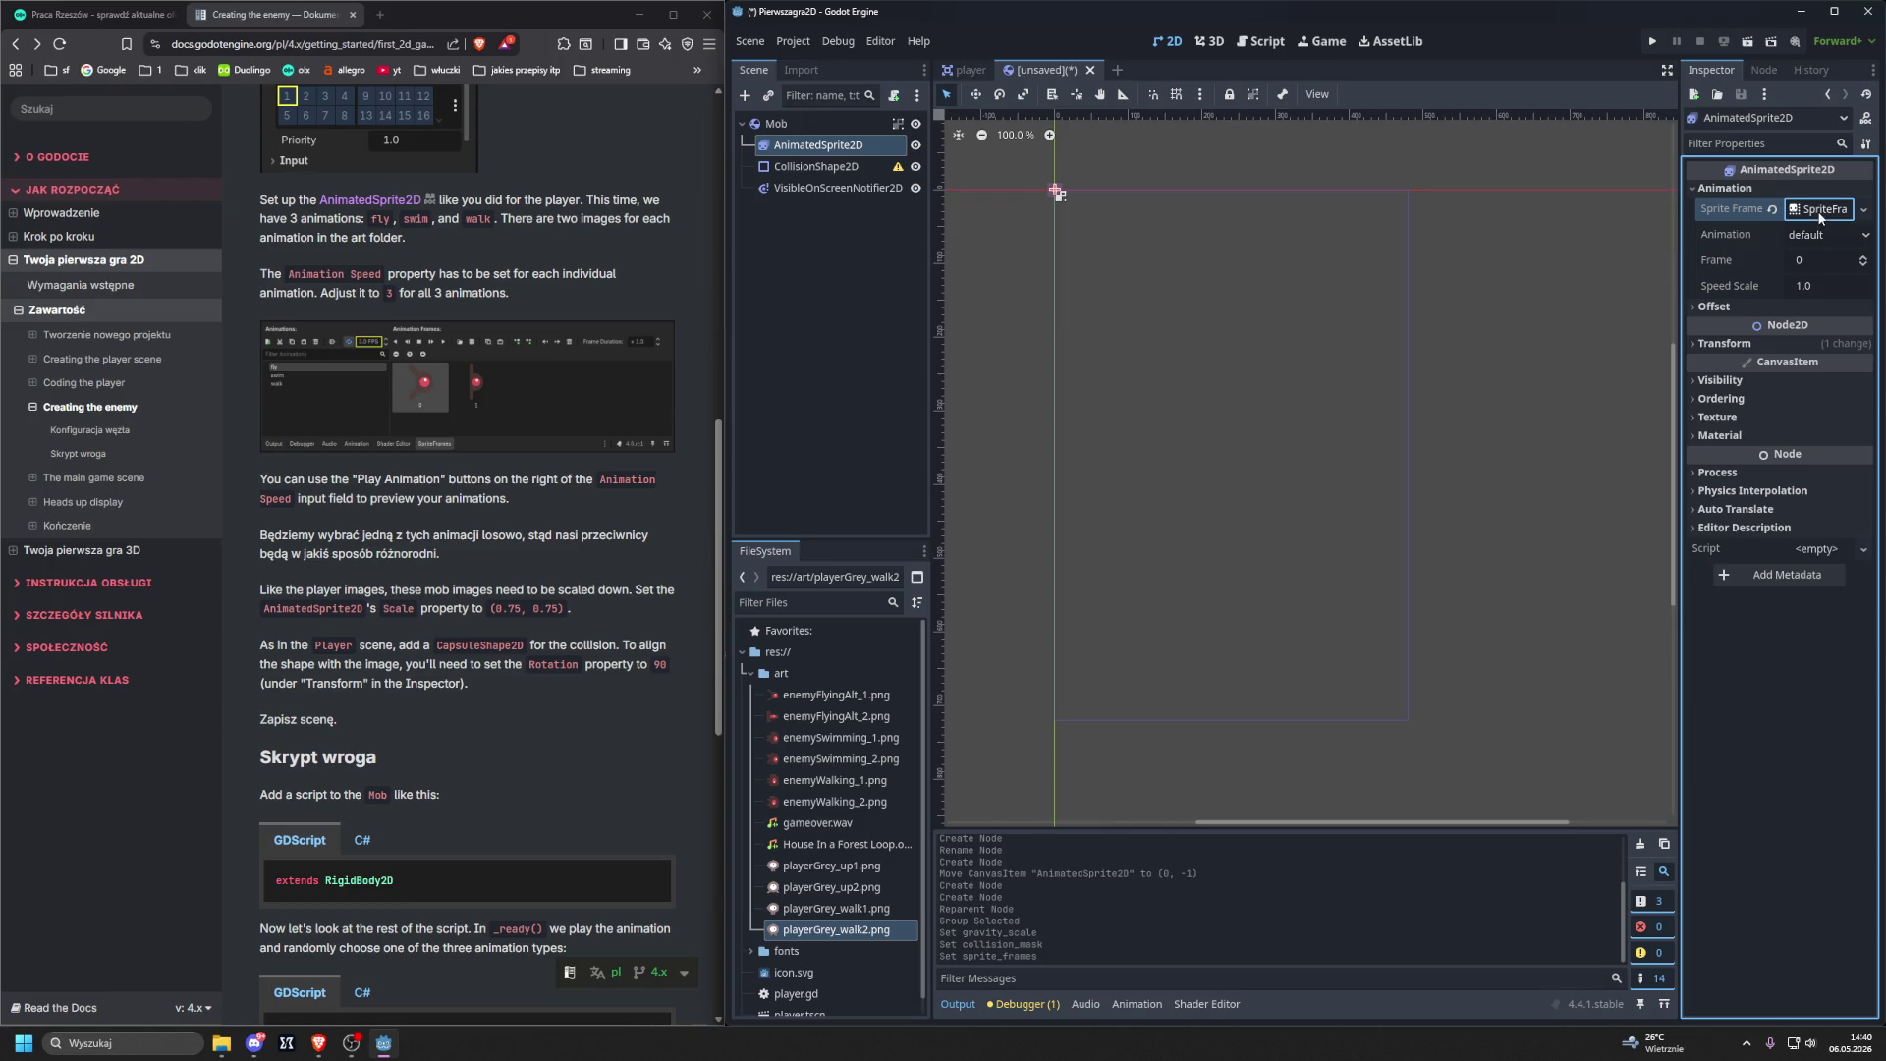
left_click(1820, 209)
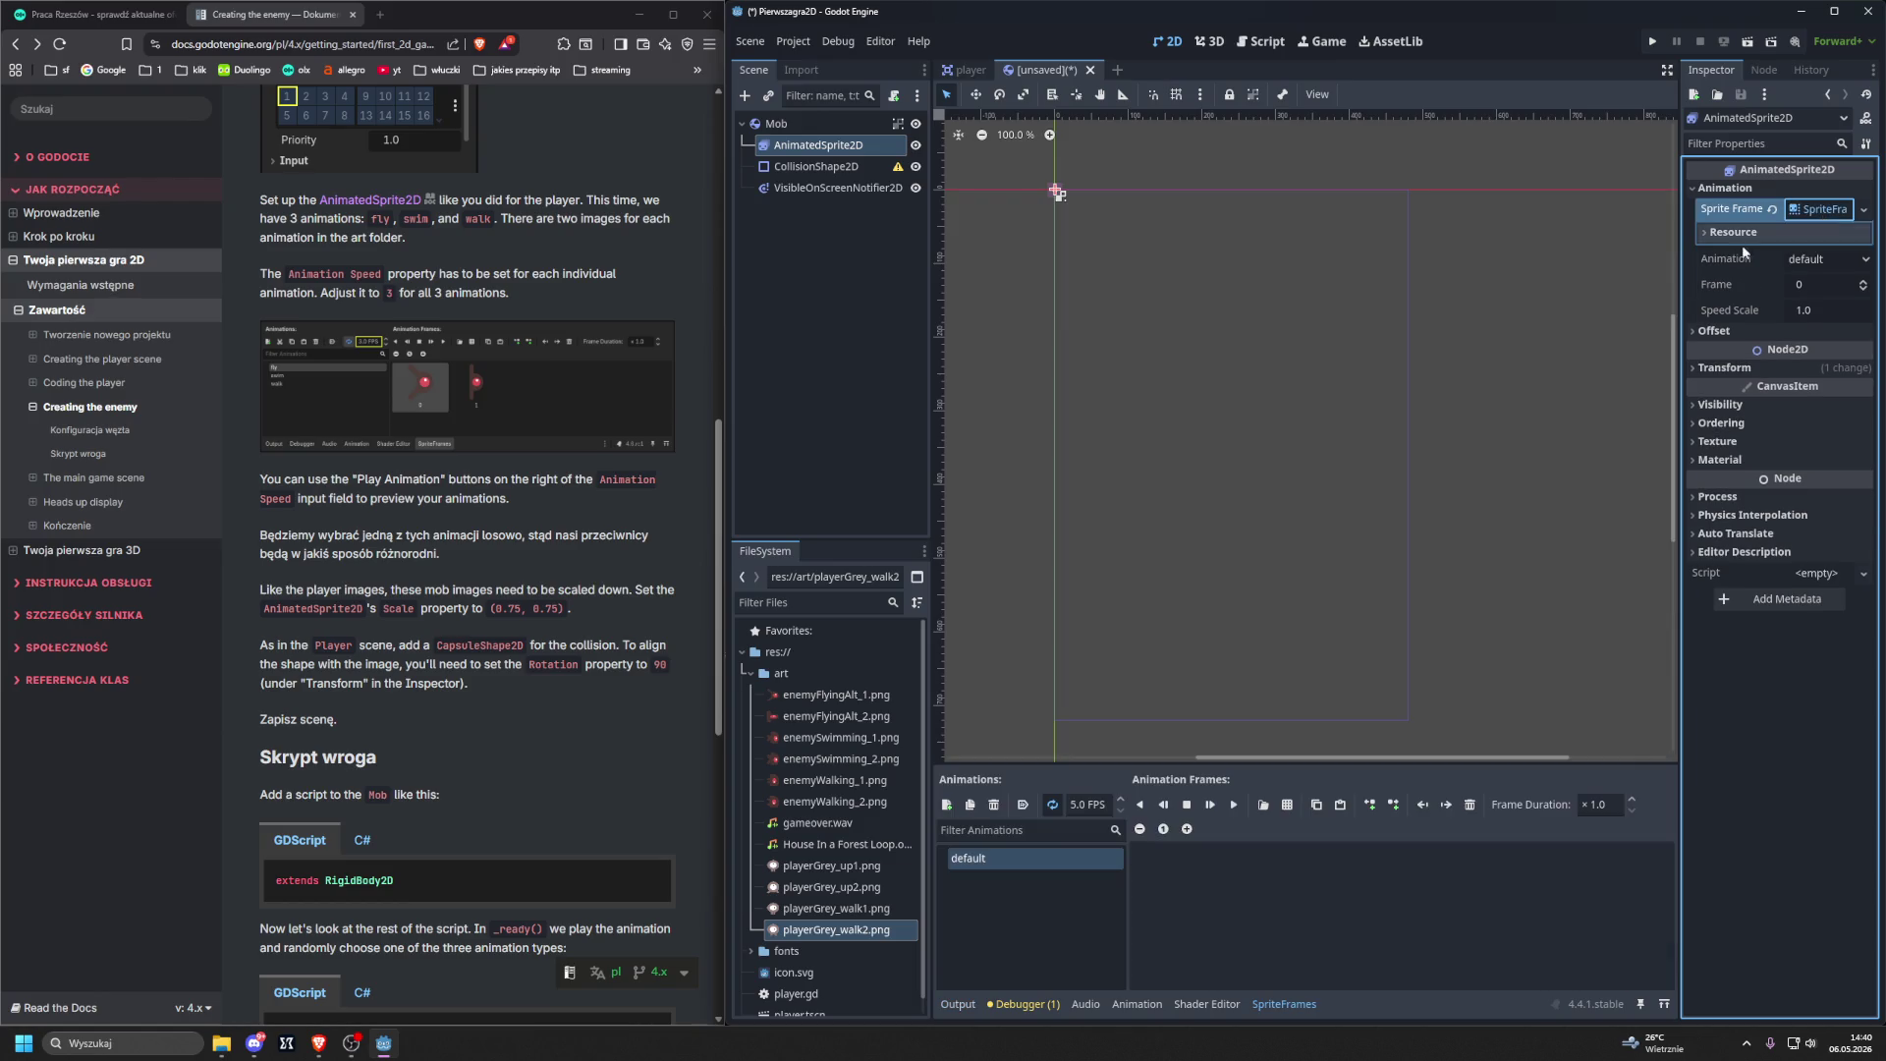
double_click(978, 857)
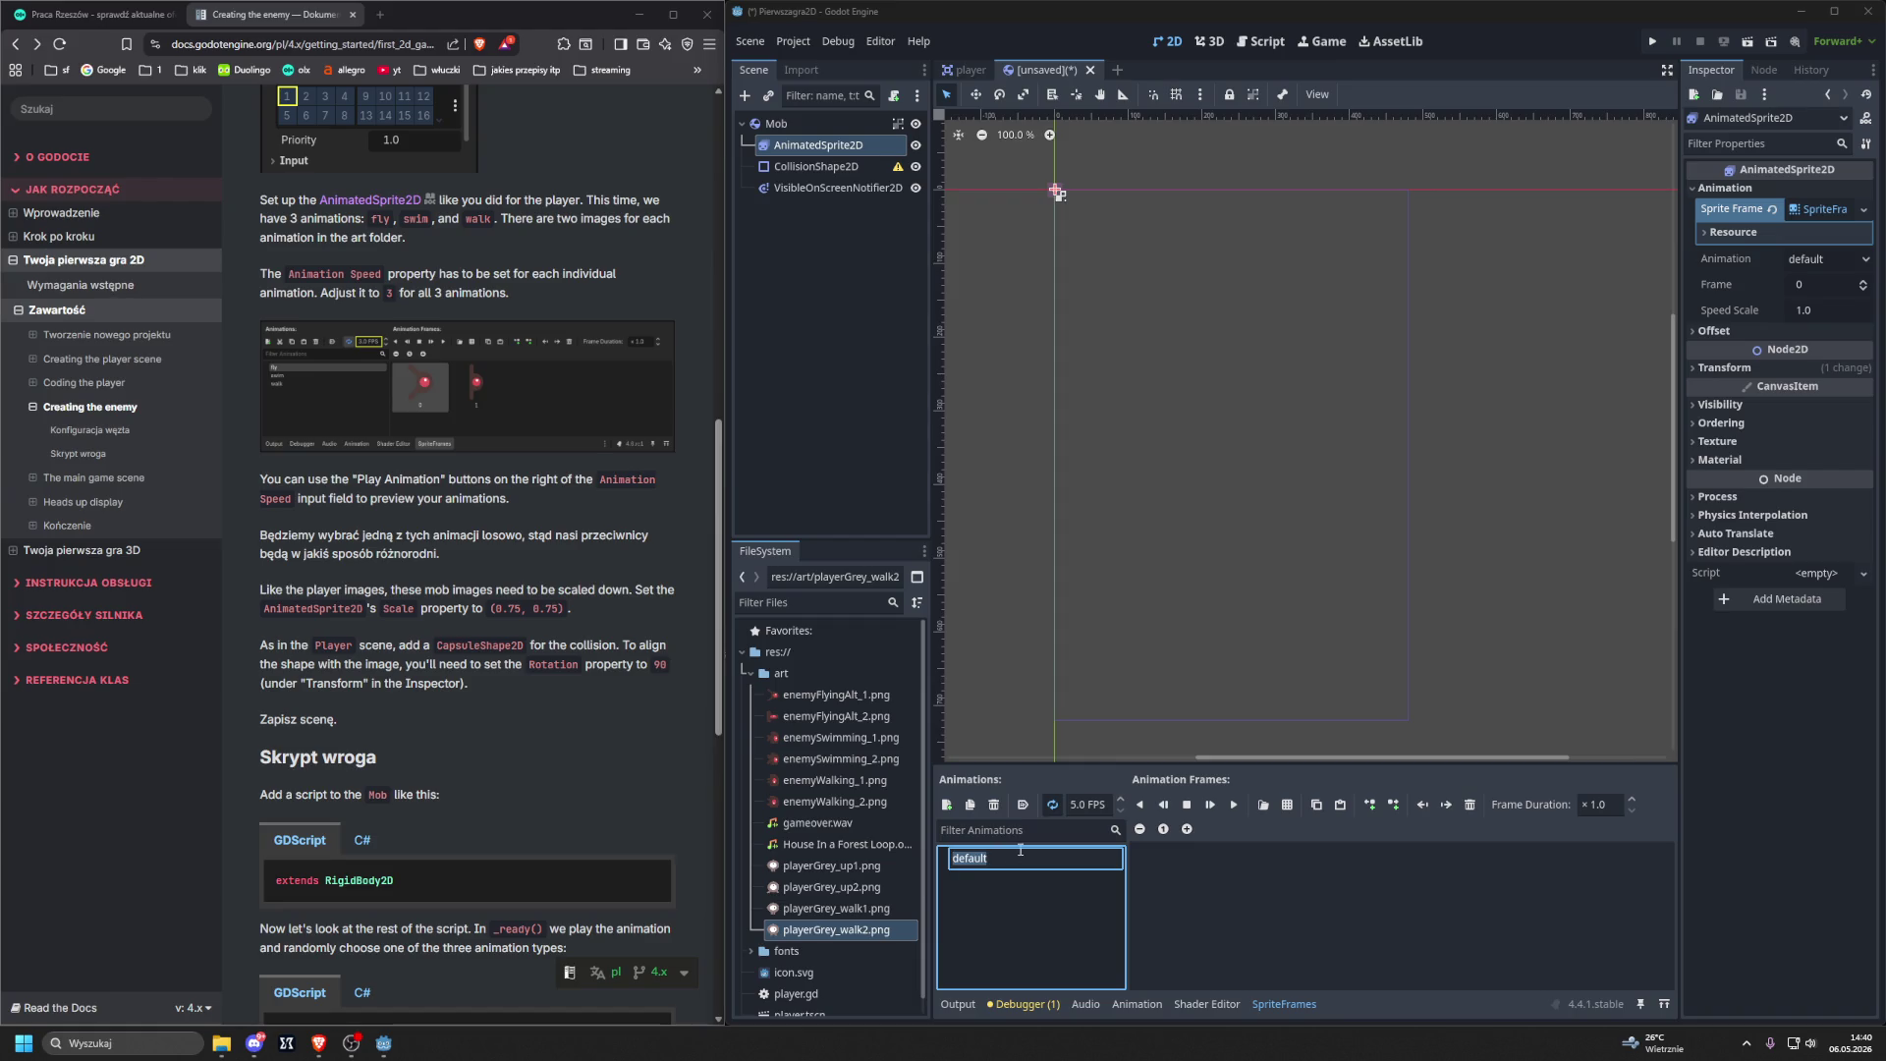
type("fly")
key("Return")
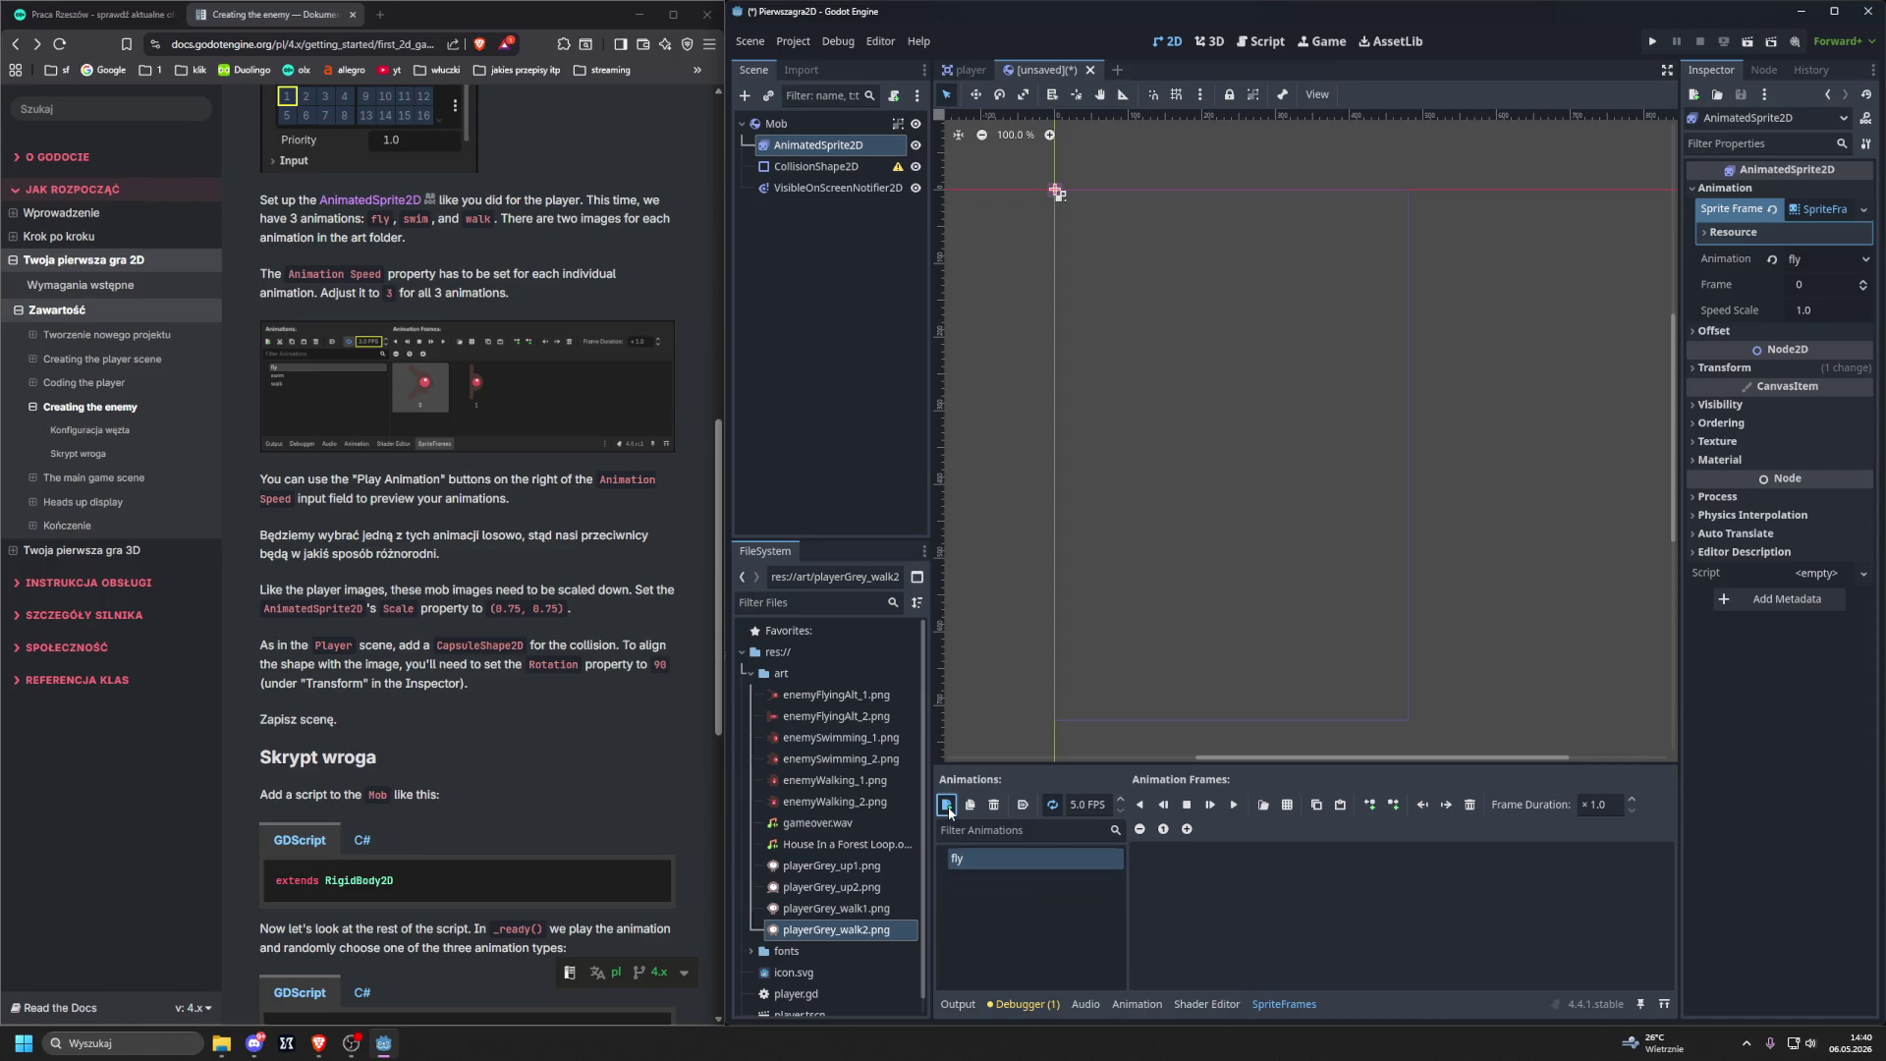
Add two more animations named swim and walk.
left_click(948, 804)
double_click(975, 880)
type("swim")
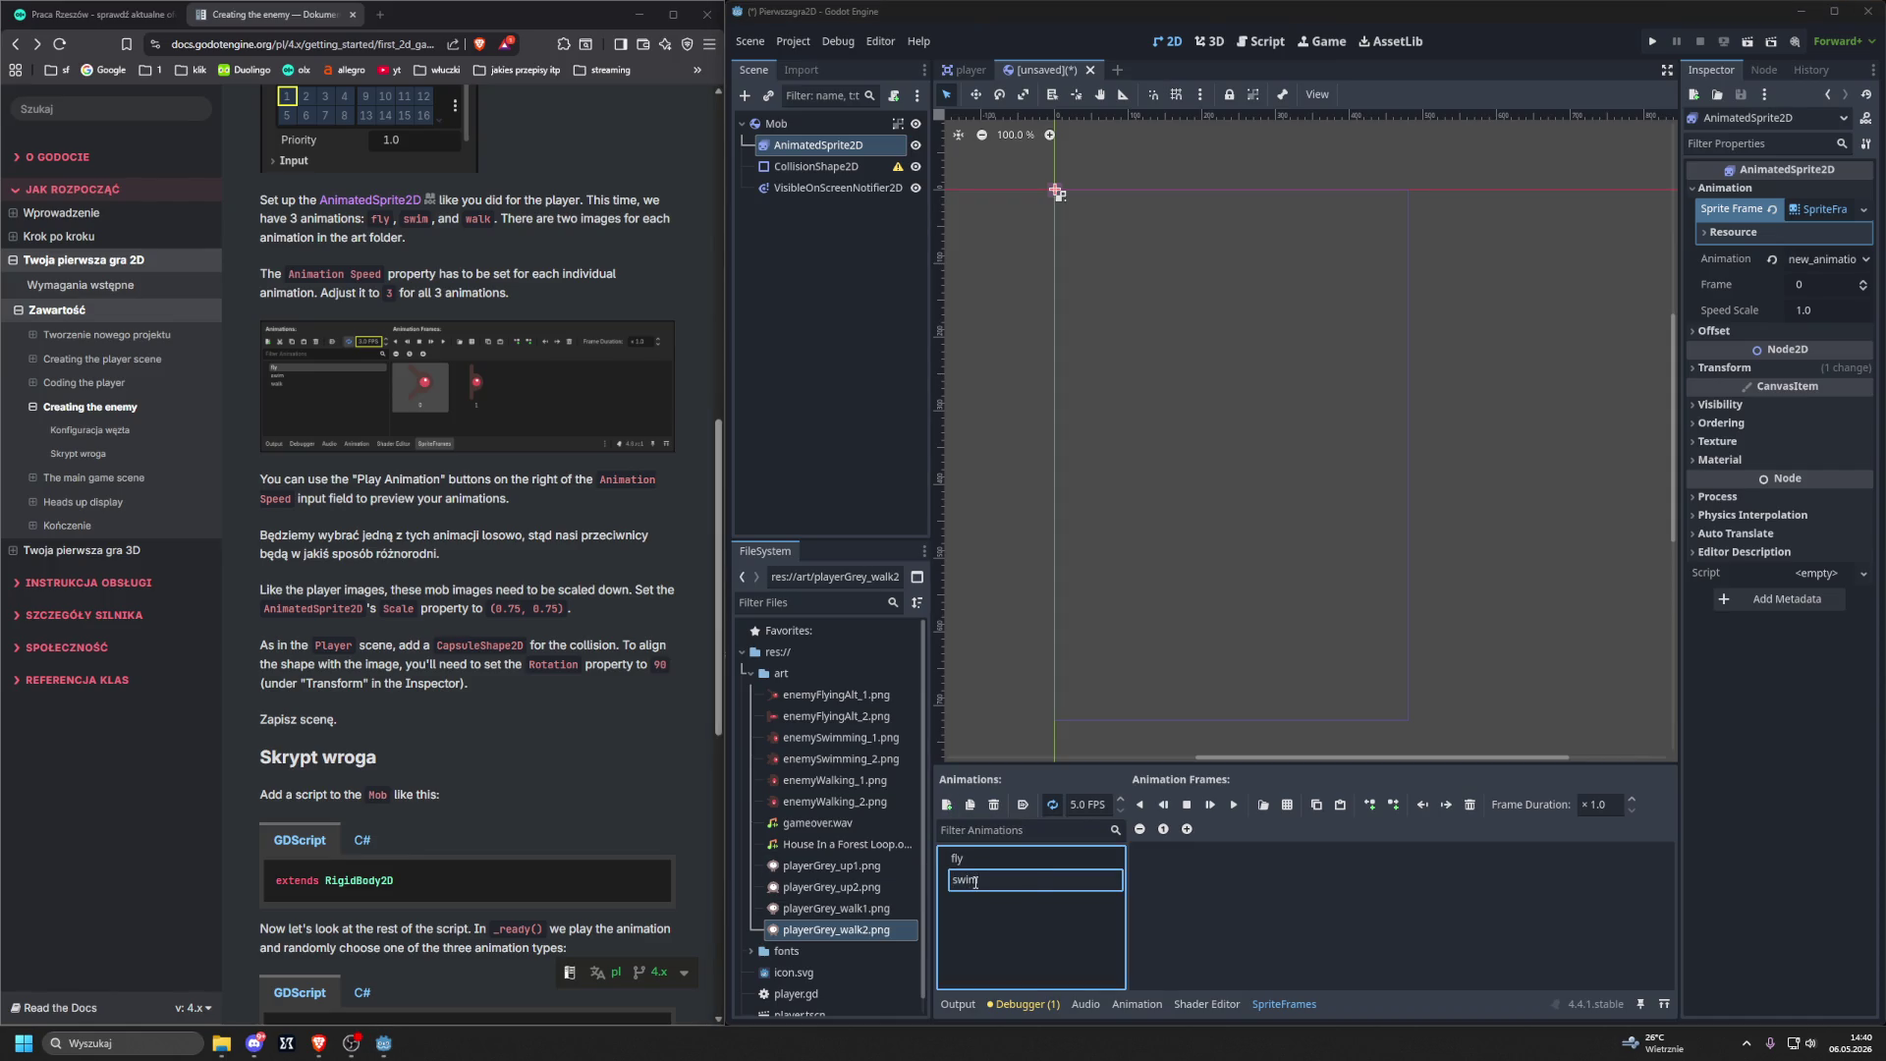
key("Return")
left_click(947, 805)
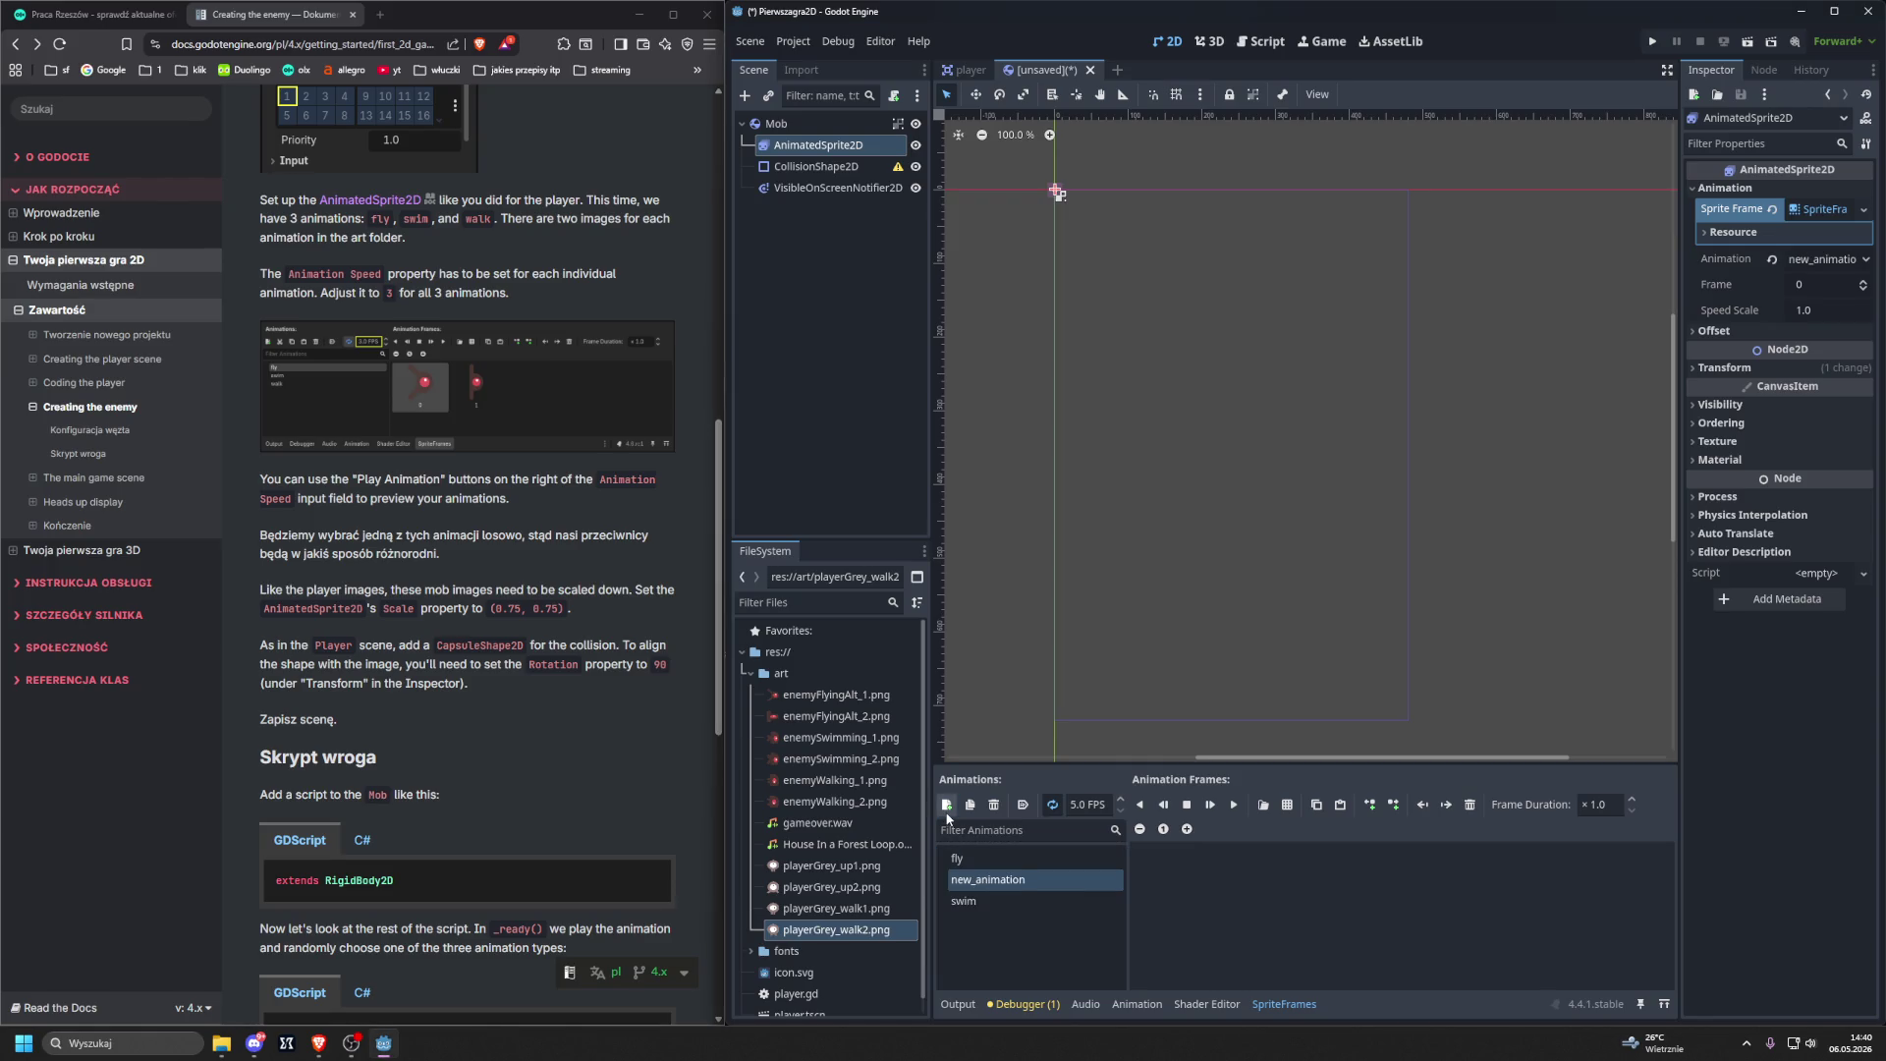
double_click(965, 879)
type("walk")
key("Return")
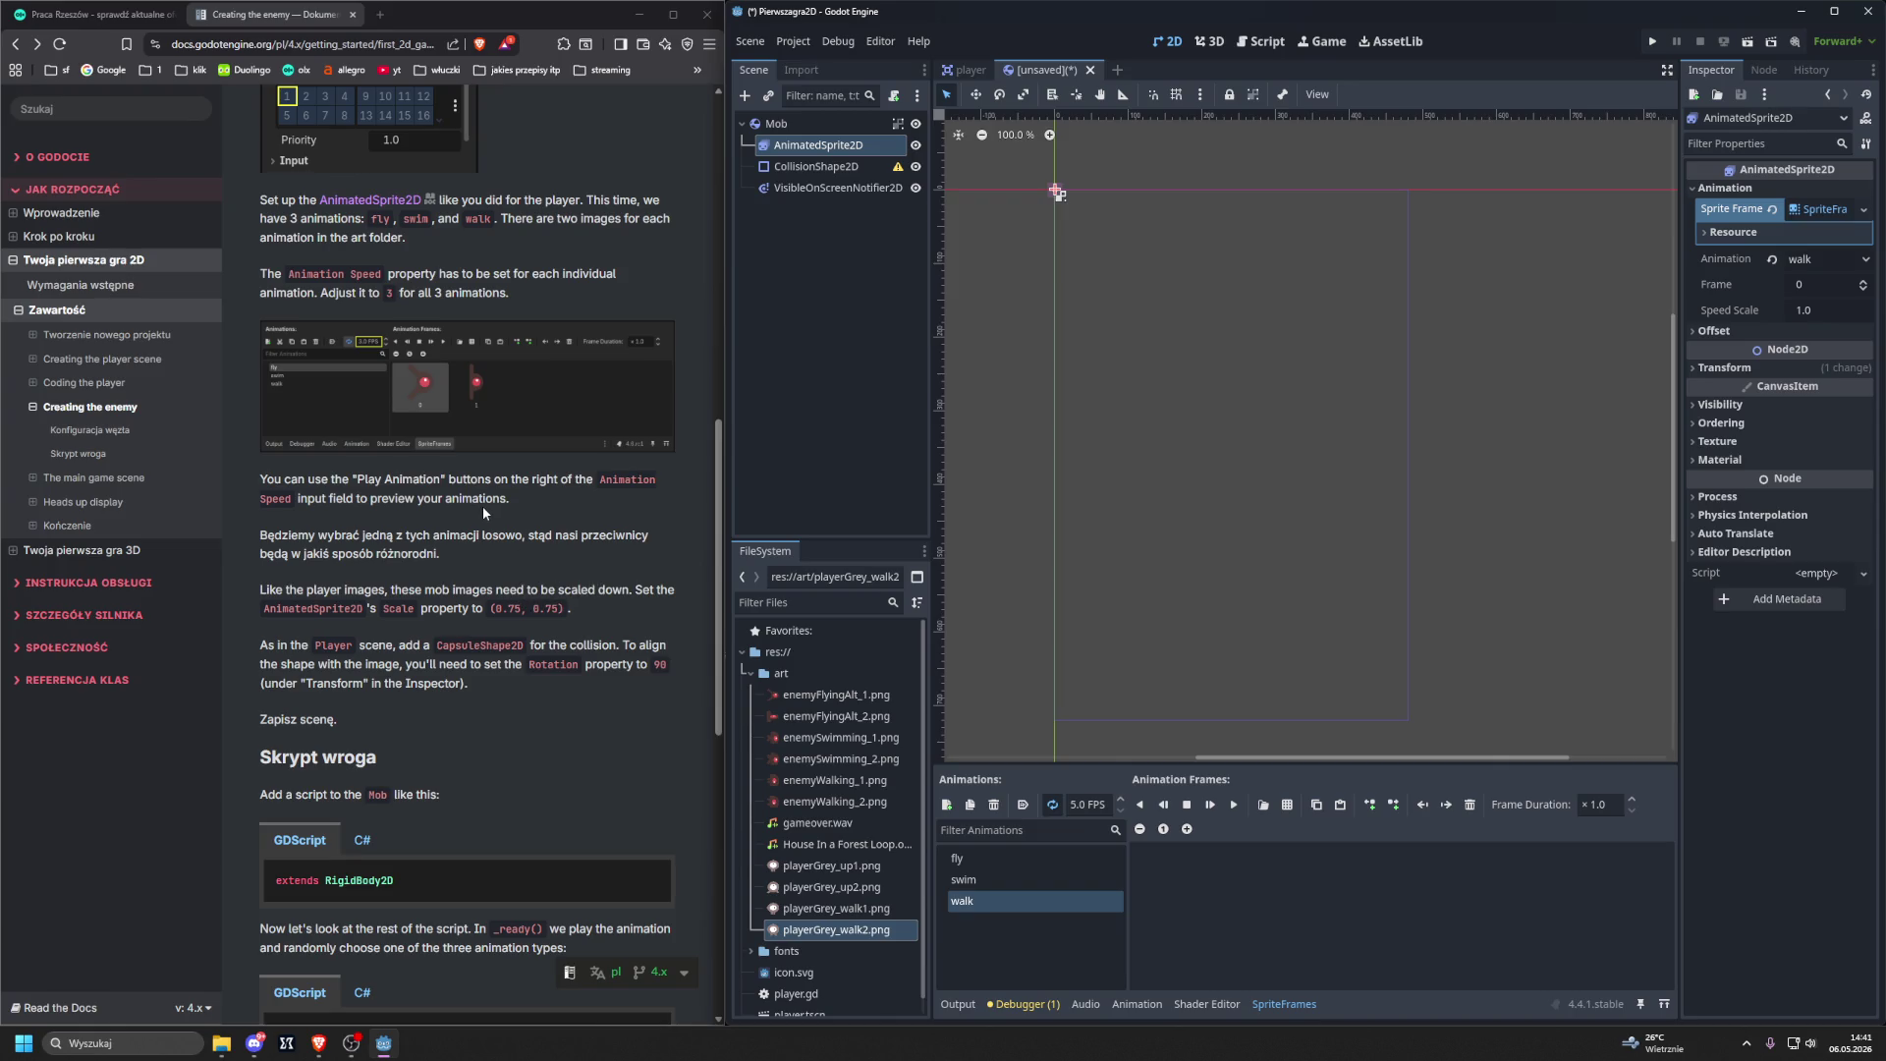
left_click(992, 859)
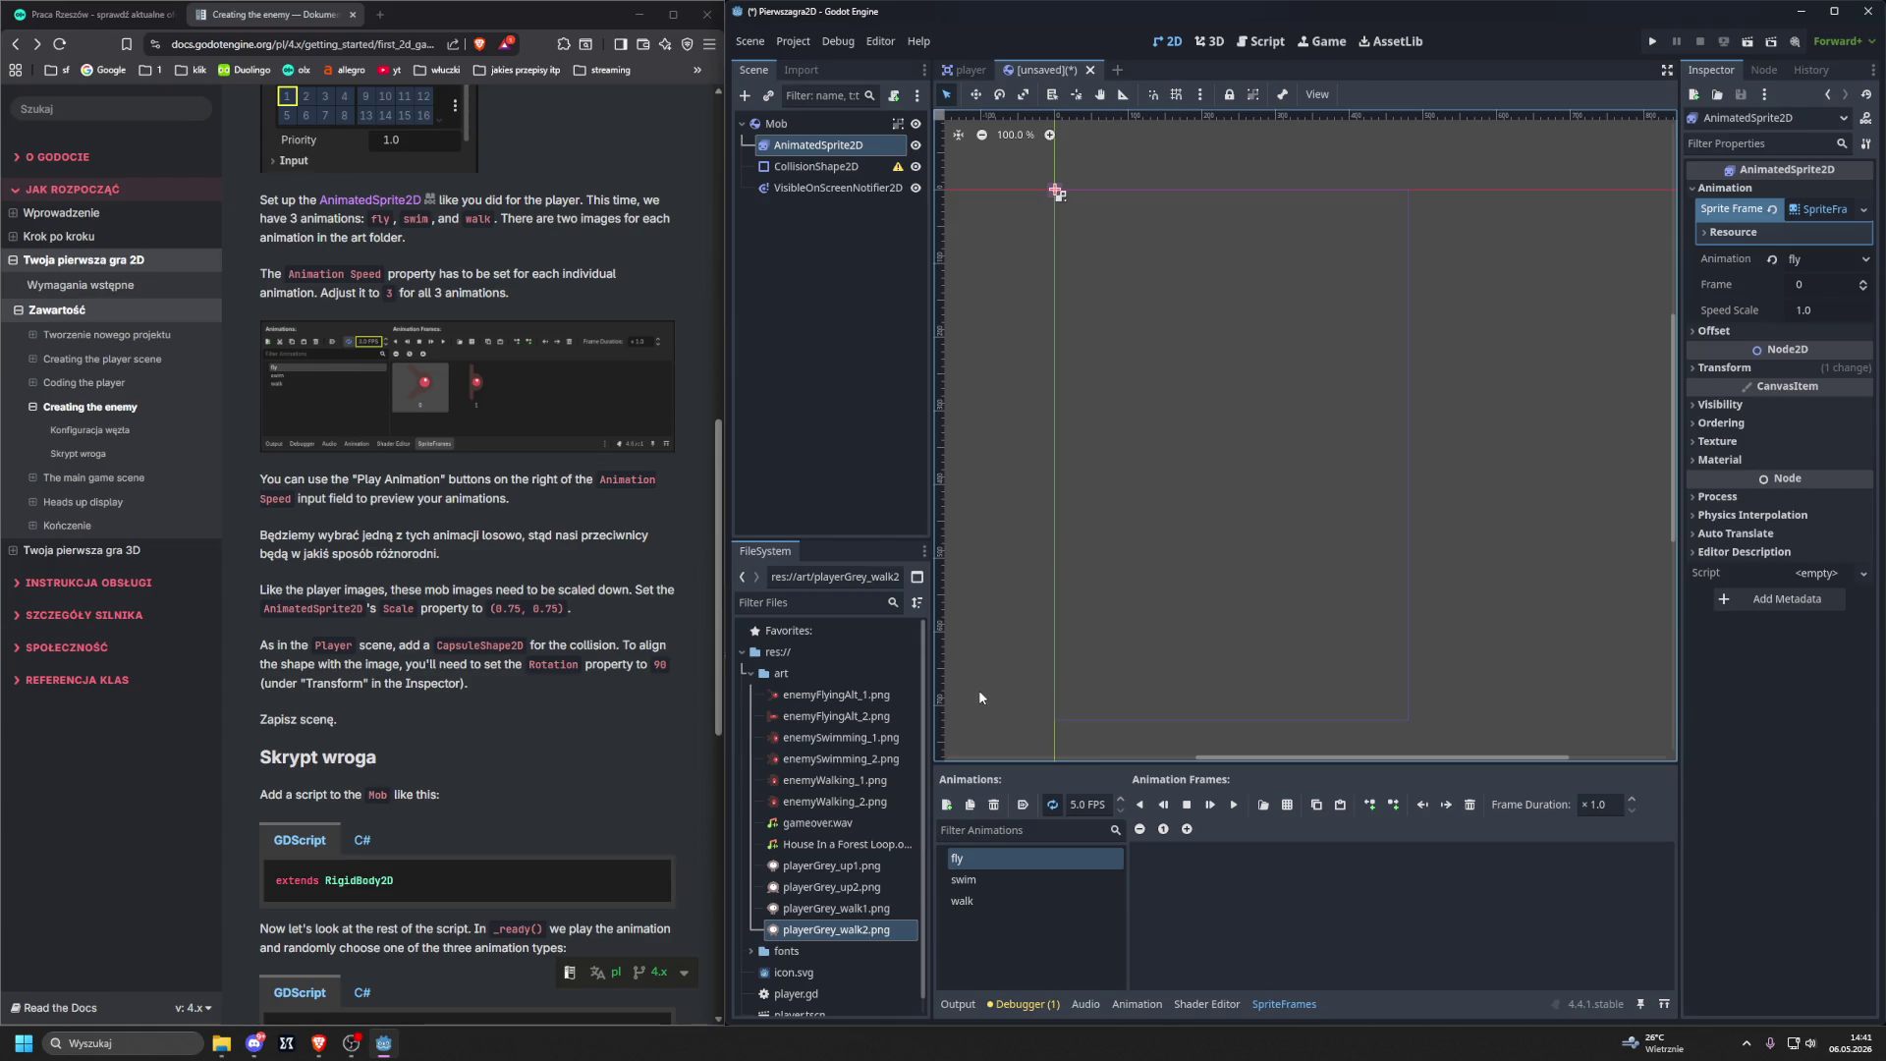
Fill fly with the enemyFlyingAlt images and swim with the enemySwimming images, previewing each.
mouse_move(814, 698)
left_mouse_down()
mouse_move(1189, 889)
mouse_move(826, 722)
mouse_move(1218, 853)
left_mouse_up()
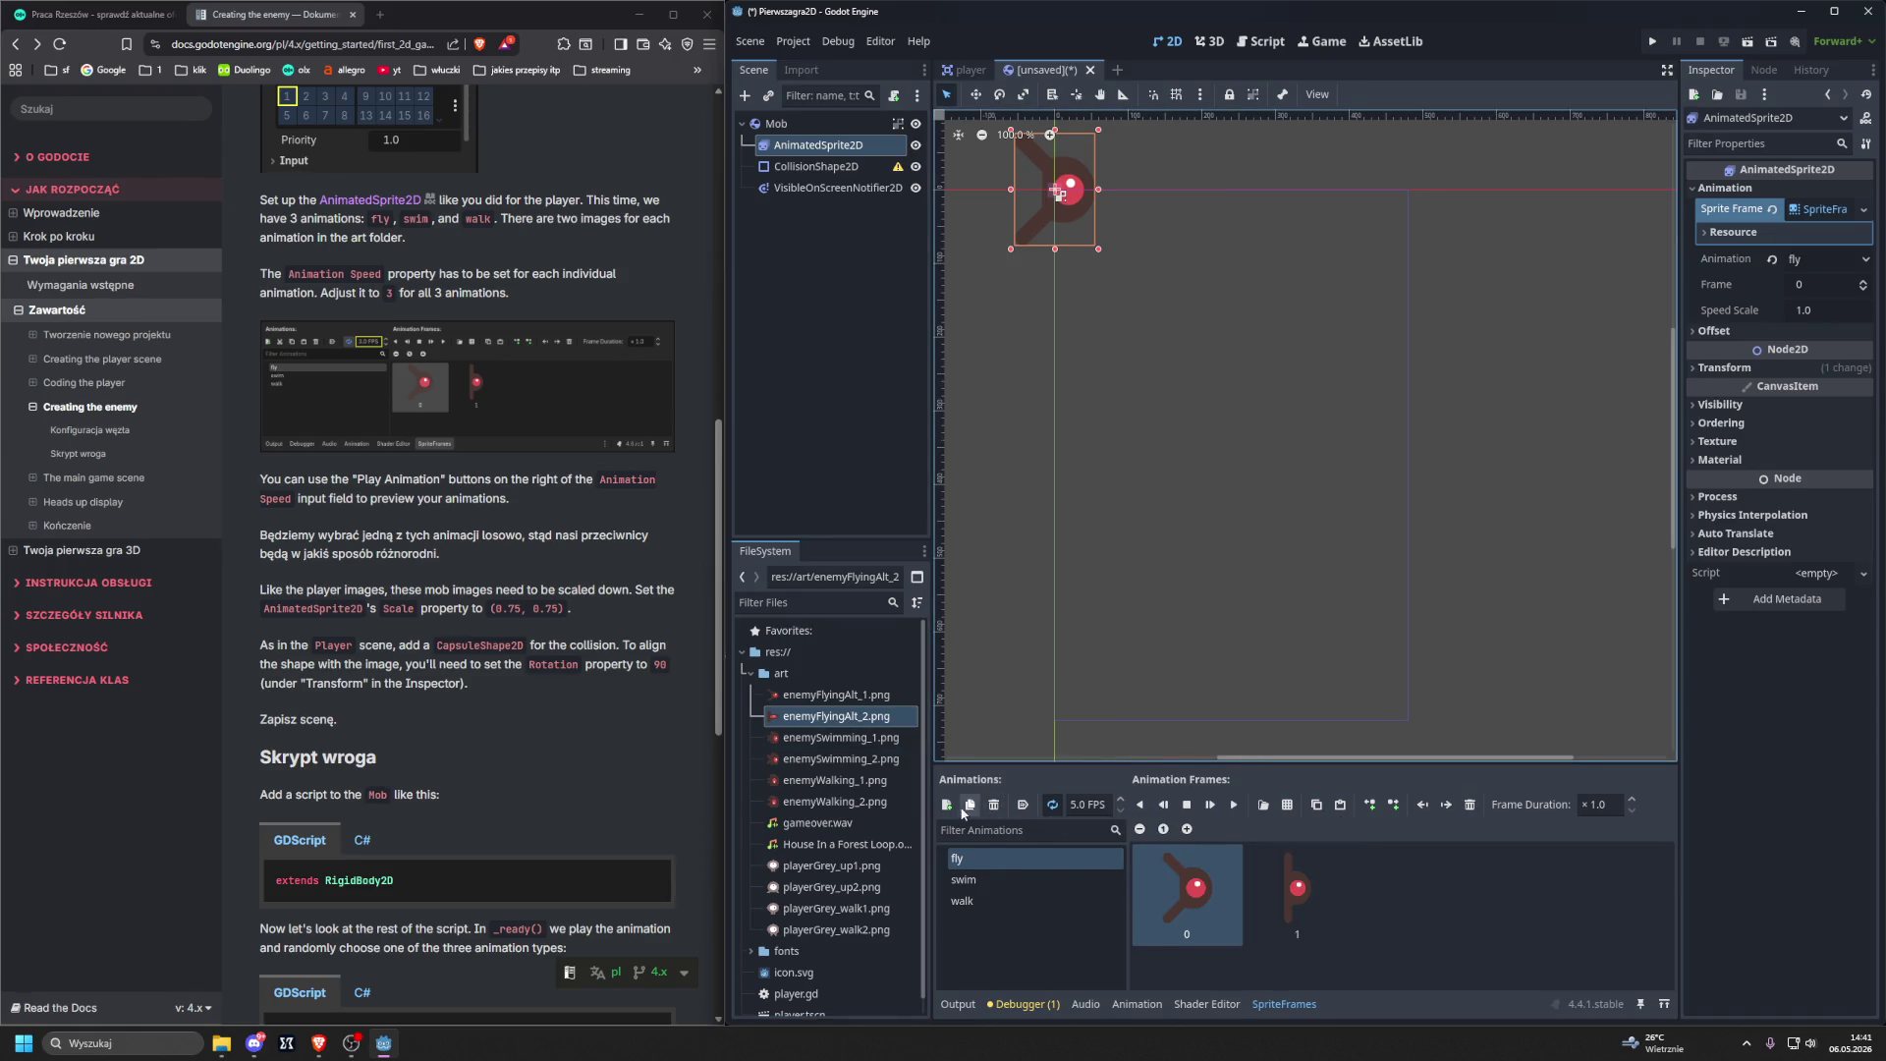
left_click(1139, 810)
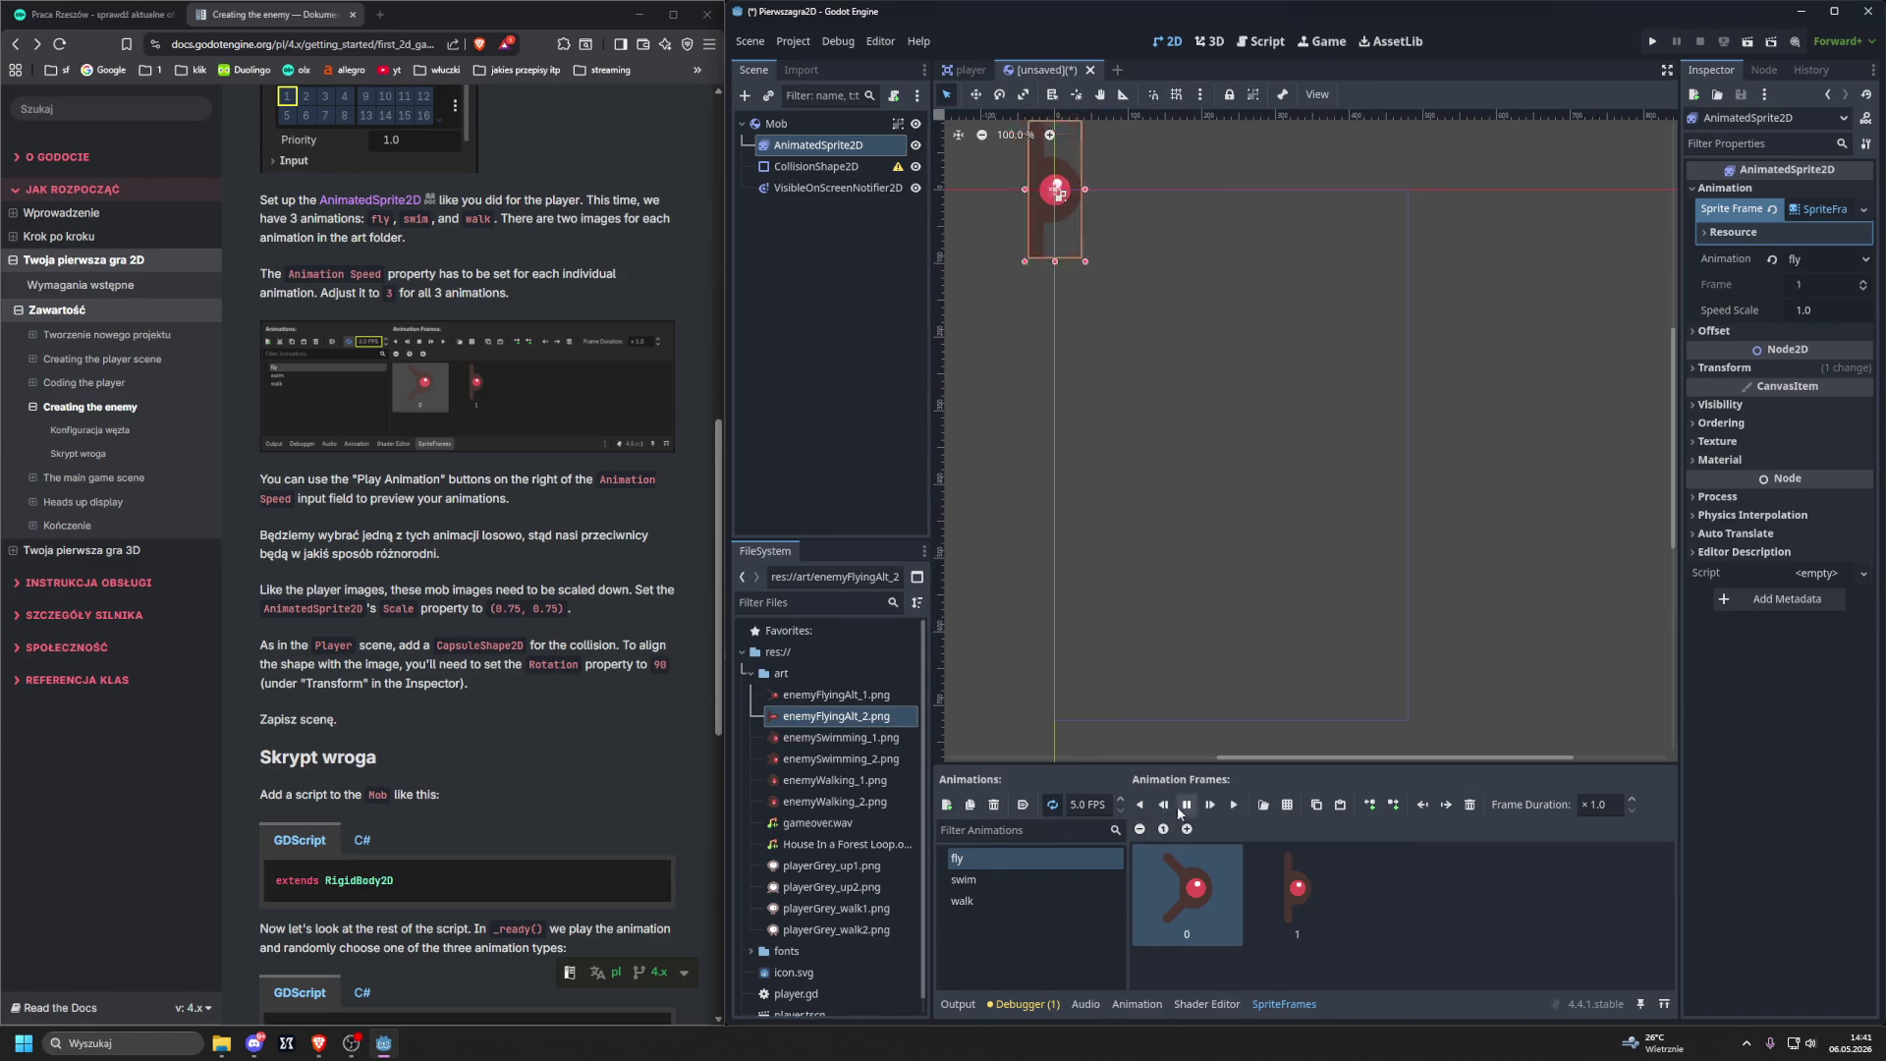
left_click(1181, 807)
left_click(963, 880)
mouse_move(840, 737)
left_mouse_down()
mouse_move(921, 751)
mouse_move(1187, 889)
mouse_move(843, 768)
mouse_move(1296, 889)
left_mouse_up()
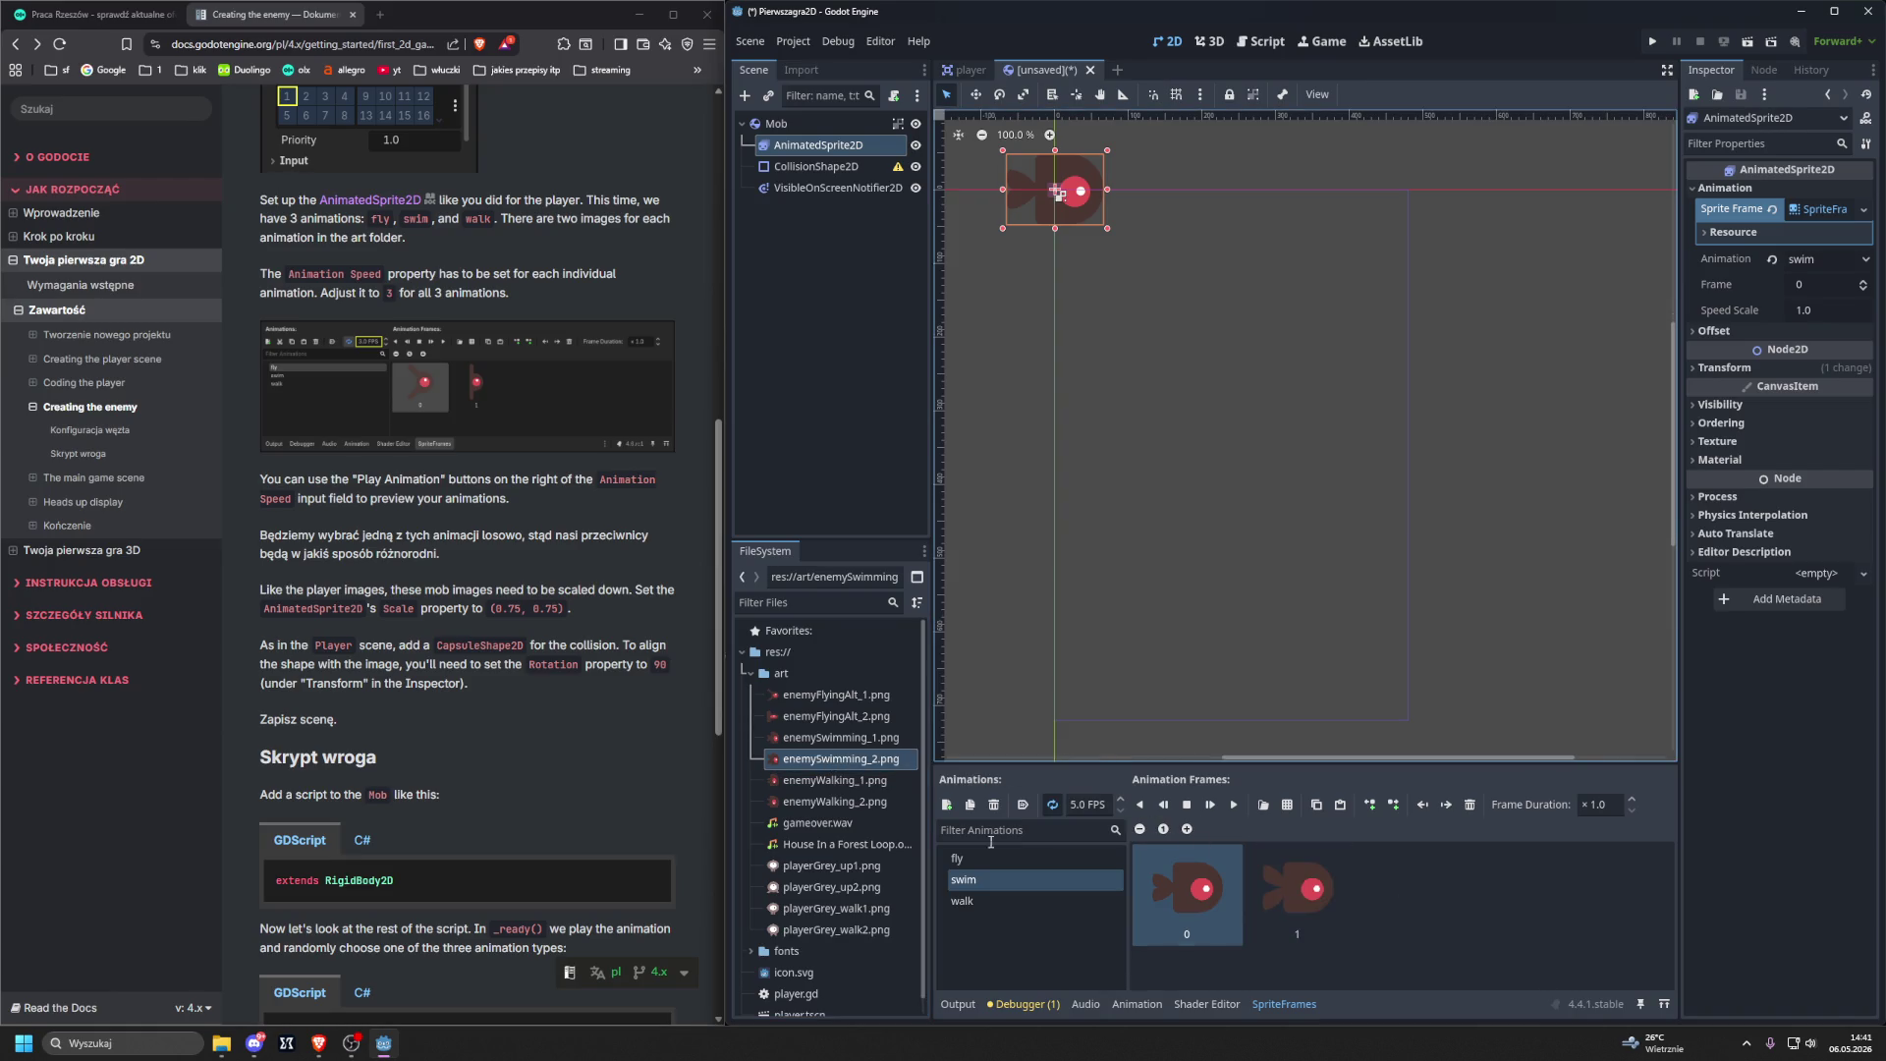
left_click(1144, 806)
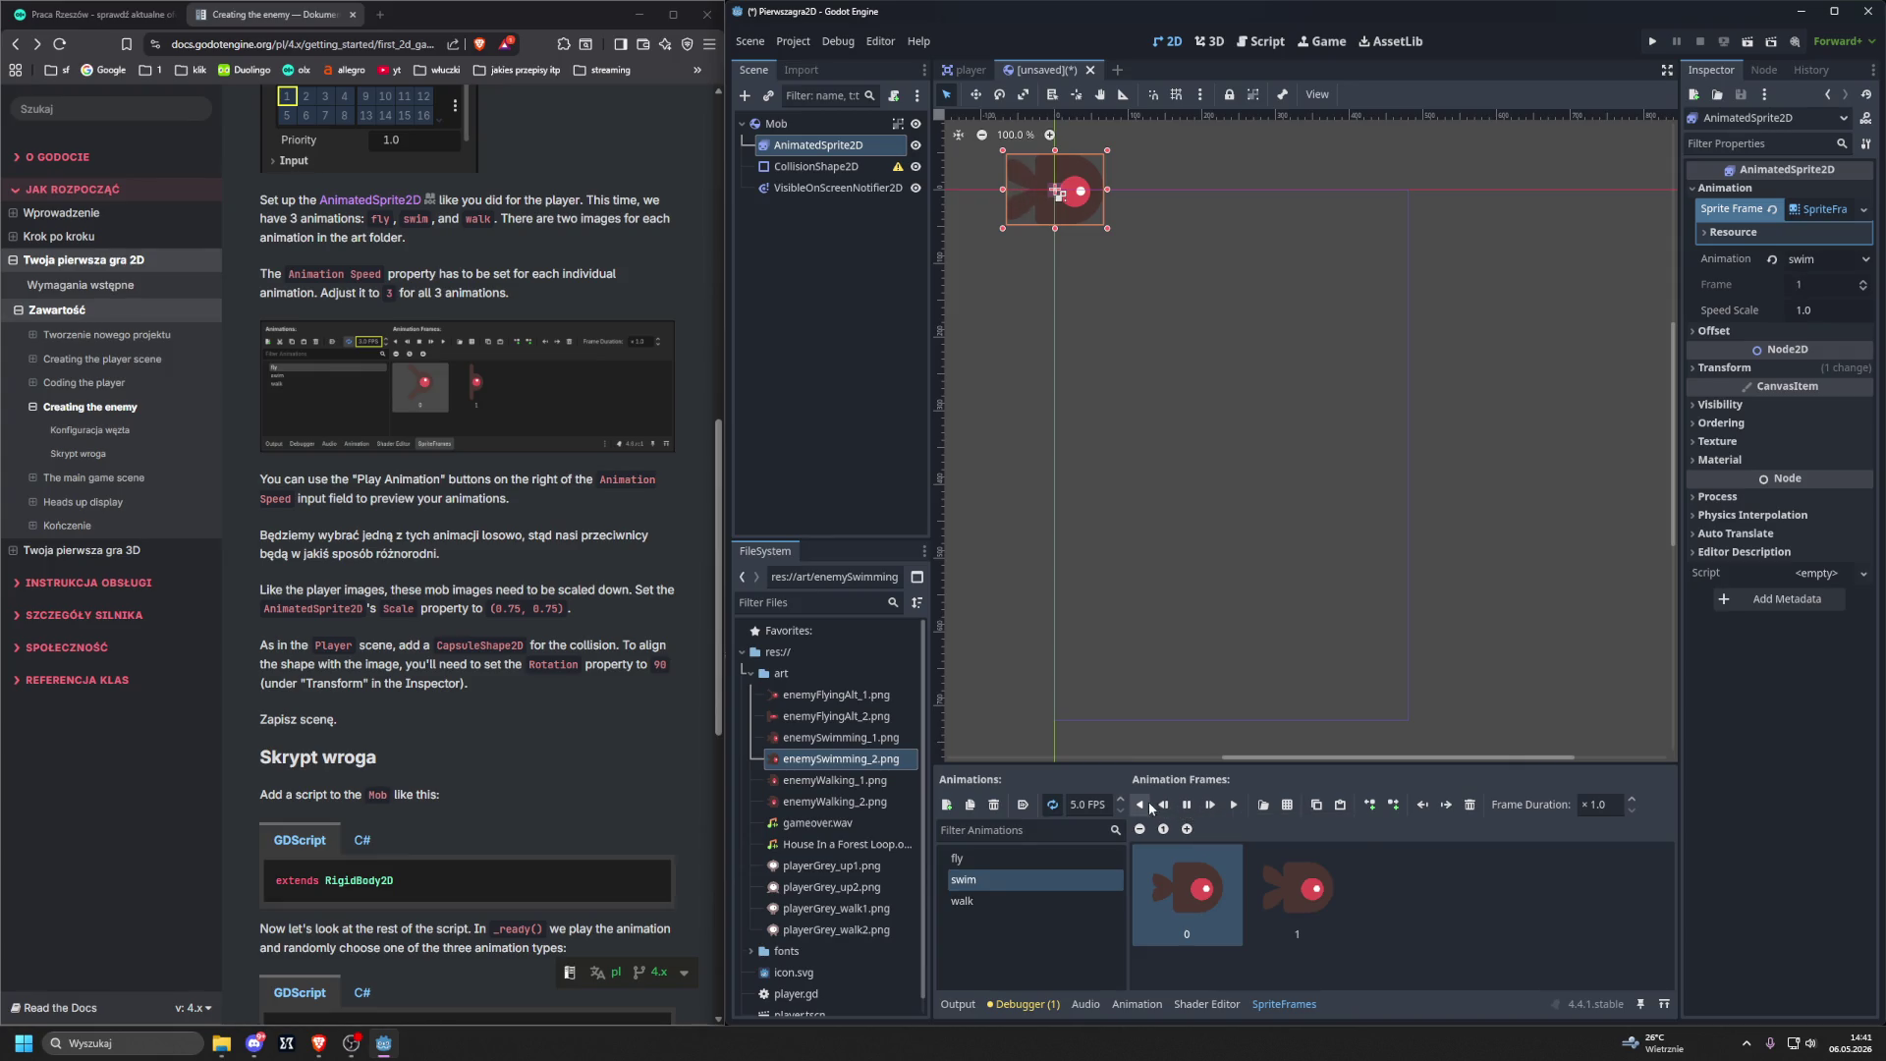
left_click(1162, 805)
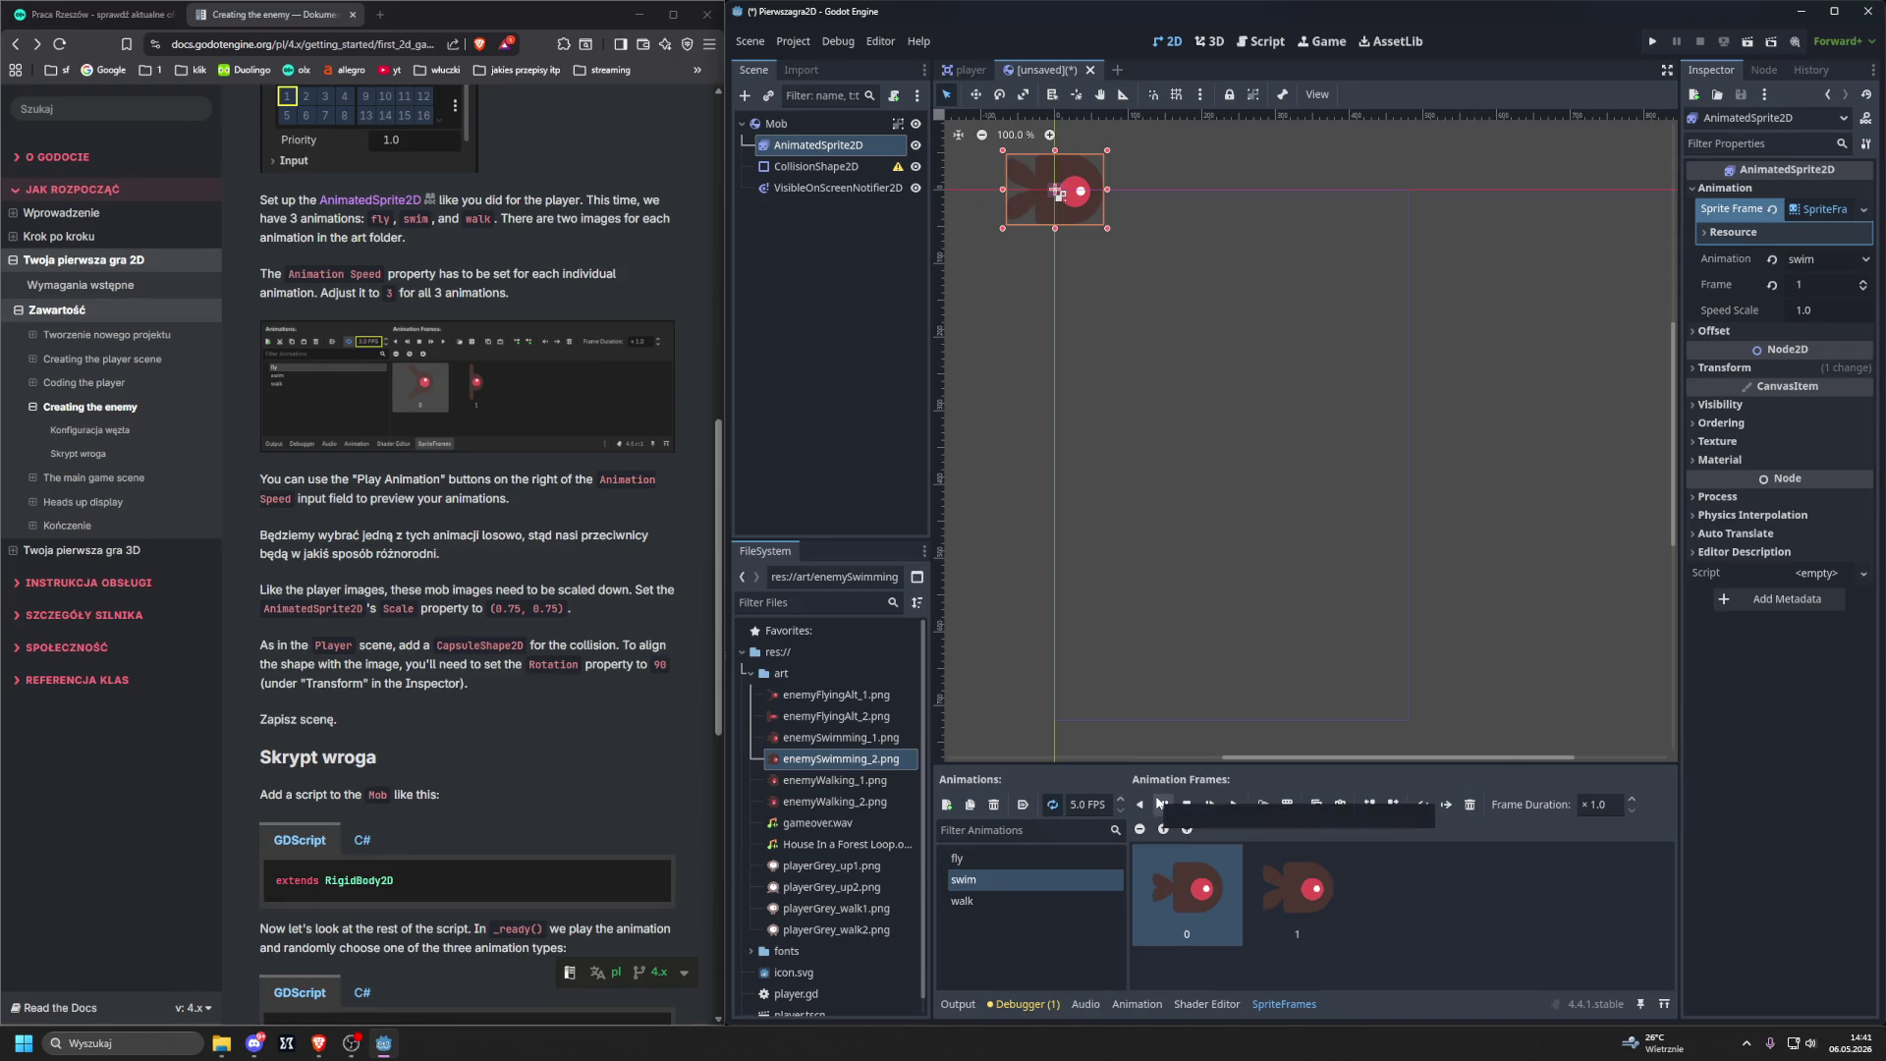
Add enemyWalking_1 and enemyWalking_2 as walk frames and preview the animation.
left_click(982, 901)
mouse_move(799, 781)
left_mouse_down()
mouse_move(982, 844)
mouse_move(1297, 889)
left_mouse_up()
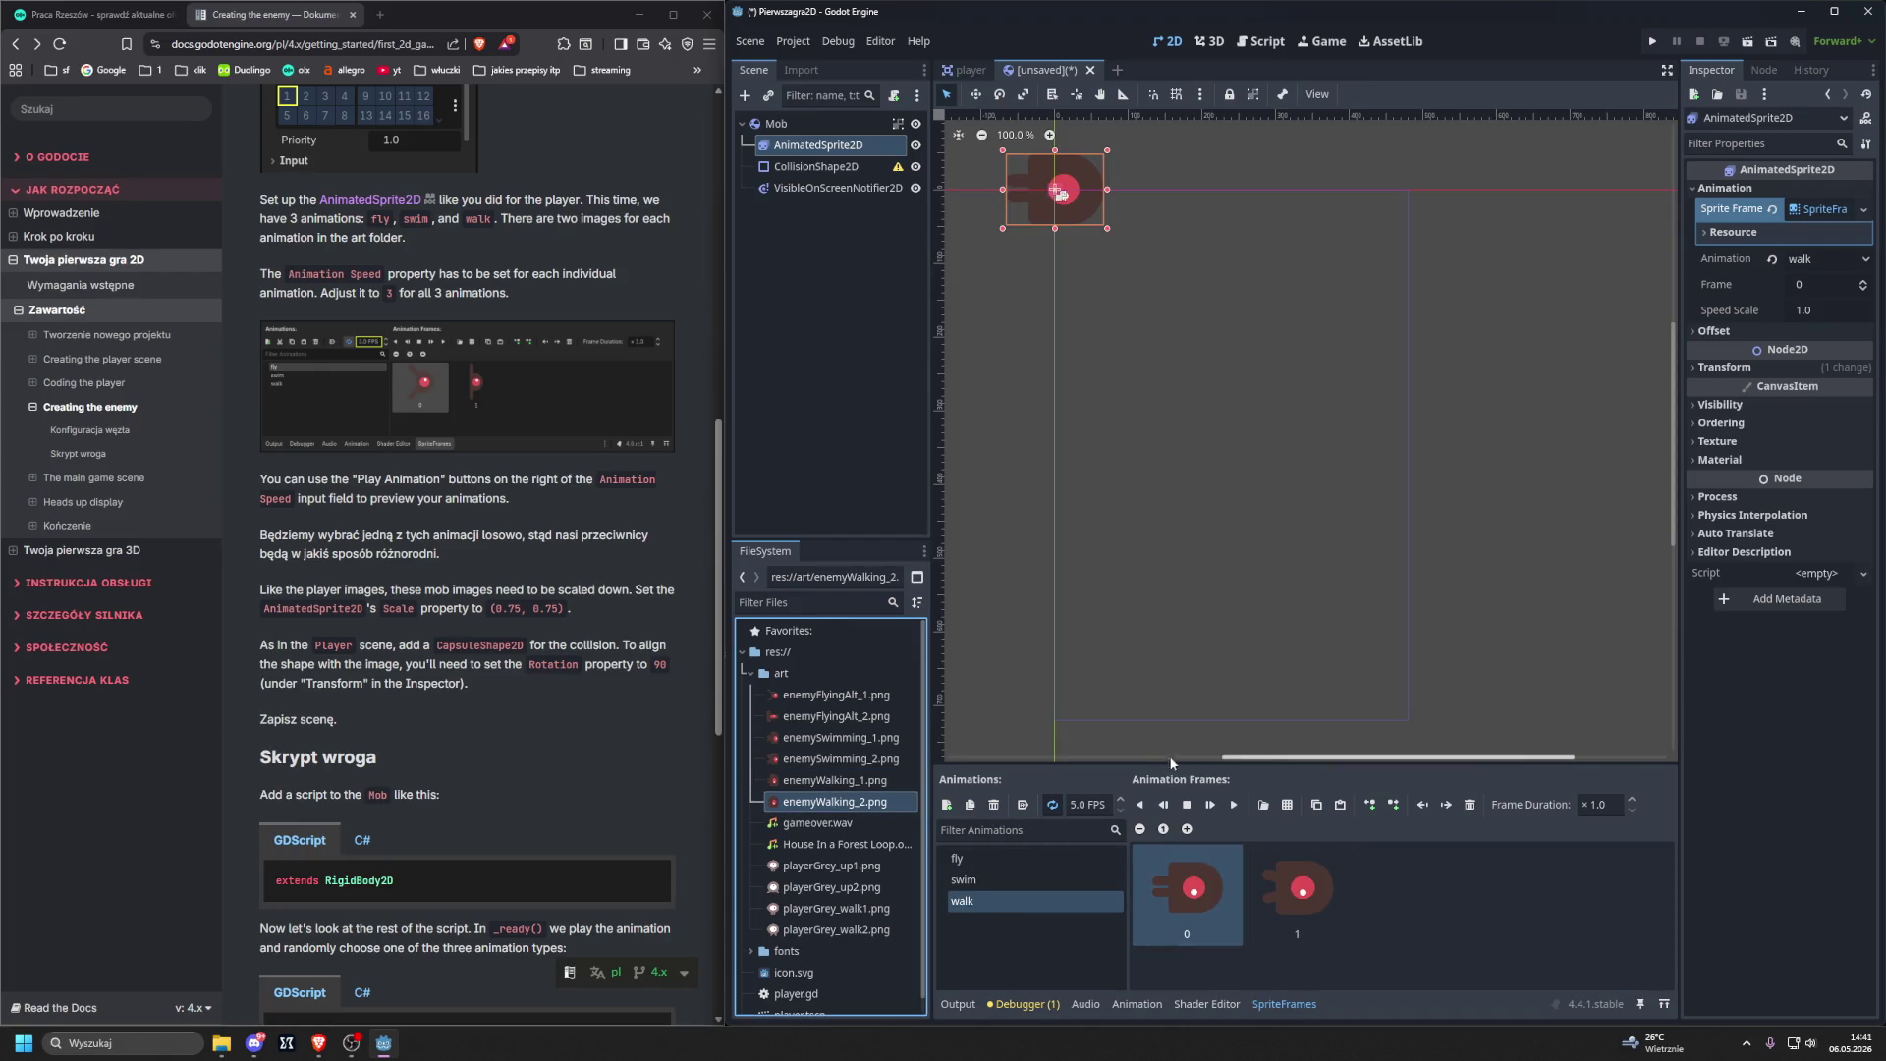
left_click(1139, 805)
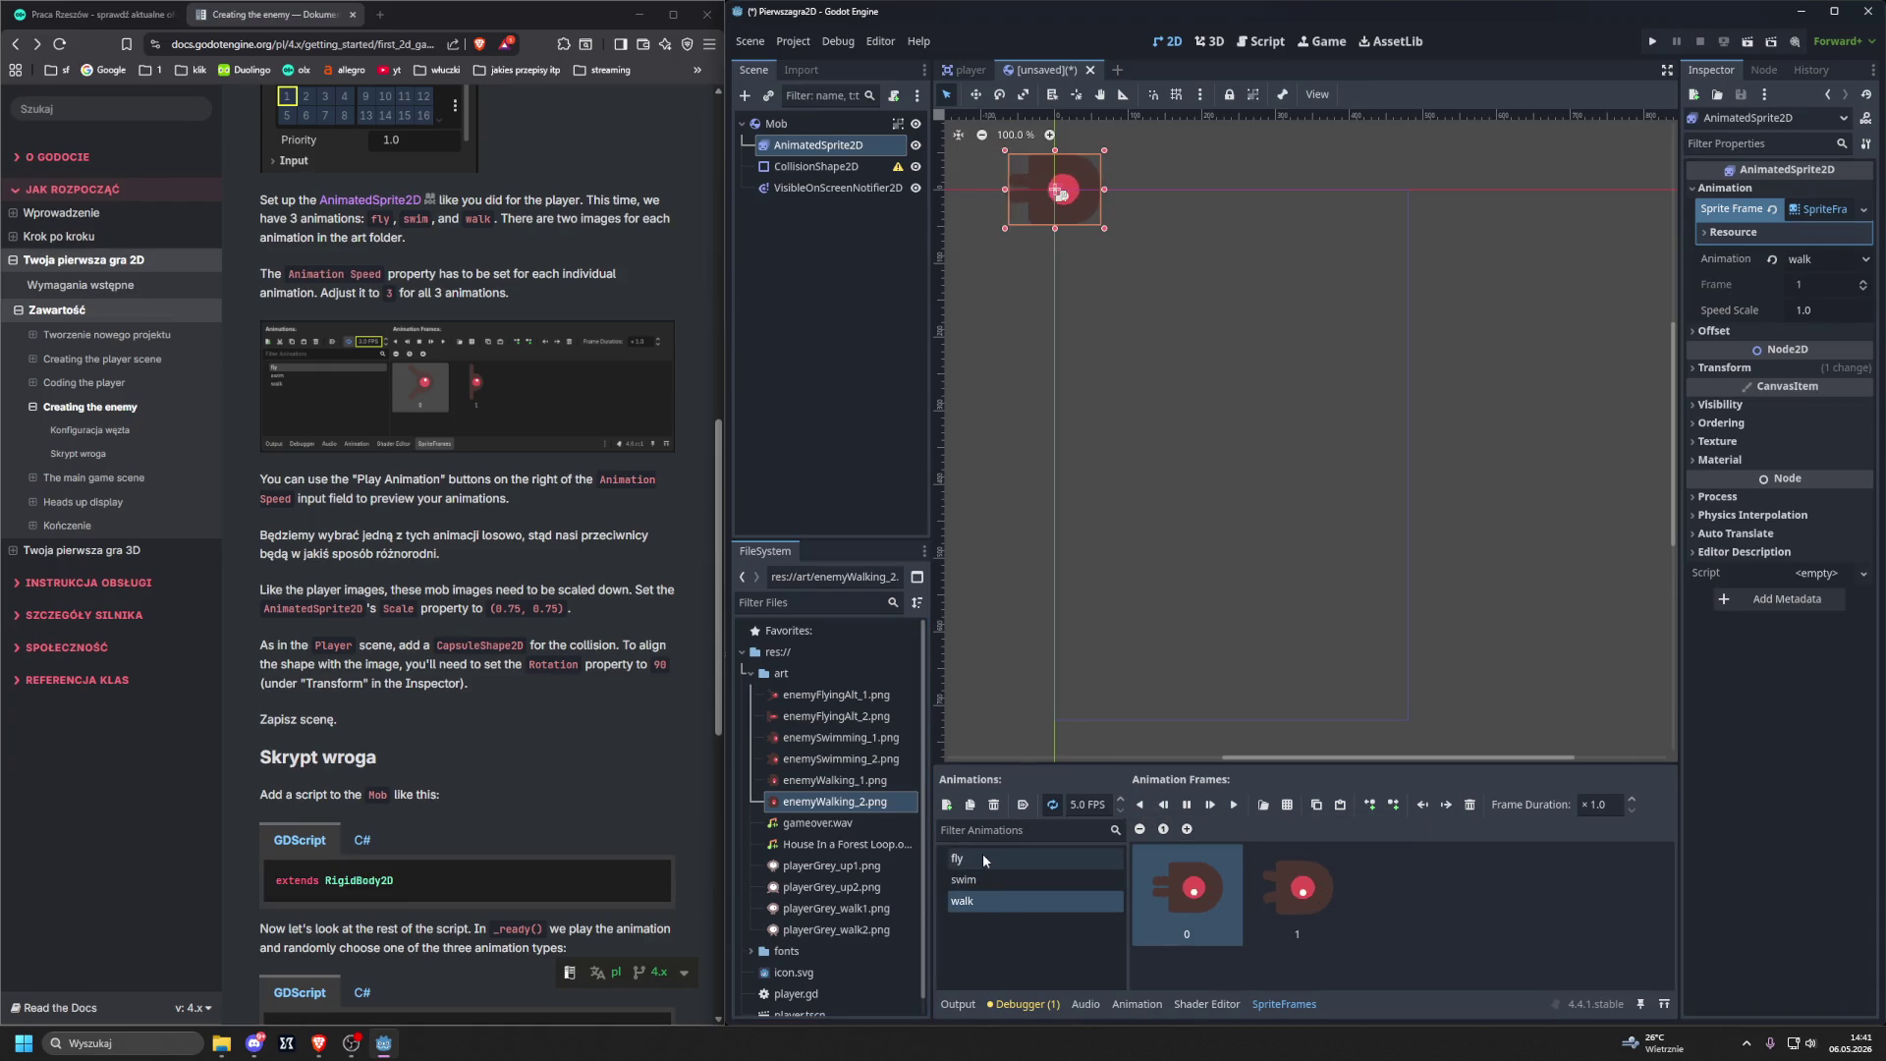
left_click(995, 879)
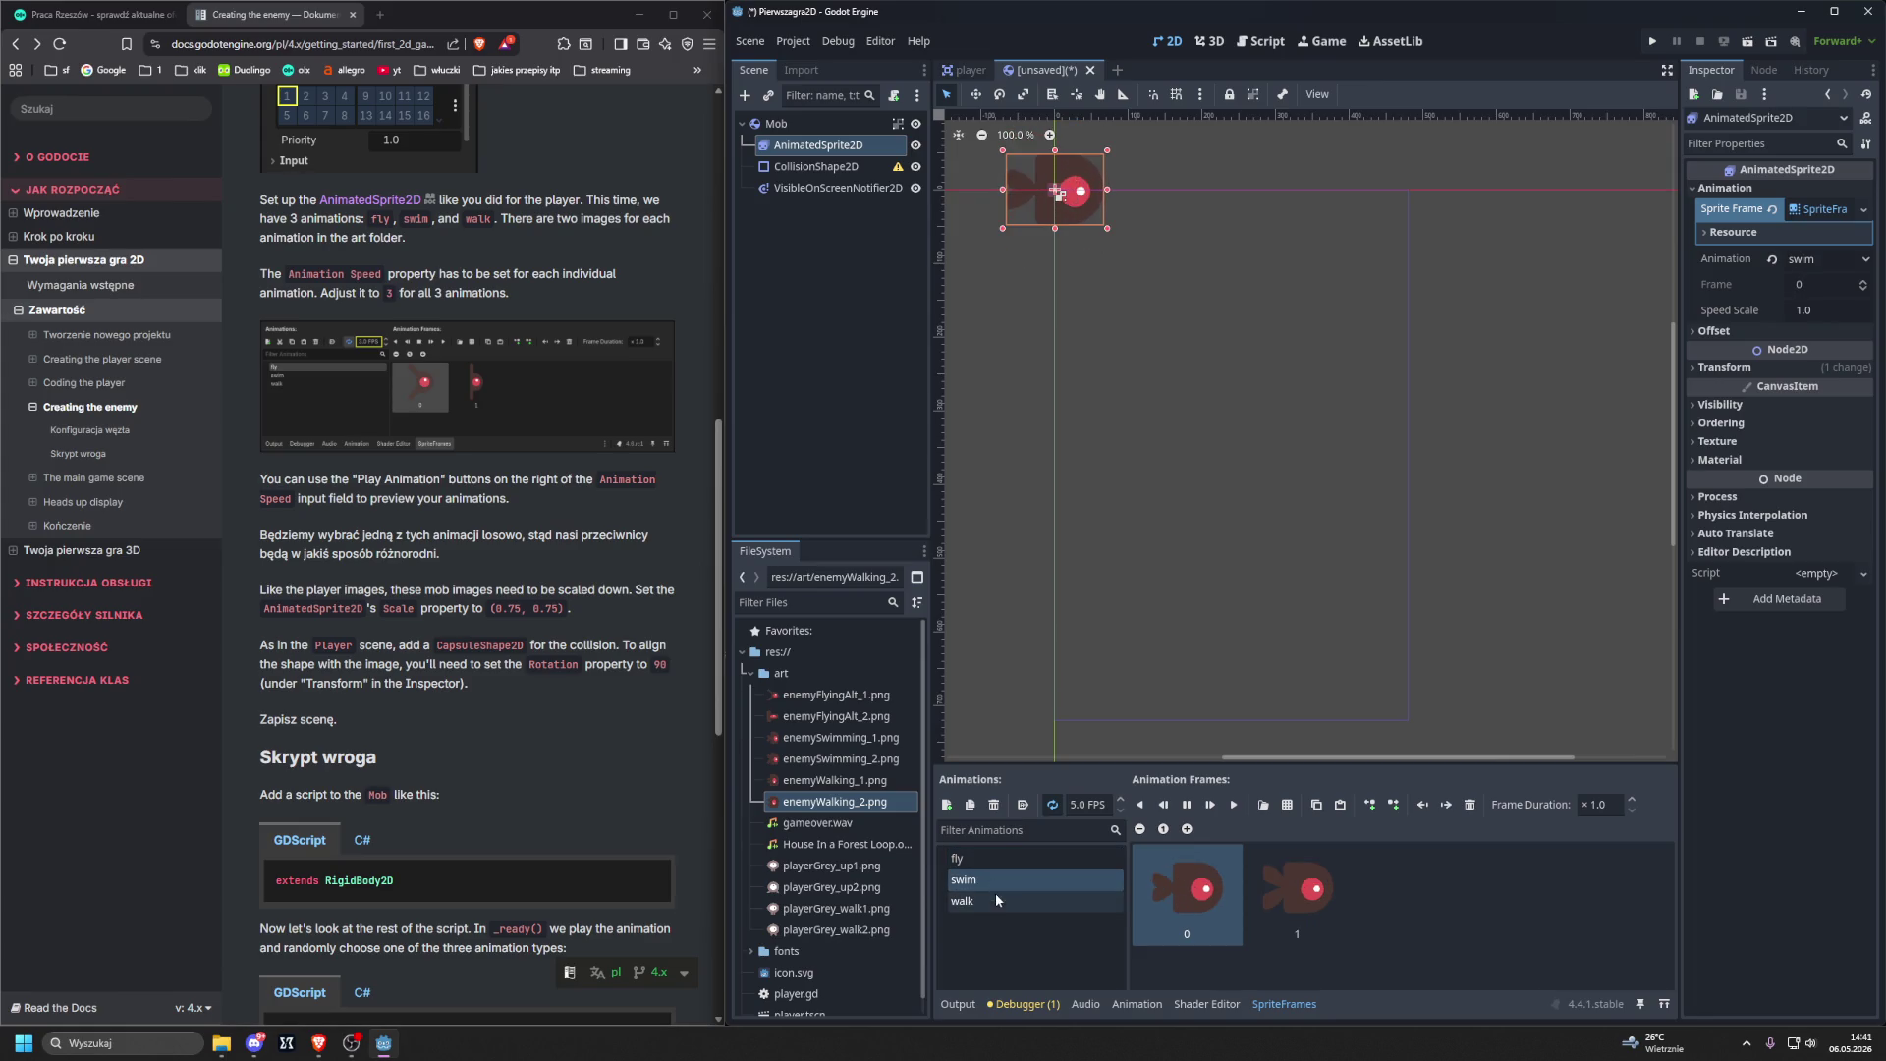
left_click(998, 901)
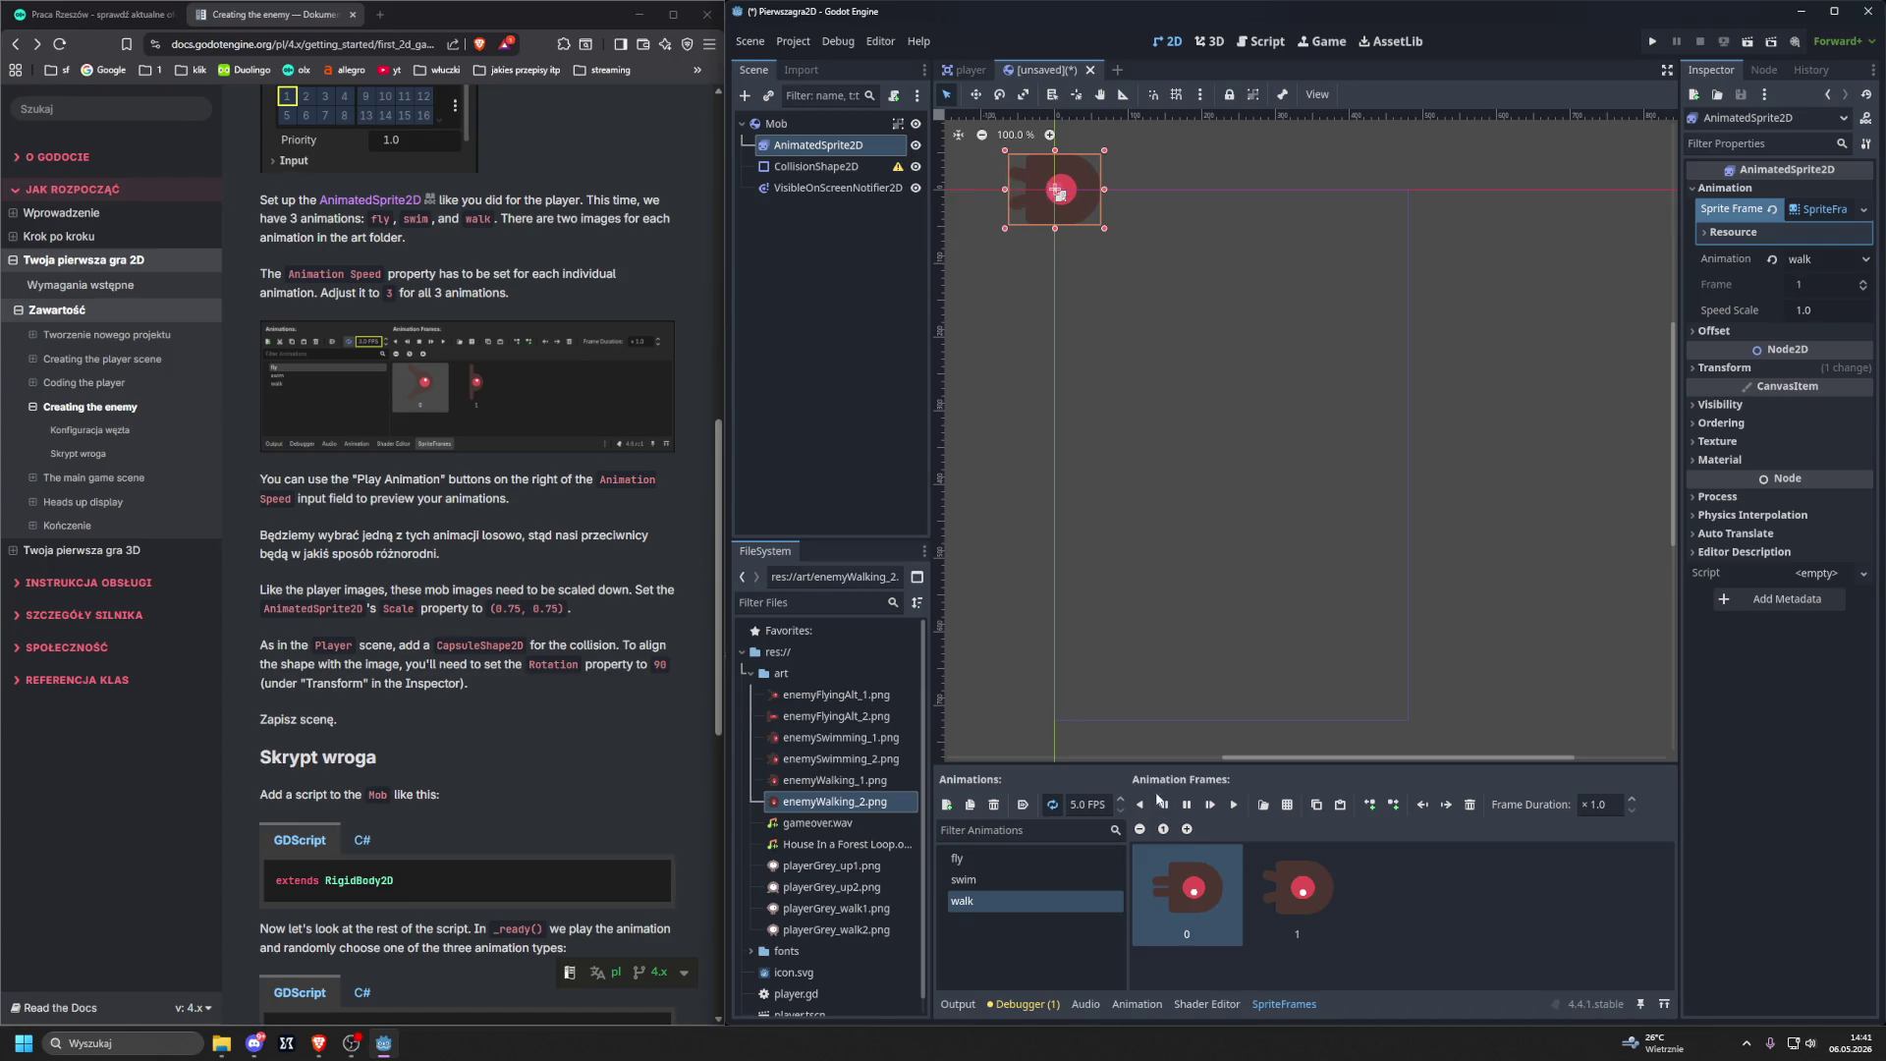
left_click(1187, 805)
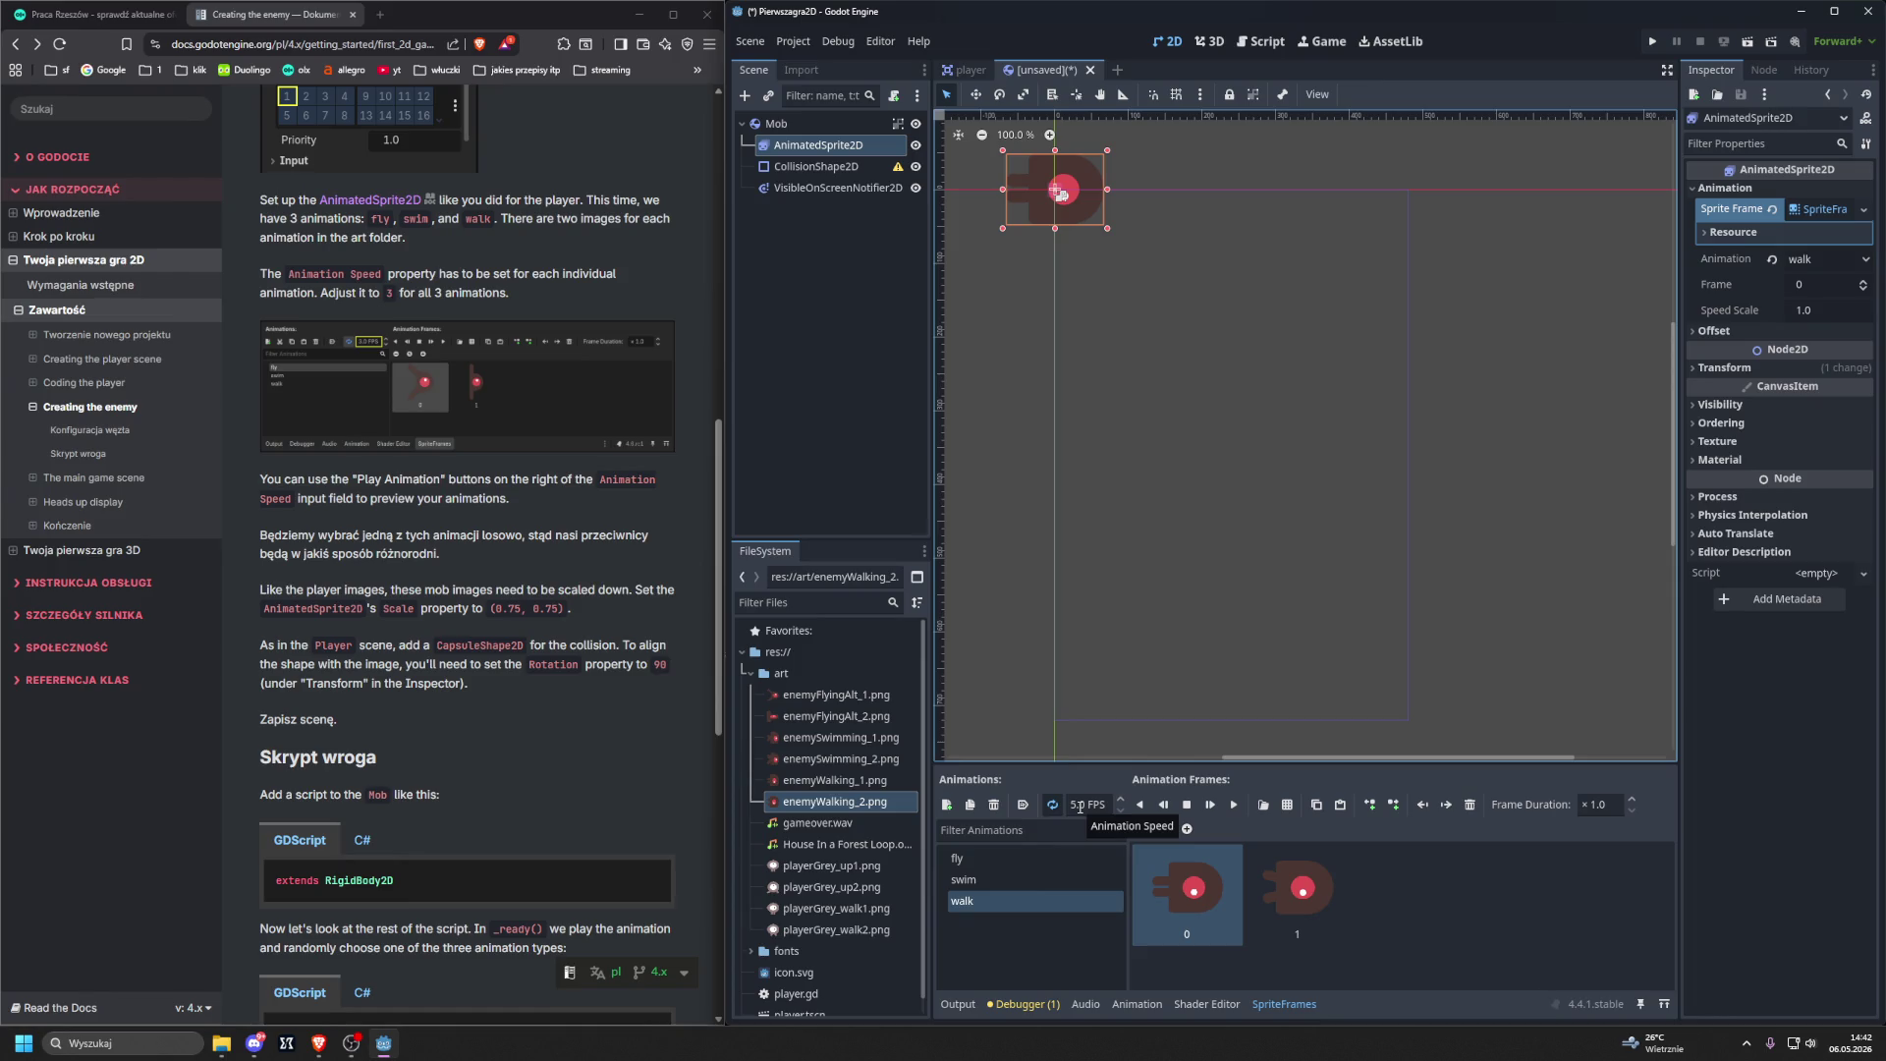
Set the speed of the fly, swim and walk animations to 3 FPS.
left_click(1007, 855)
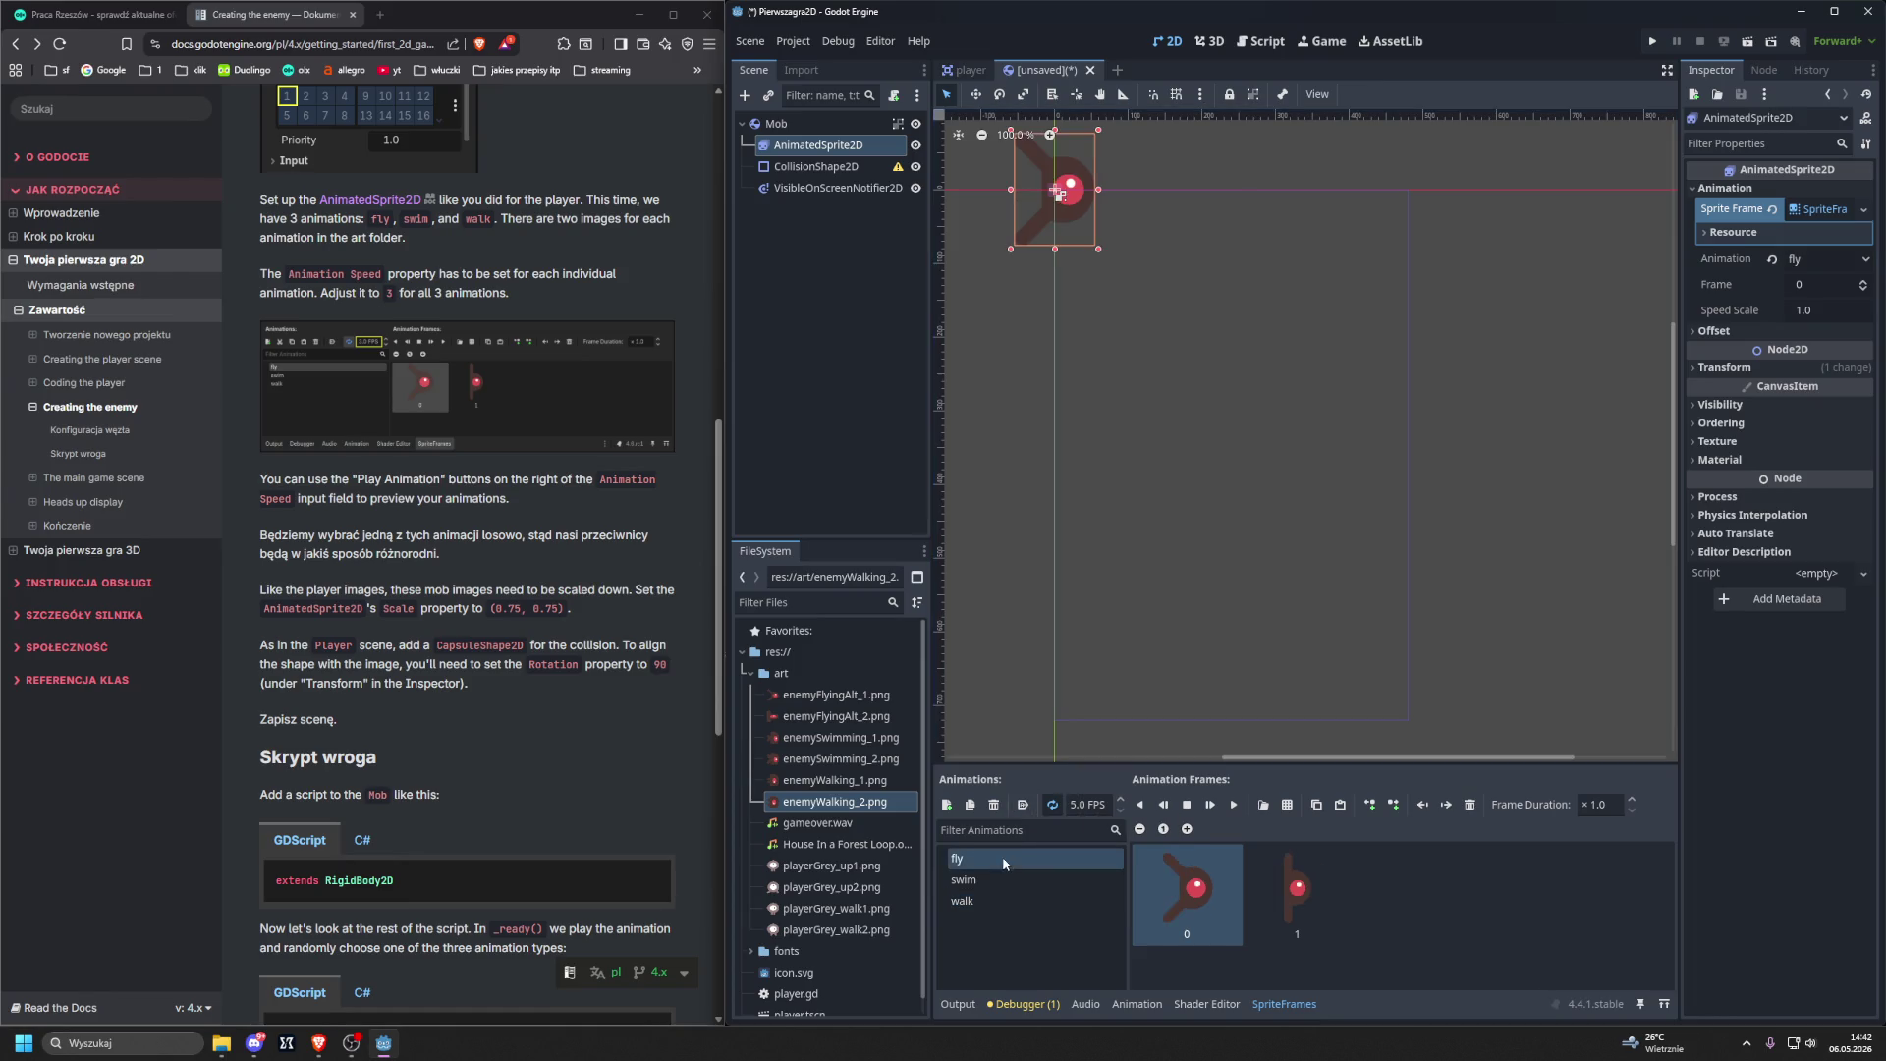
left_click(1075, 805)
type("3")
key("BackSpace")
left_click(1018, 877)
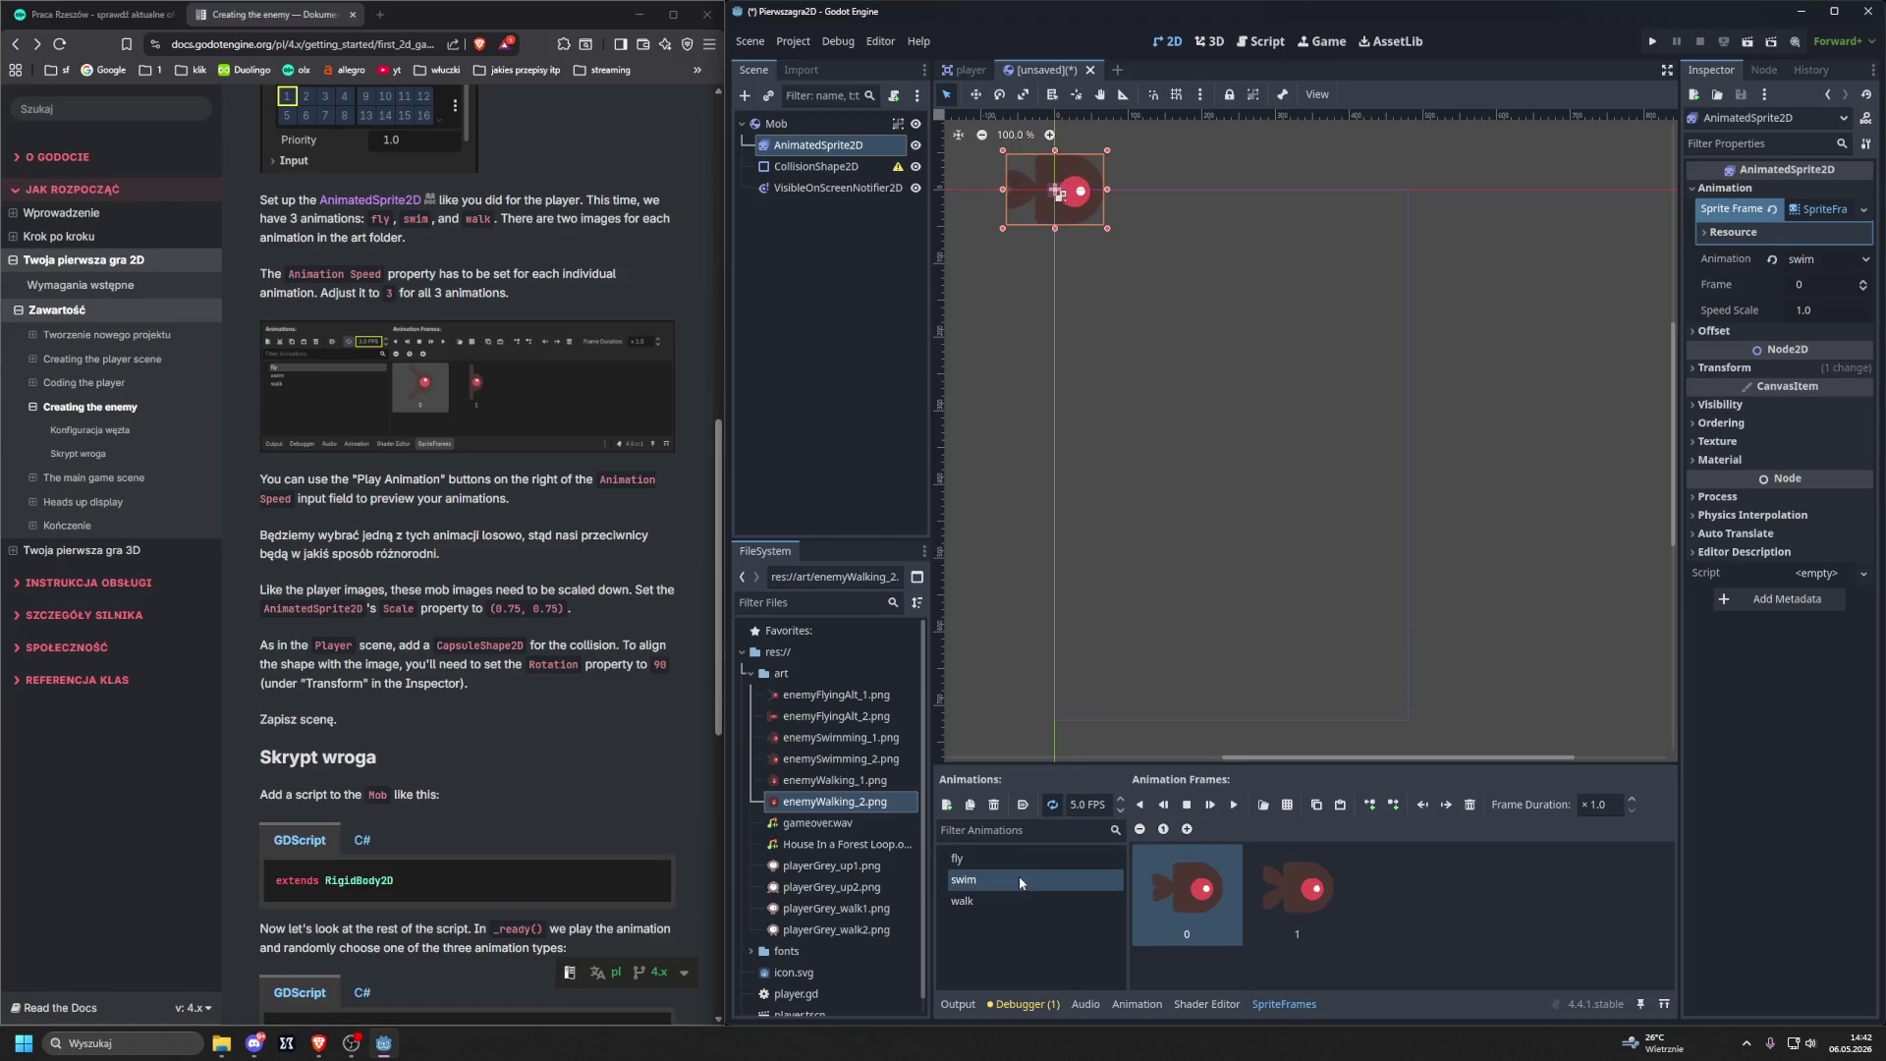
left_click(1084, 805)
type("3")
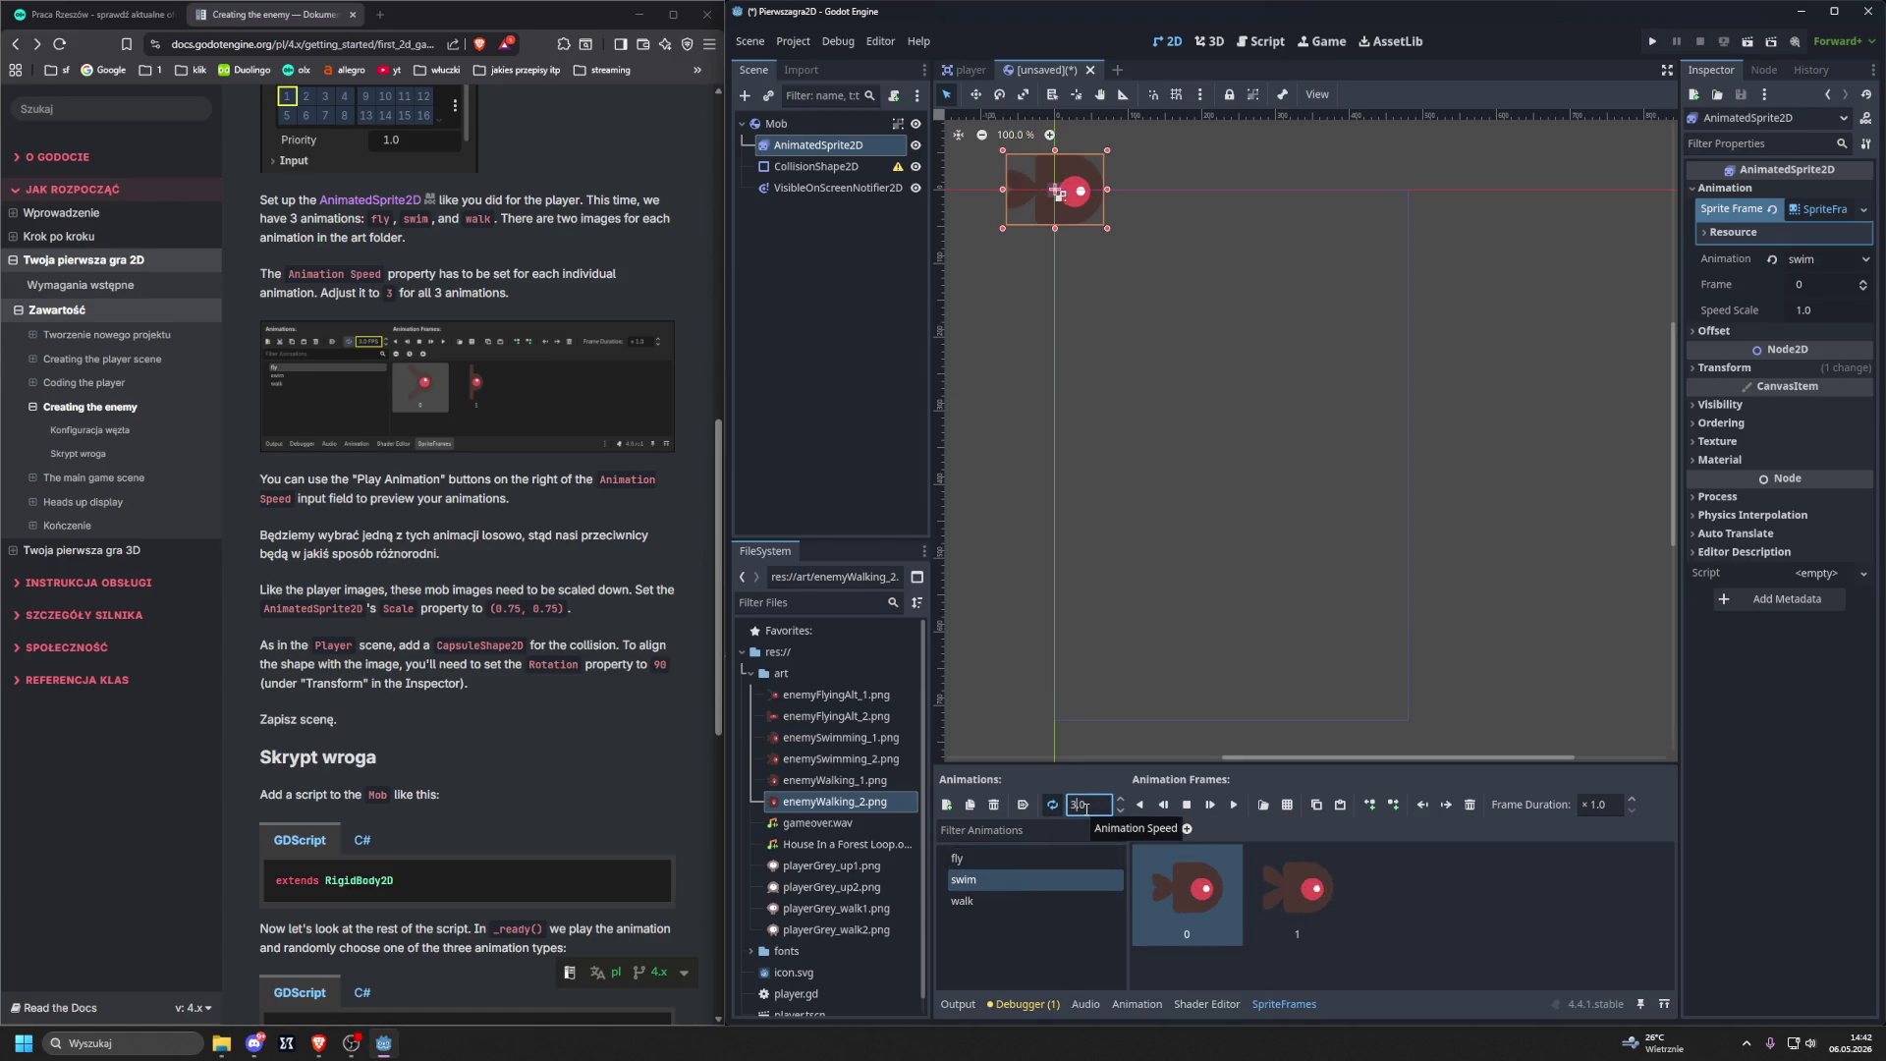
left_click(990, 902)
left_click(1075, 806)
type("3")
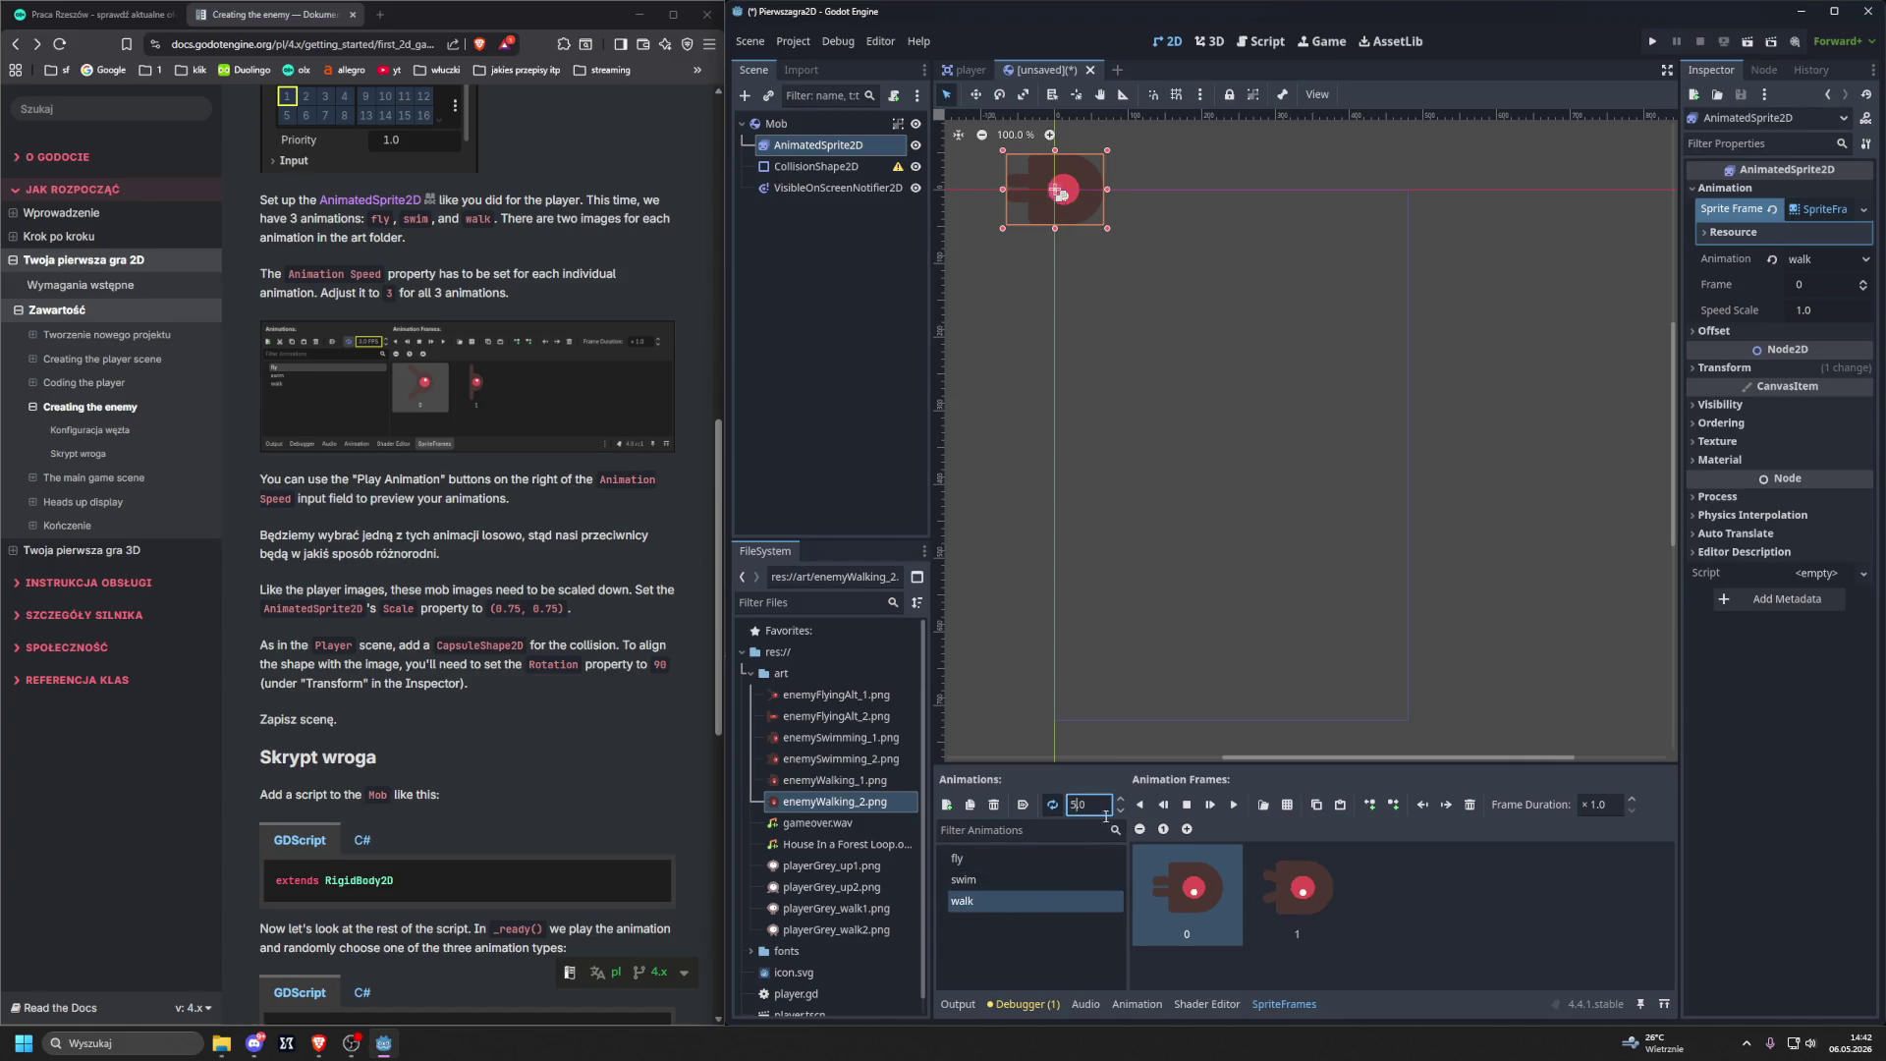
key("Return")
Preview the fly animation at its new 3 FPS speed, then stop playback.
left_click(1019, 857)
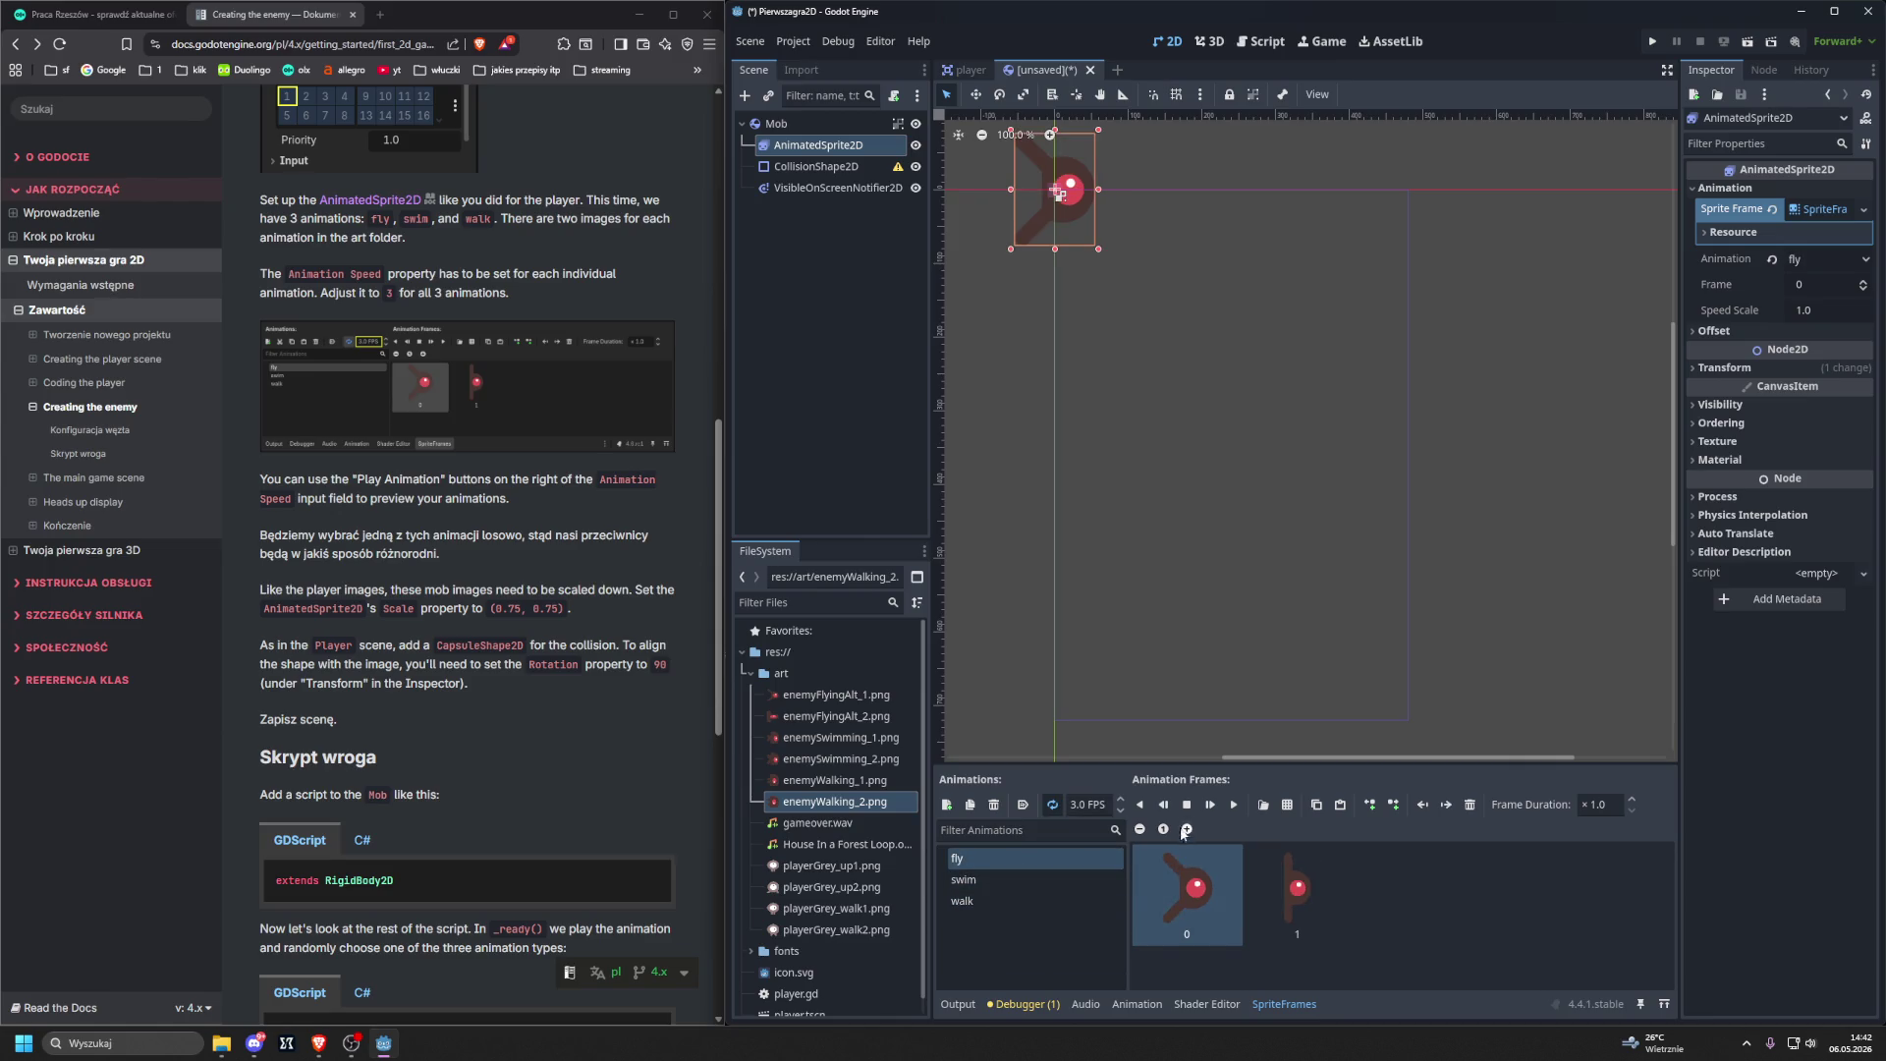
left_click(1141, 805)
left_click(1186, 804)
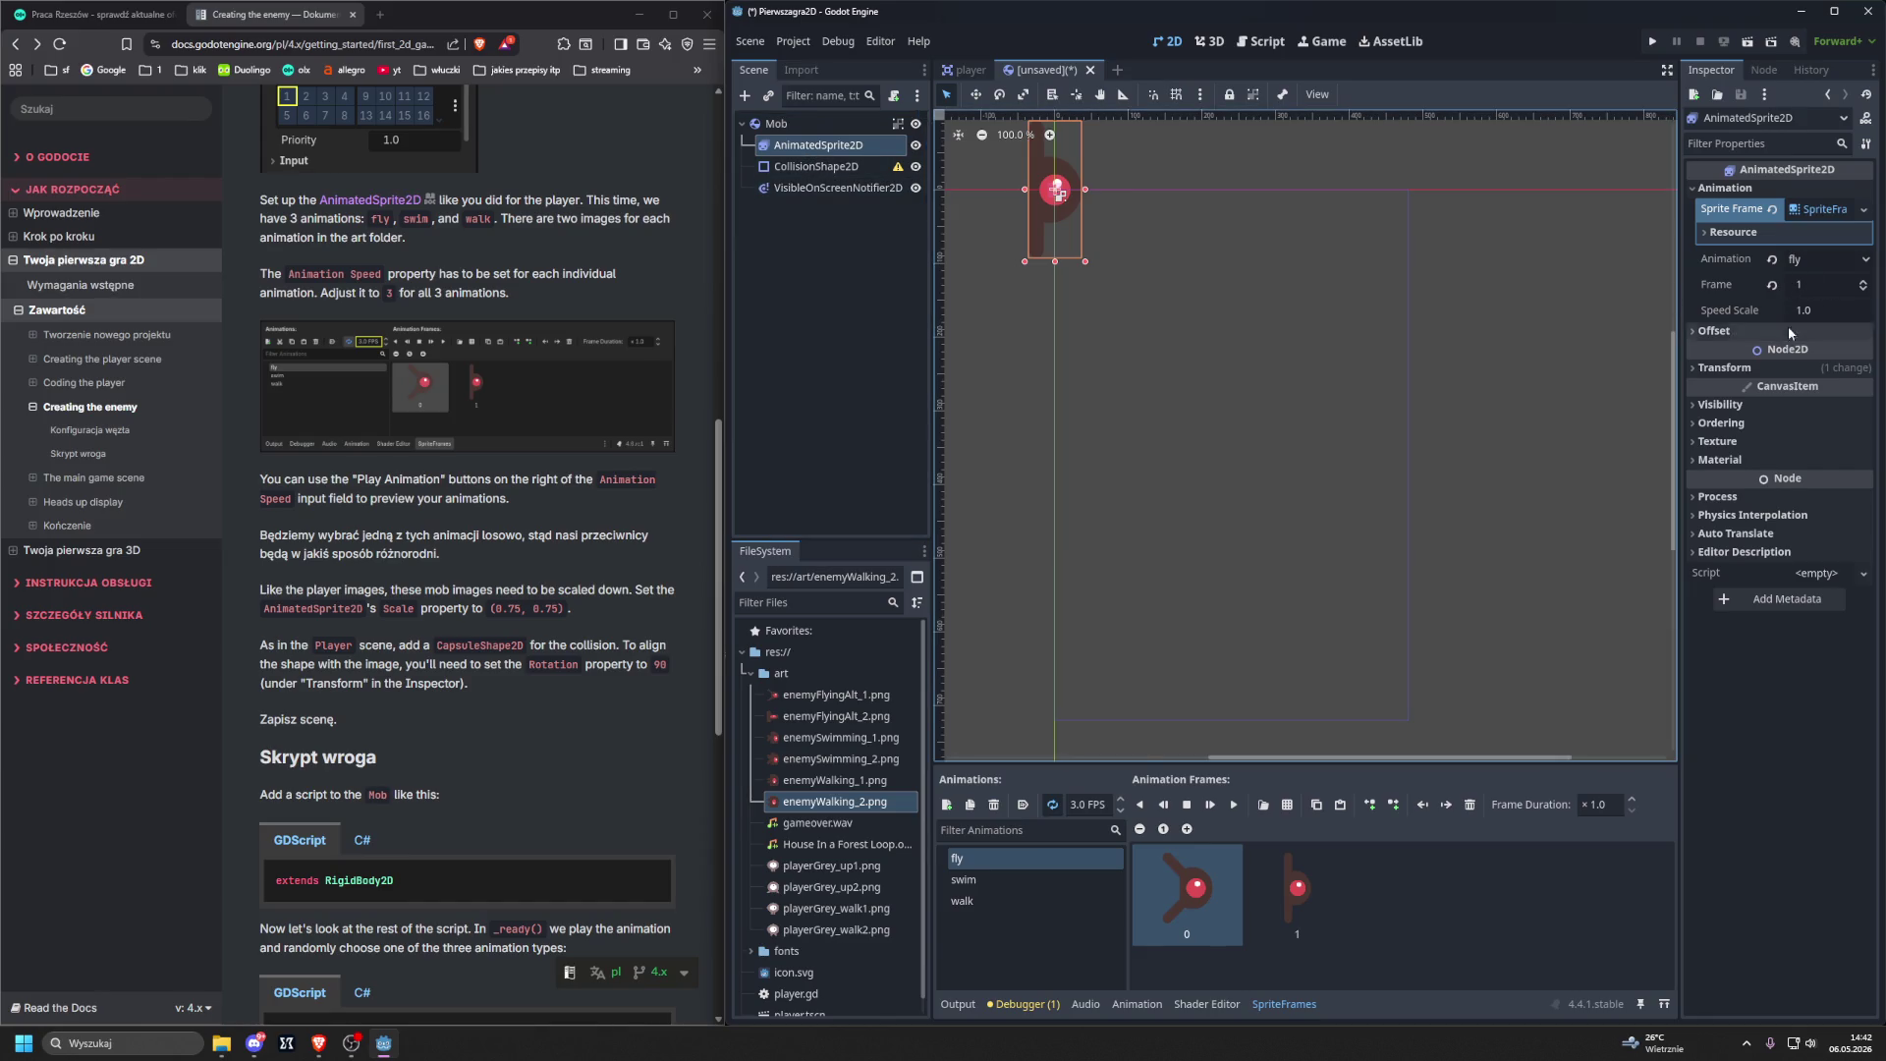
Set the AnimatedSprite2D Transform scale to 0.75, with linked y following.
left_click(1725, 369)
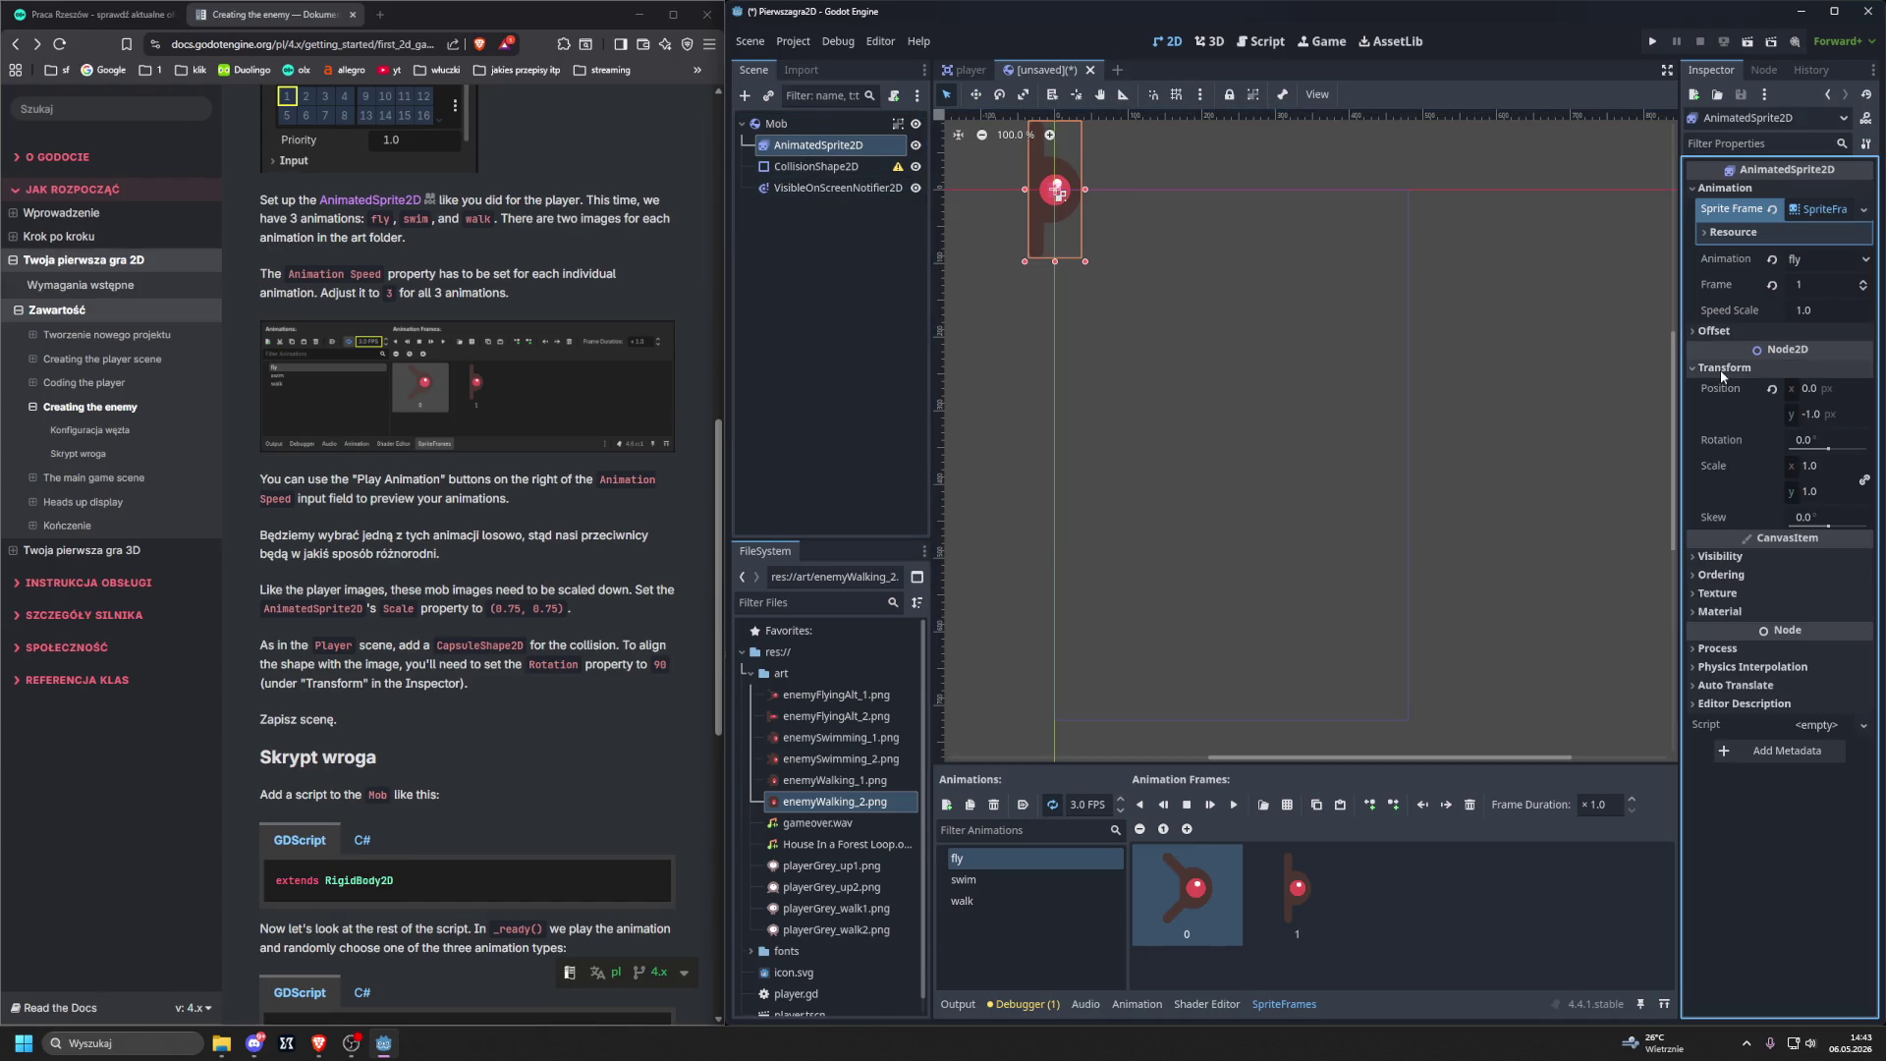
left_click(1814, 469)
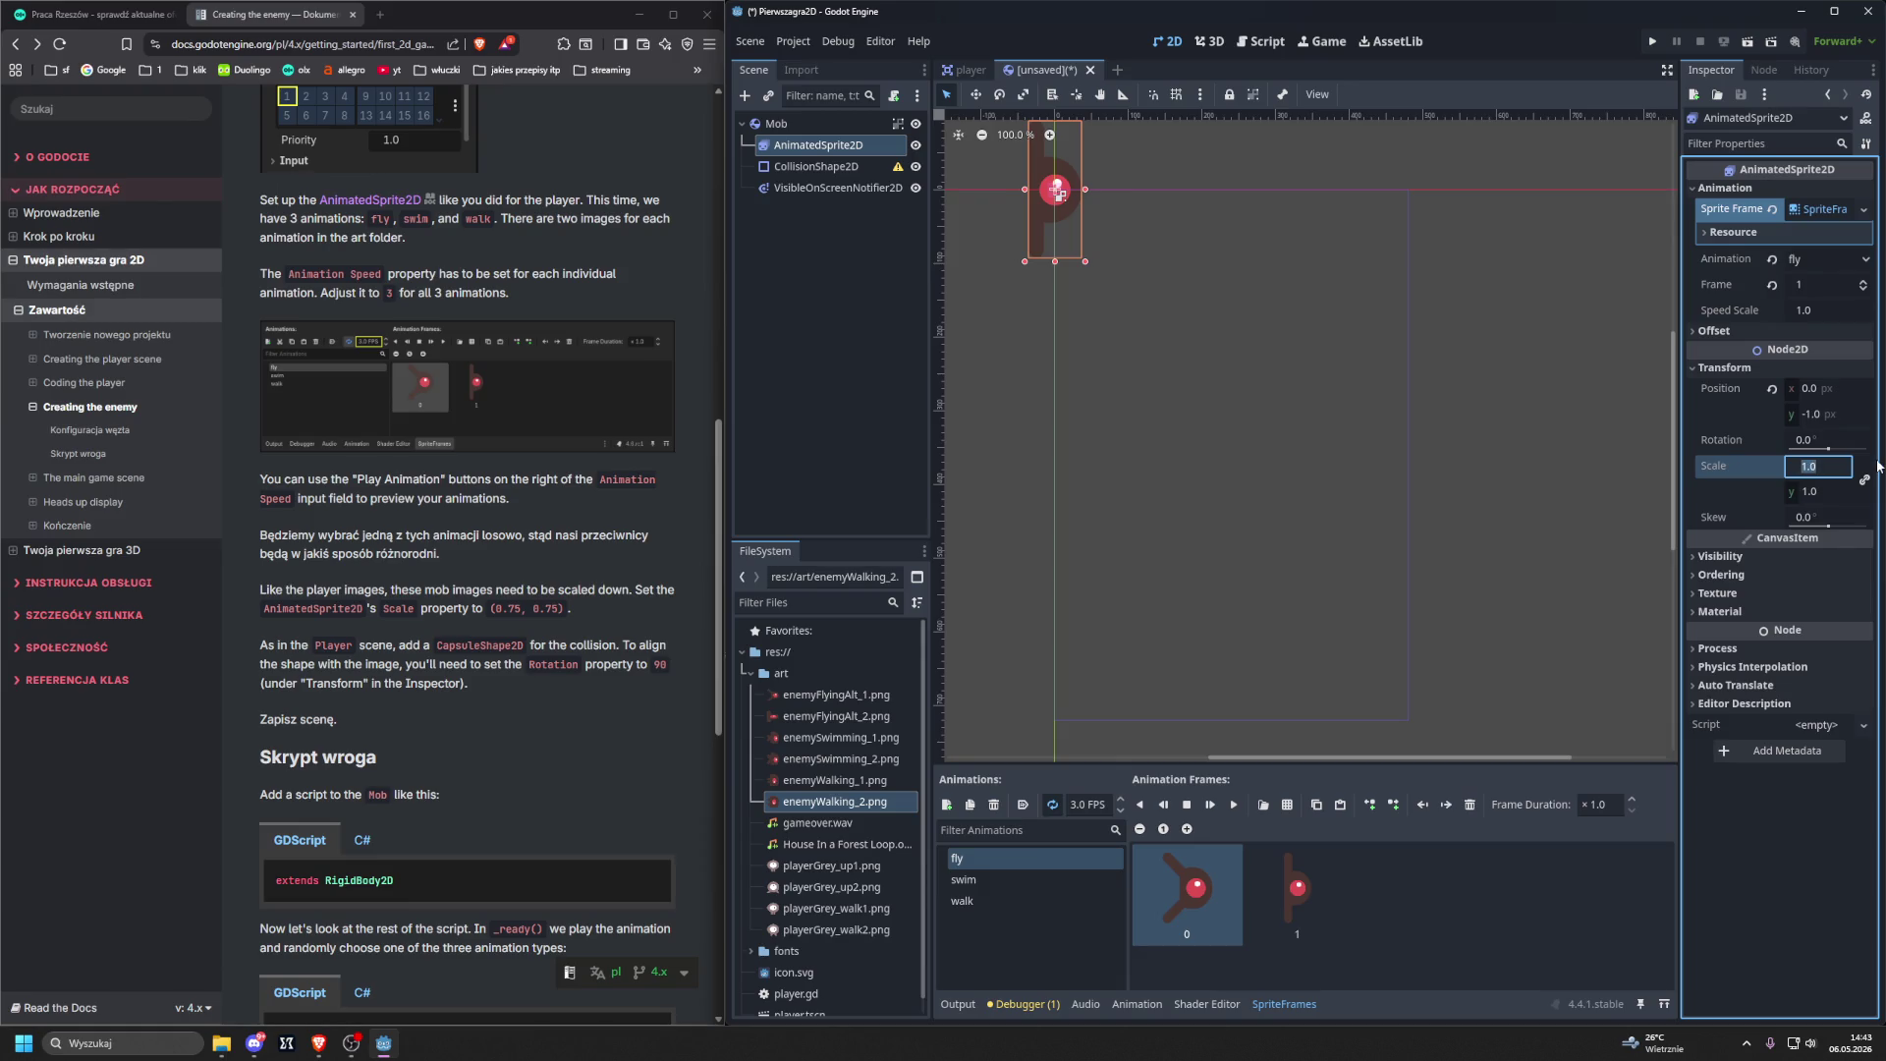
type("0.75")
key("Return")
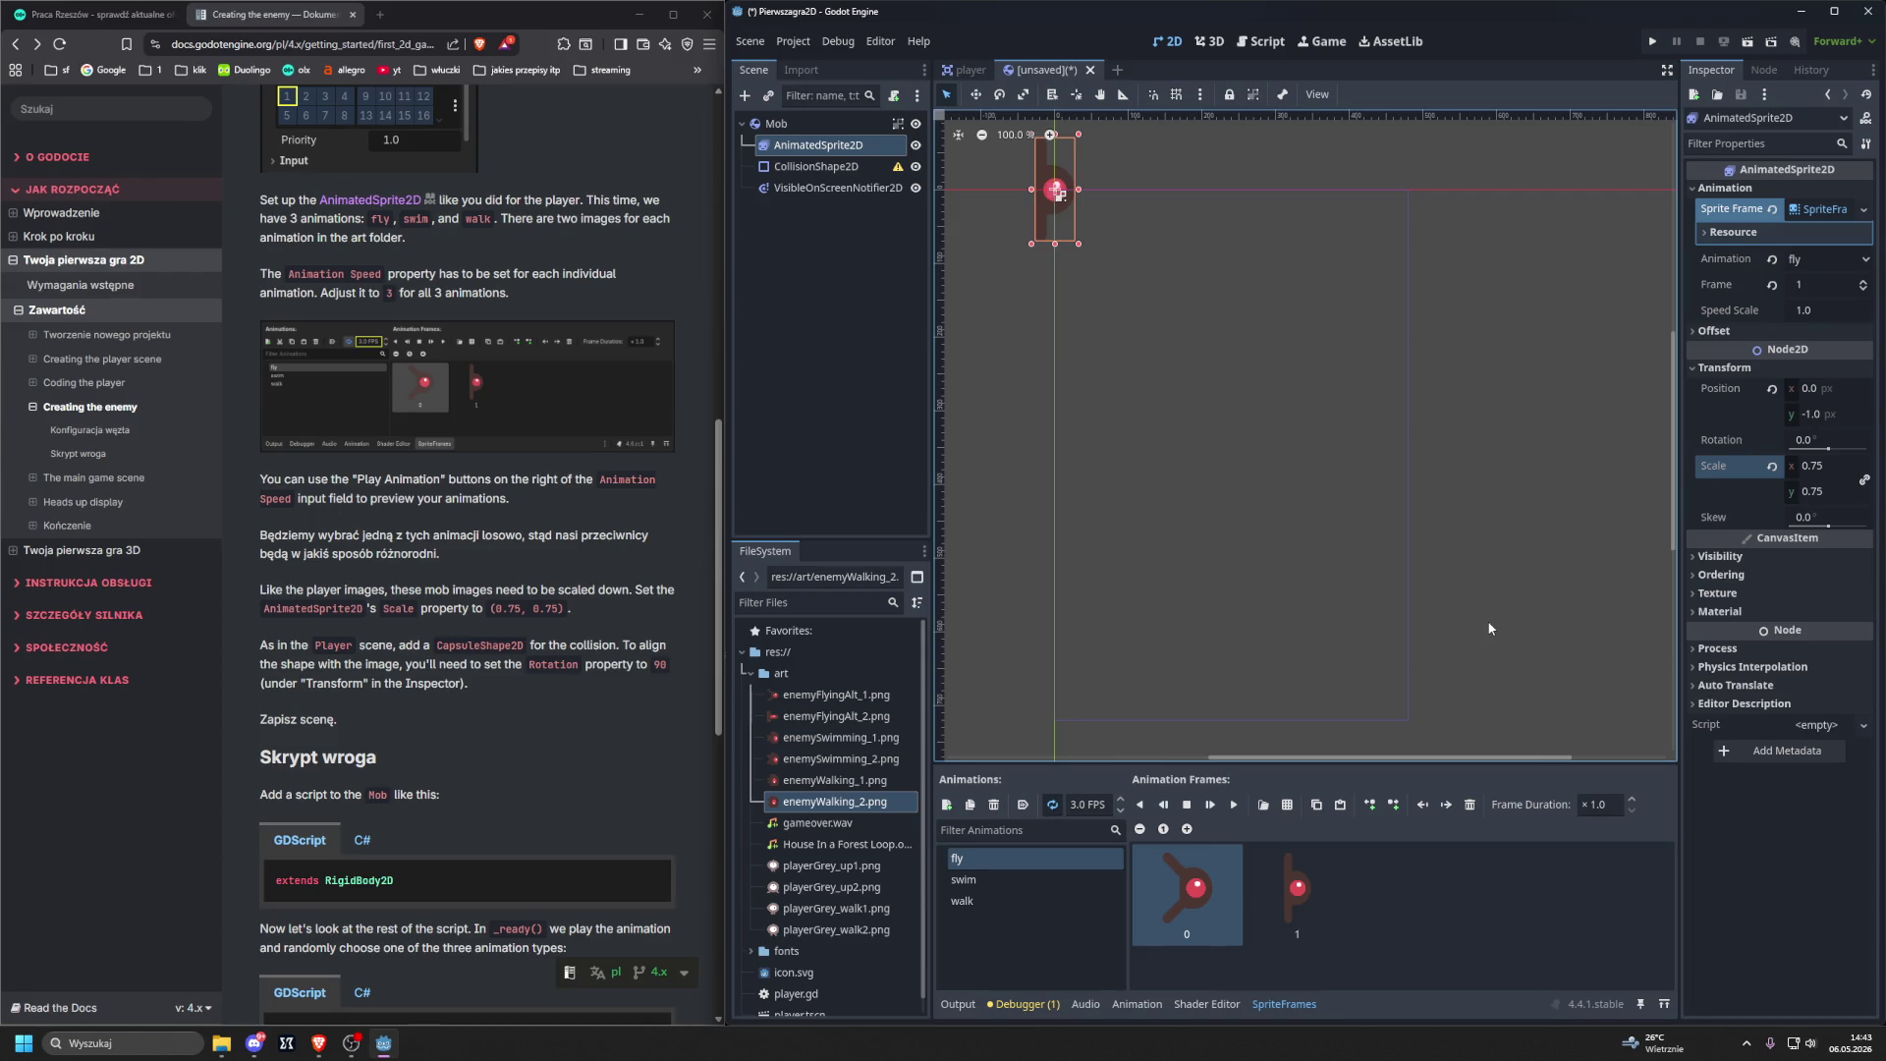
Select the CollisionShape2D node and bring up its Shape type list.
scroll(602, 586, "up", 7)
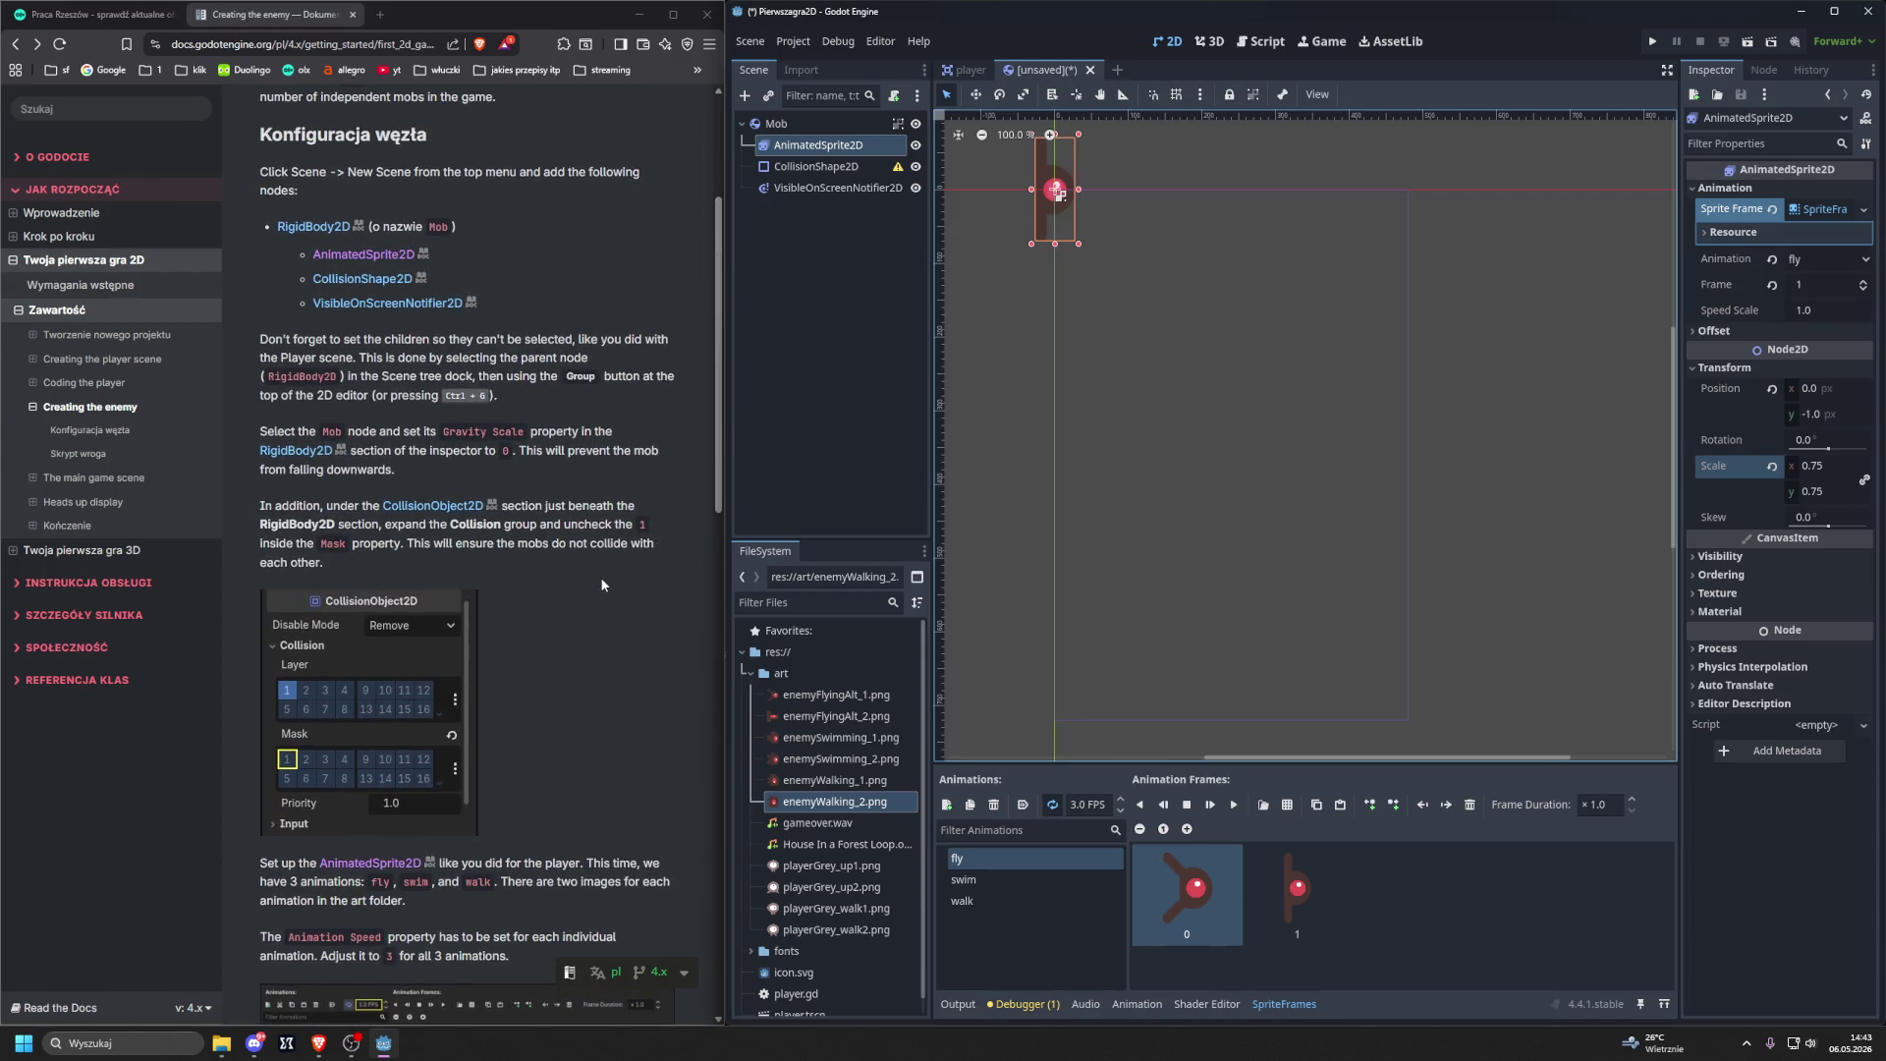
scroll(602, 584, "down", 6)
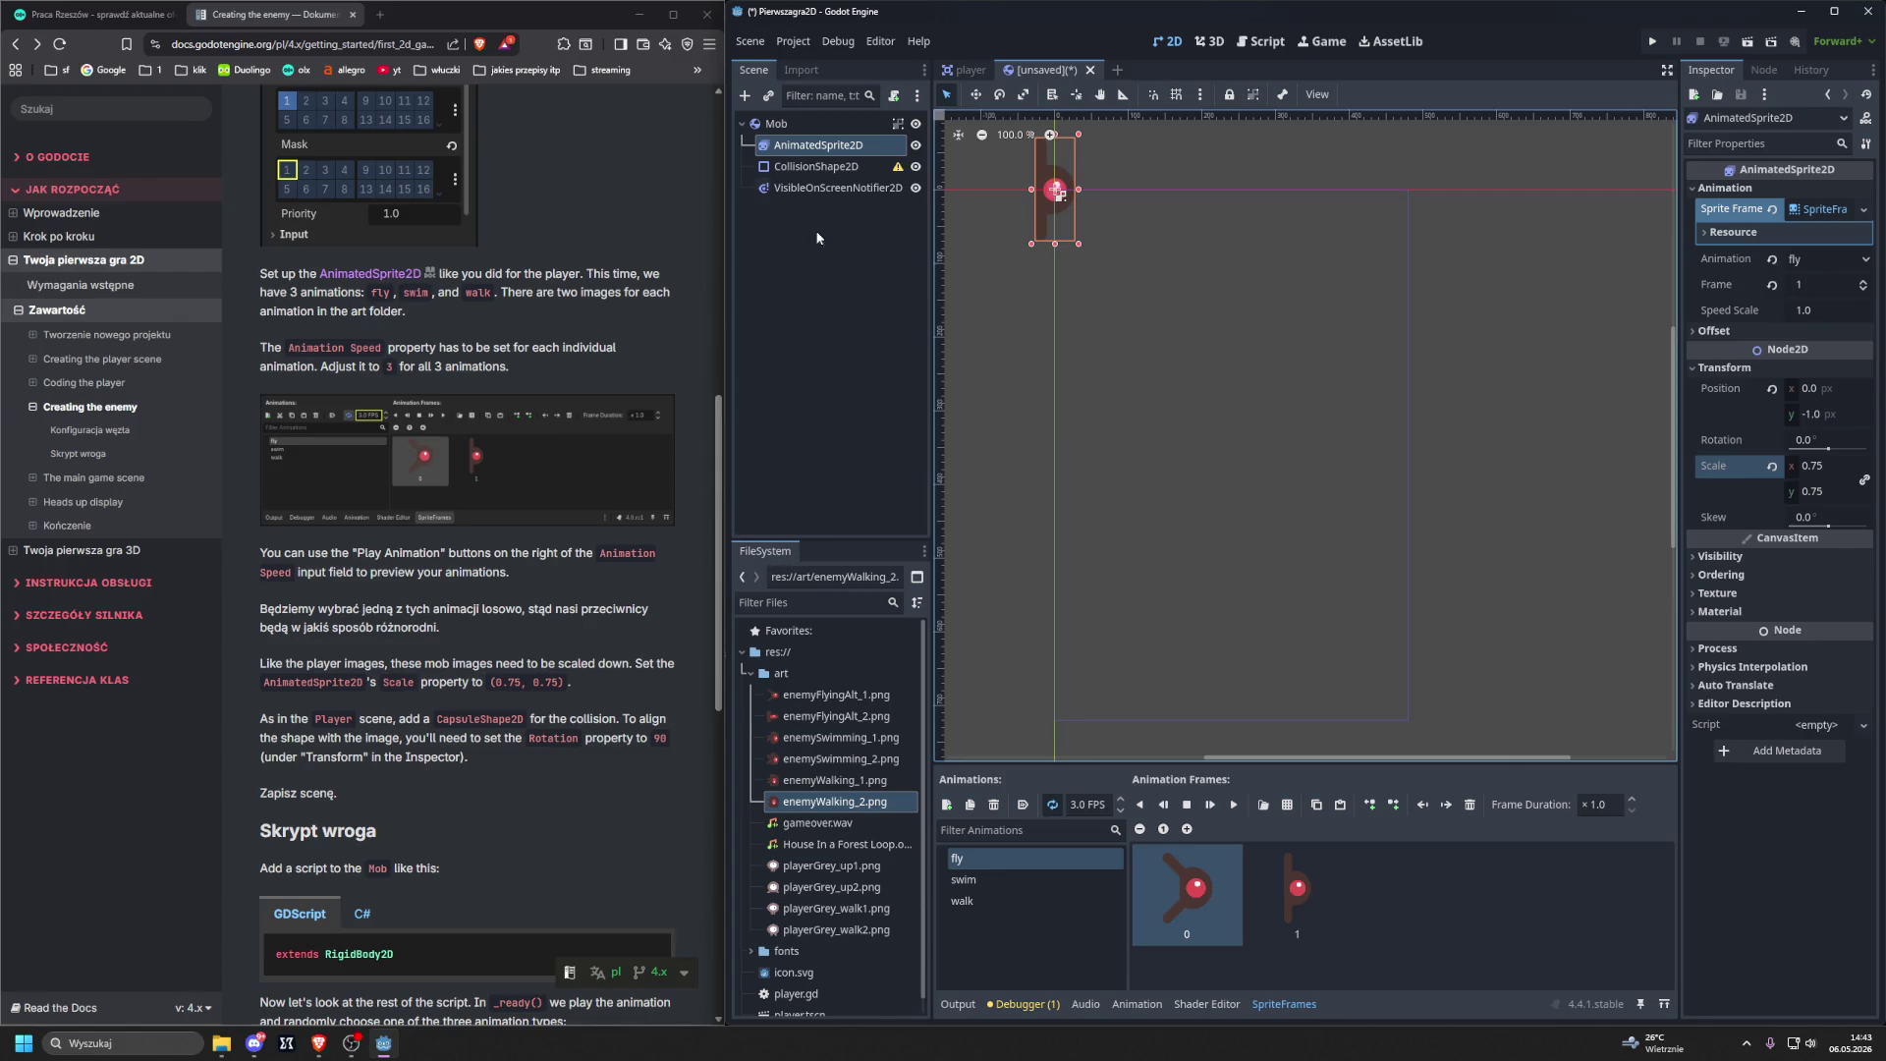
left_click(816, 166)
left_click(1818, 191)
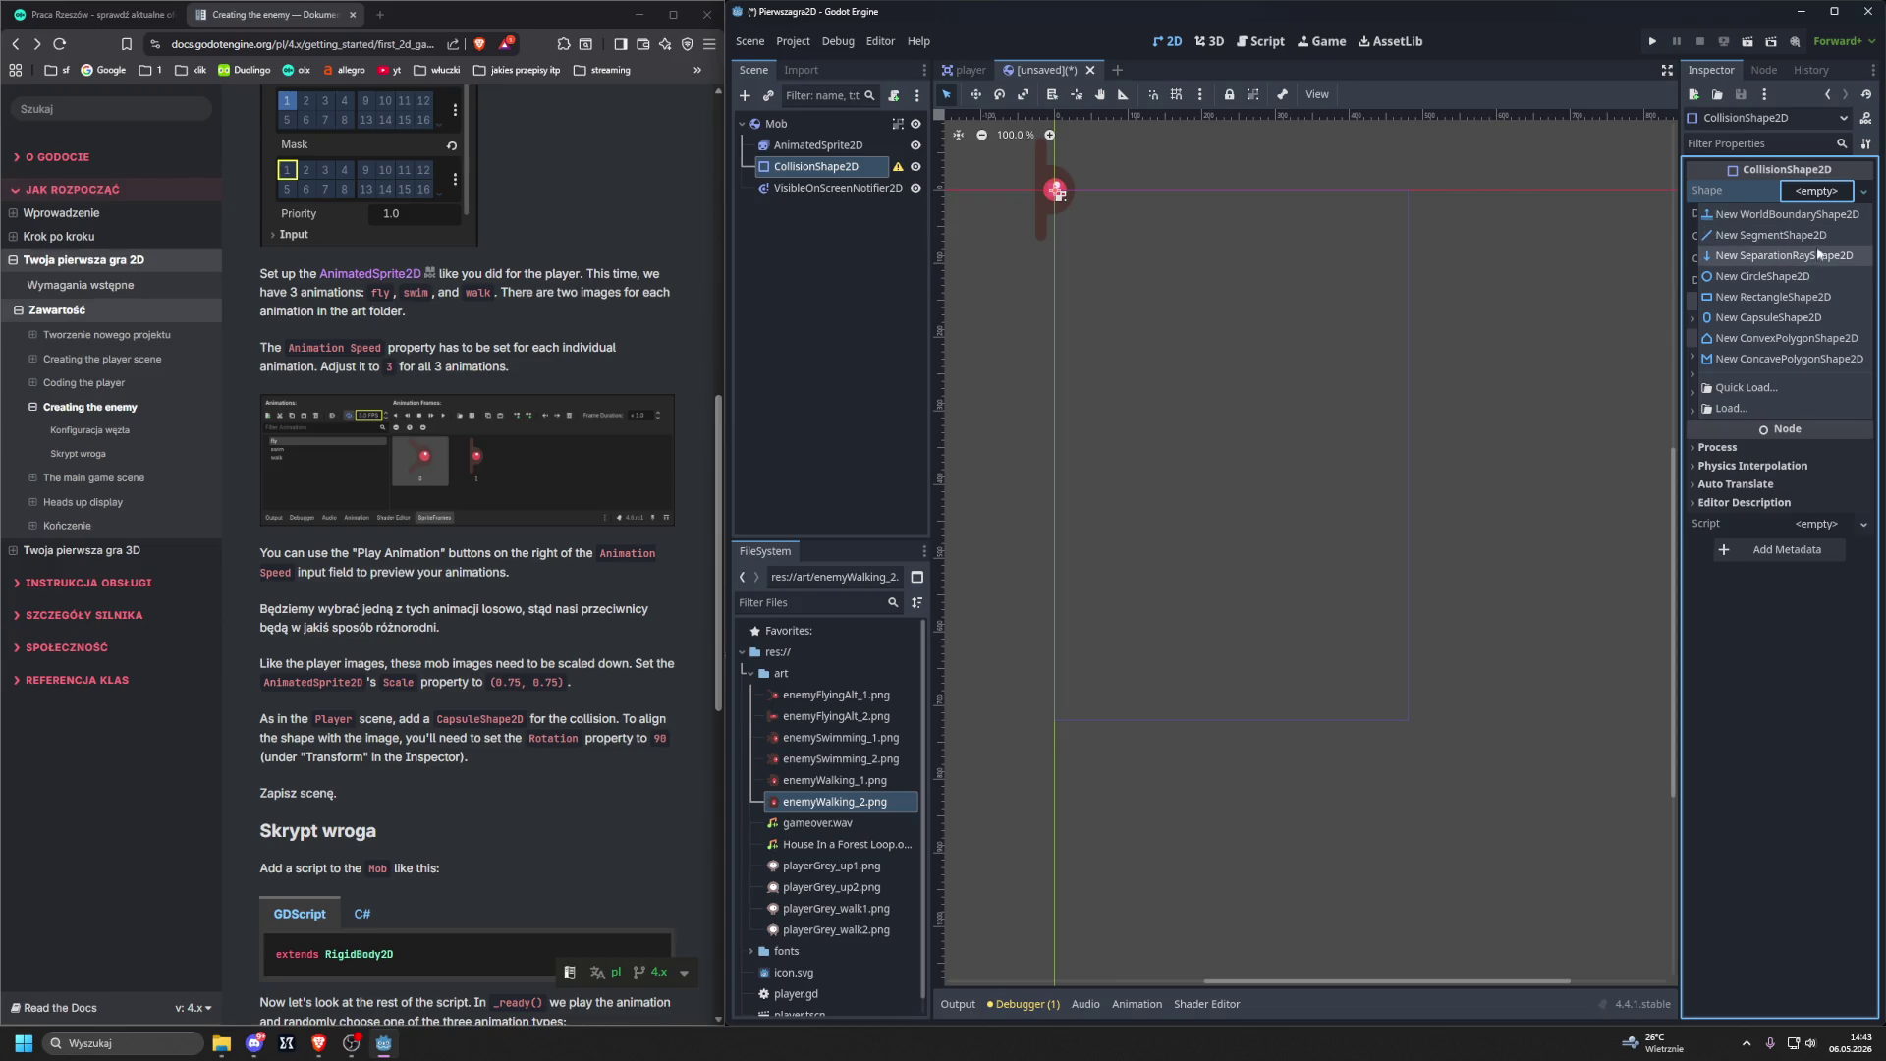
Give the CollisionShape2D a new CapsuleShape2D and frame it in the viewport.
left_click(1822, 317)
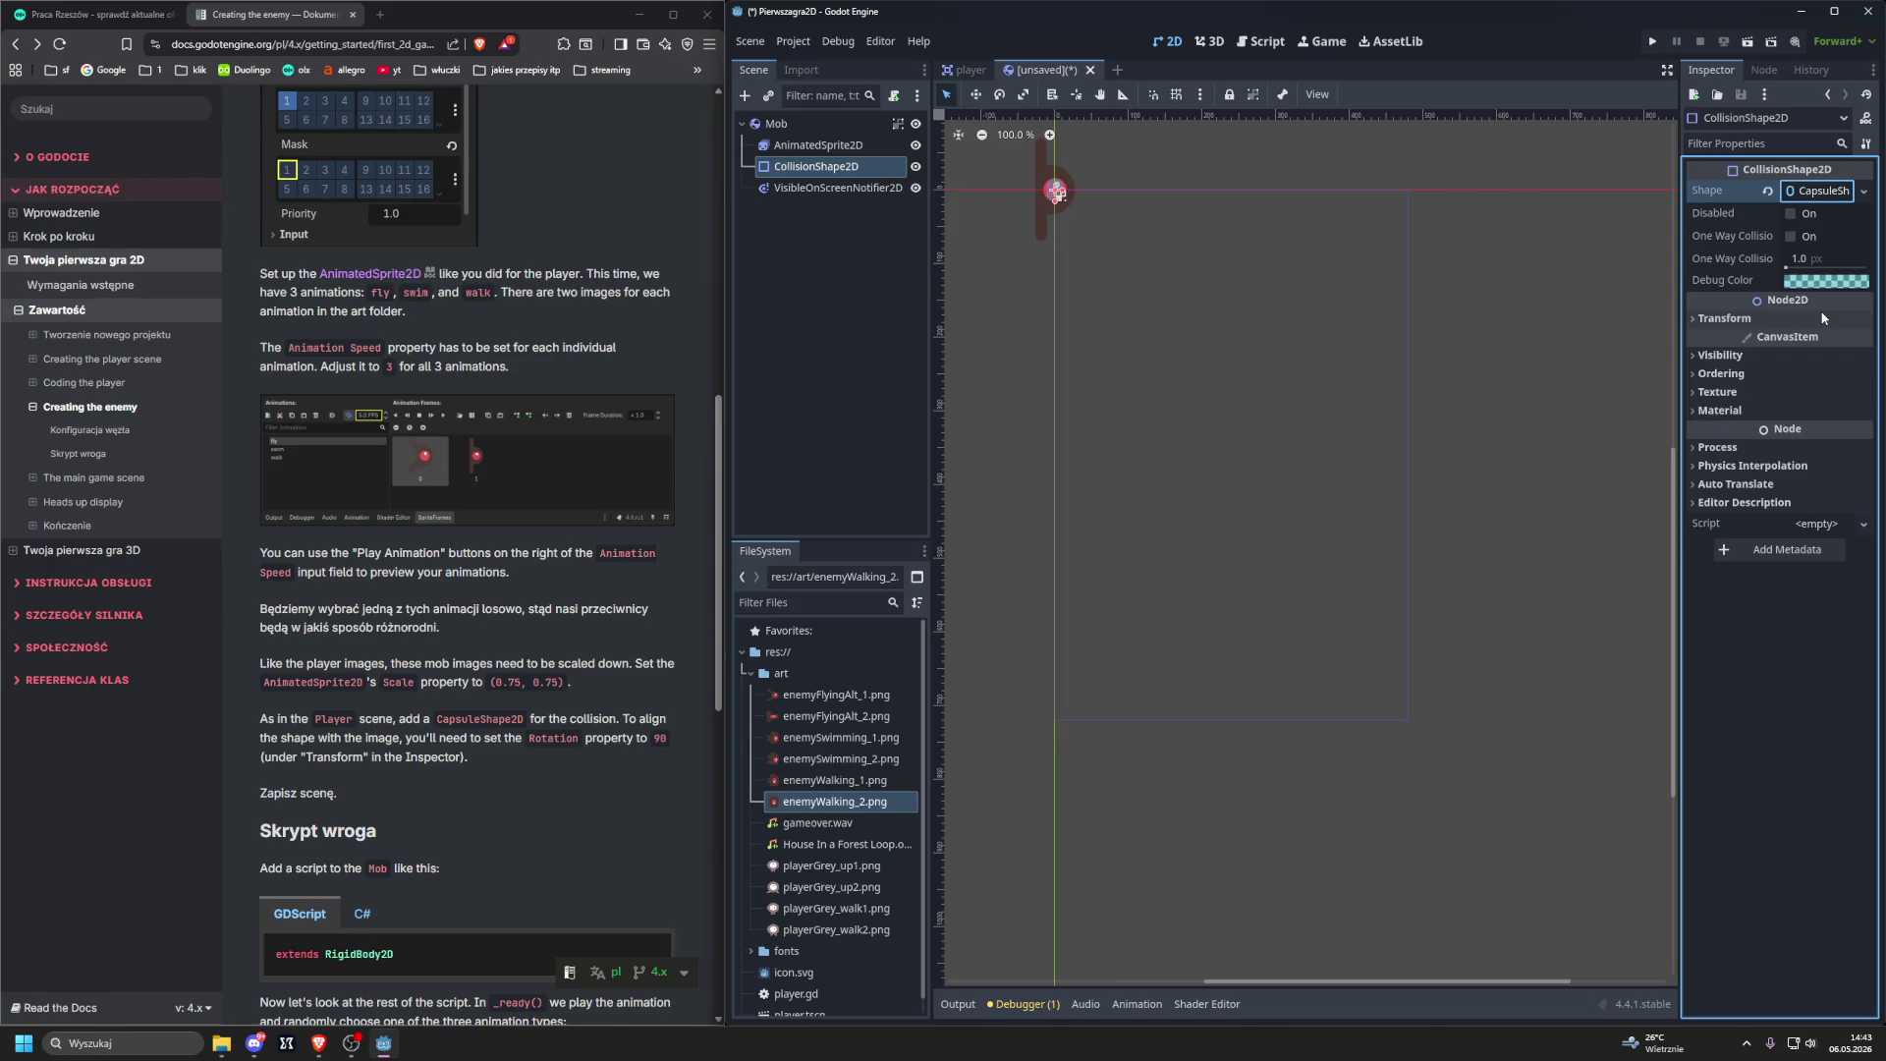
key("shift+f")
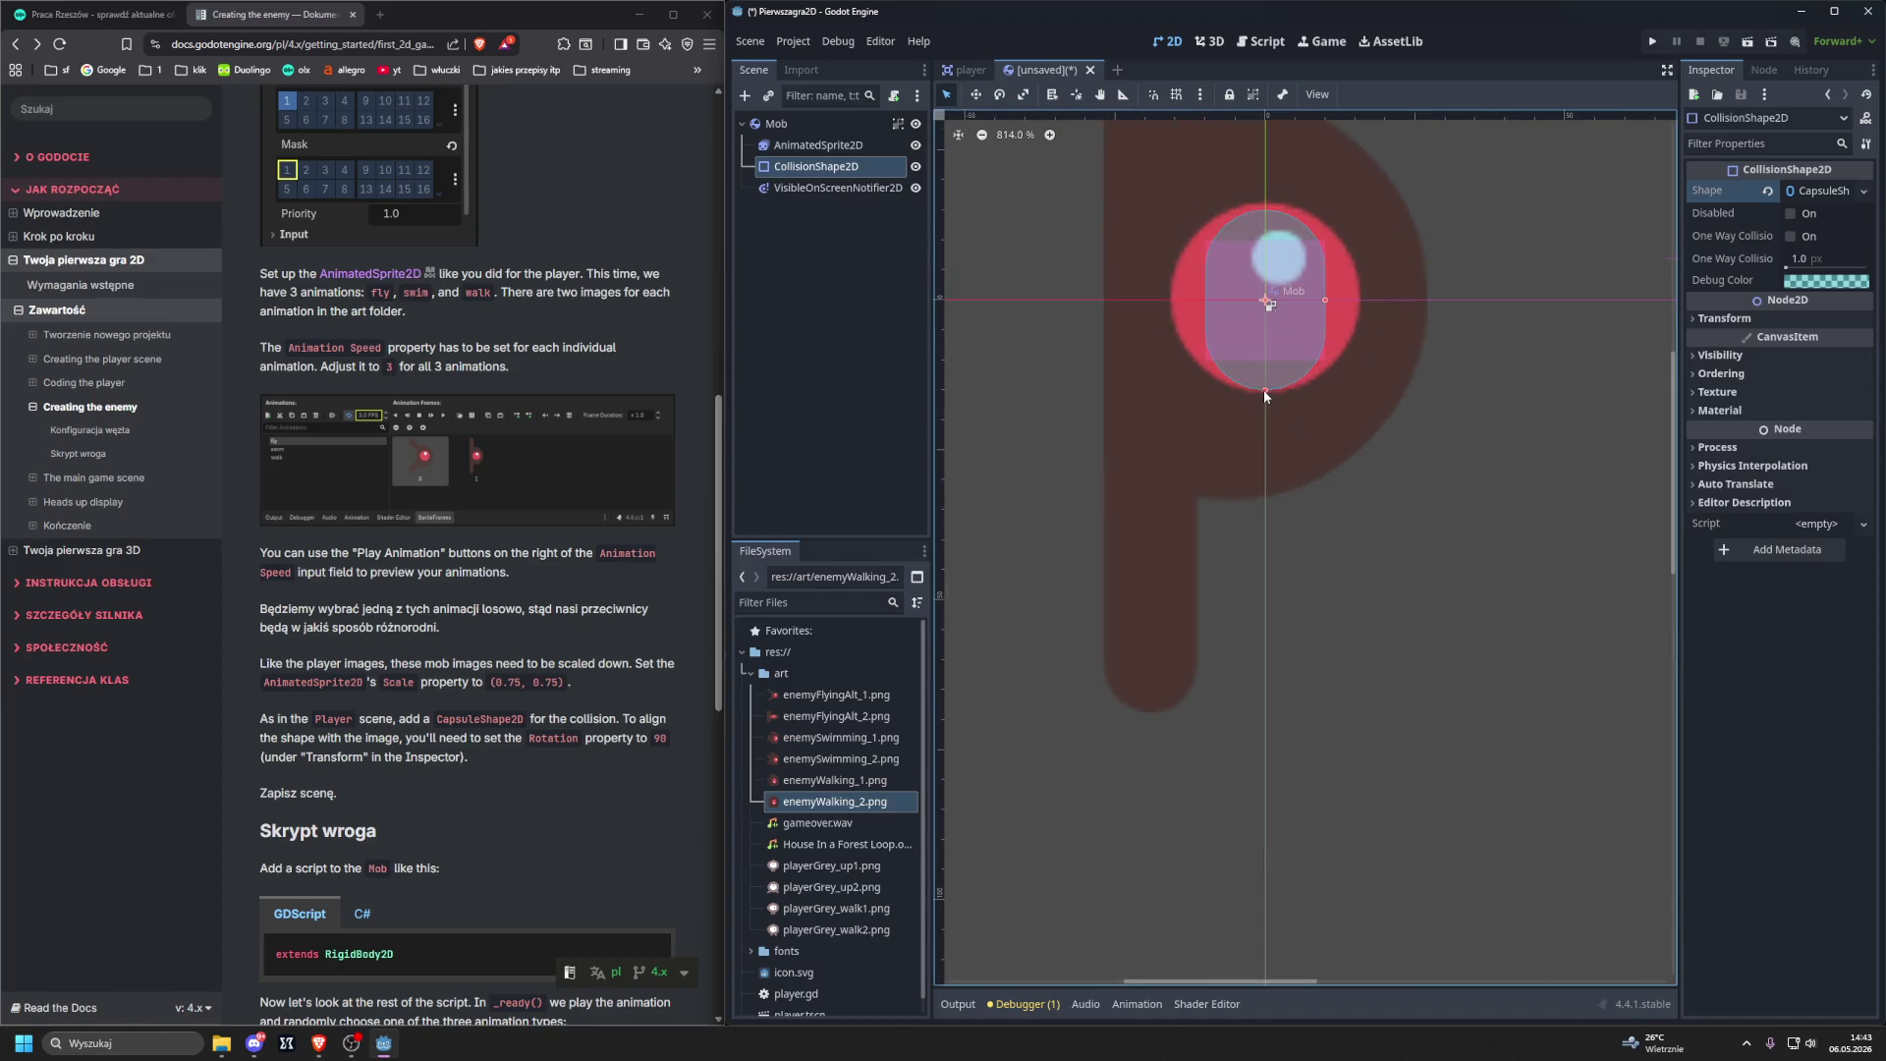
scroll(572, 427, "down", 1)
scroll(572, 427, "down", 1)
scroll(575, 424, "up", 2)
Set the collision shape's Transform rotation to 90 degrees.
left_click(1696, 319)
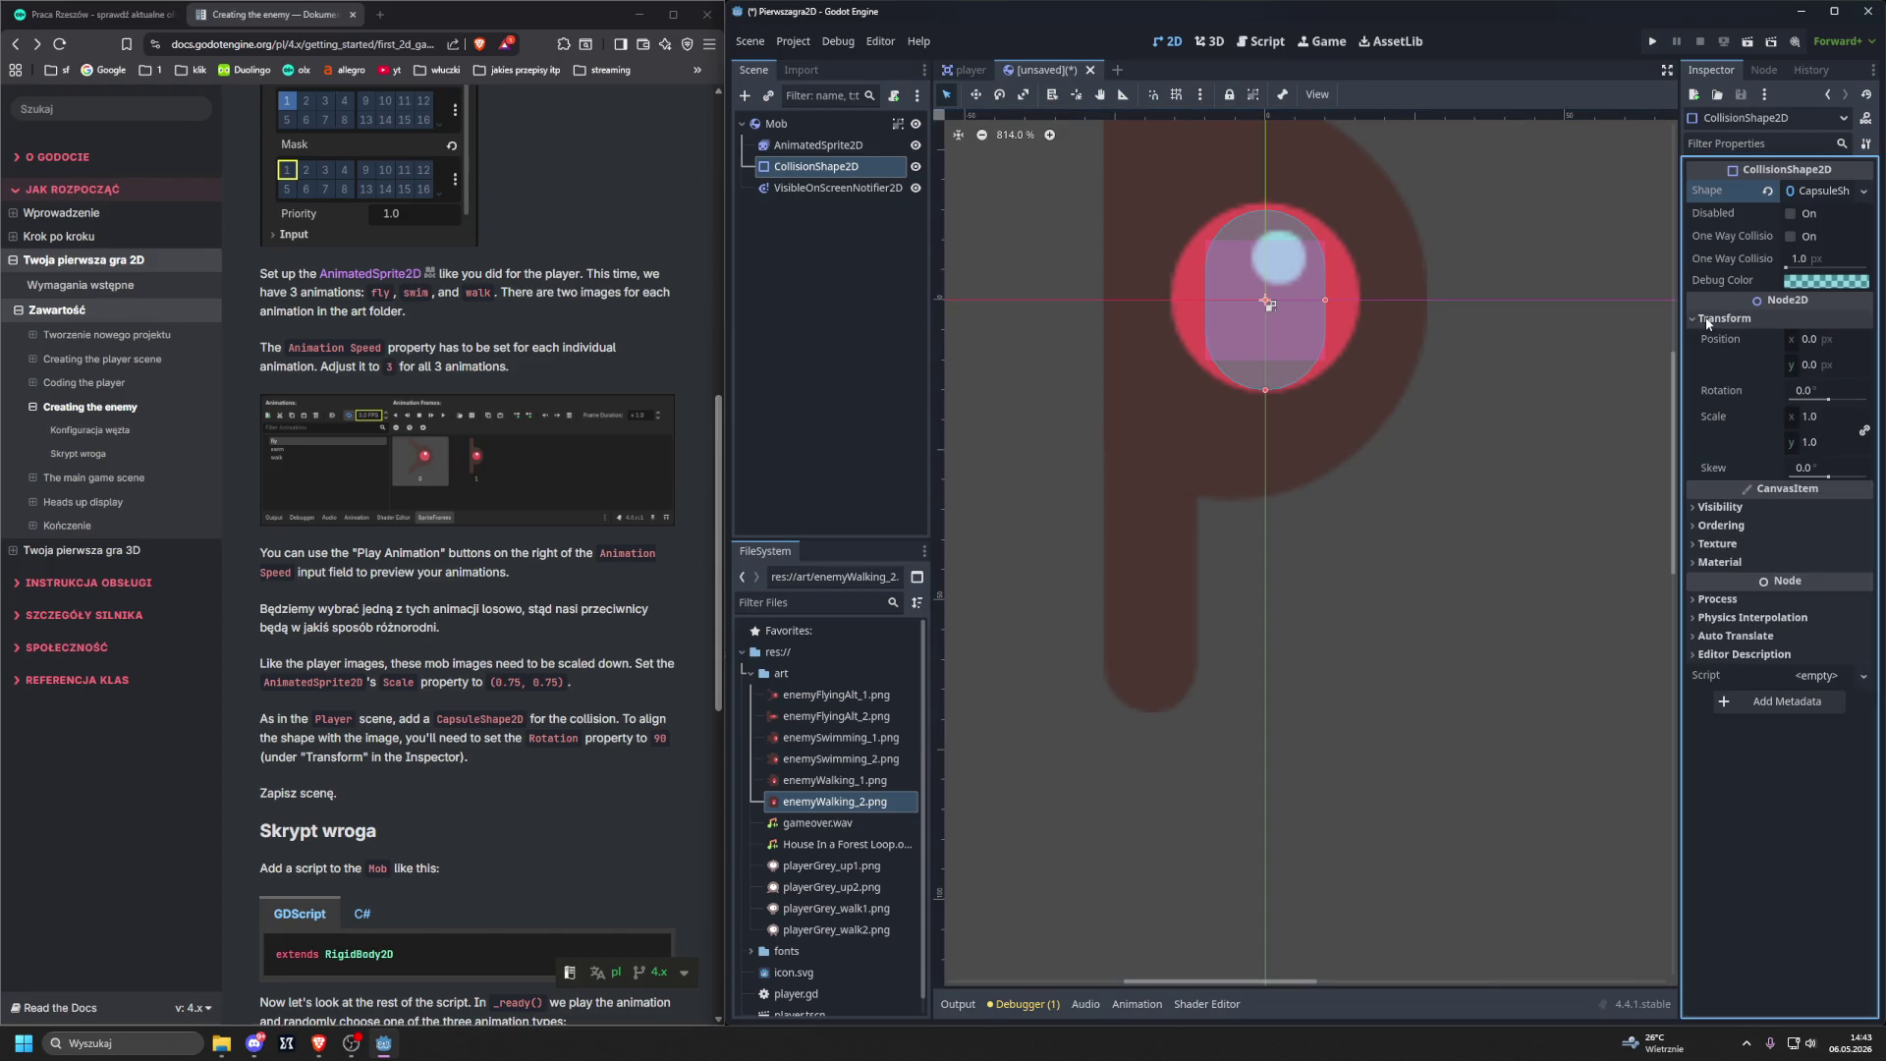
left_click(1827, 395)
type("9")
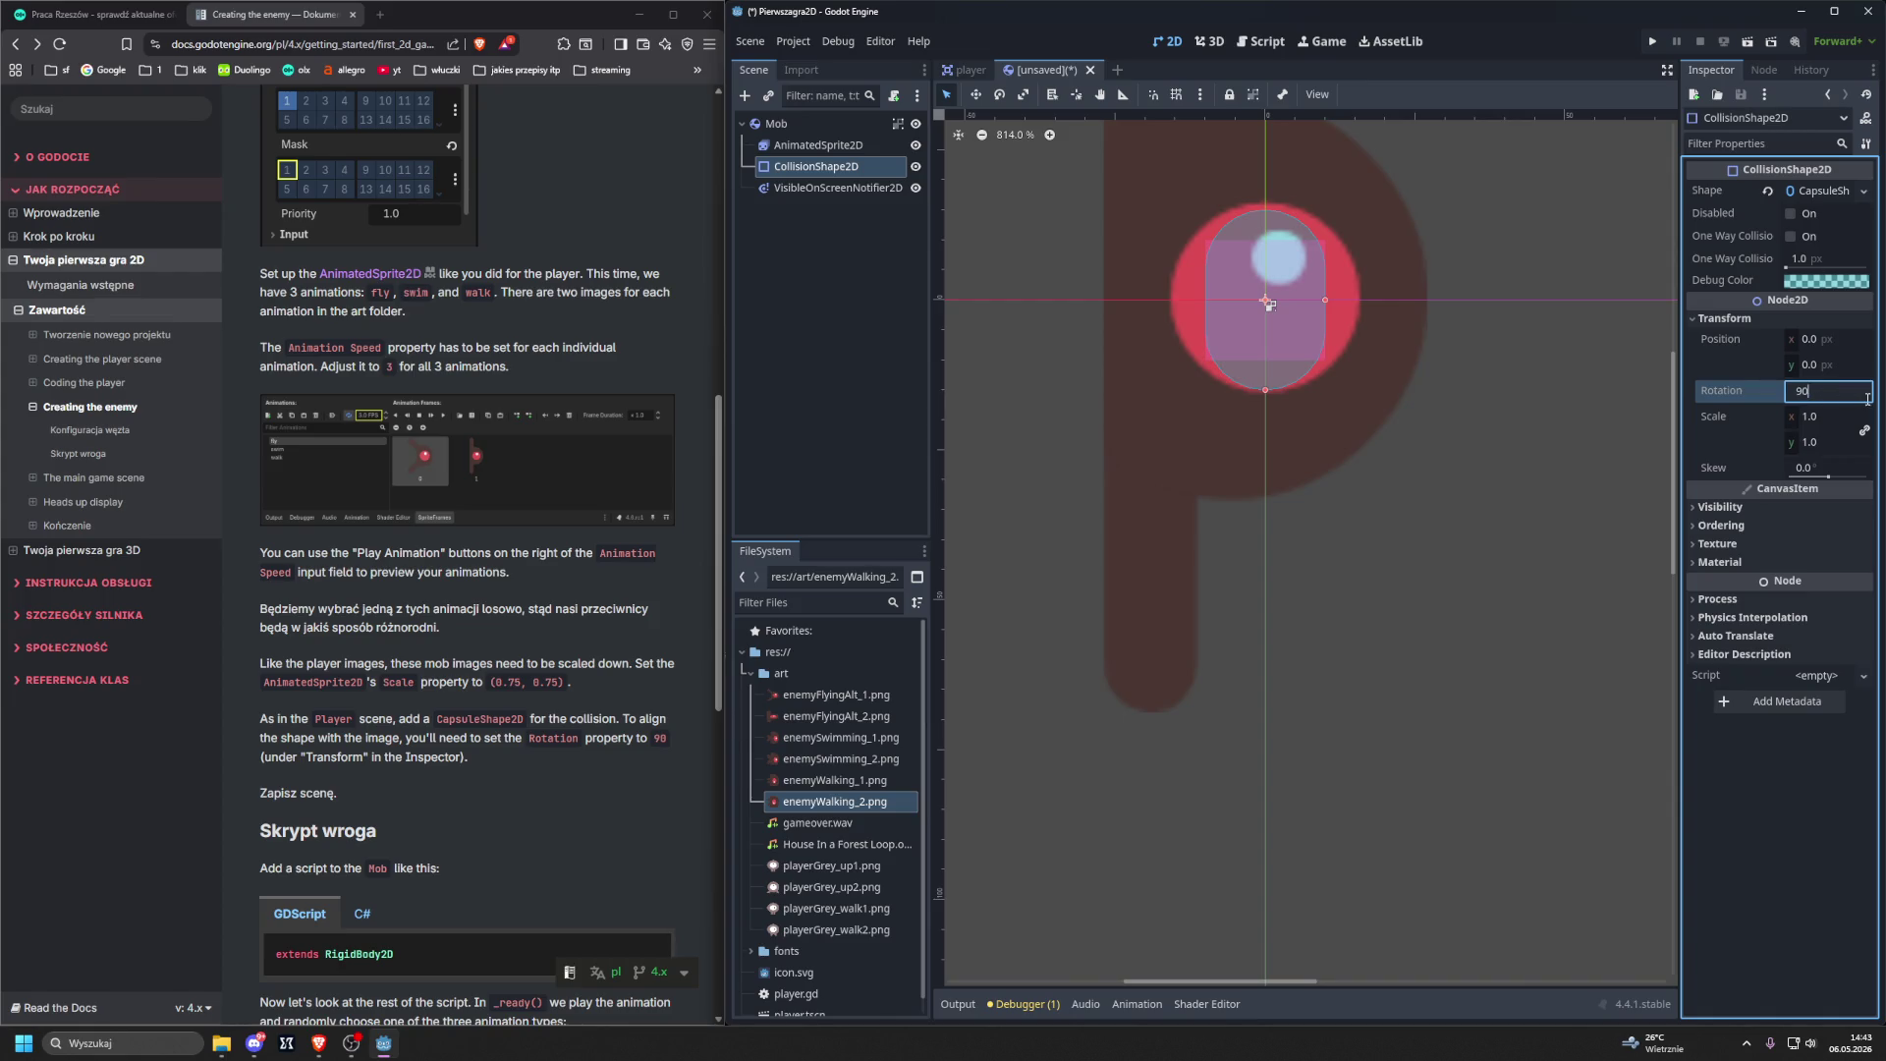
key("Return")
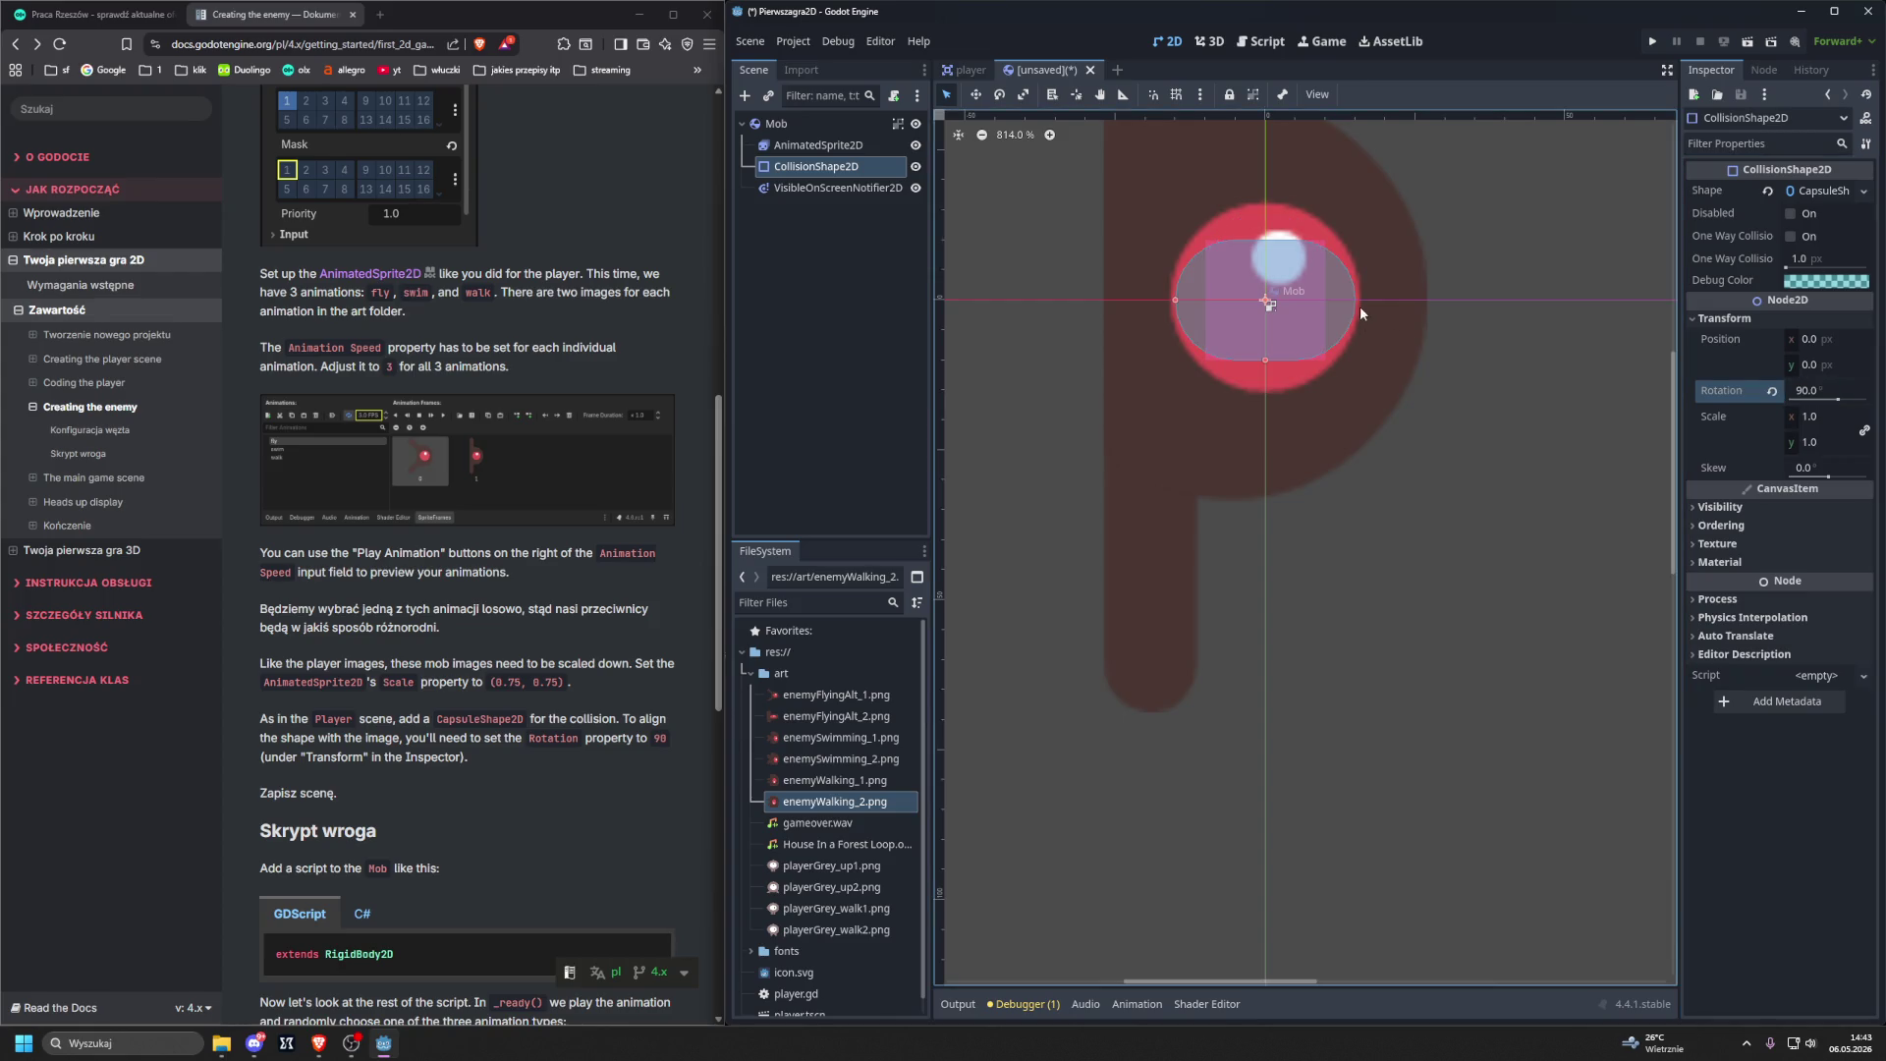
Drag the capsule handles to enlarge it over the enemy sprite.
left_click_drag(1264, 362, 1271, 470)
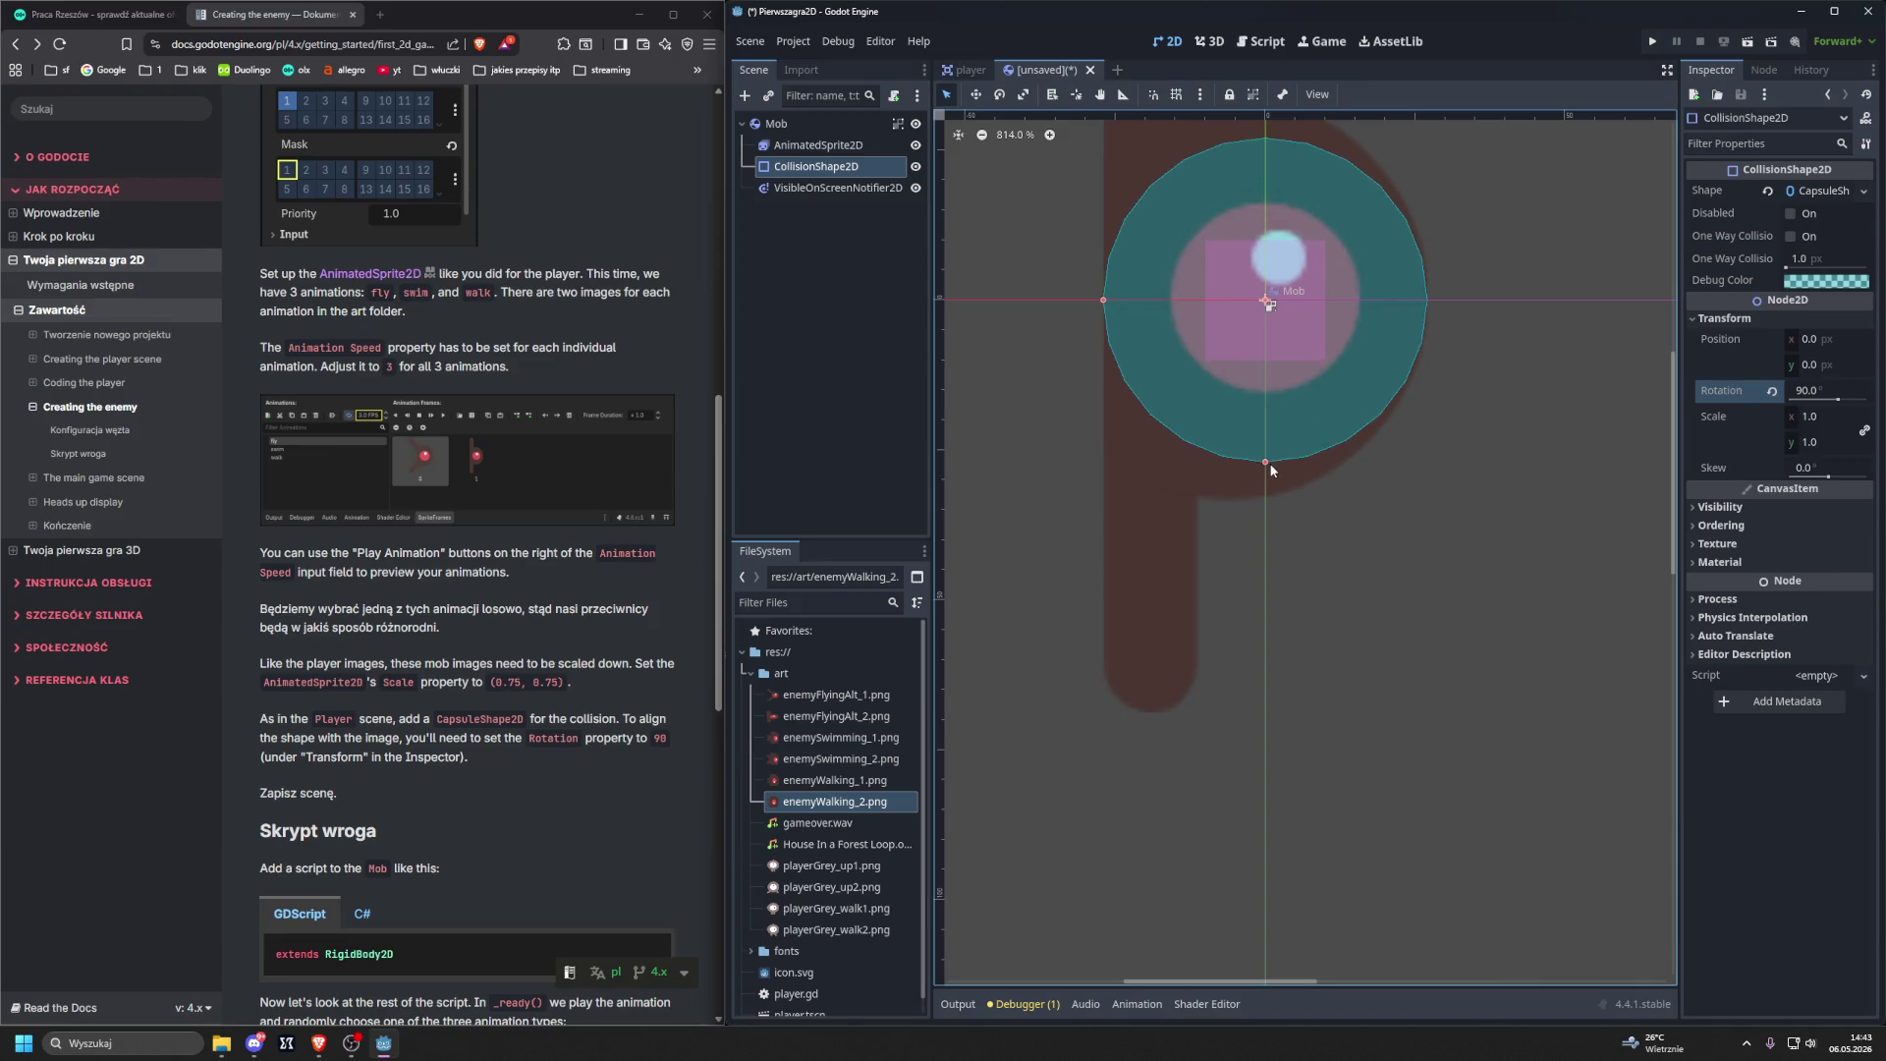
mouse_move(1106, 301)
left_mouse_down()
mouse_move(1064, 300)
mouse_move(1110, 297)
left_mouse_up()
scroll(1033, 197, "down", 5)
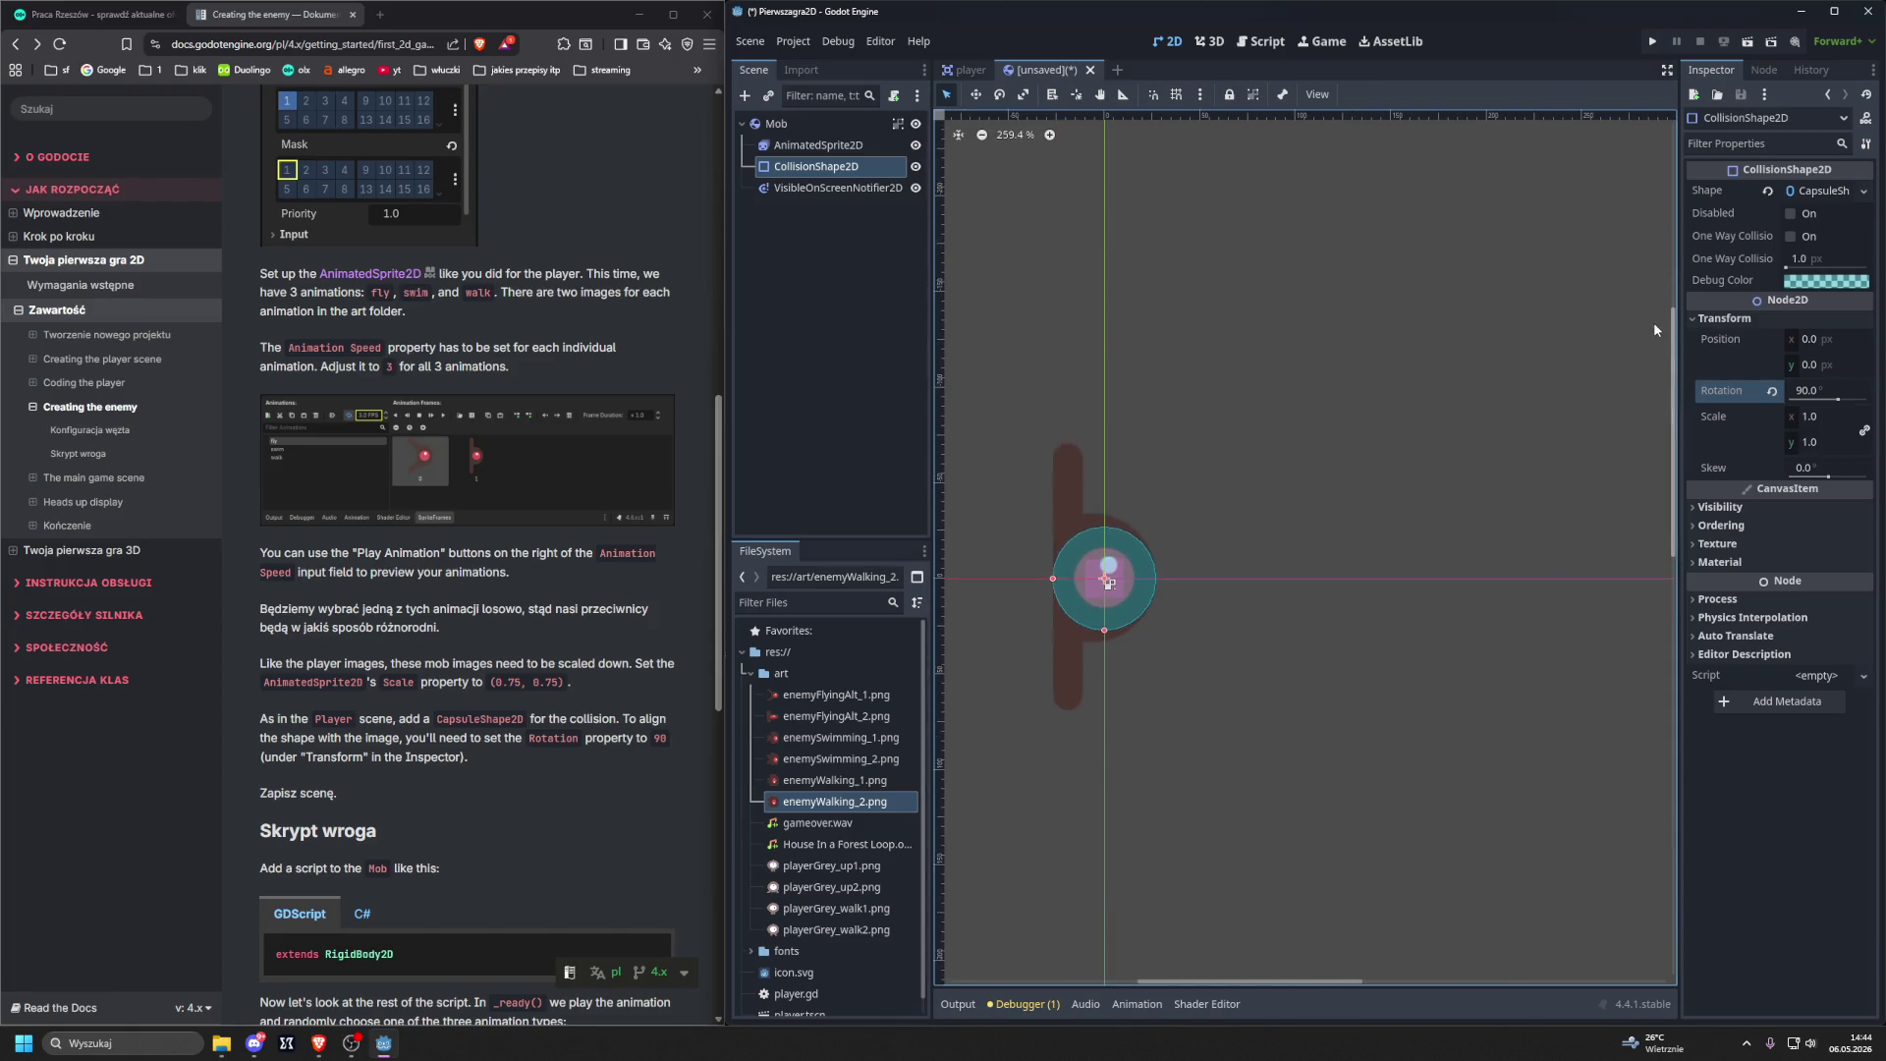
scroll(1653, 322, "down", 2)
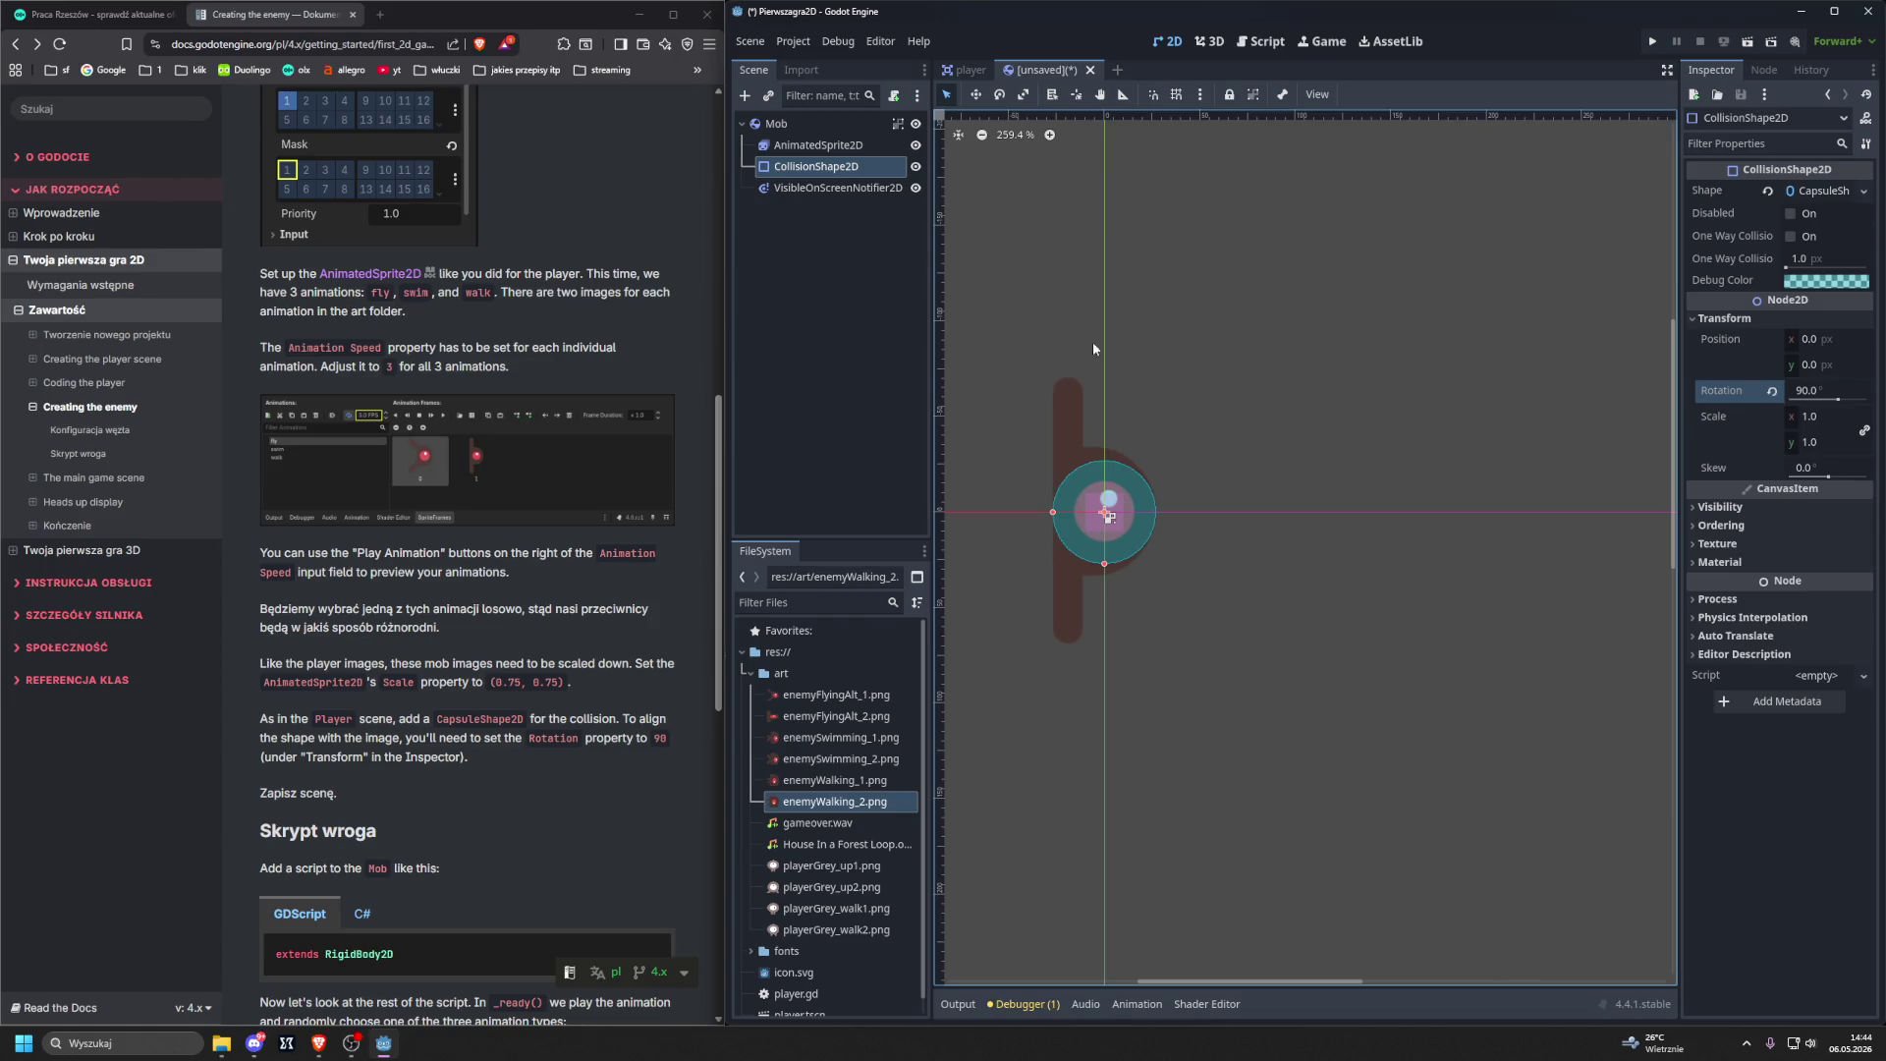
scroll(678, 354, "down", 1)
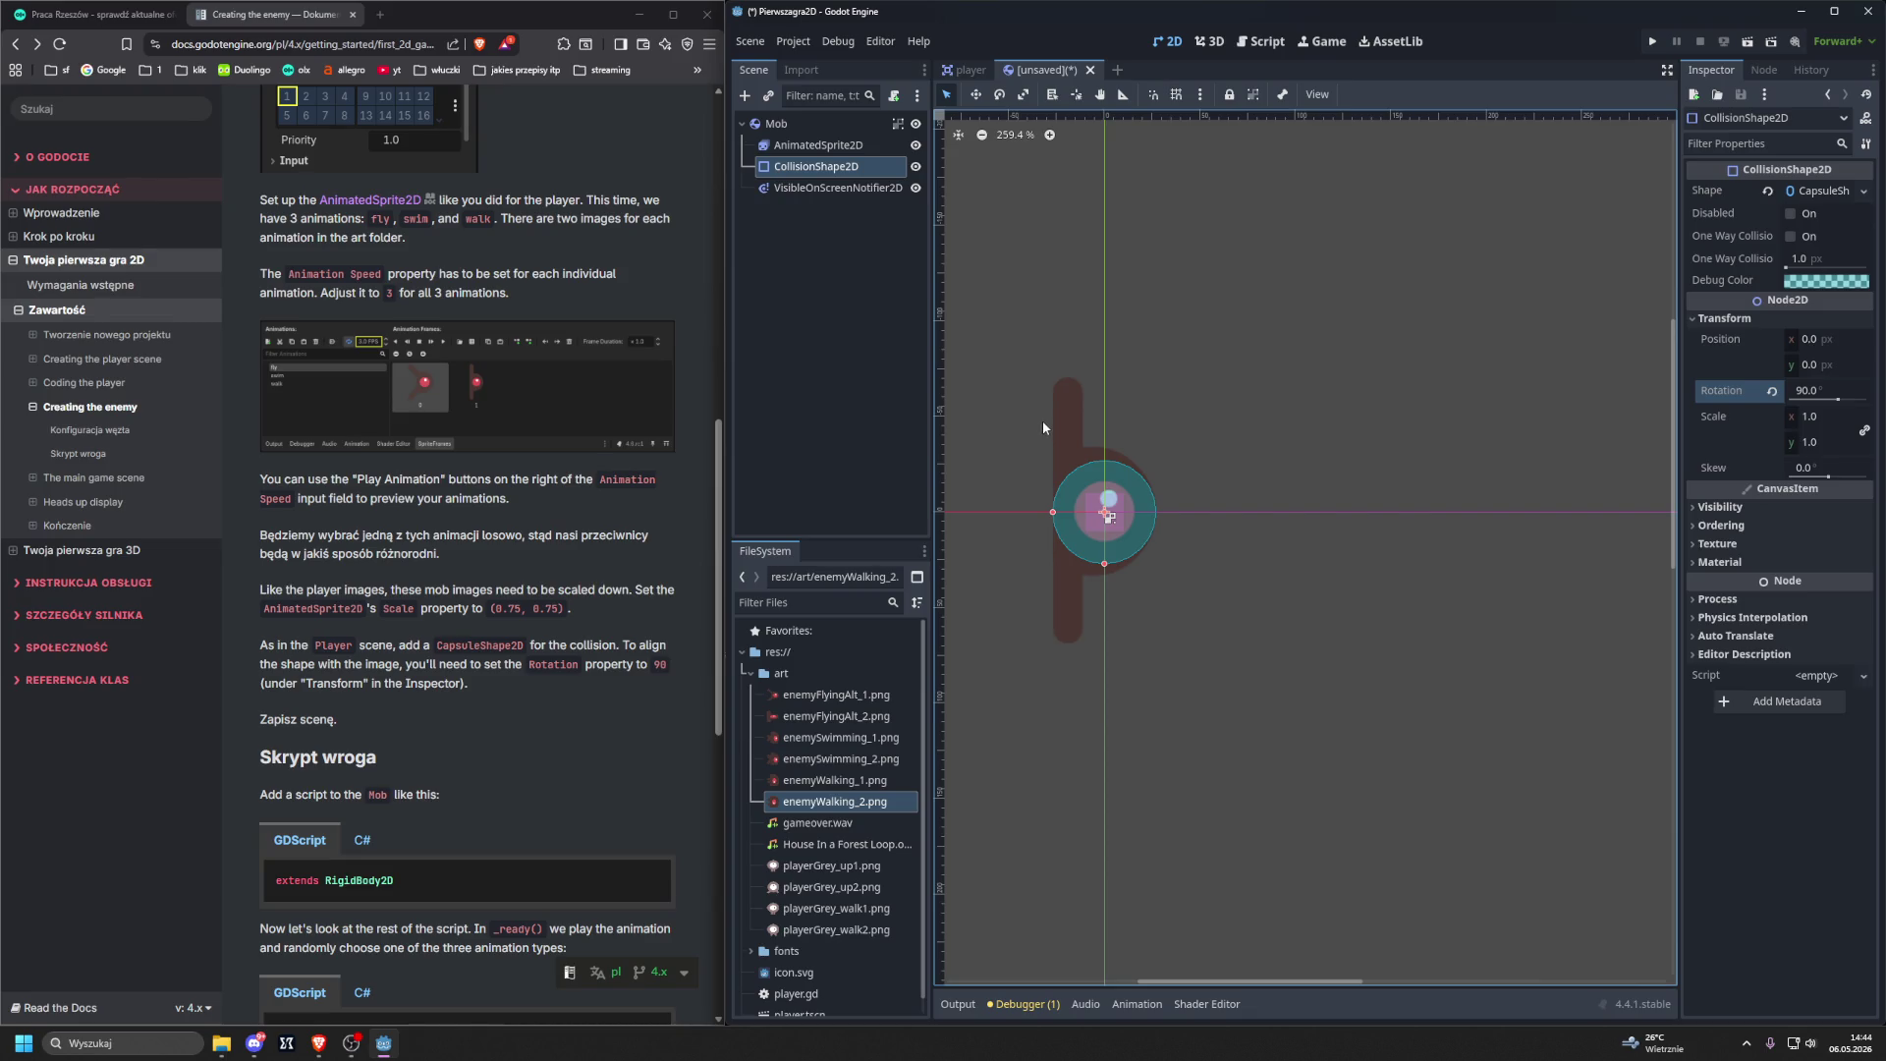
scroll(1041, 407, "down", 1)
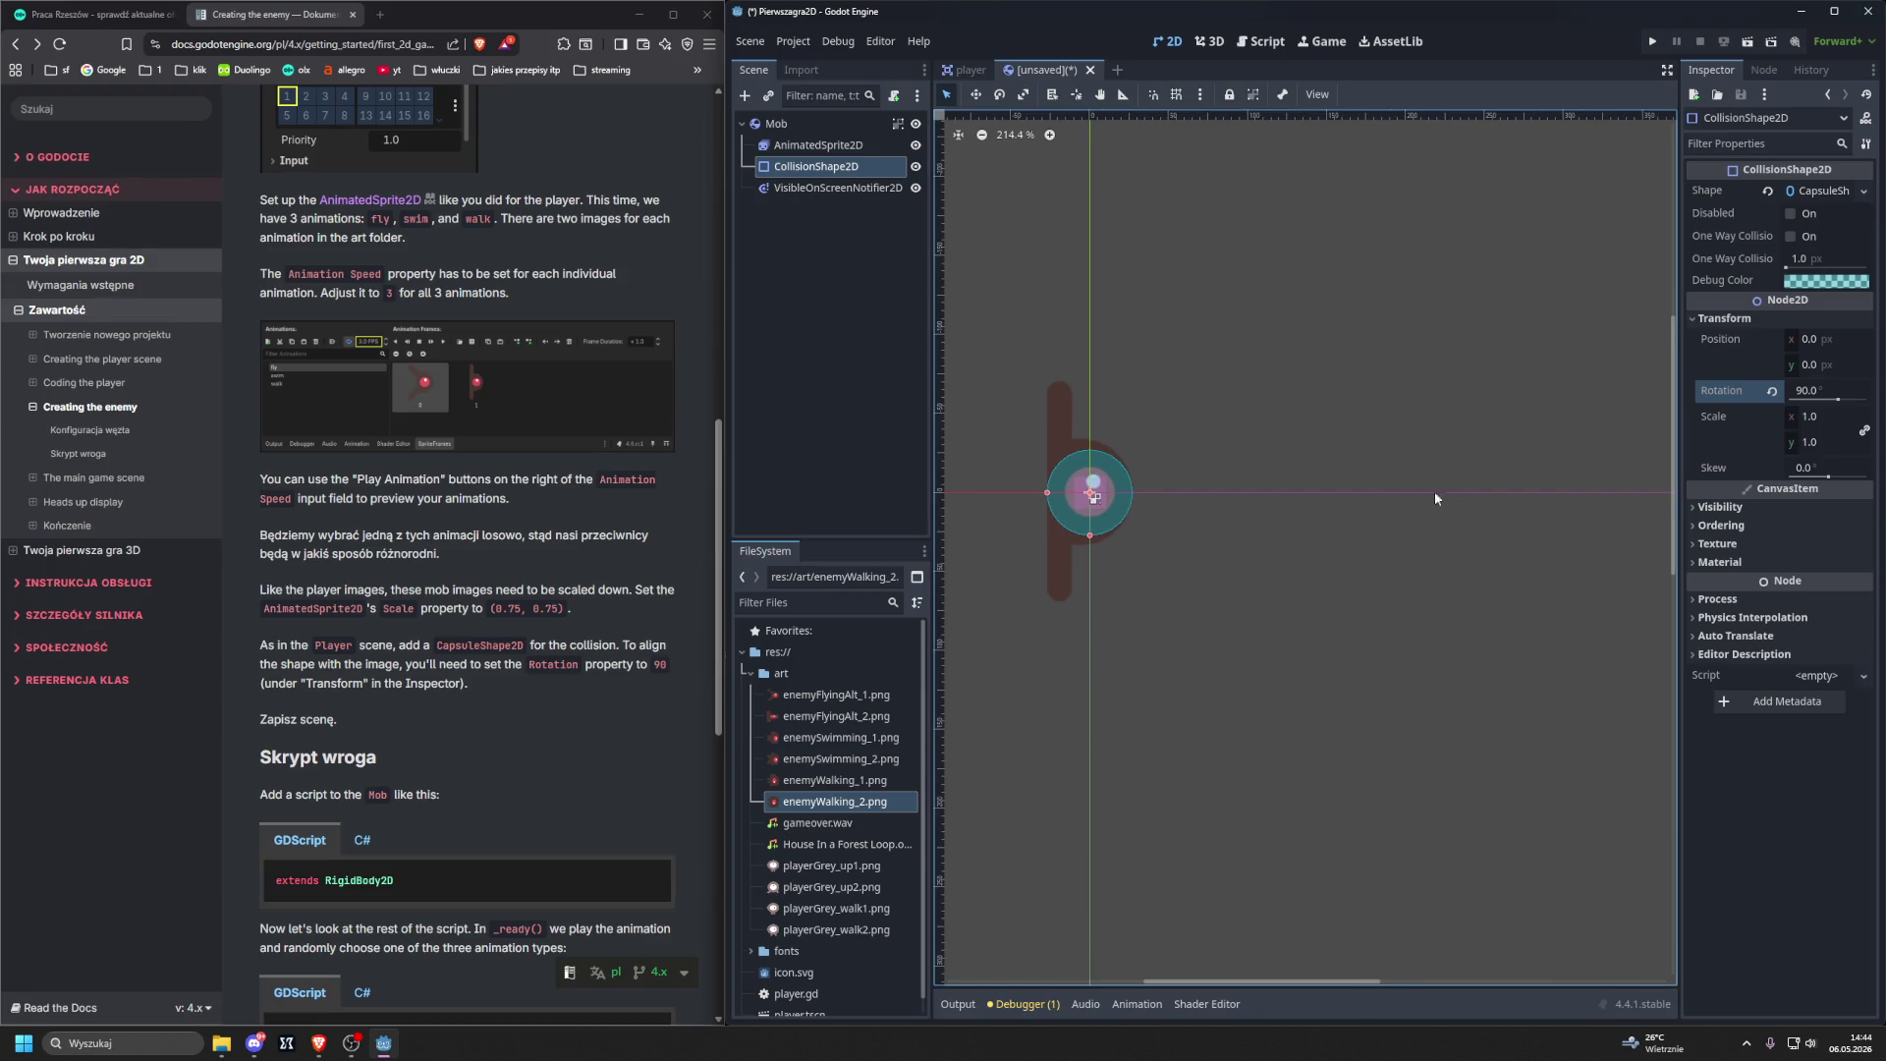
mouse_move(1090, 536)
left_mouse_down()
mouse_move(1029, 491)
mouse_move(982, 488)
mouse_move(1048, 488)
left_mouse_up()
mouse_move(1089, 538)
left_mouse_down()
mouse_move(1045, 491)
mouse_move(1107, 544)
left_mouse_up()
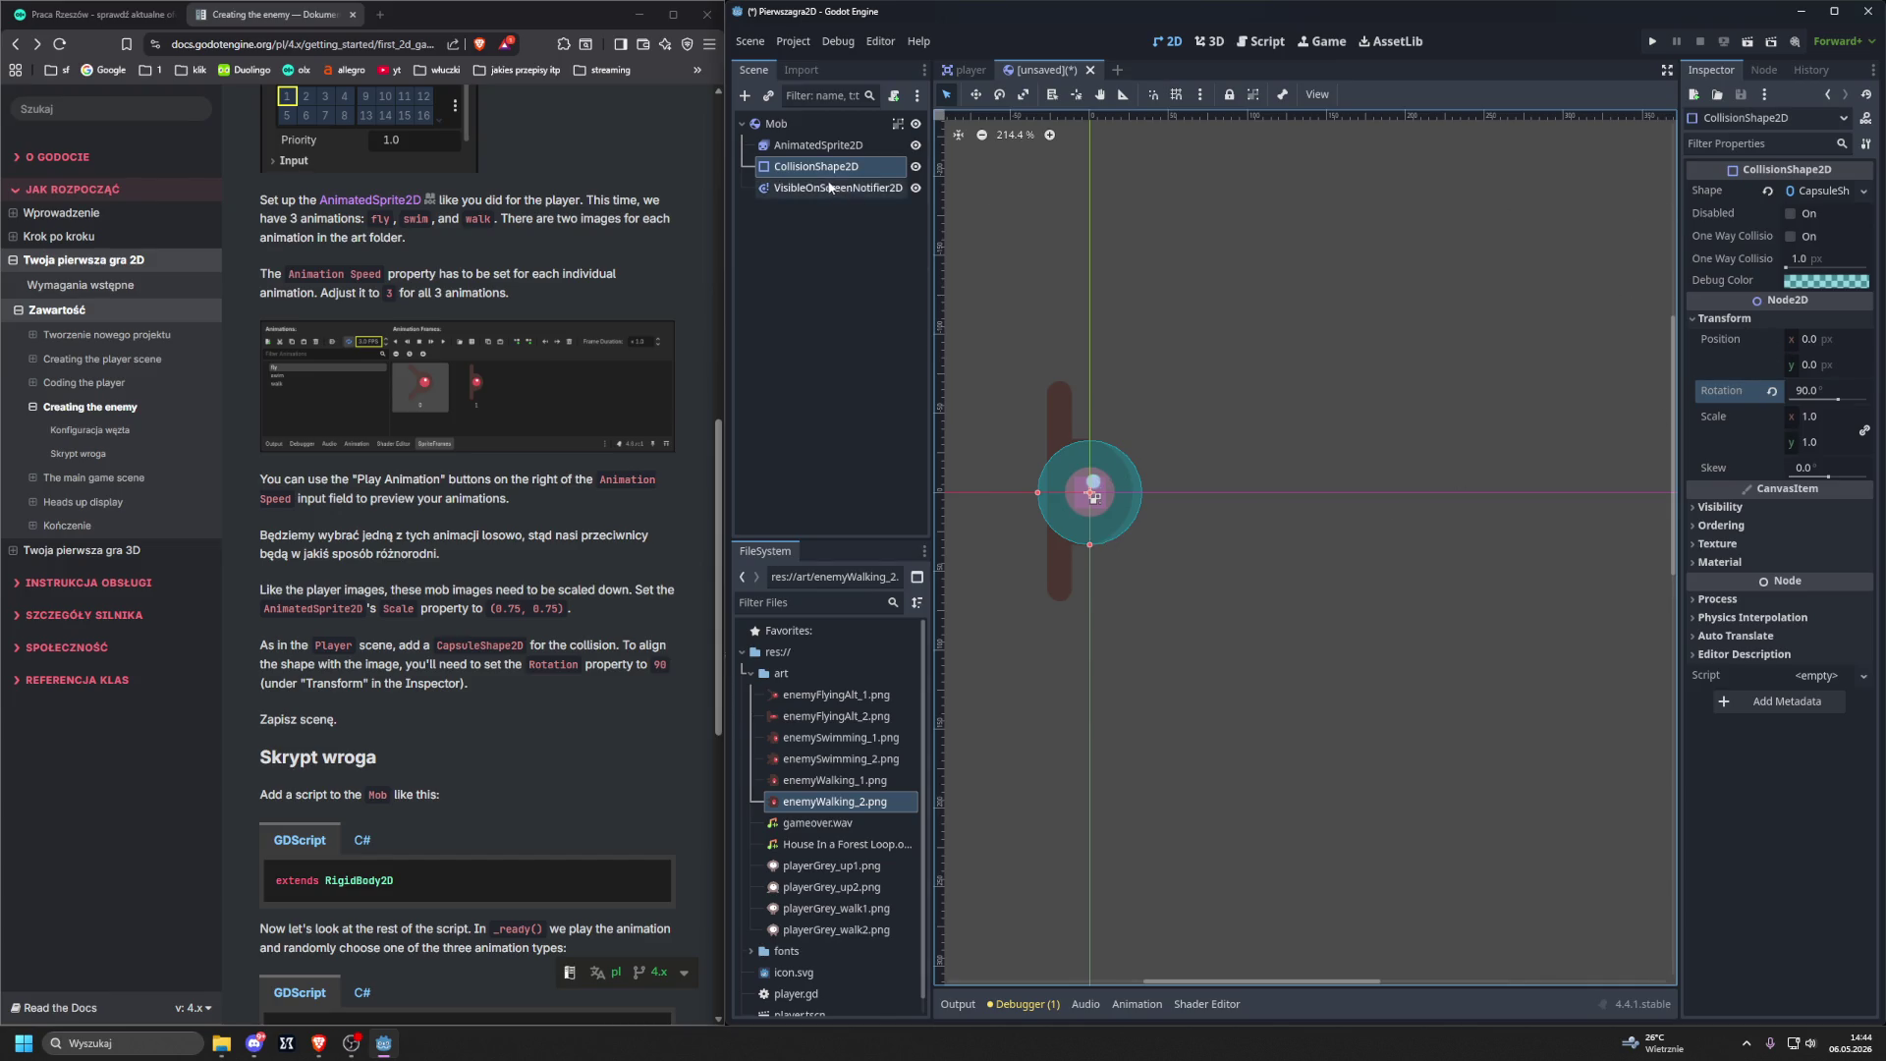
Check the sprite's swim and walk animations against the capsule size.
left_click(815, 149)
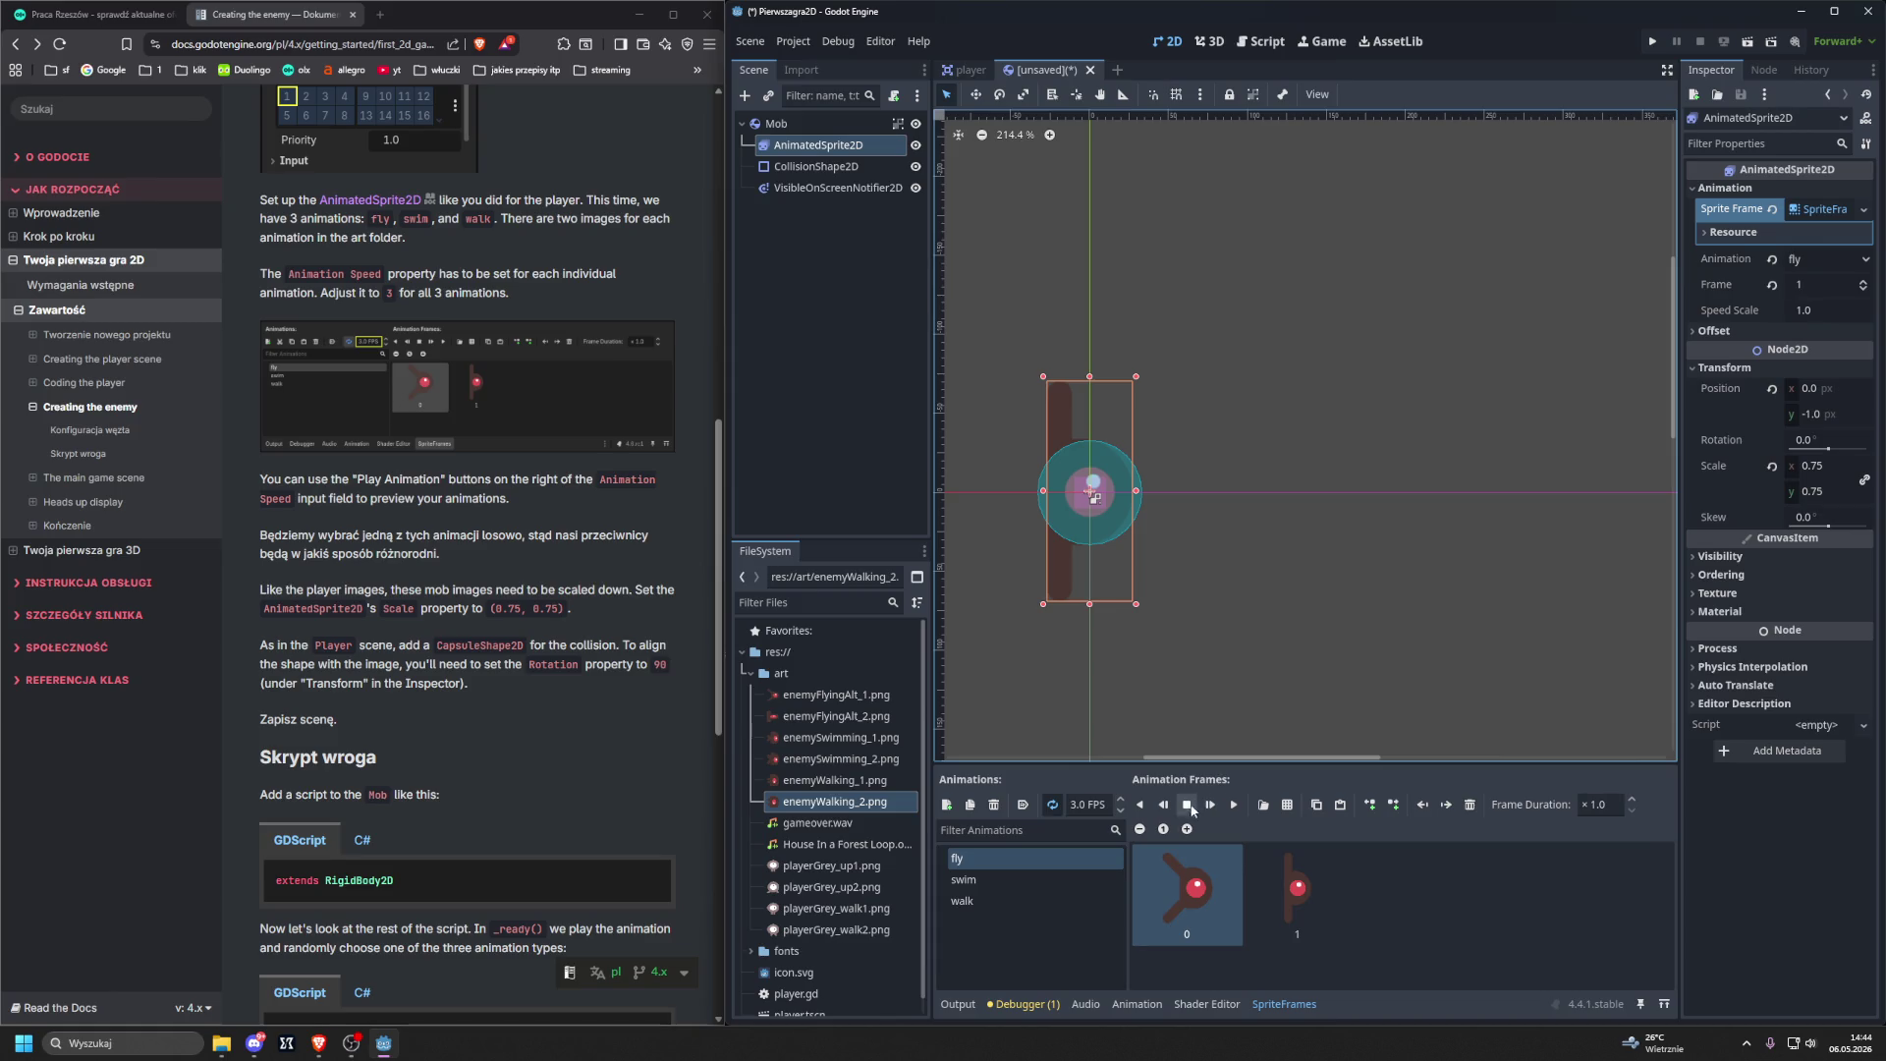
left_click(1015, 878)
left_click(1017, 897)
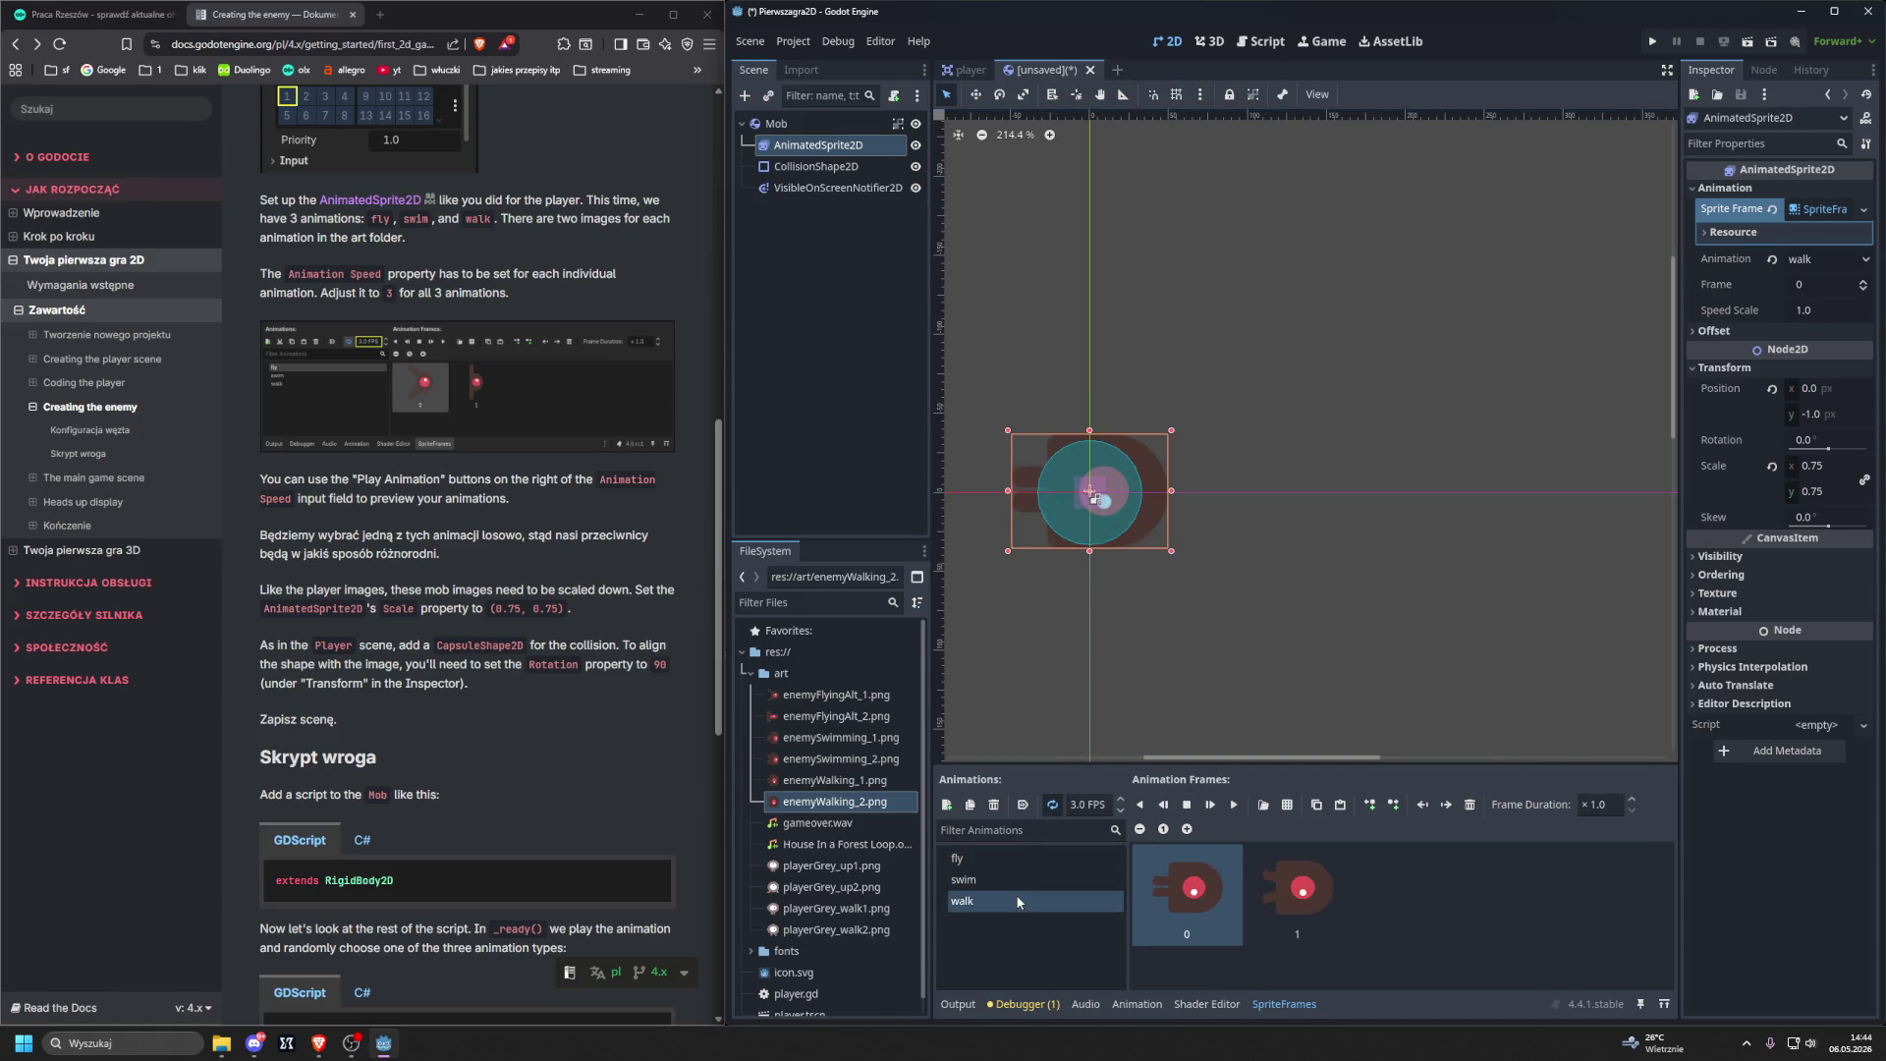
Fine-tune the capsule's width and height to wrap the walking sprite.
left_click(816, 166)
left_click_drag(1038, 492, 1011, 492)
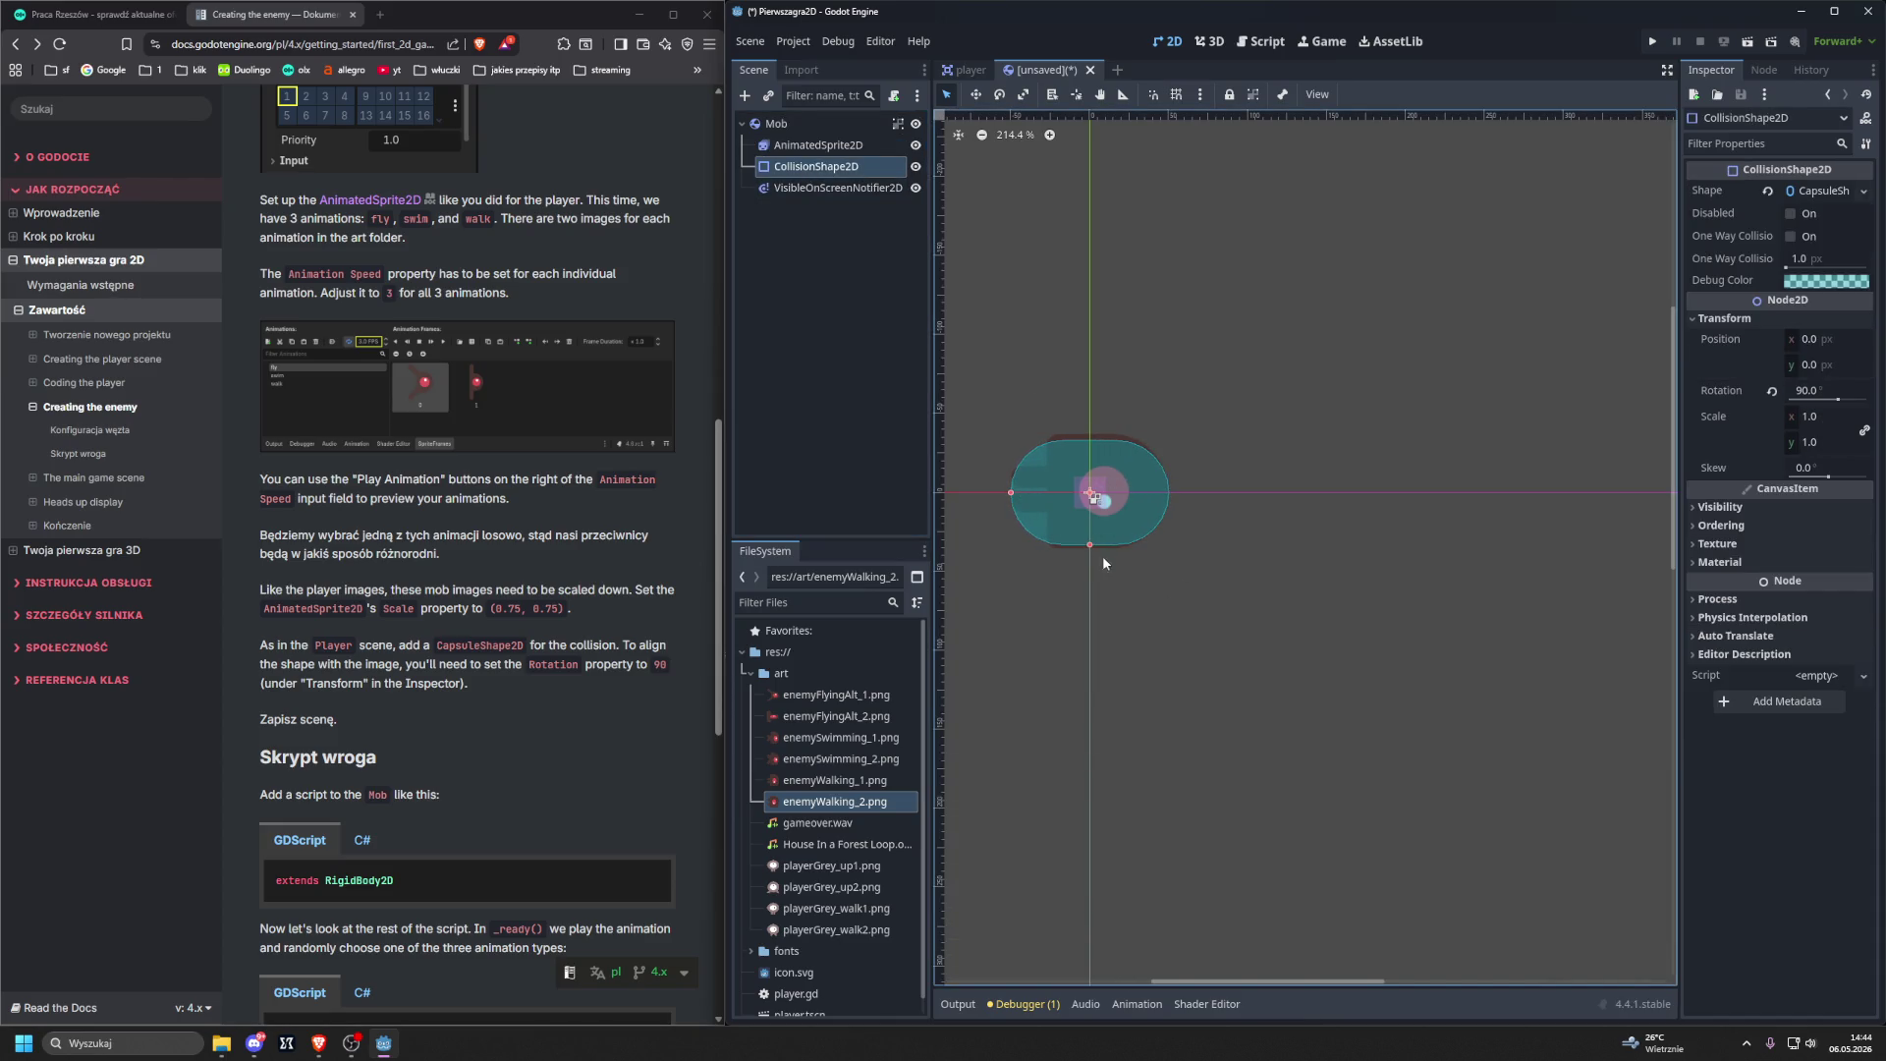
left_click_drag(1089, 544, 1087, 550)
left_click_drag(1089, 550, 1088, 545)
left_click_drag(1012, 494, 1013, 493)
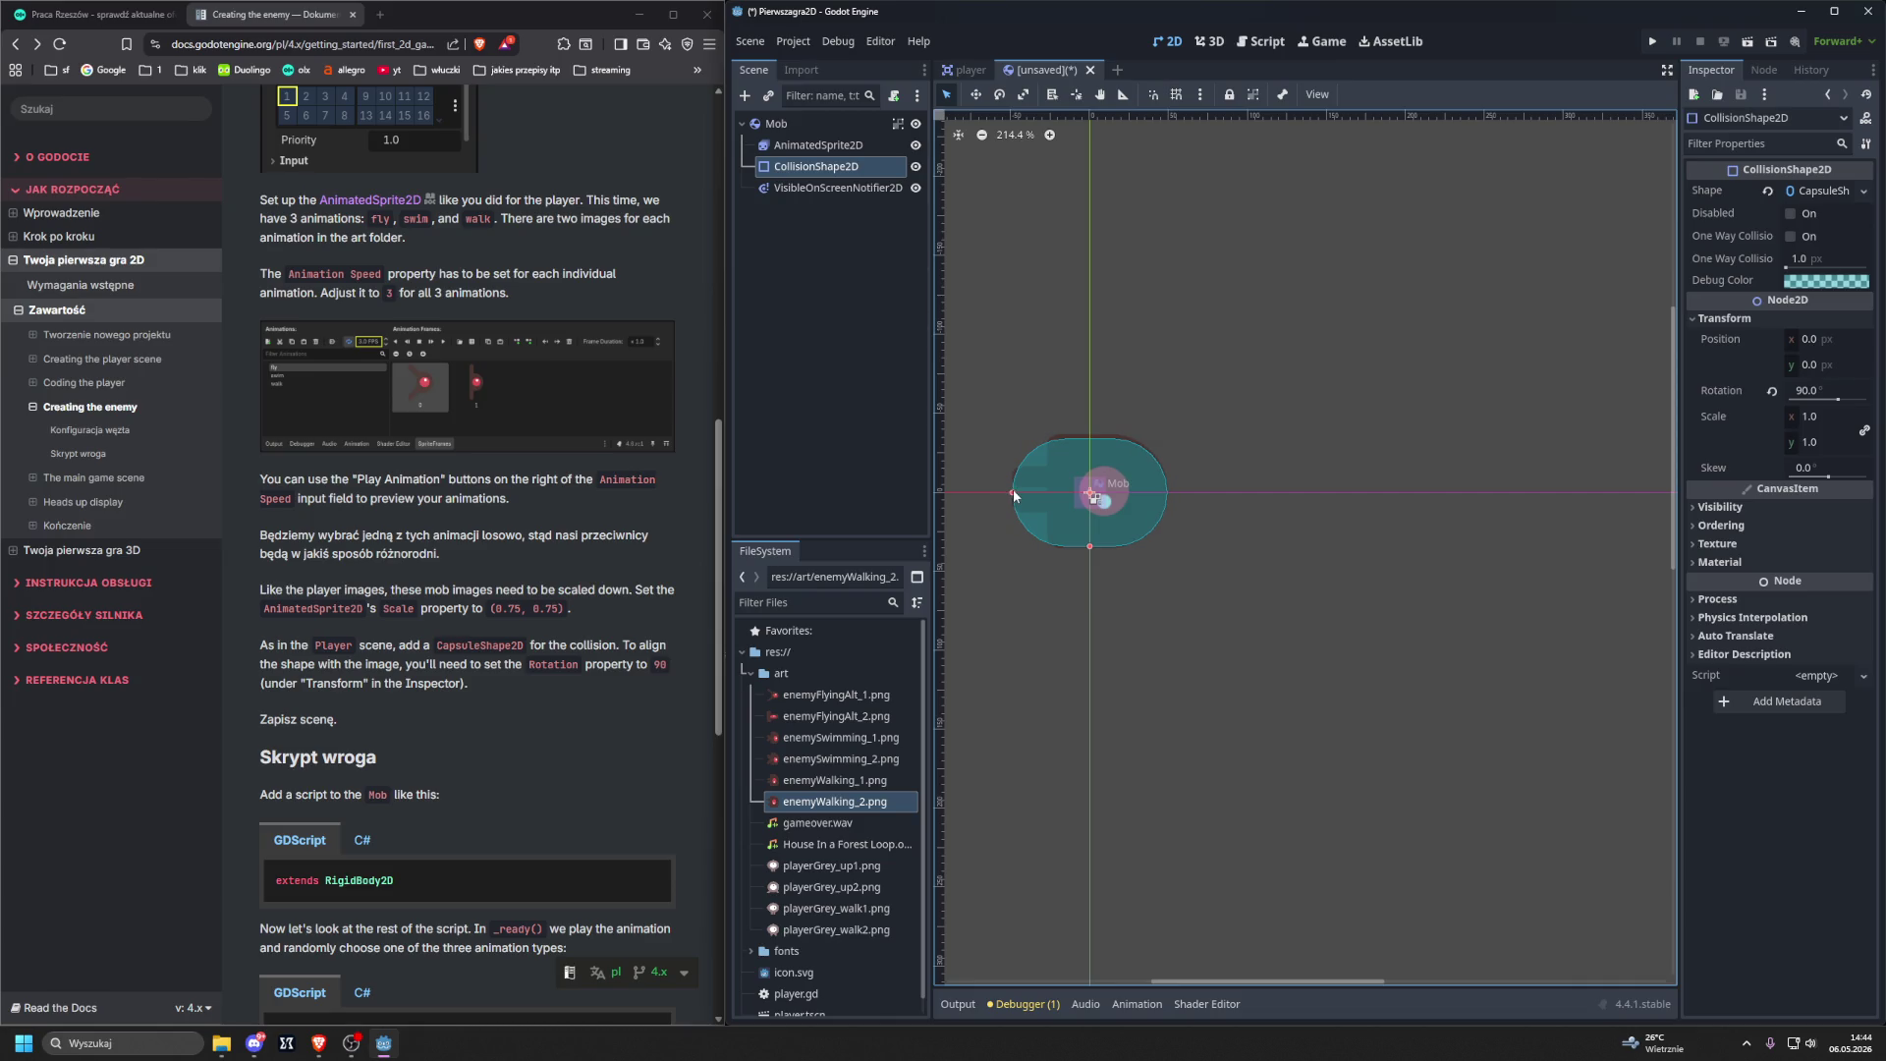
left_click(1368, 539)
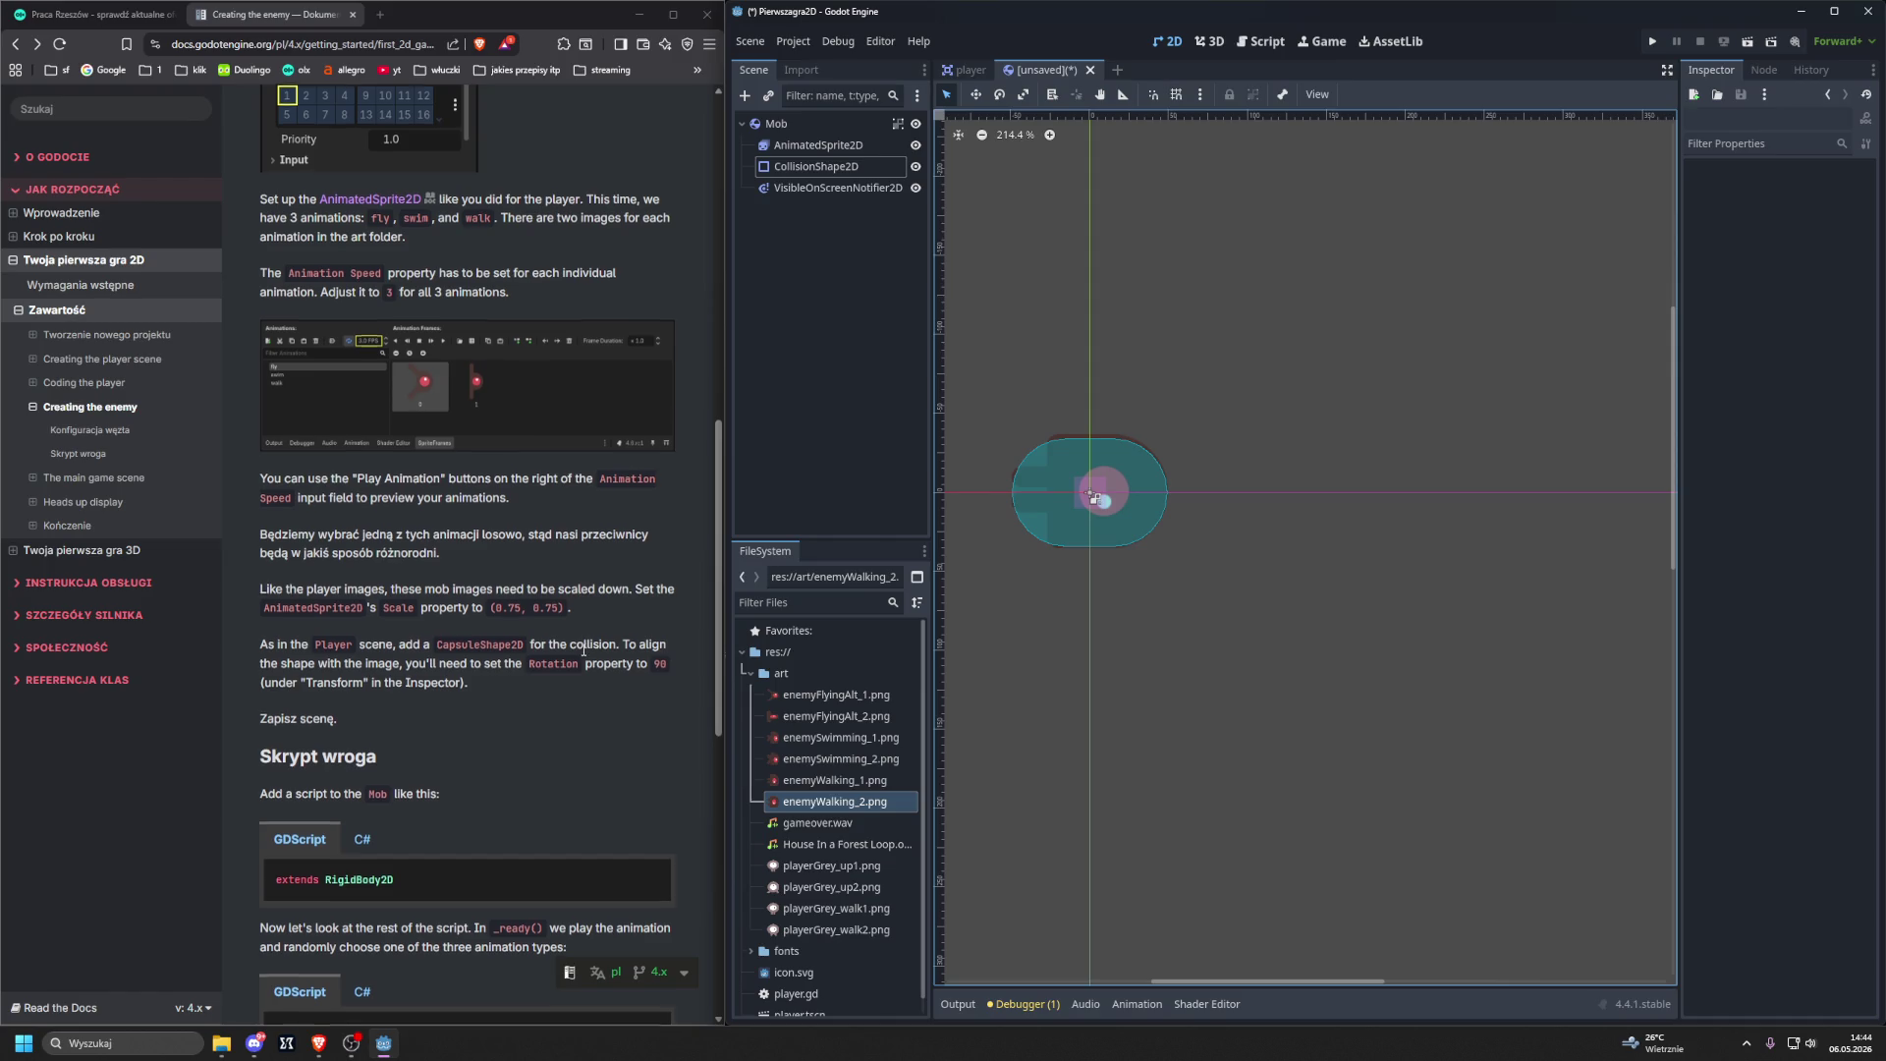
scroll(584, 650, "down", 1)
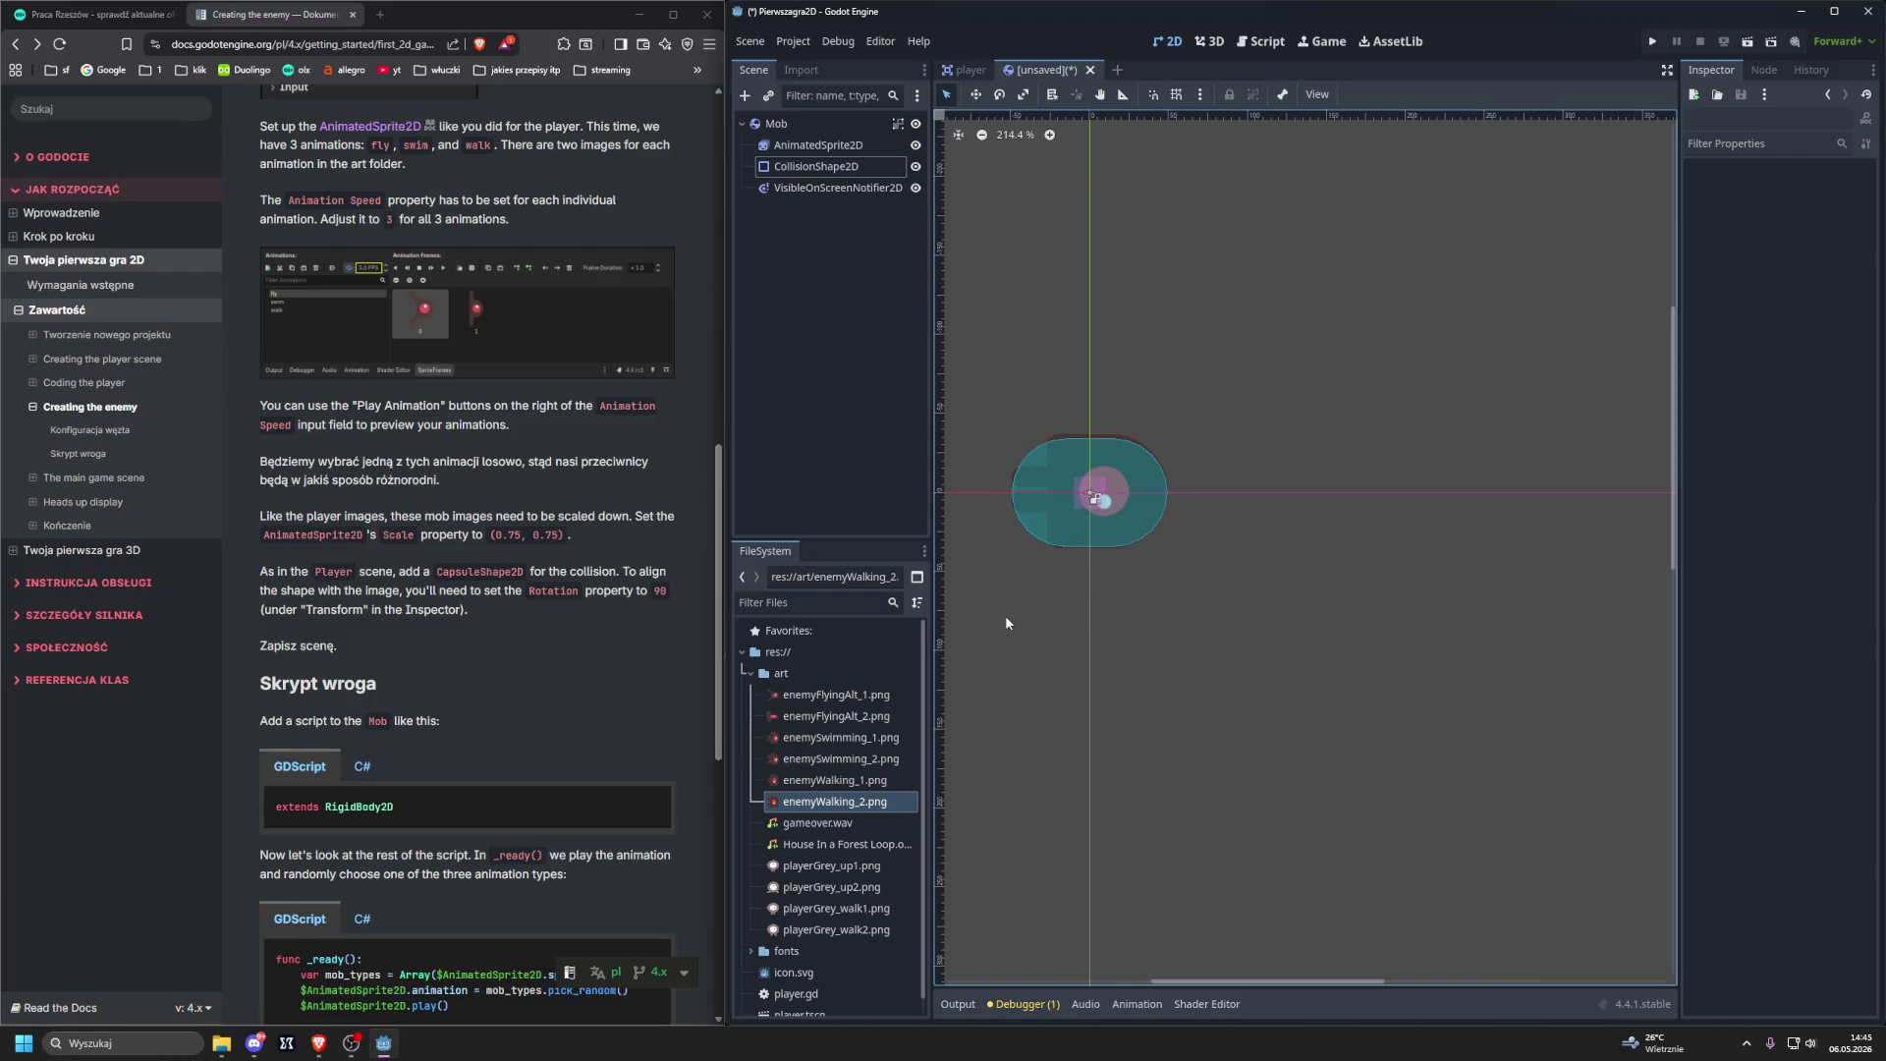
Save the scene as mob.tscn and select the Mob root node.
key("ctrl+s")
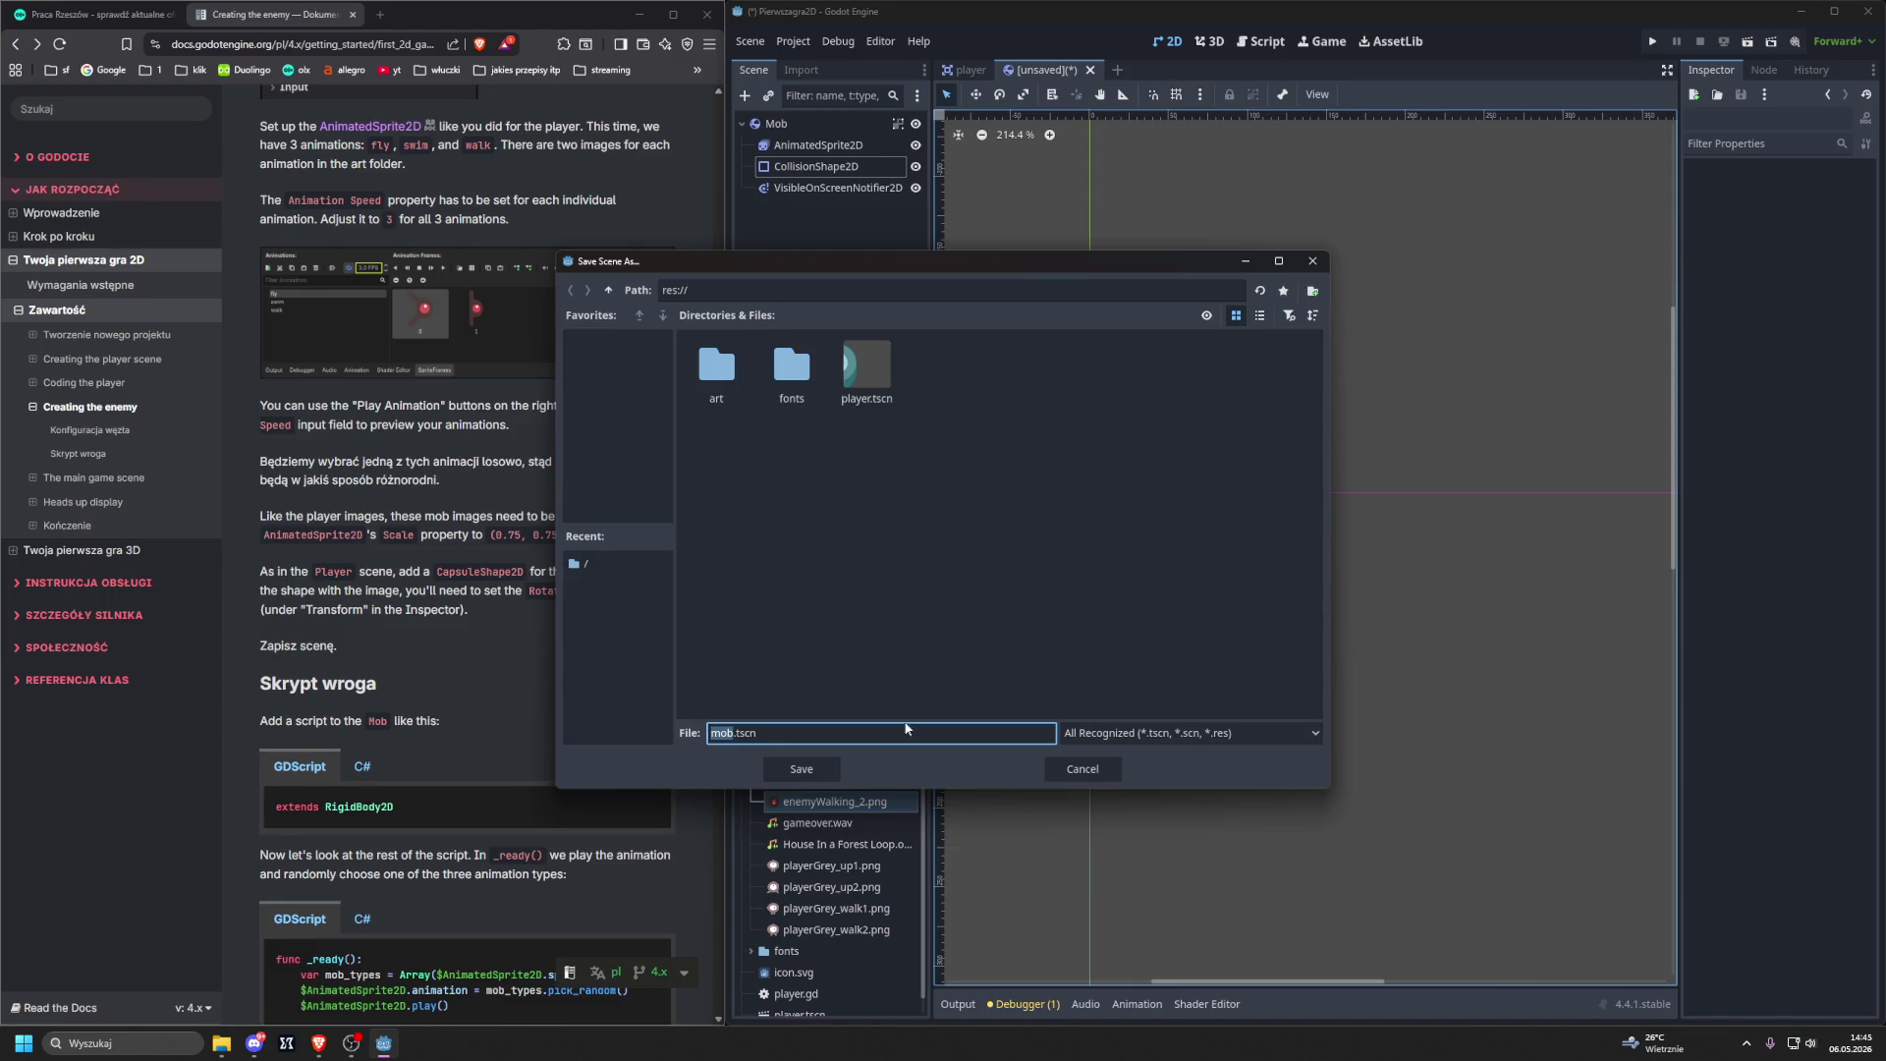
left_click(808, 774)
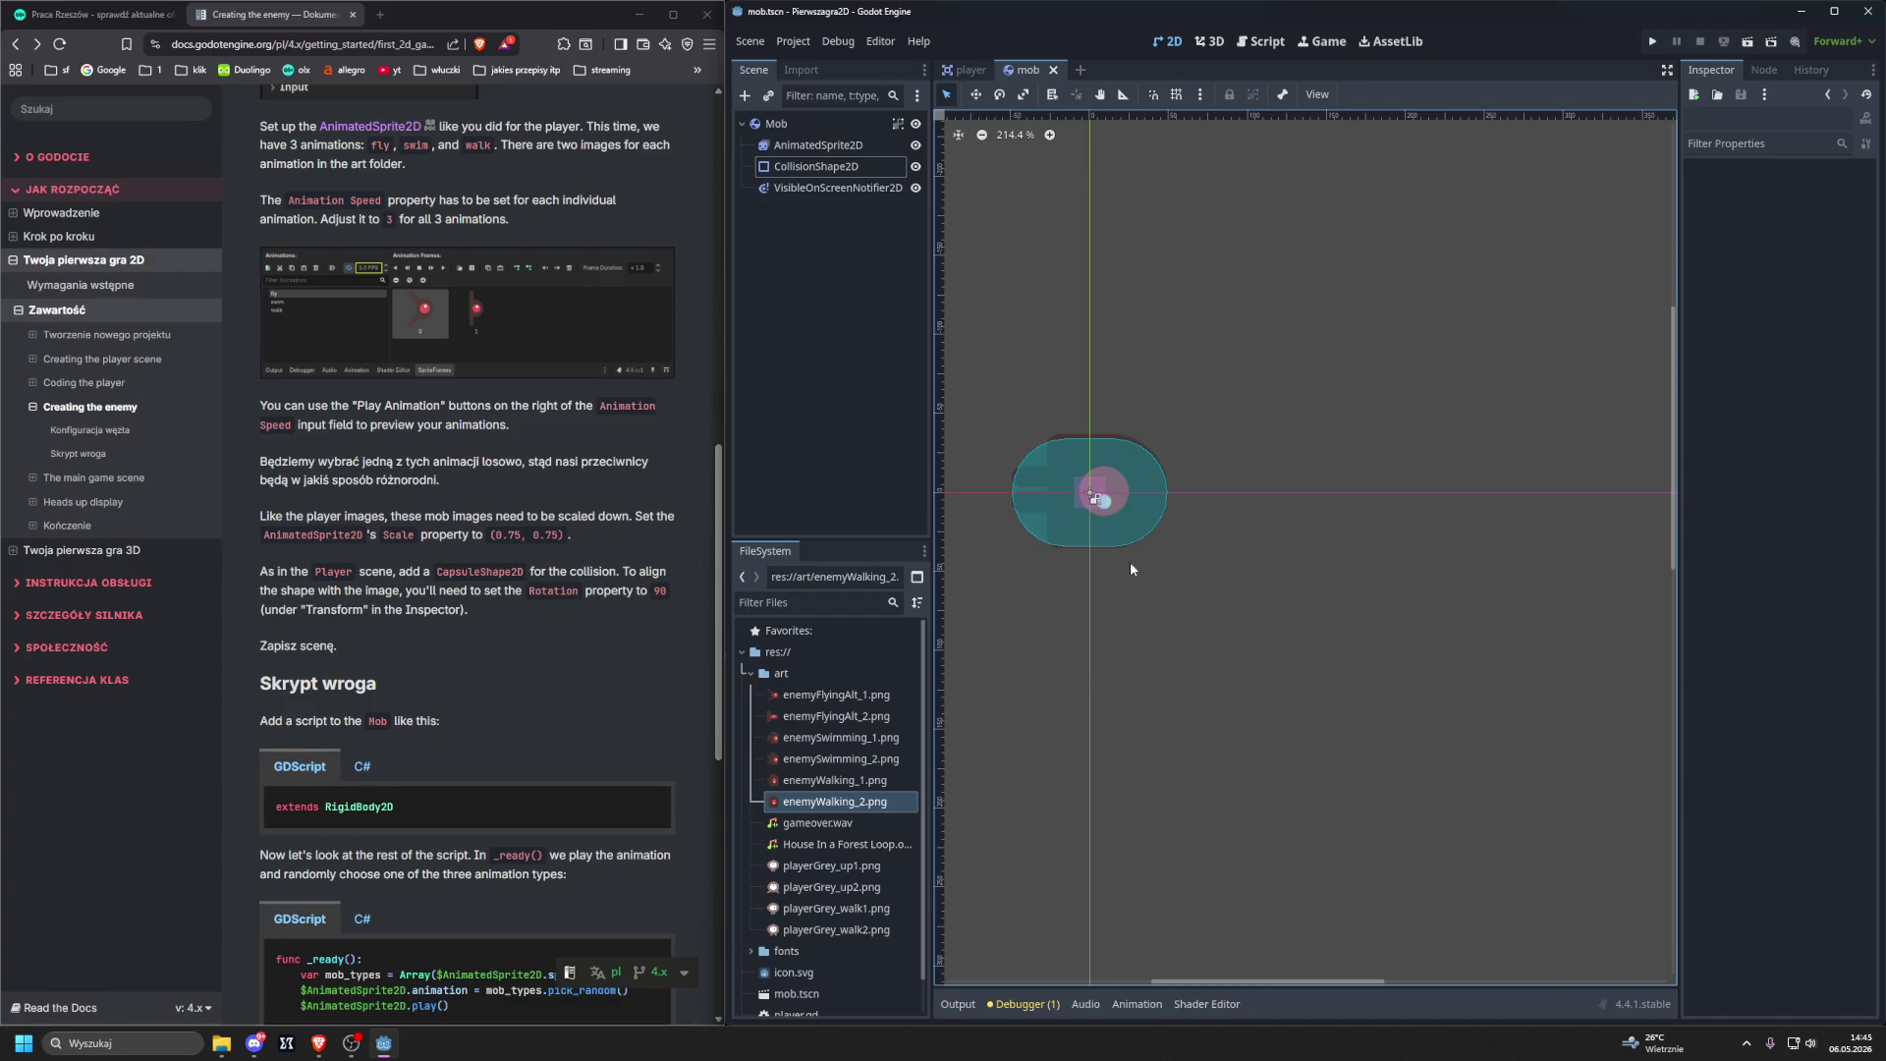
left_click(825, 124)
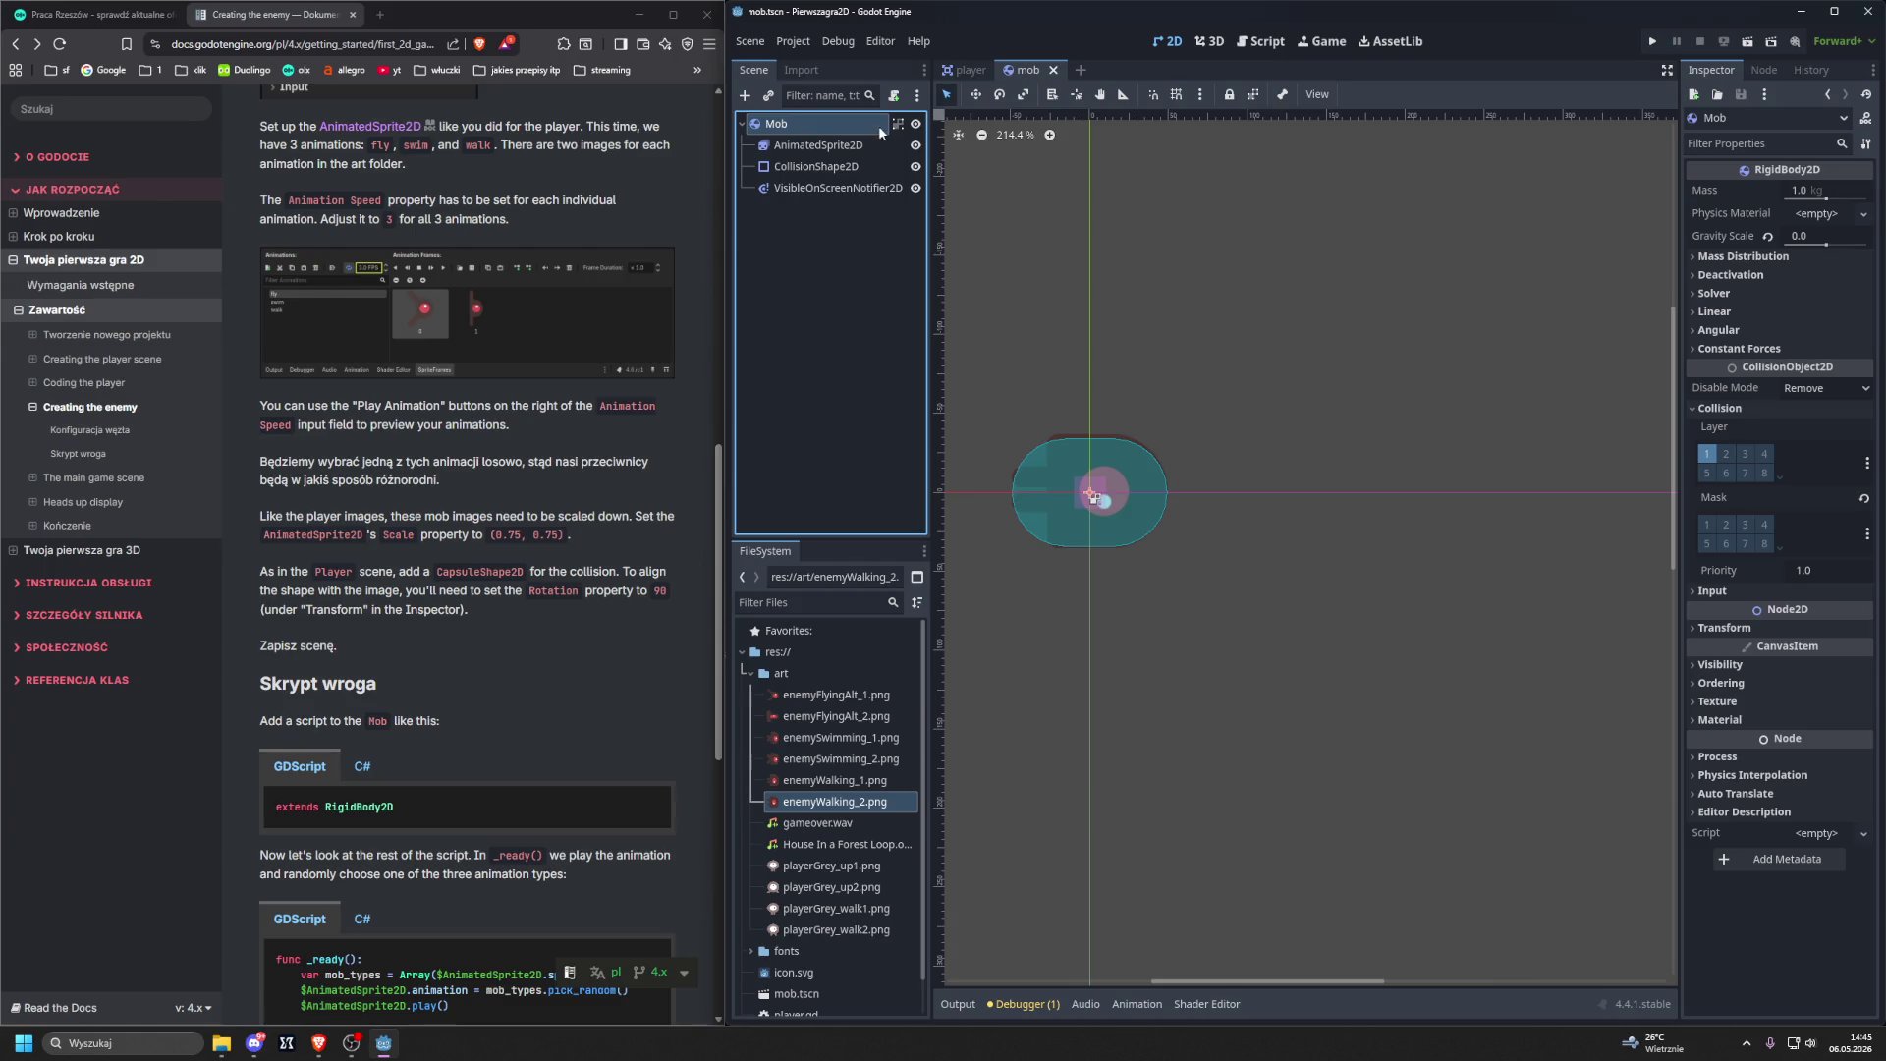
Create and attach a new res://mob.gd script to the Mob node.
left_click(894, 99)
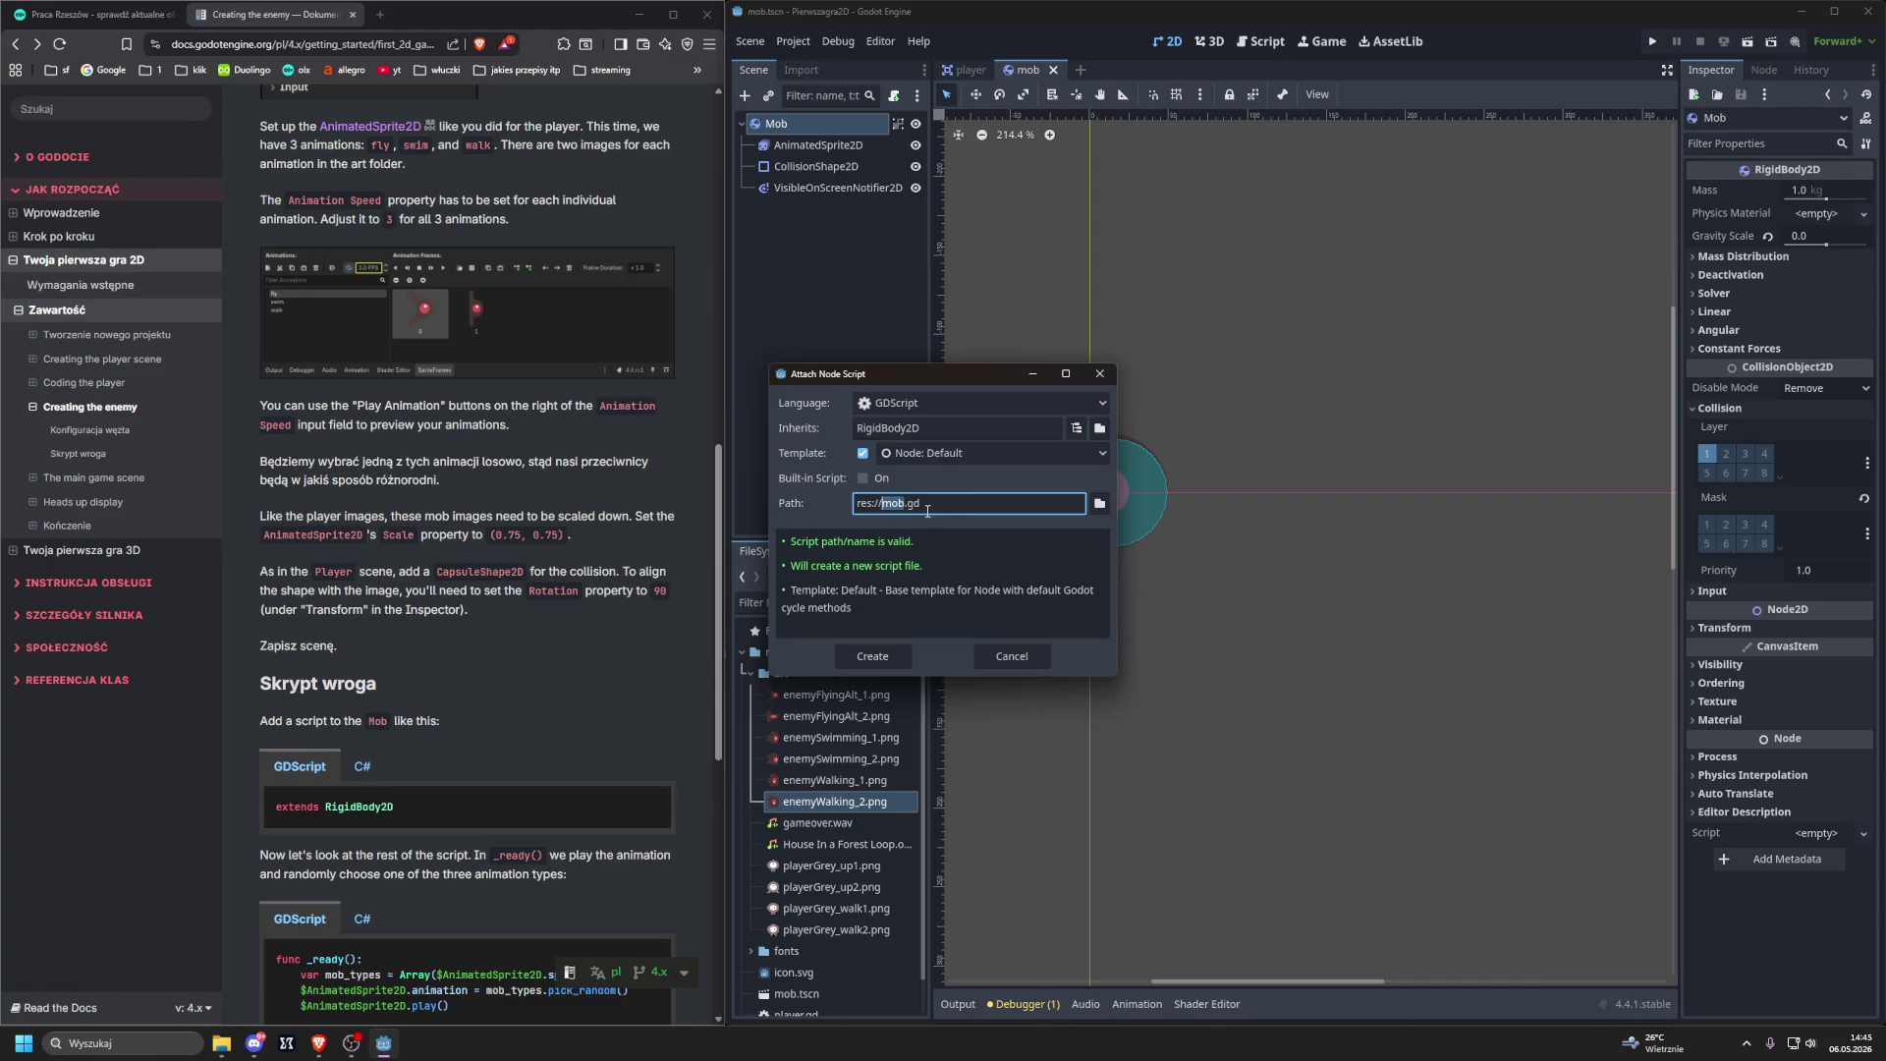
left_click(871, 653)
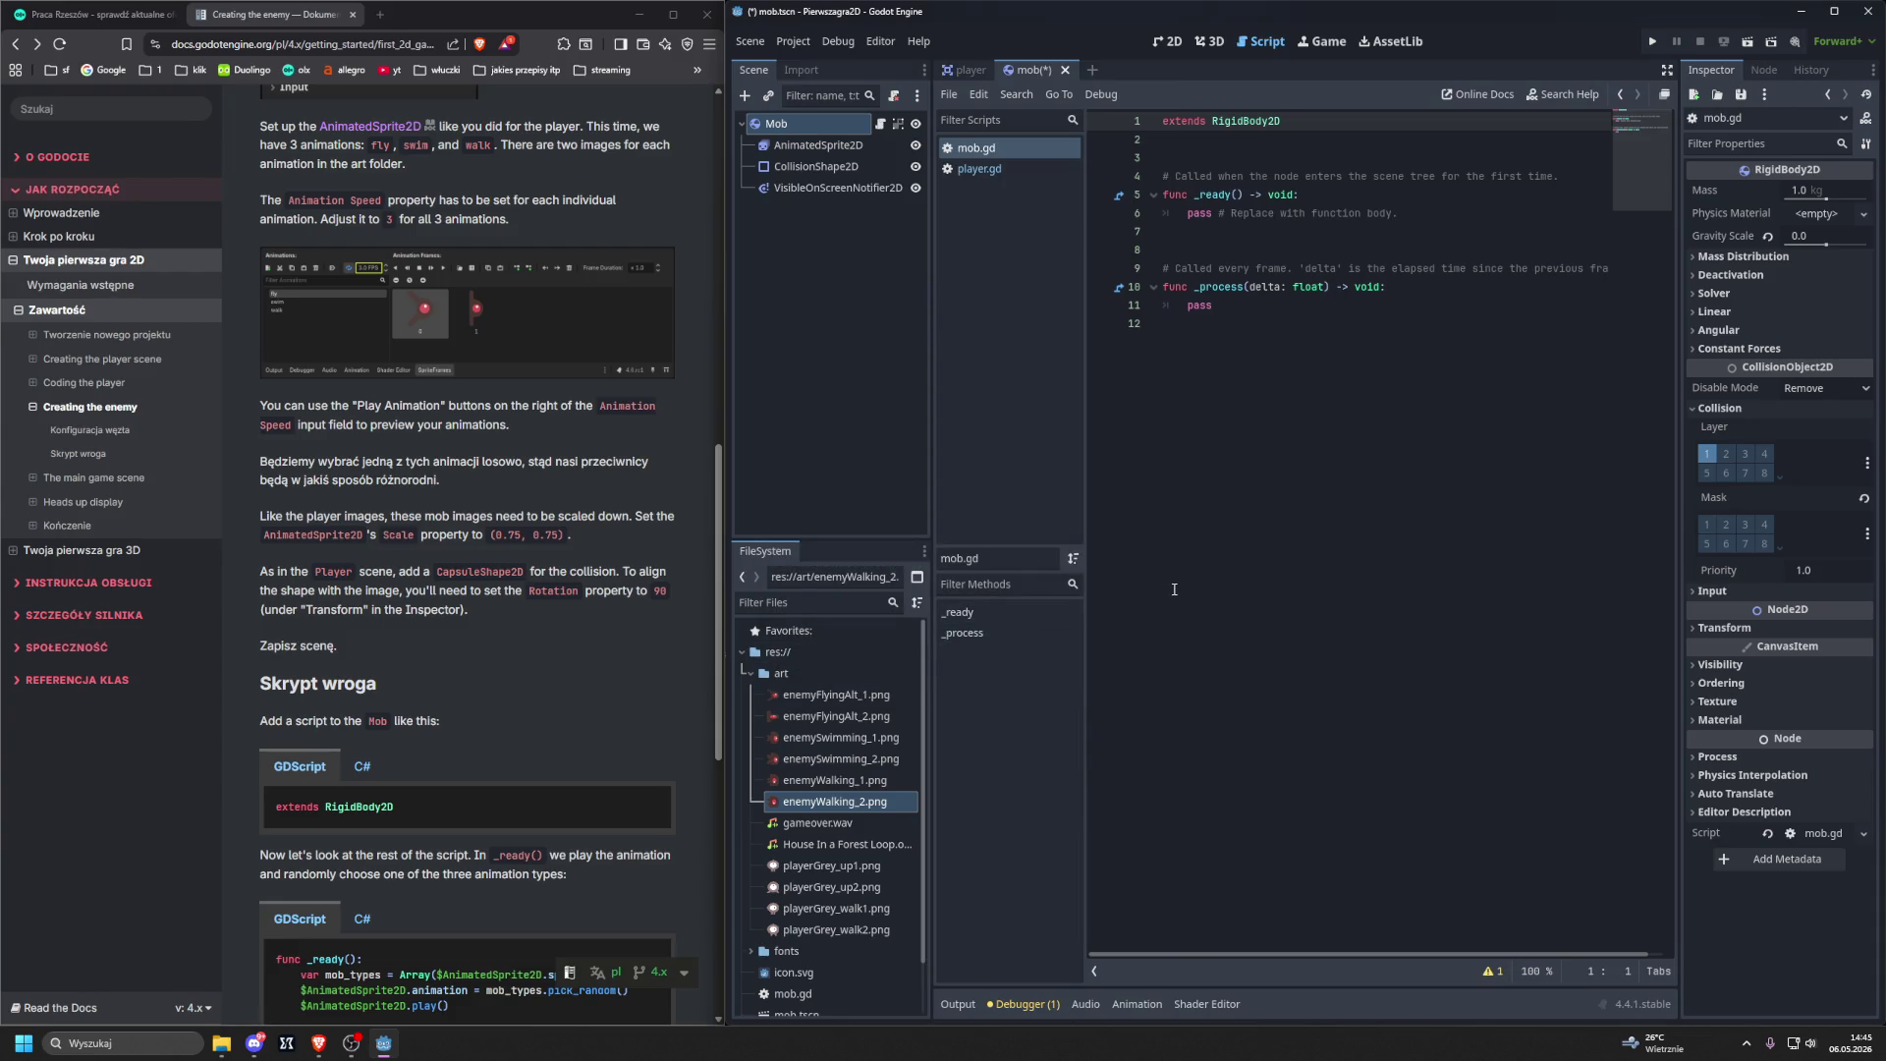
scroll(249, 581, "down", 2)
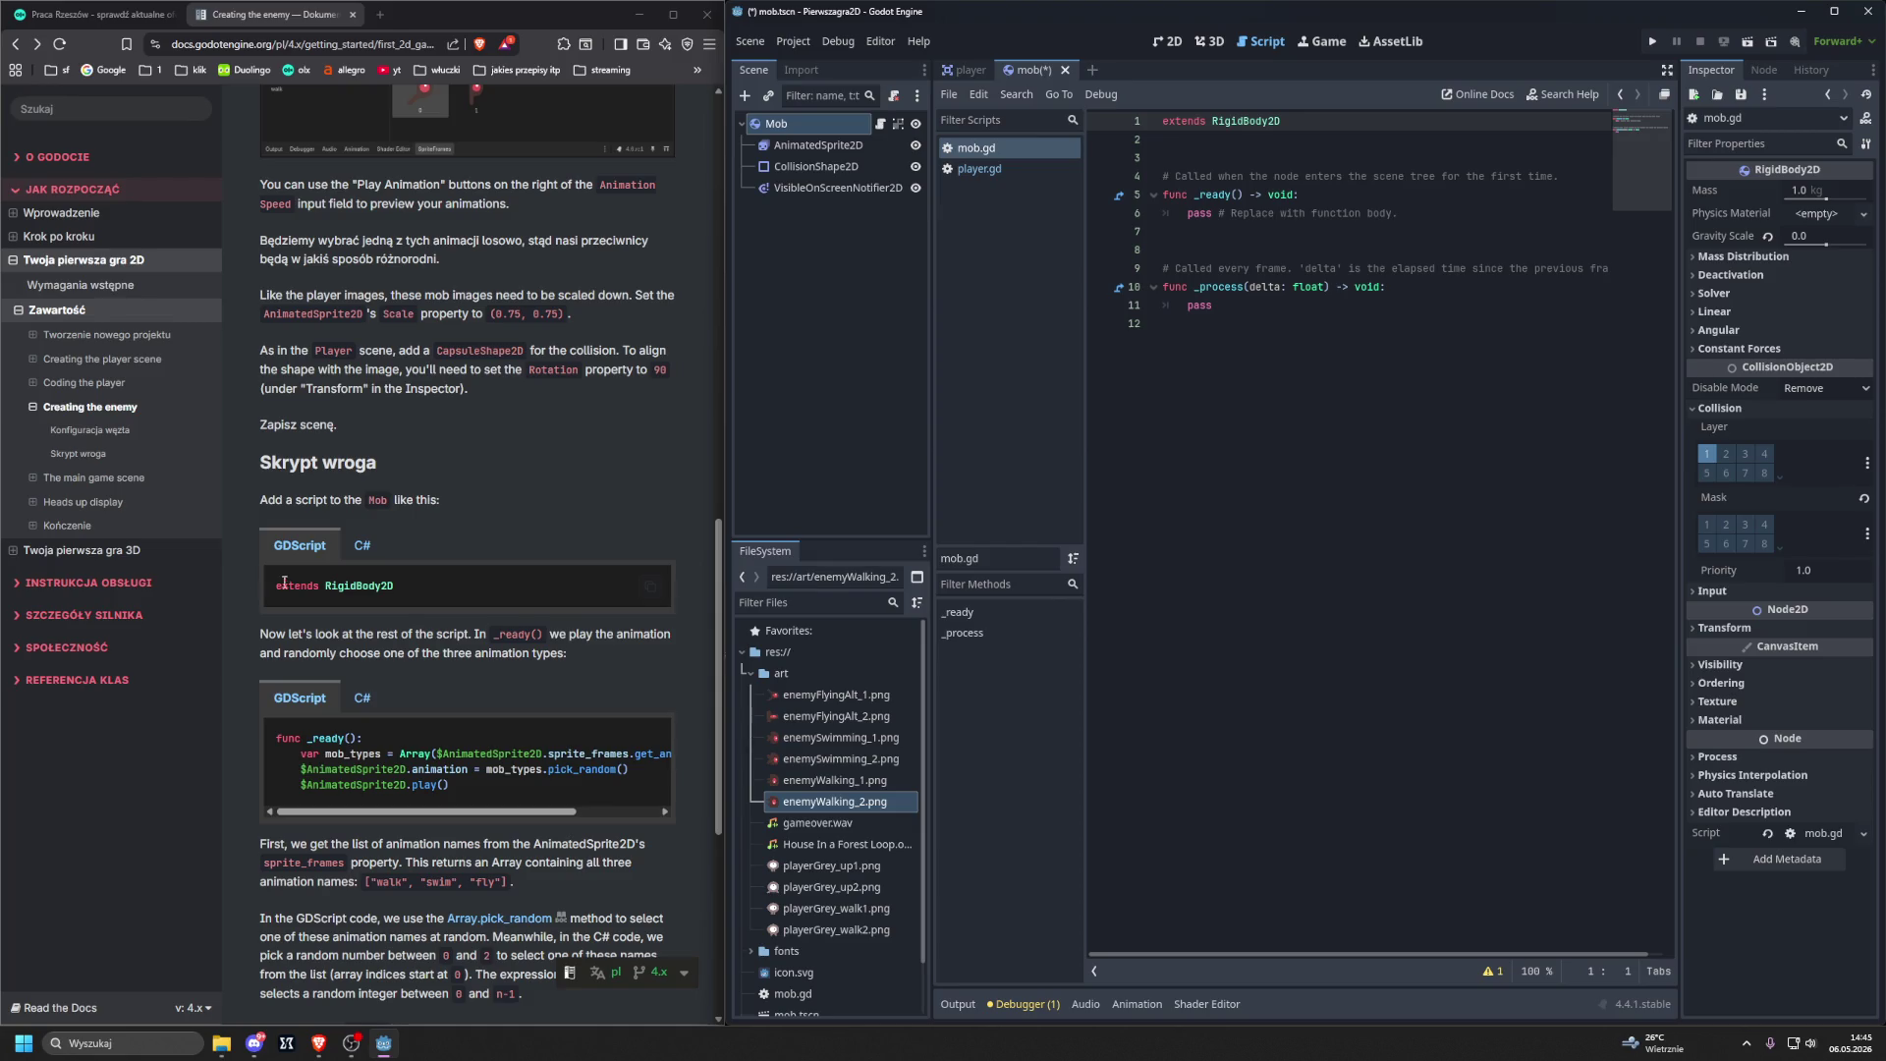
mouse_move(429, 811)
left_mouse_down()
mouse_move(511, 817)
mouse_move(391, 815)
left_mouse_up()
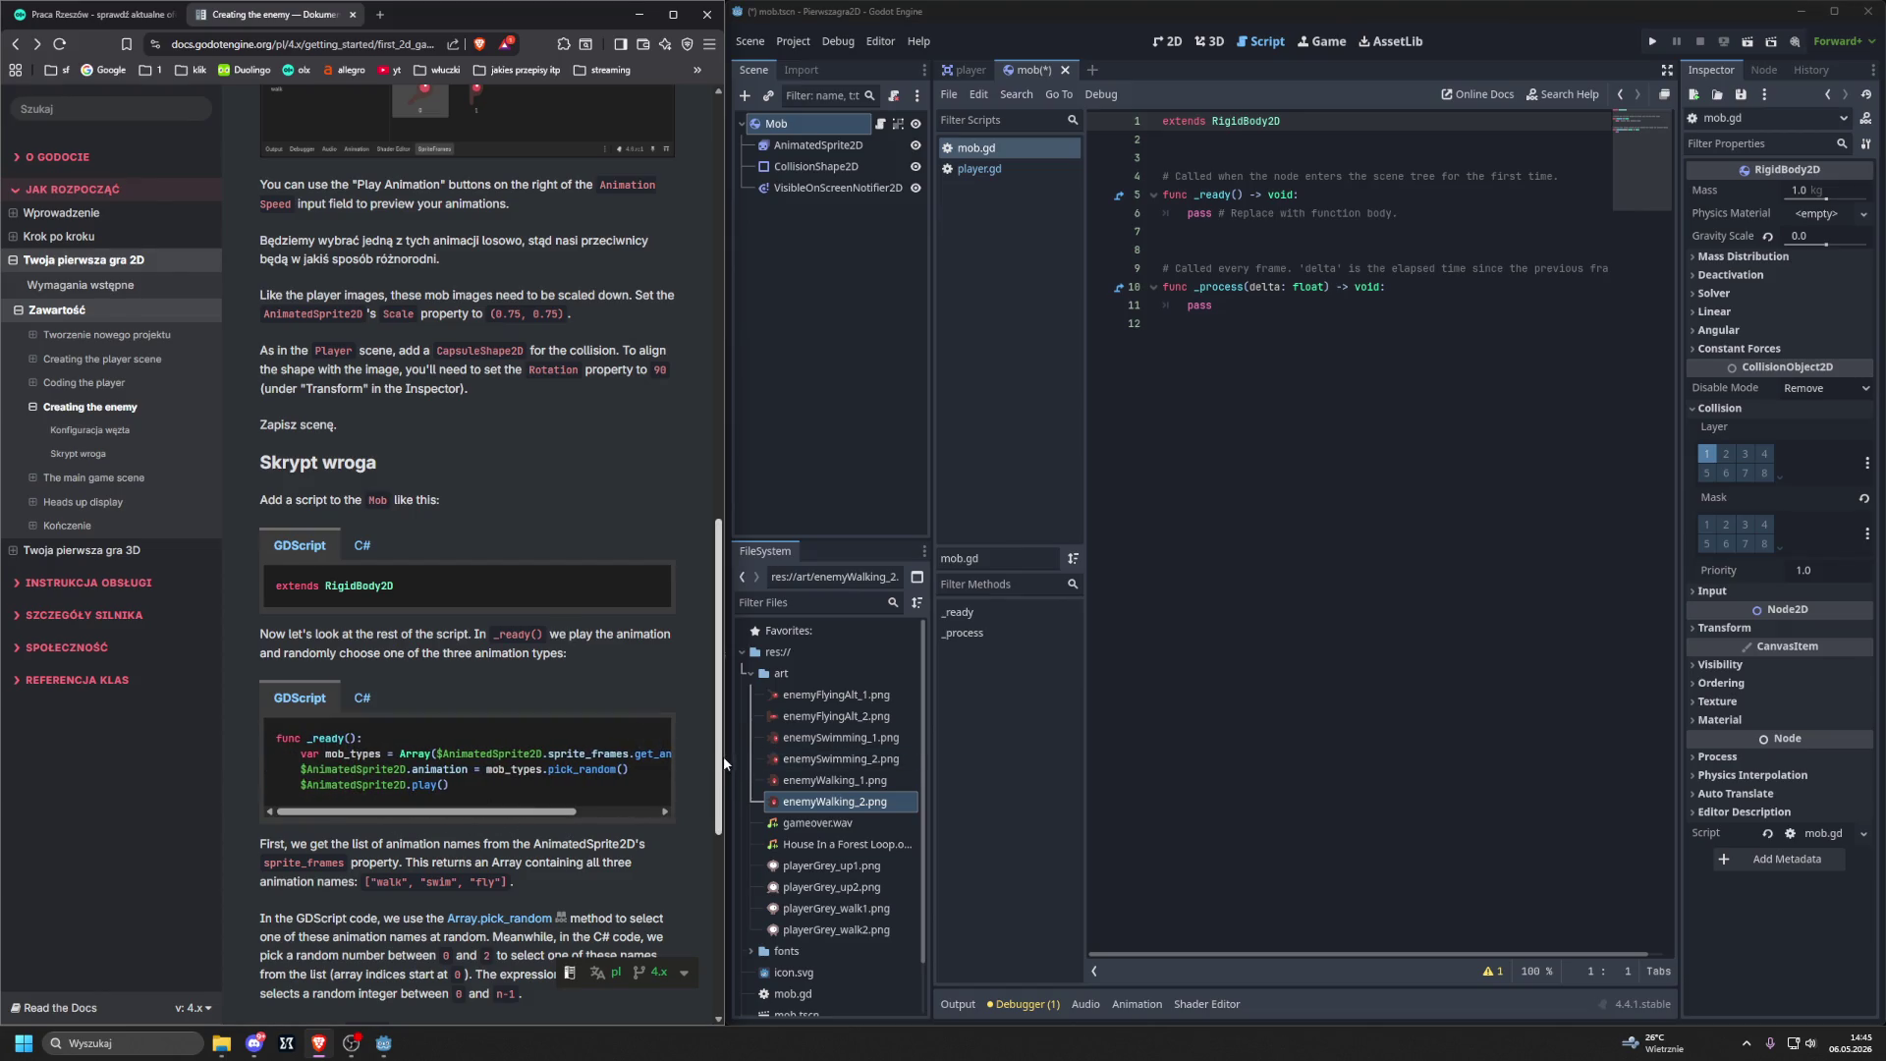
left_click_drag(727, 792, 830, 790)
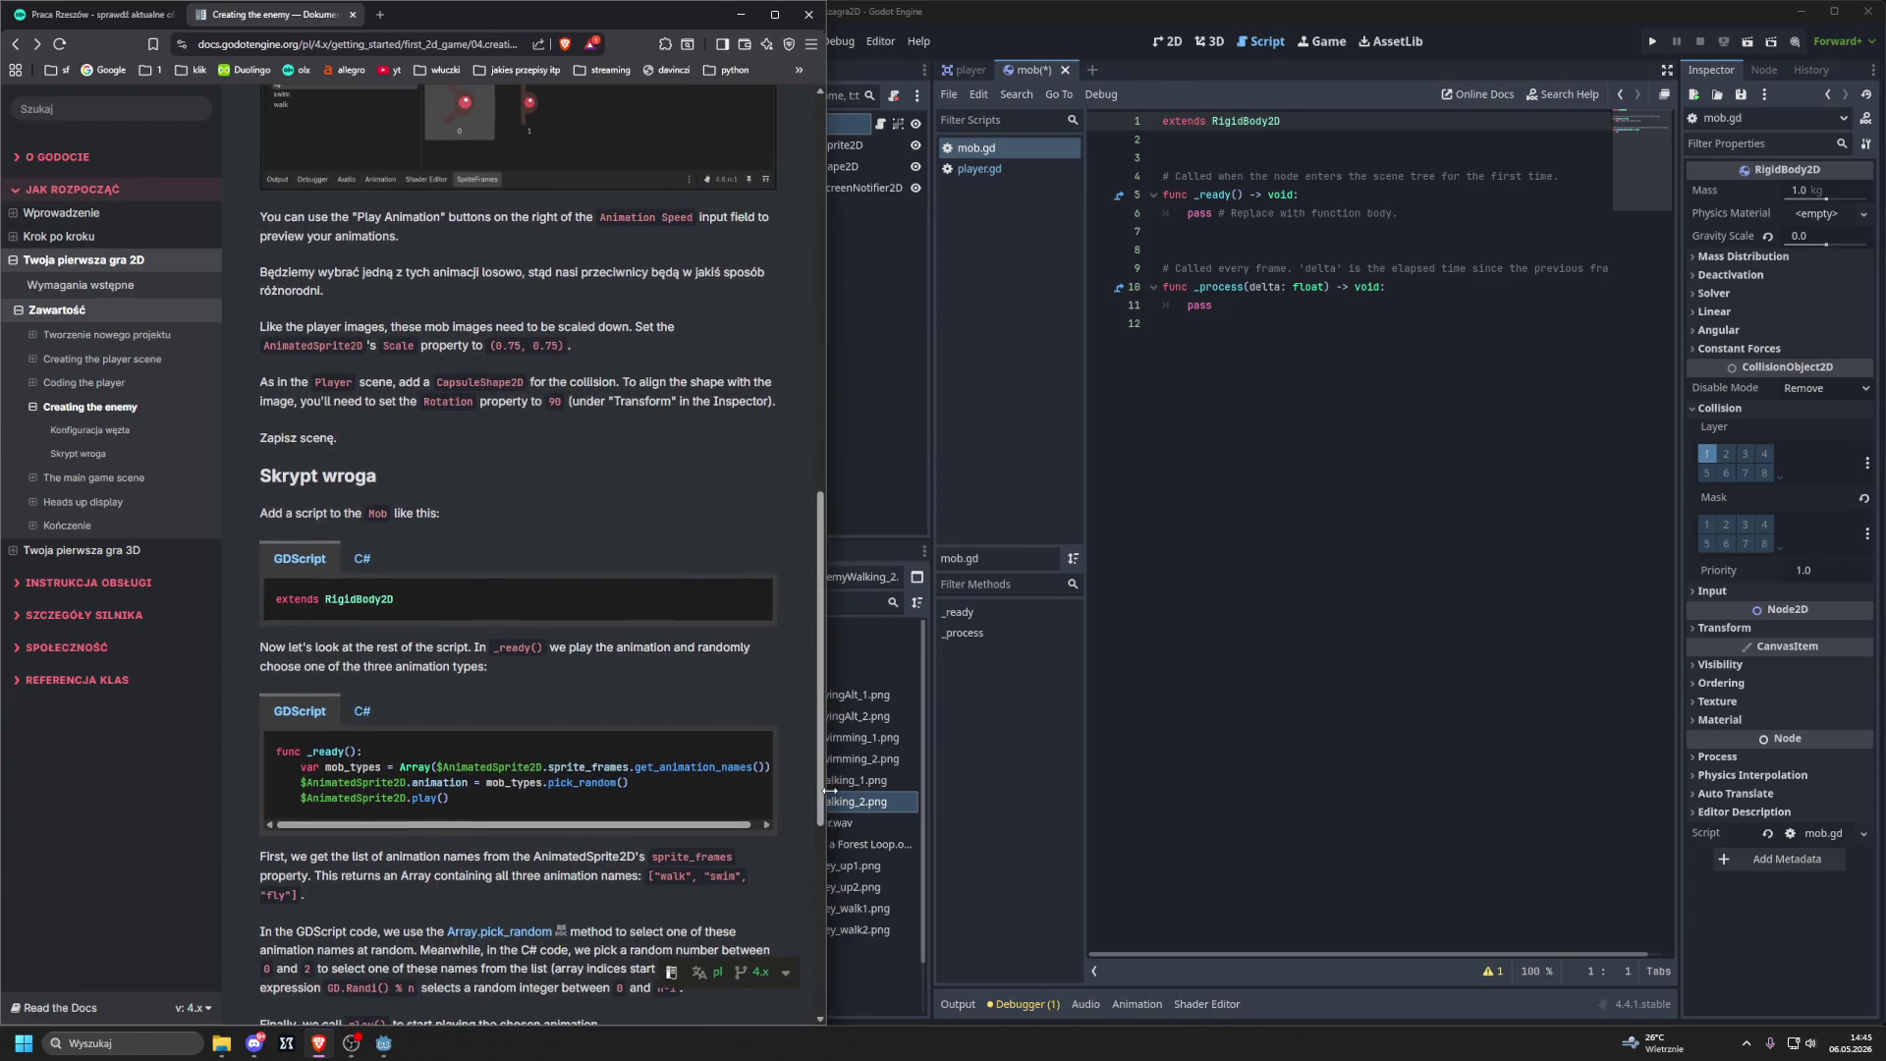
mouse_move(830, 790)
left_mouse_down()
mouse_move(725, 756)
mouse_move(733, 729)
mouse_move(695, 725)
mouse_move(787, 728)
mouse_move(699, 727)
mouse_move(718, 725)
left_mouse_up()
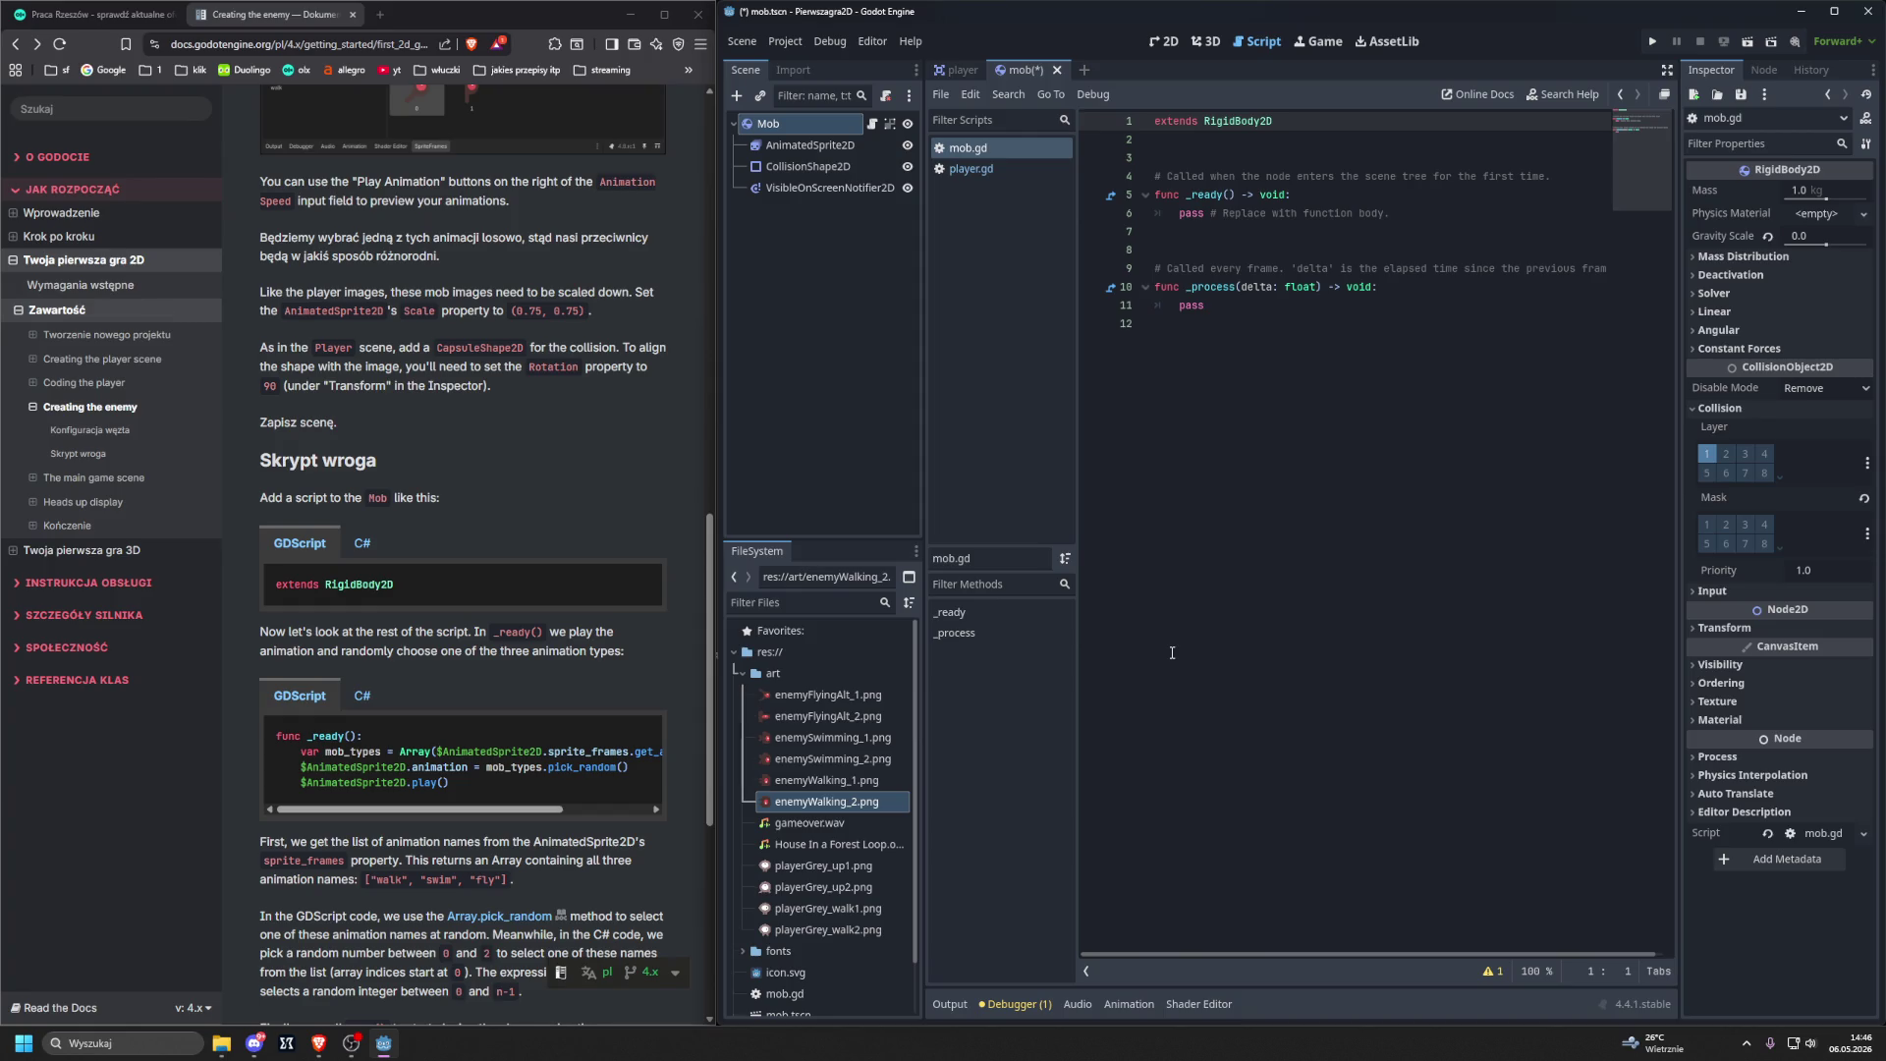
scroll(415, 539, "down", 5)
scroll(414, 538, "up", 1)
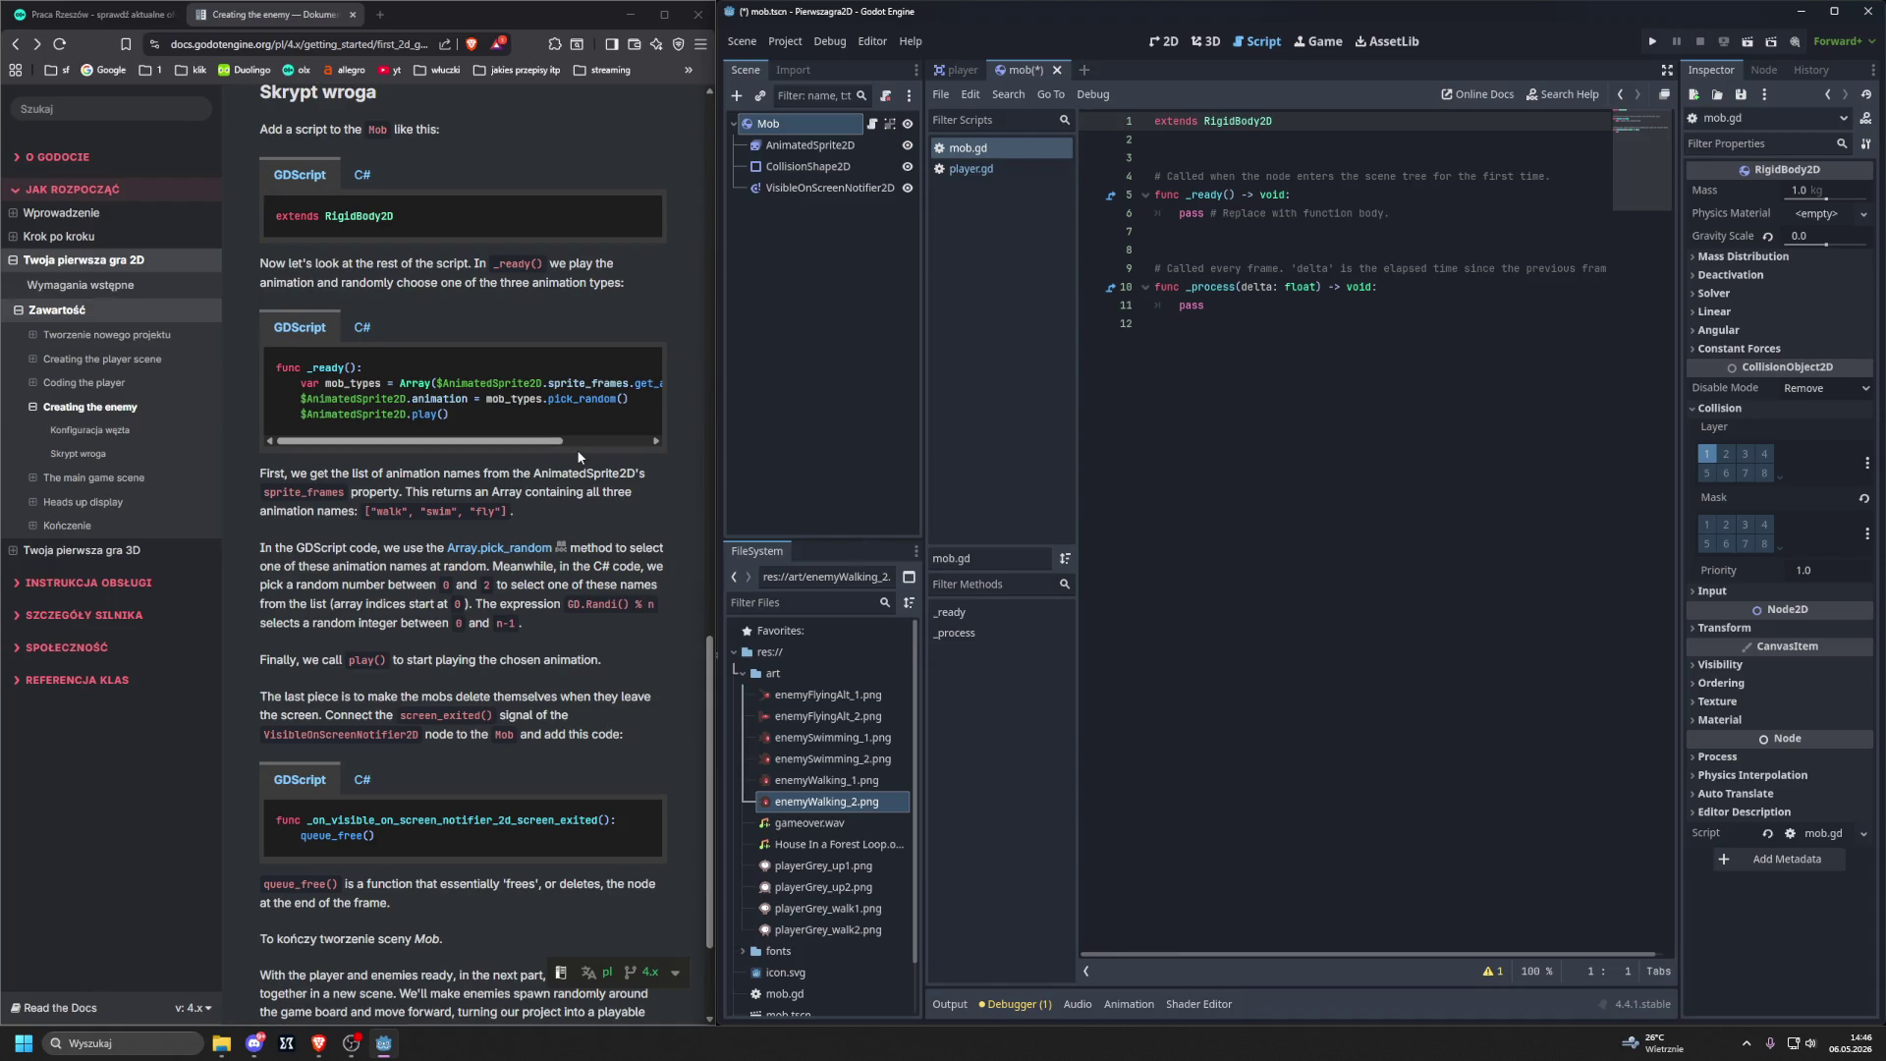
left_click(1430, 220)
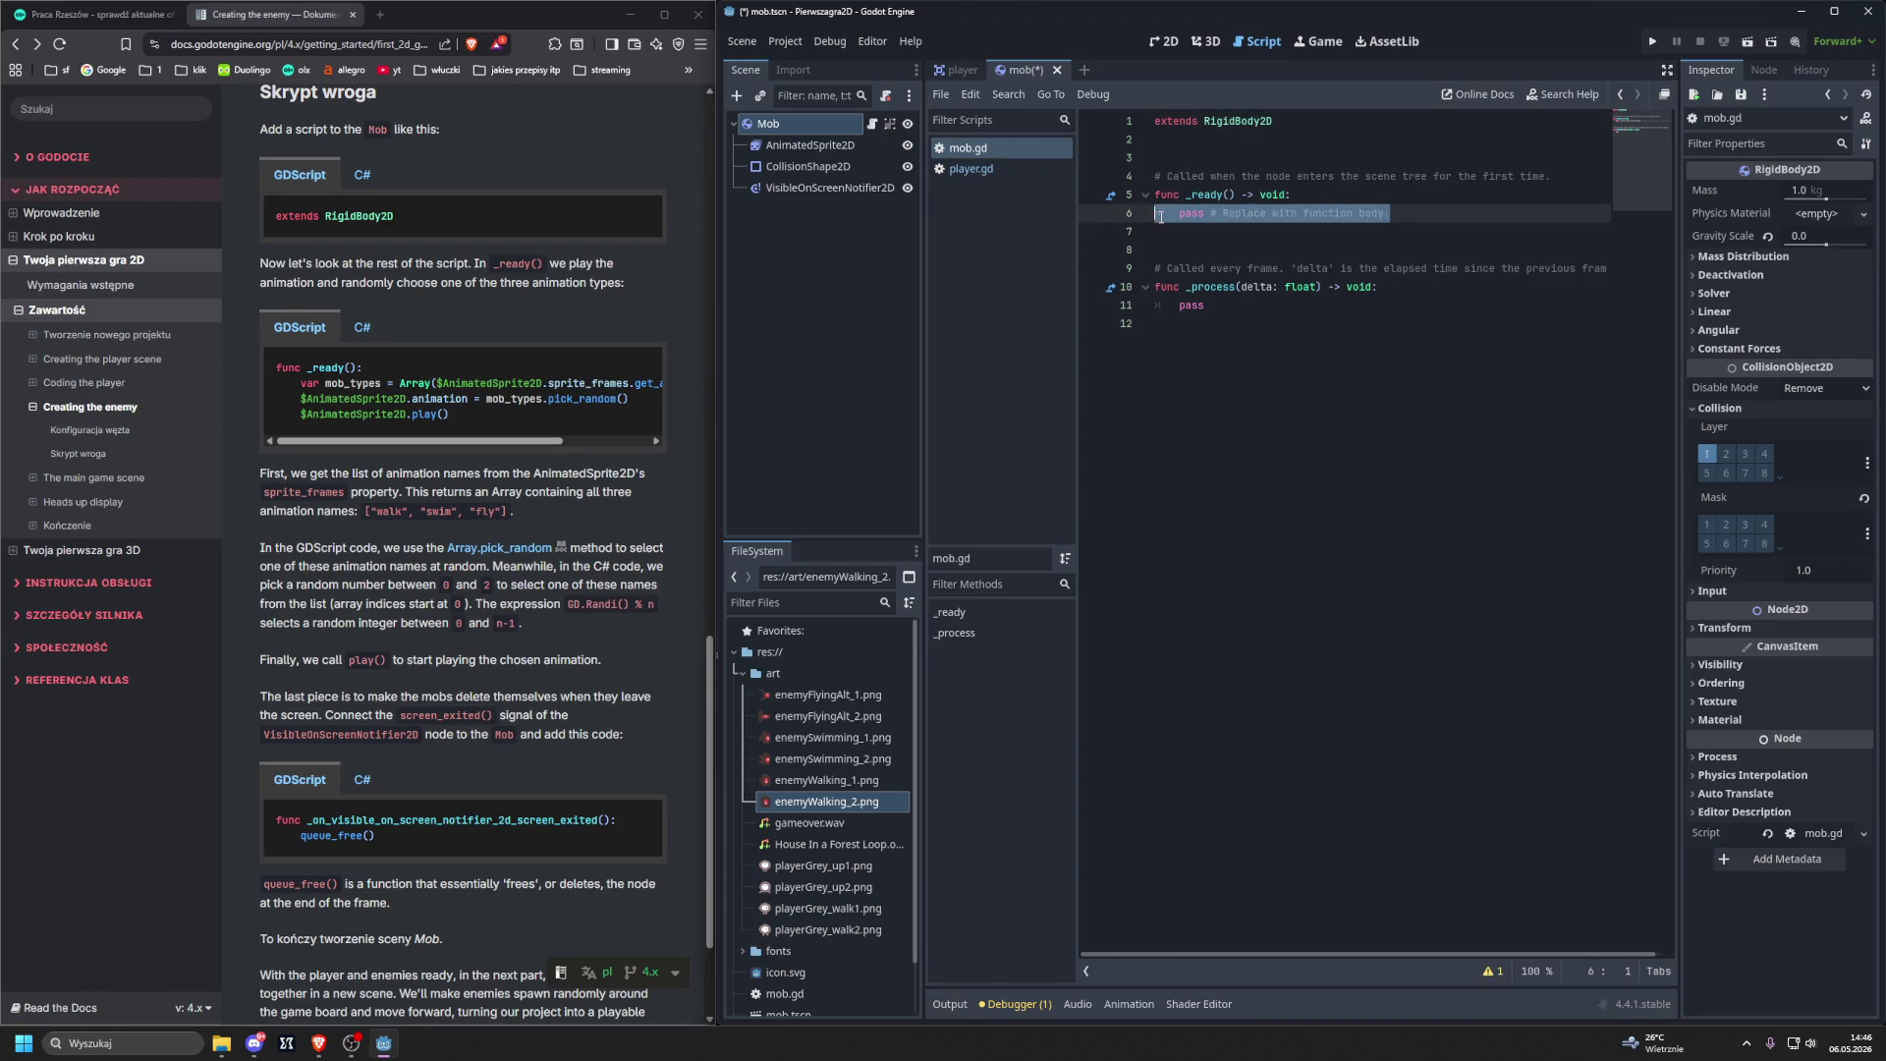
Replace the pass line with var mob_types = Array($AnimatedSprite2D.
left_click_drag(1385, 212, 1179, 212)
key("BackSpace")
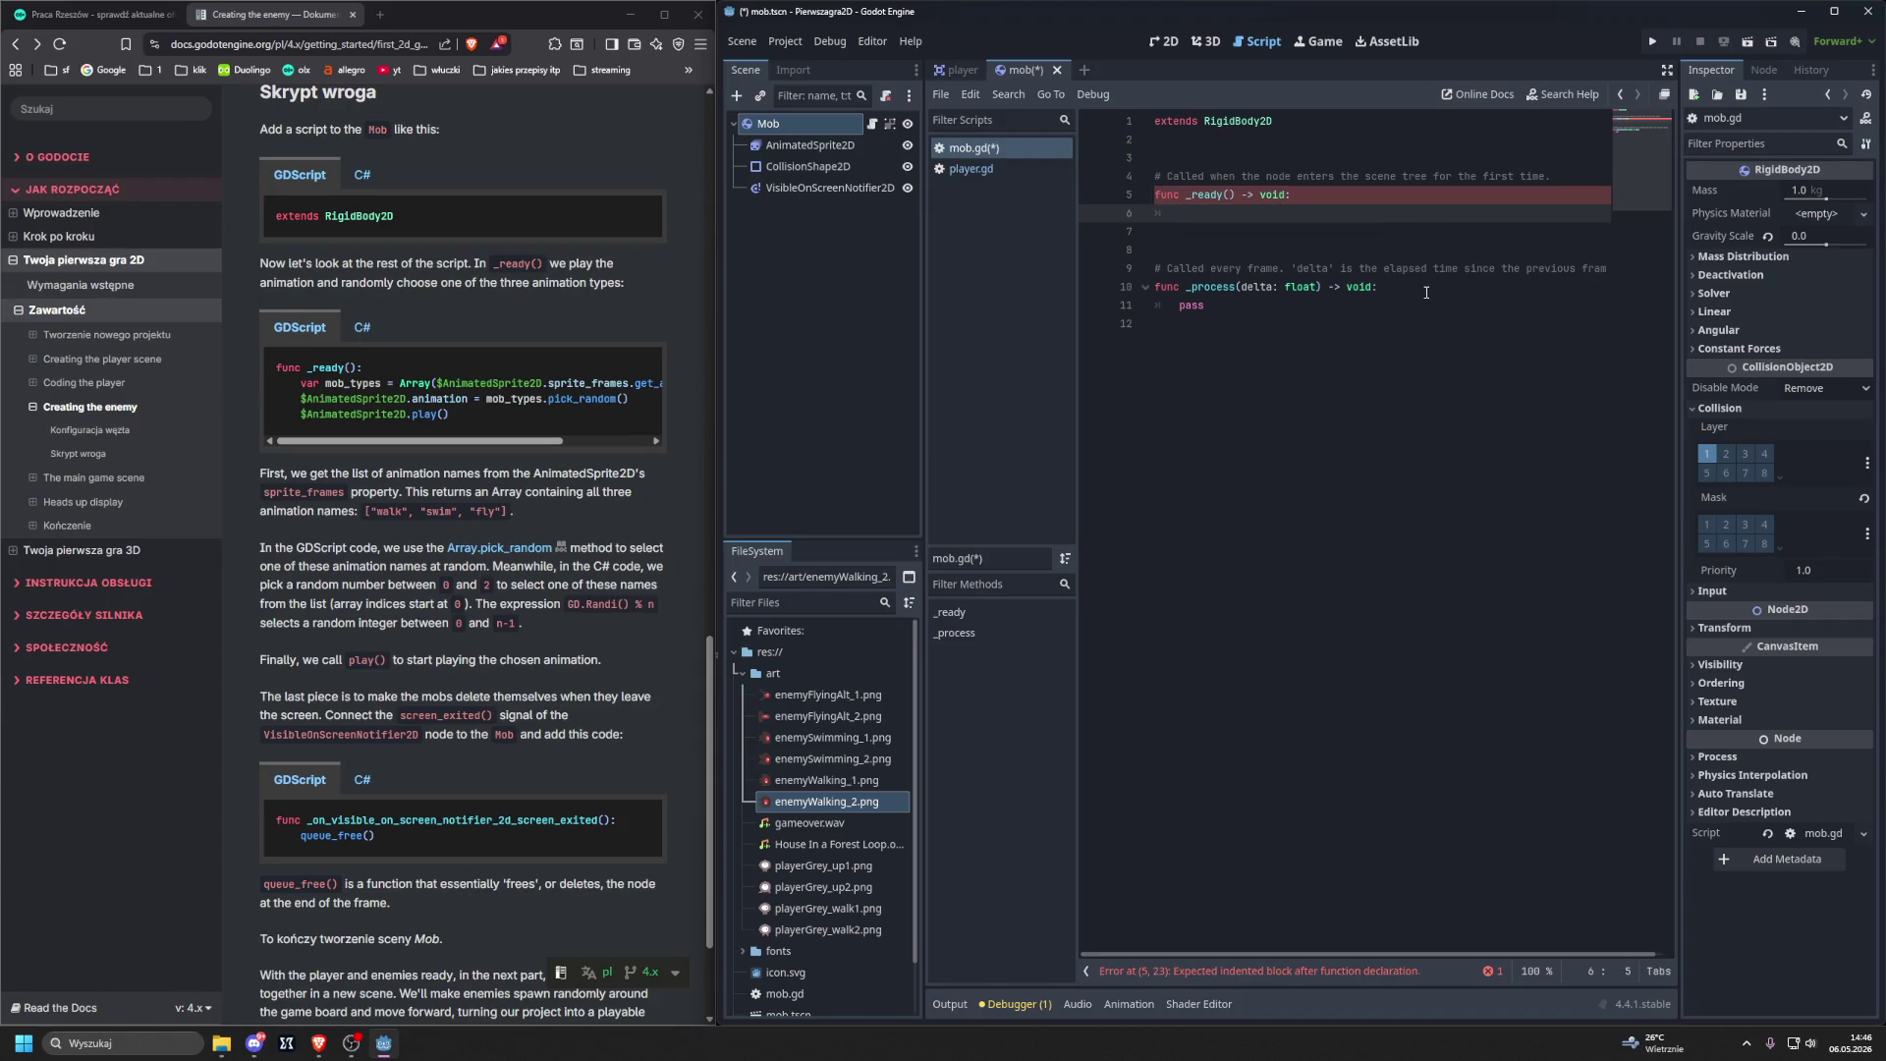
type("var")
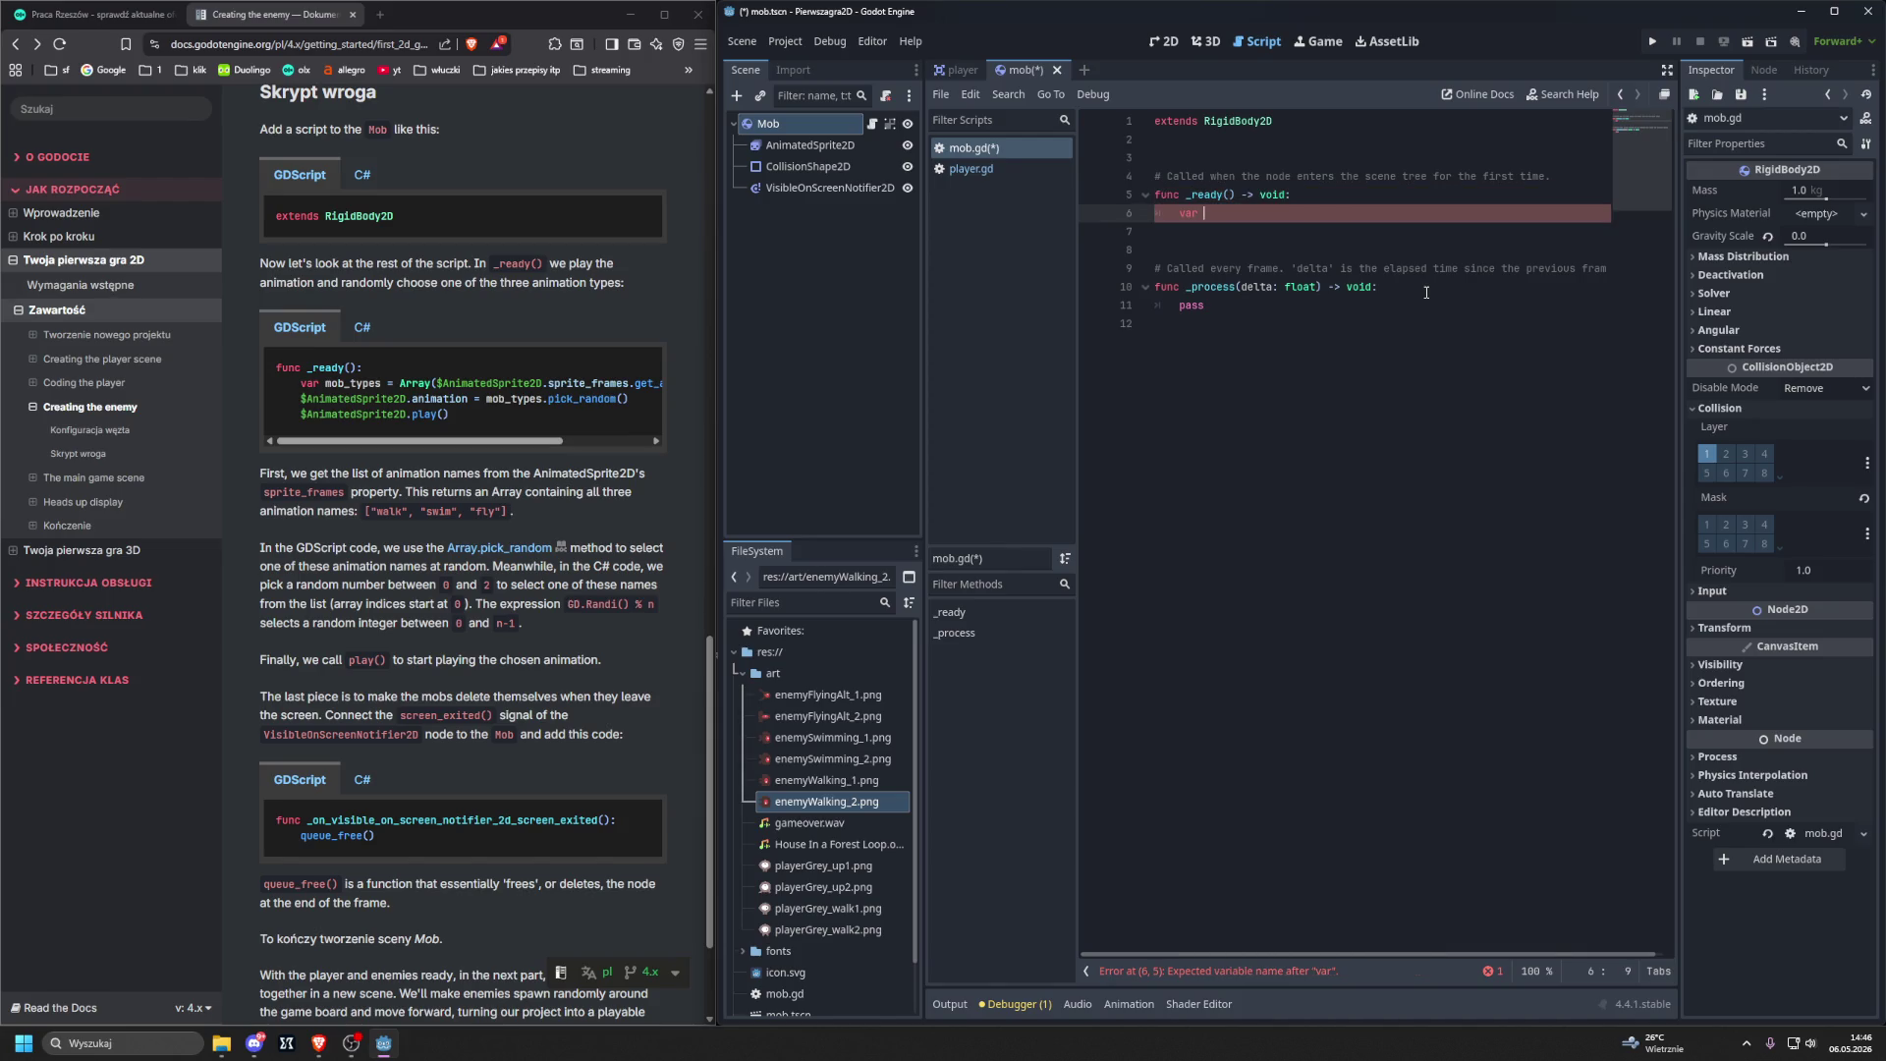
type("mob_")
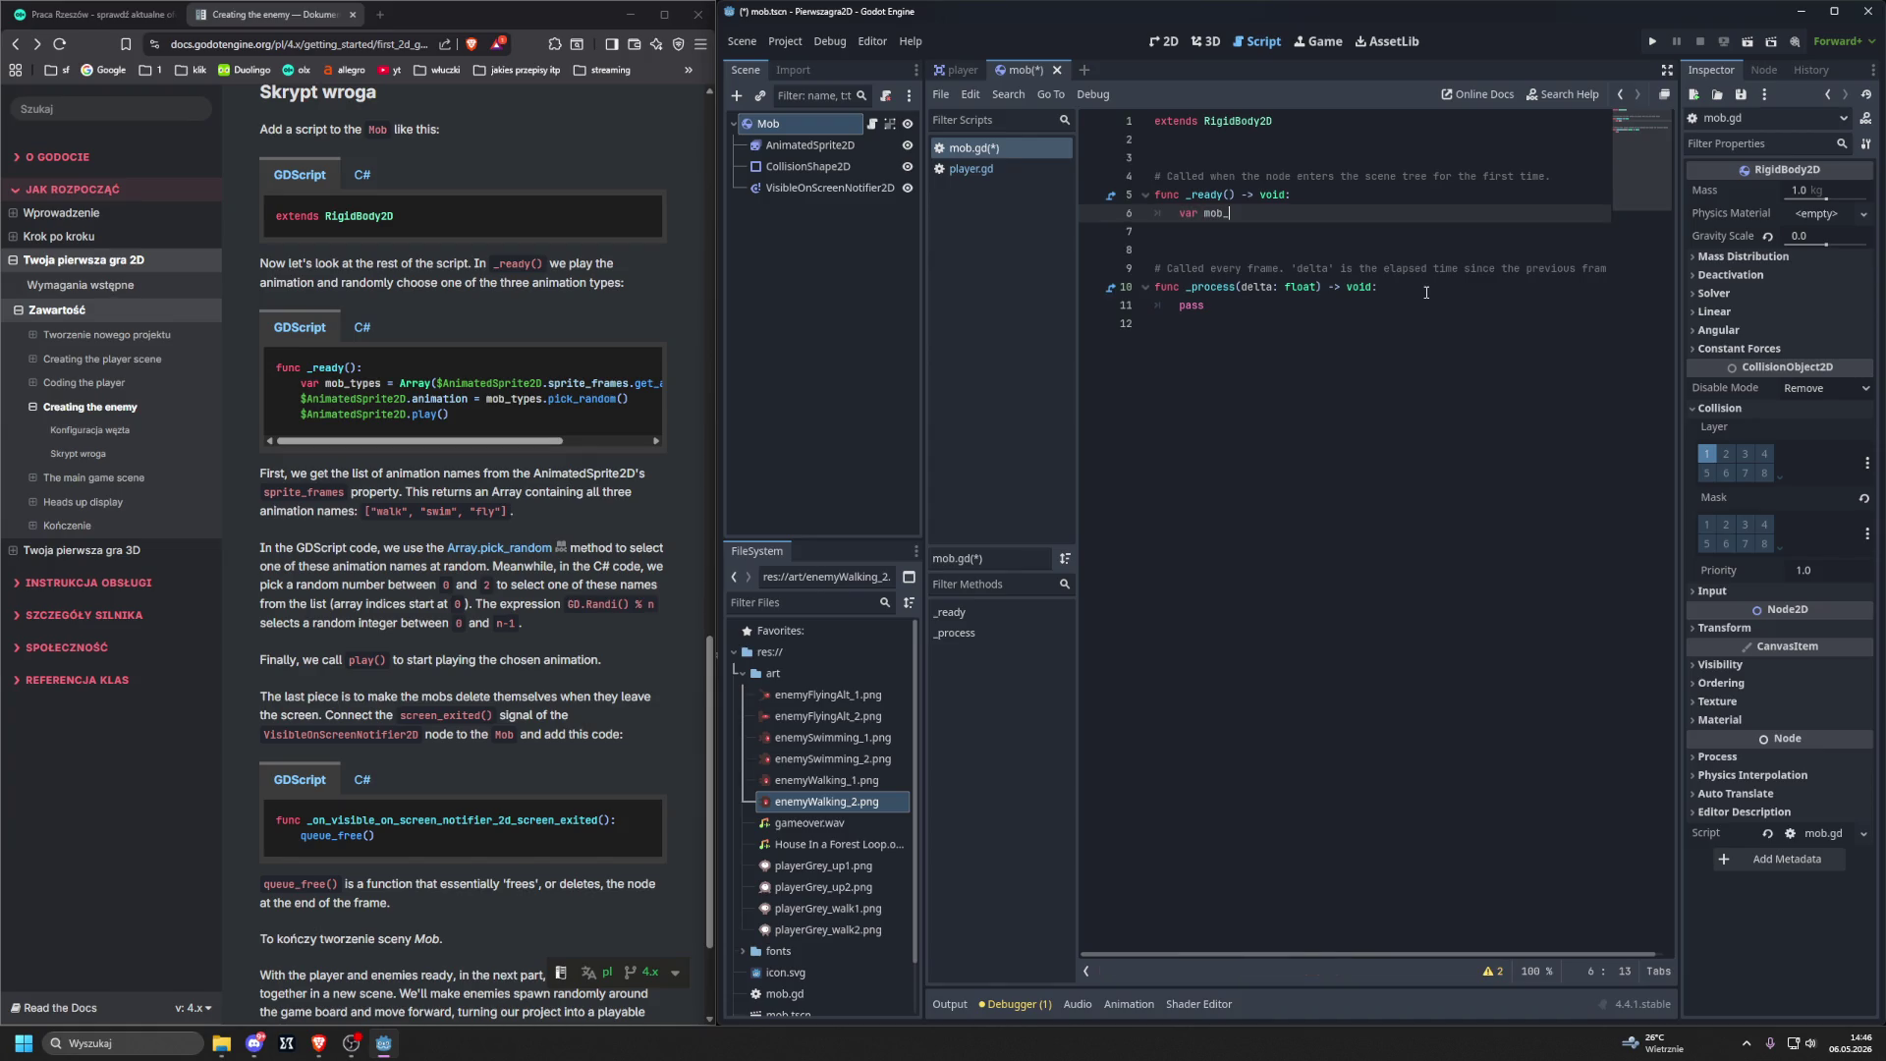
type("ypes")
key("BackSpace")
key("BackSpace")
key("BackSpace")
type("Array")
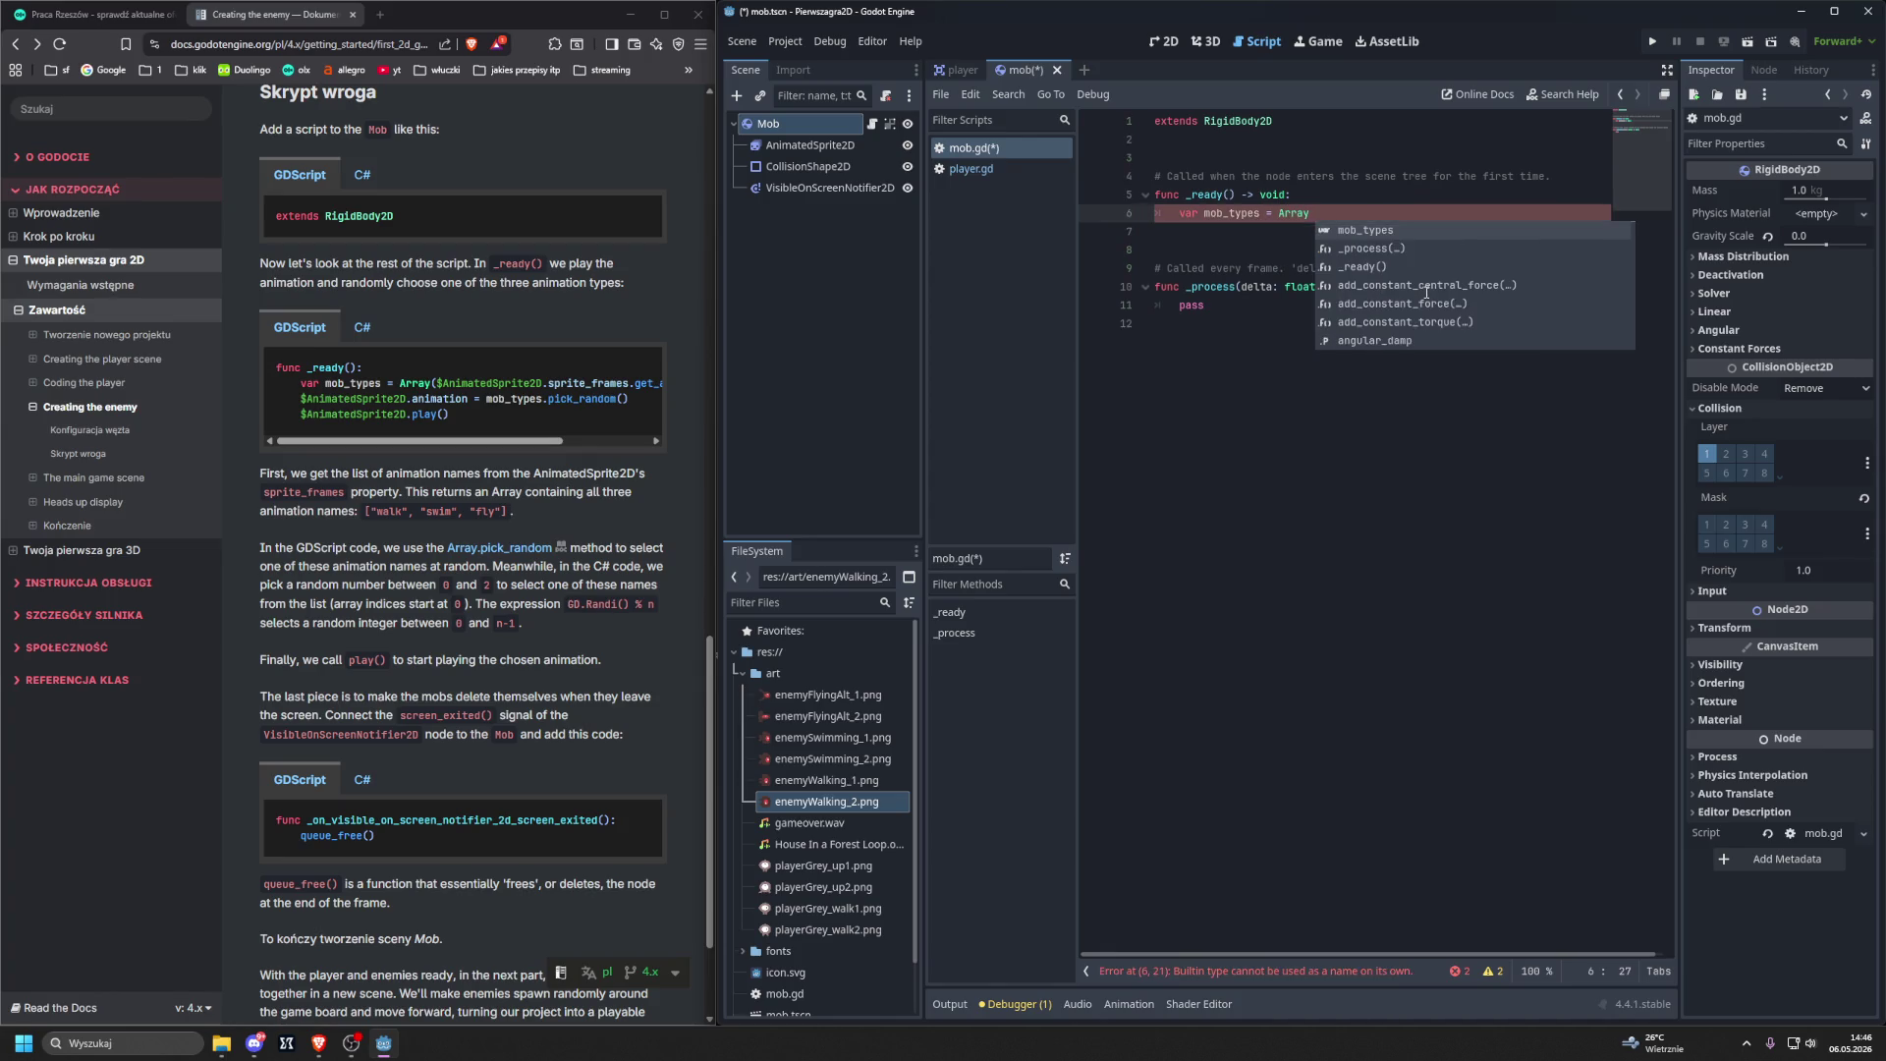
key("BackSpace")
type("(")
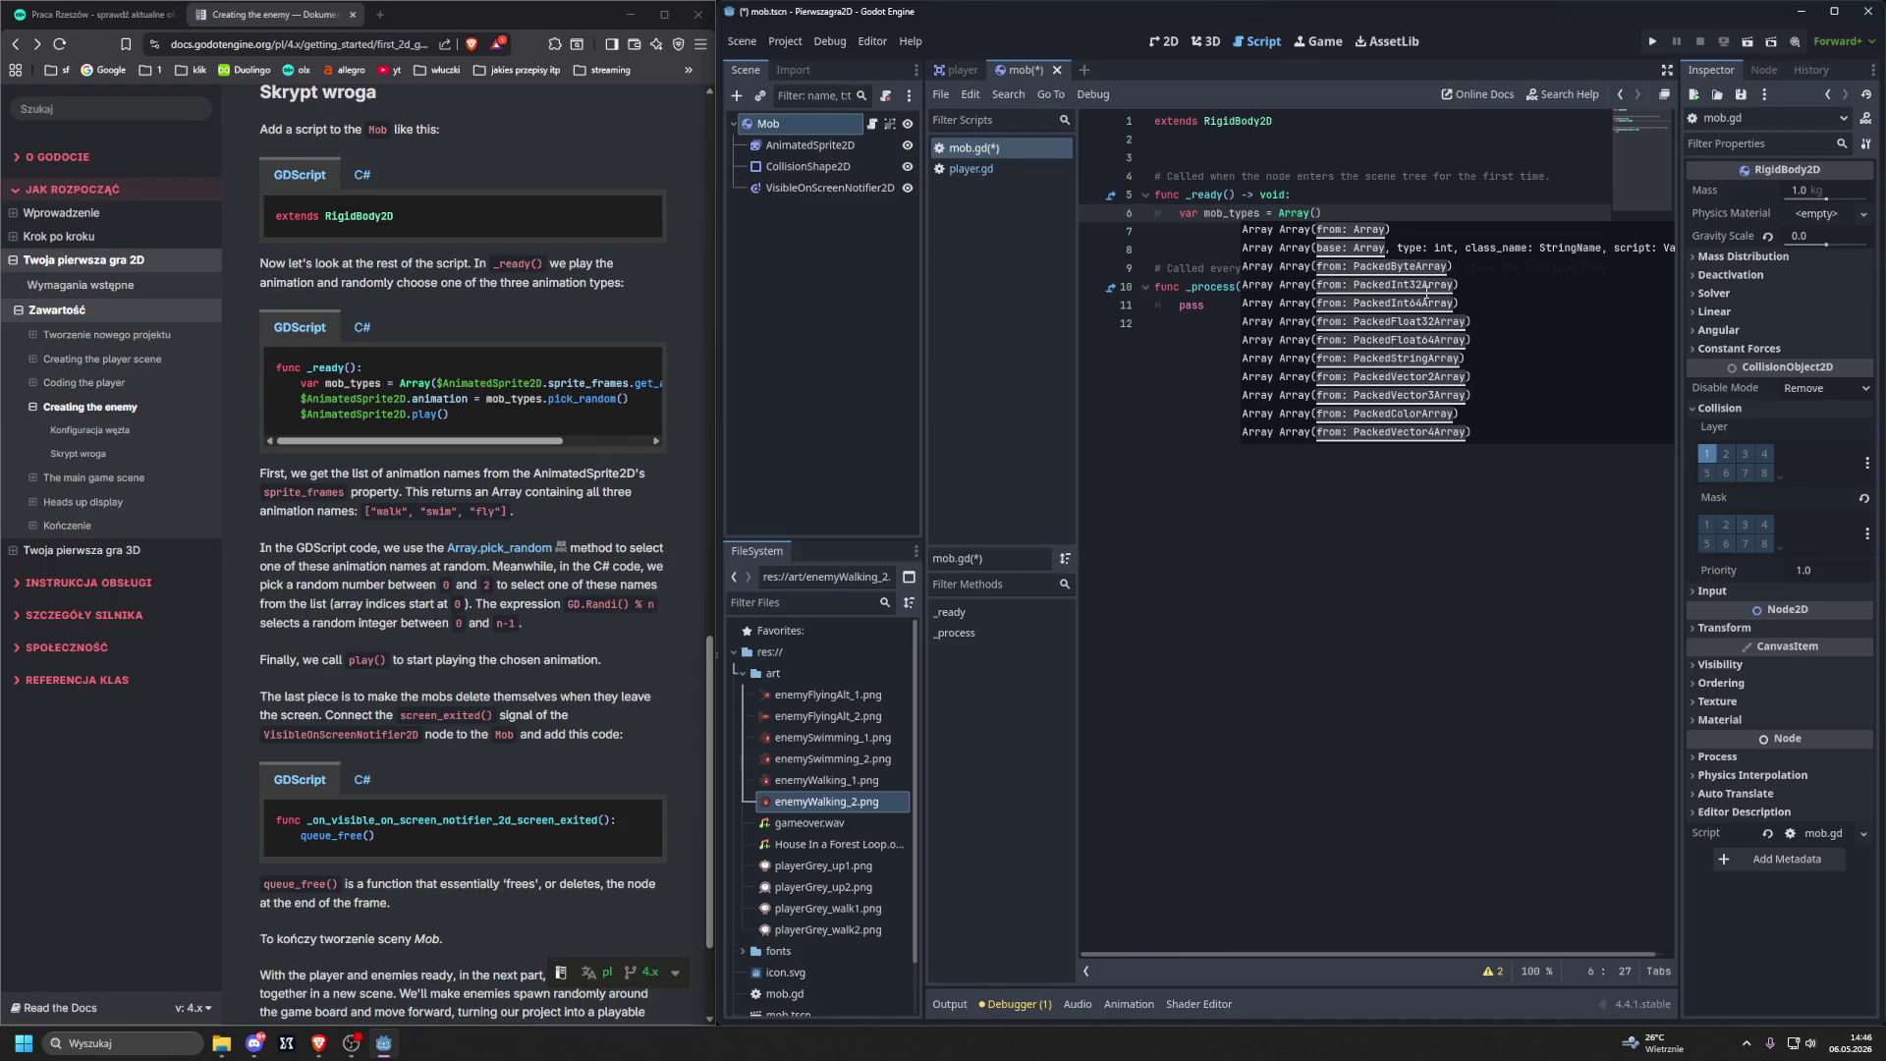
type("$")
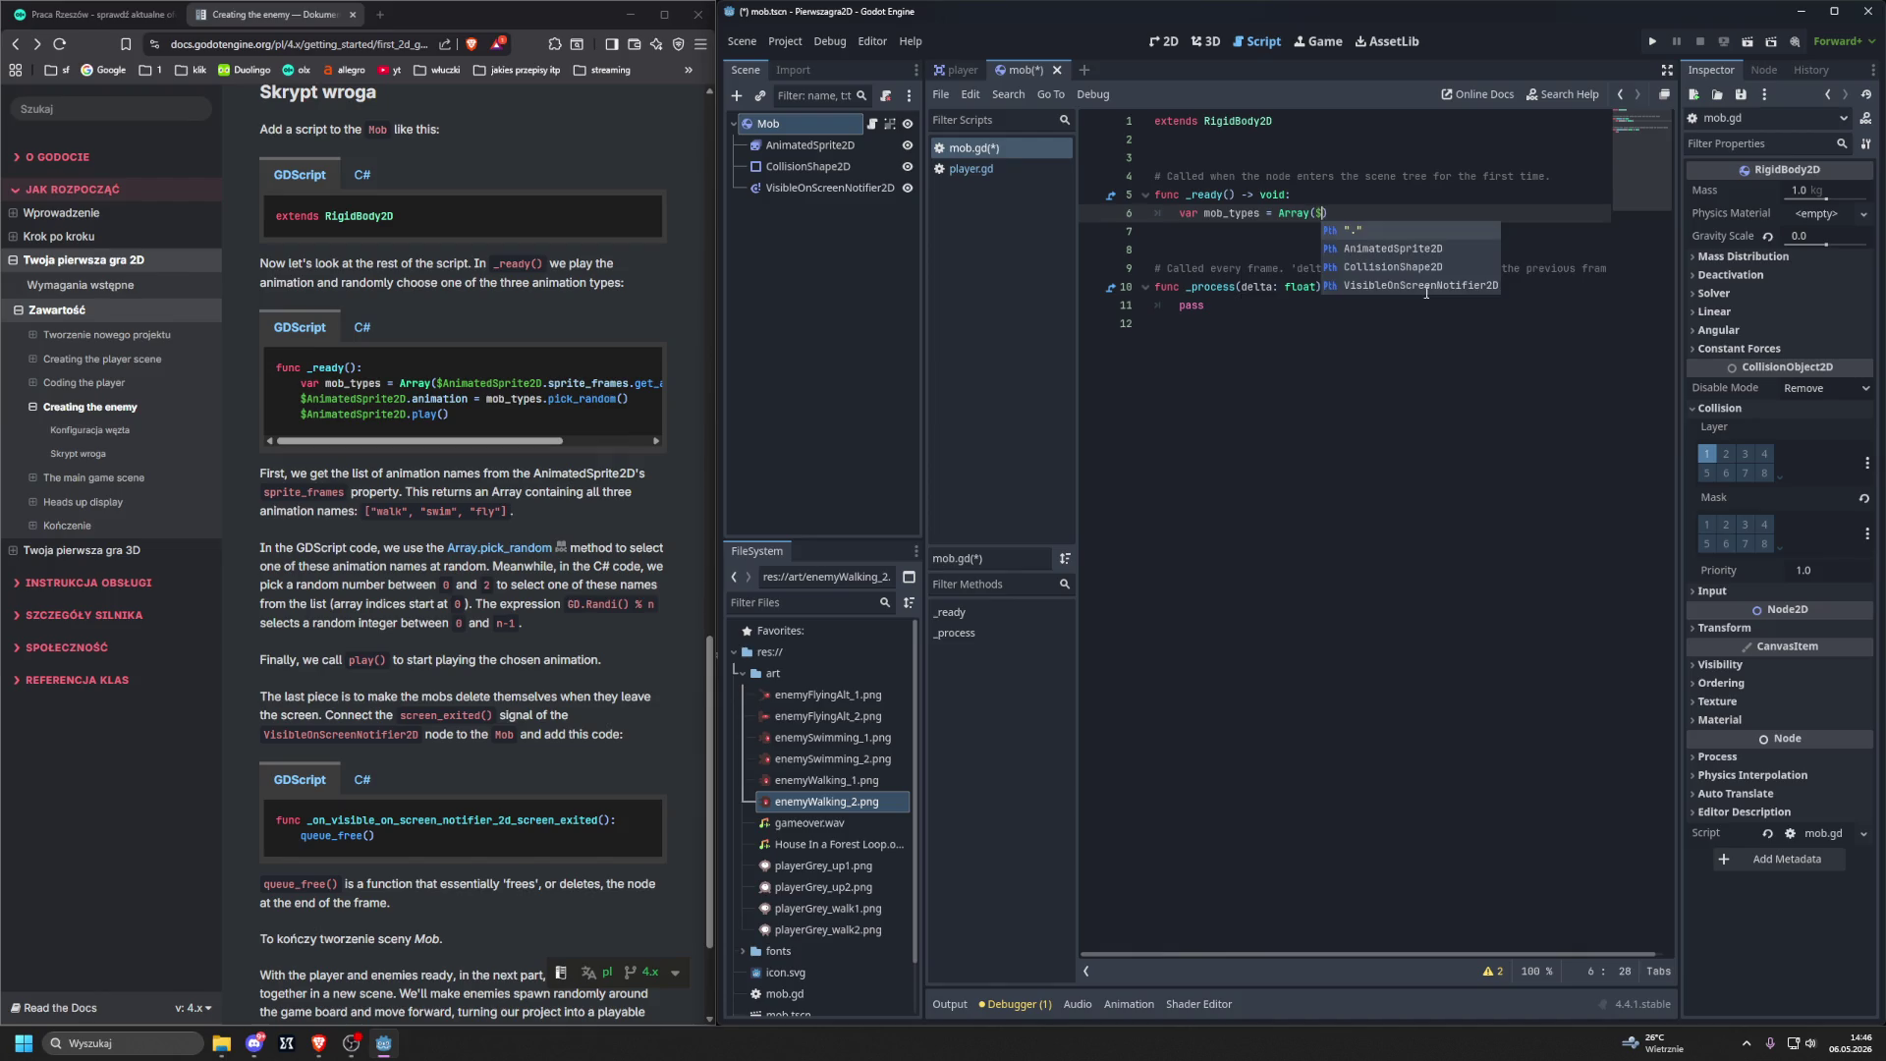
type("Anim")
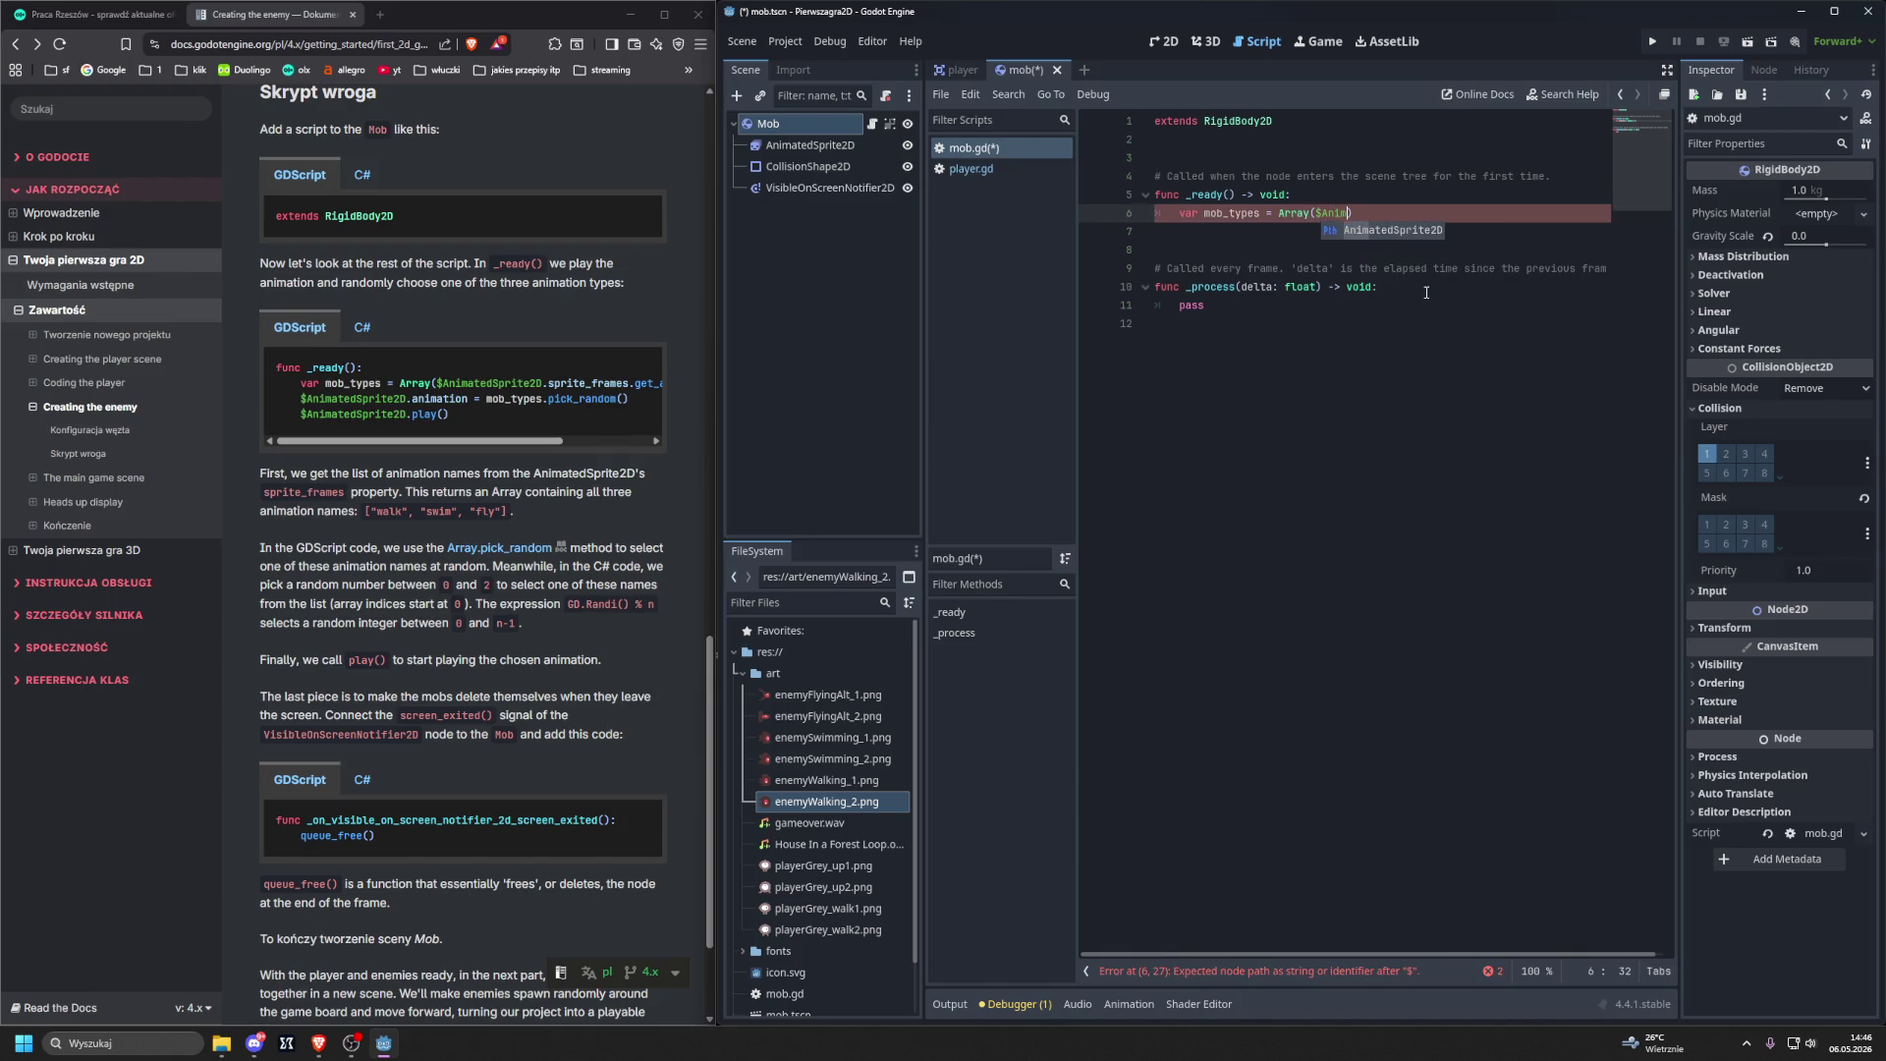
key("Return")
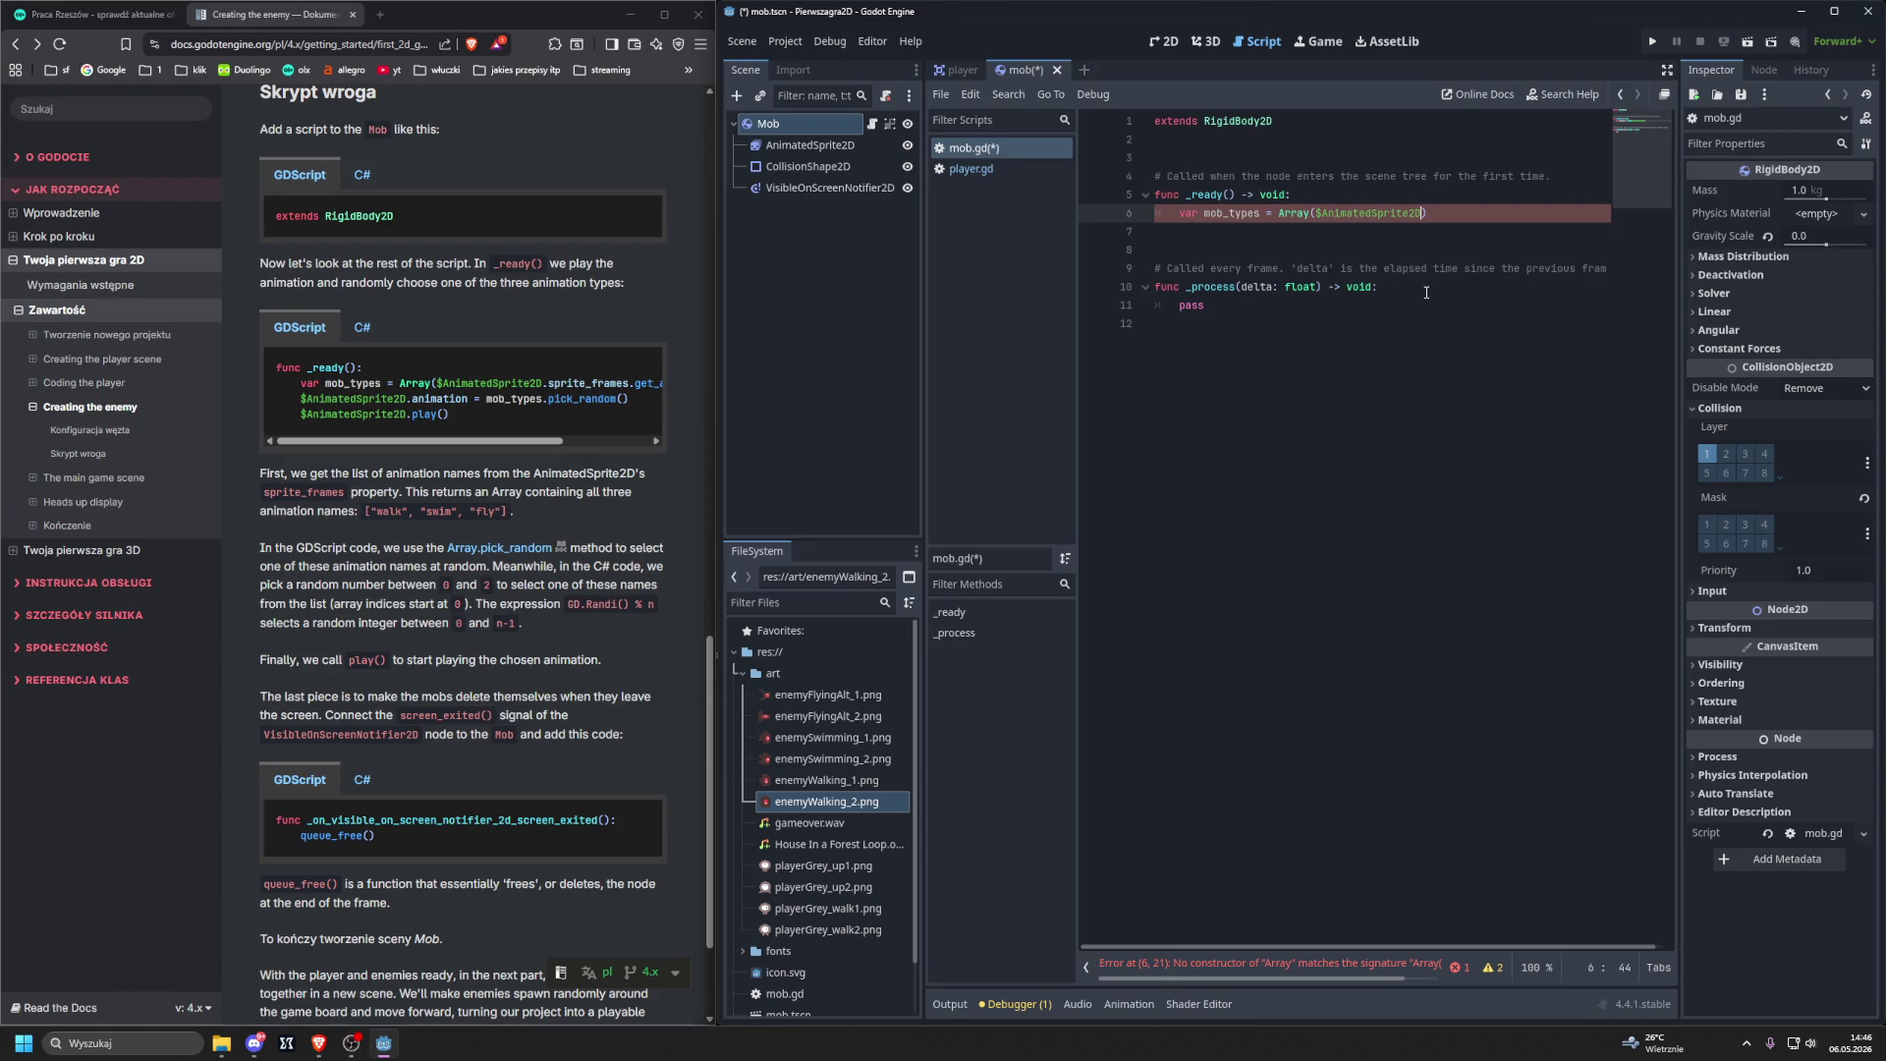
Finish the line with .sprite_frames.get_animation_names() inside the Array call.
type(".sp")
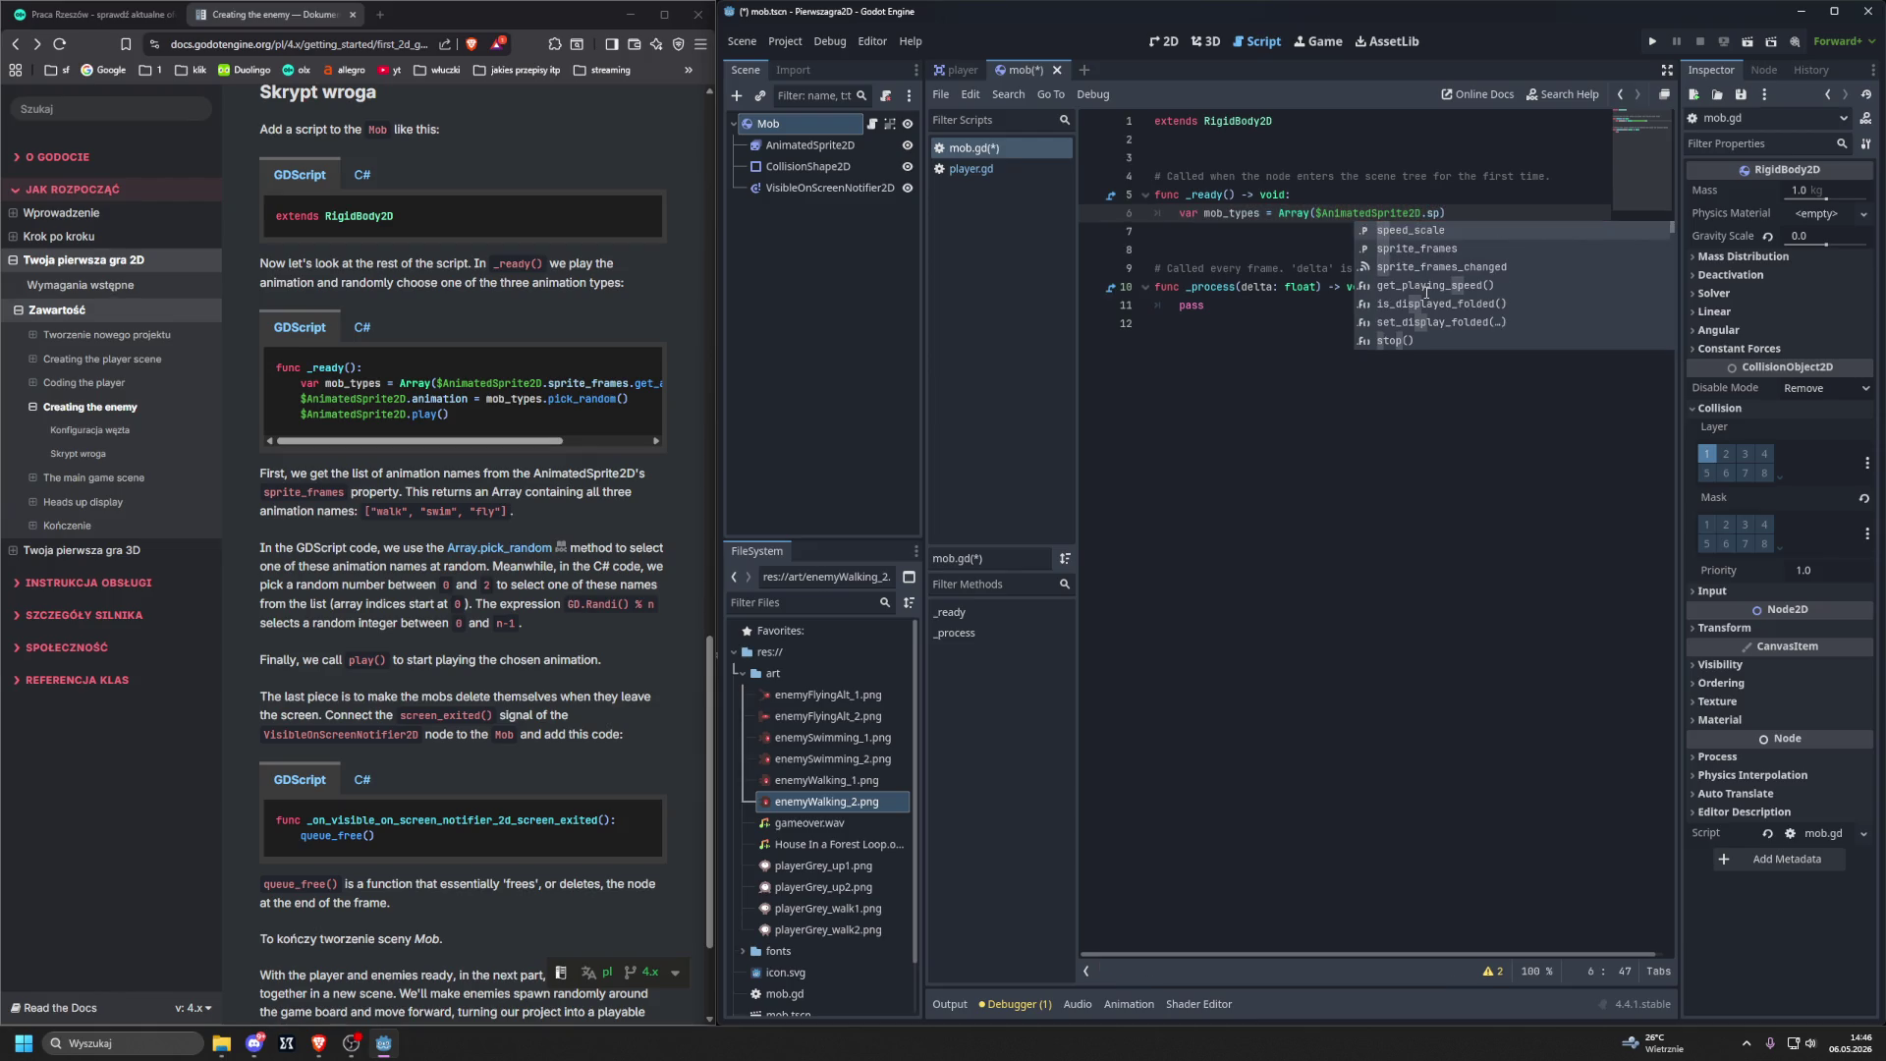
key("Down")
key("Return")
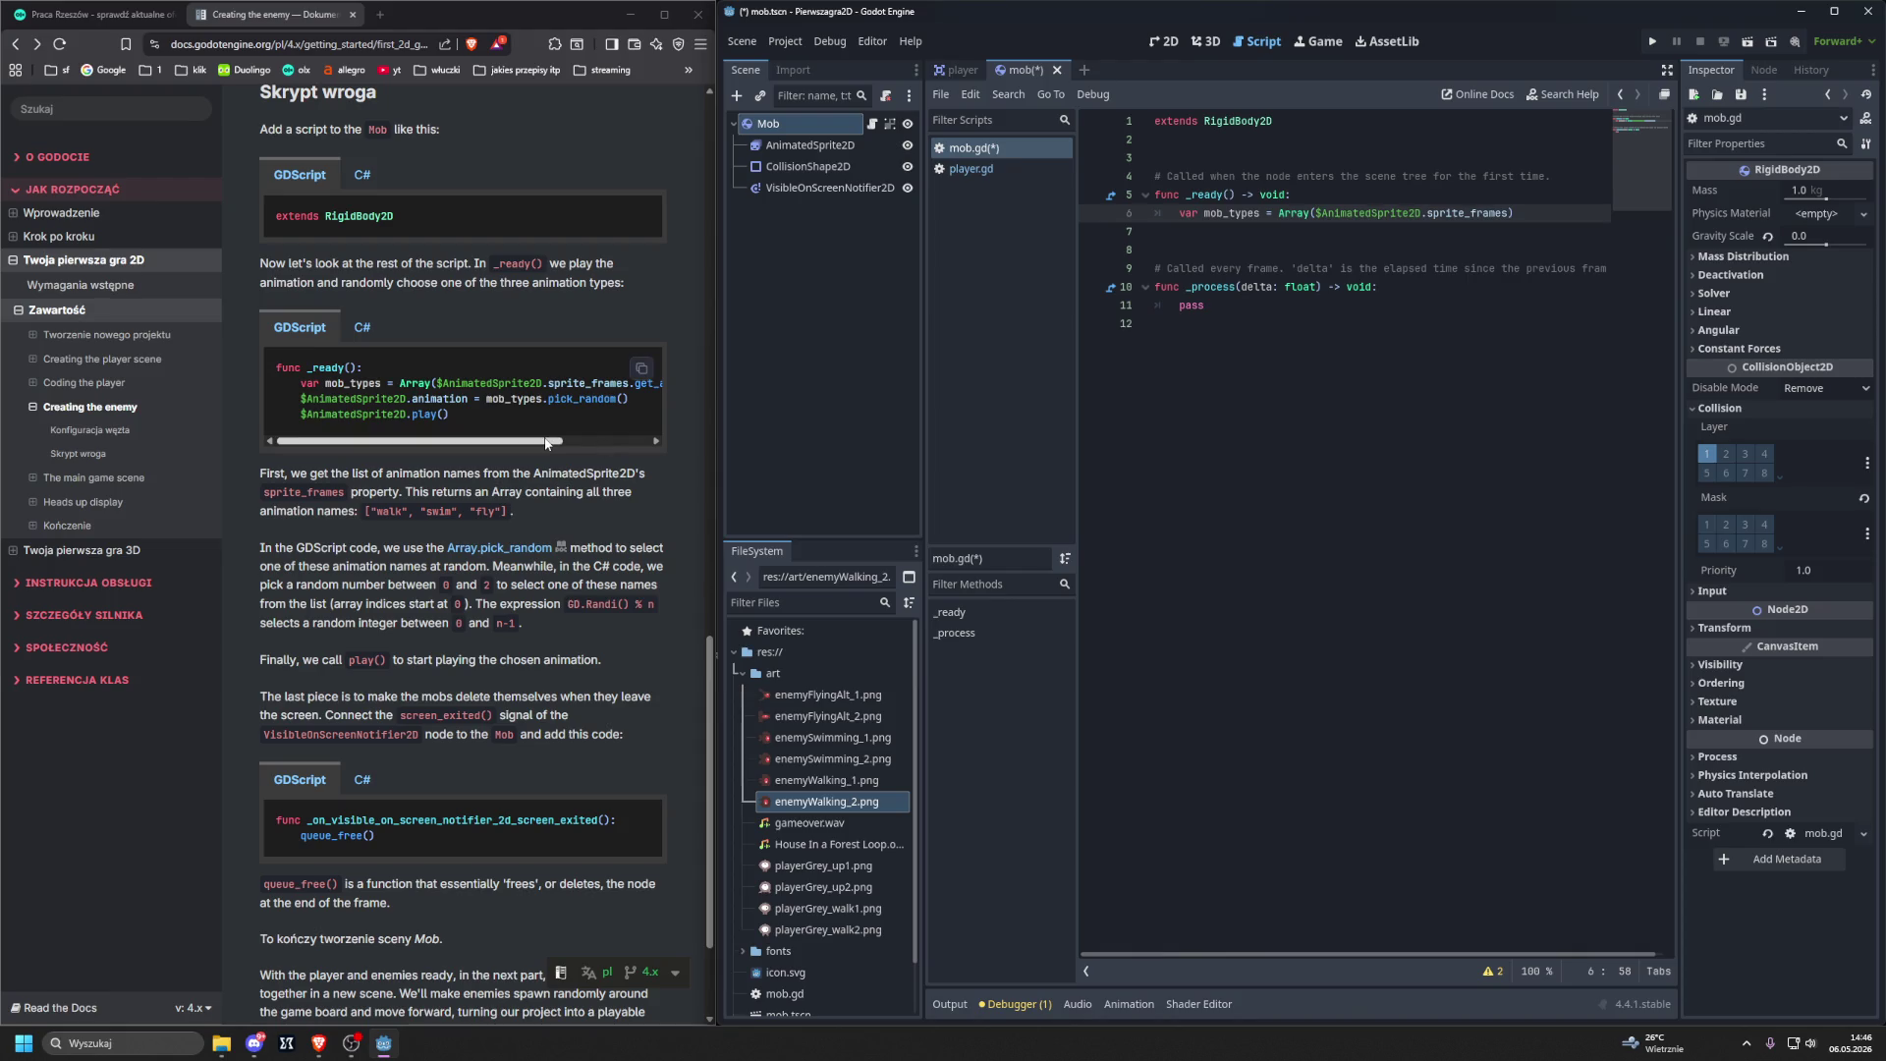
scroll(638, 365, "right", 2)
left_click_drag(574, 444, 647, 442)
left_click(1532, 214)
type(".get")
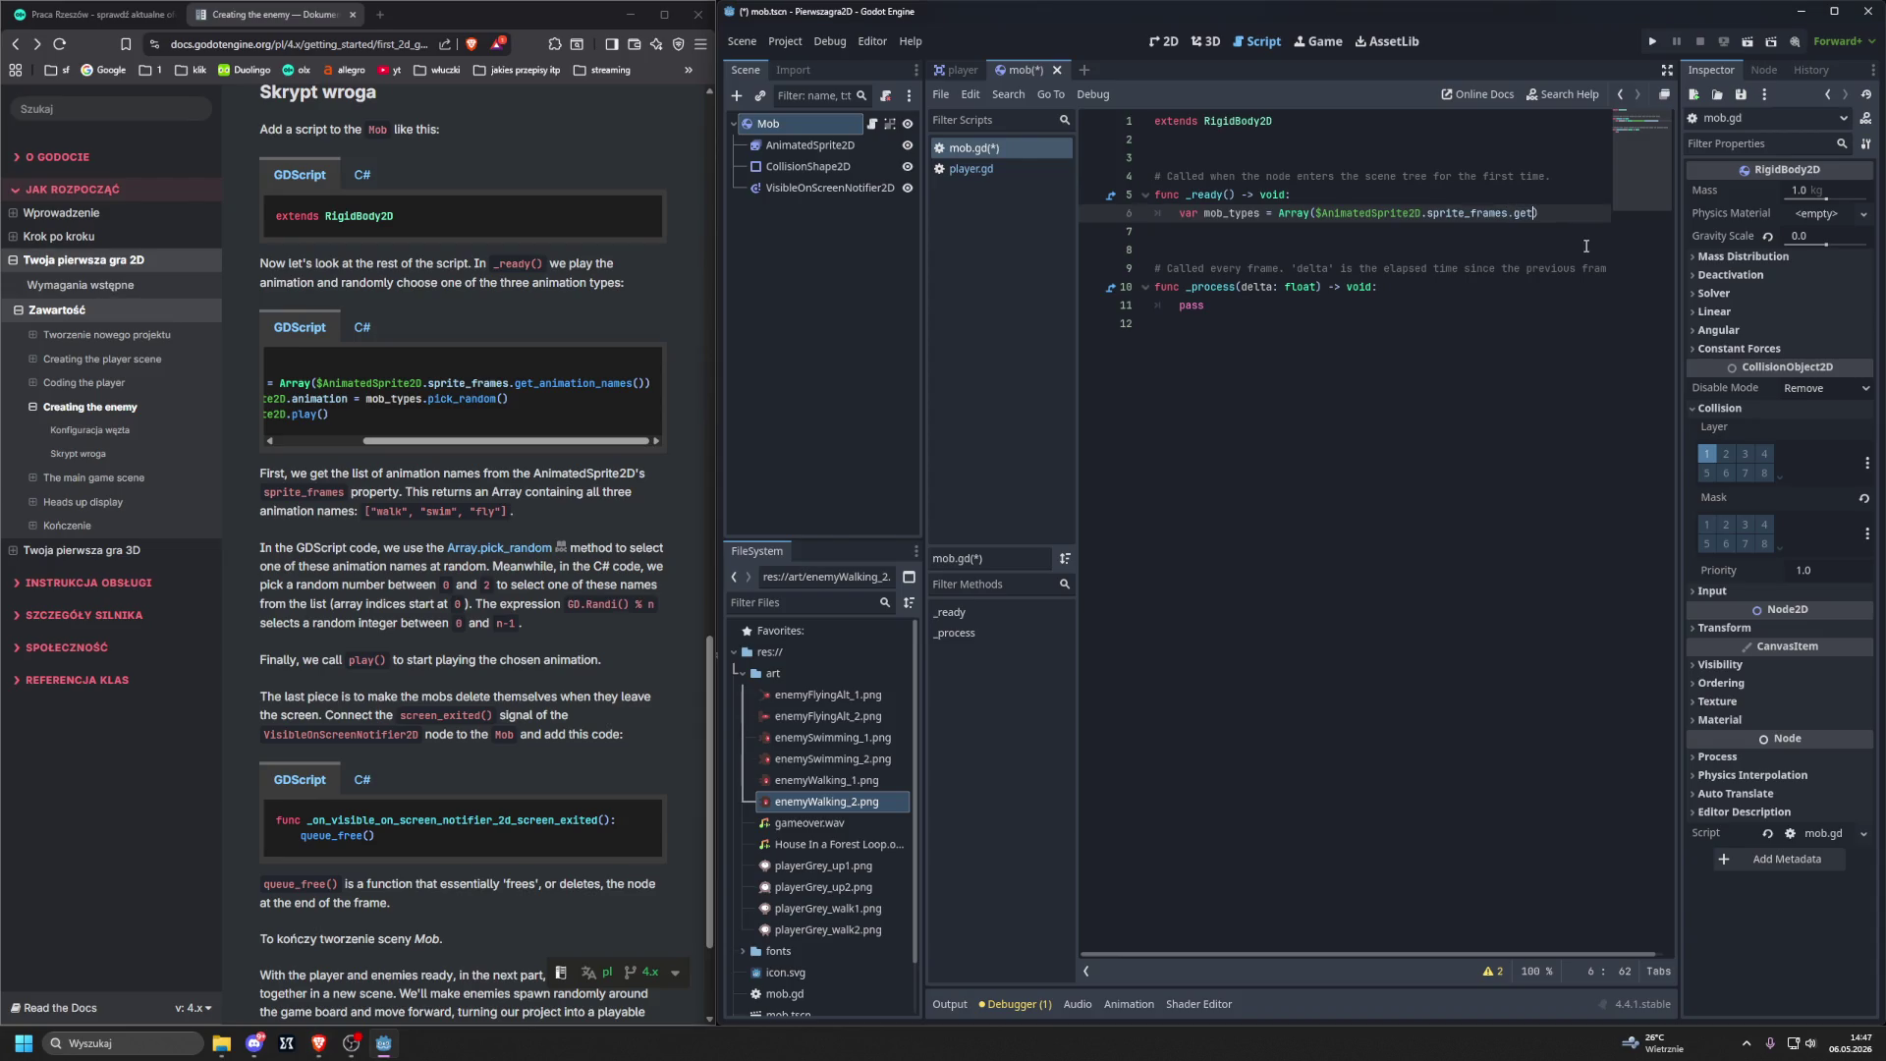
type("_animation")
type("_names(")
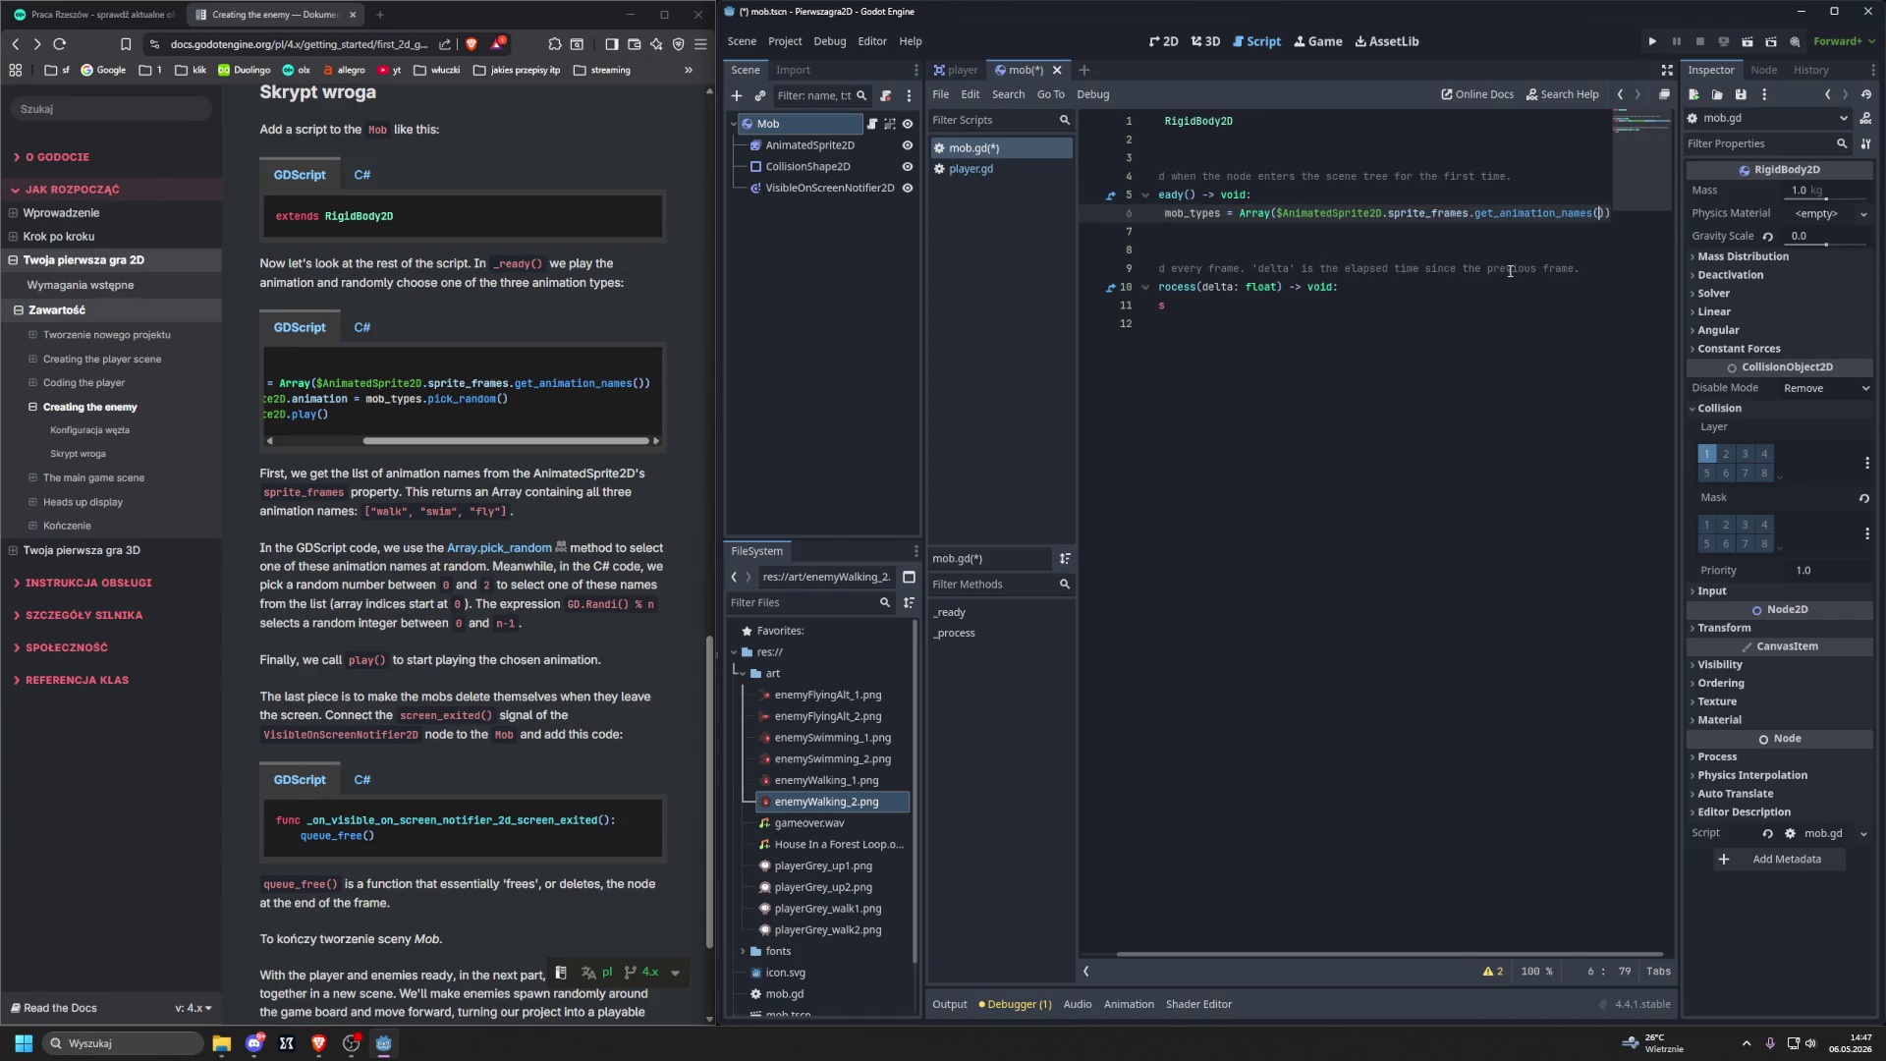
scroll(364, 450, "left", 5)
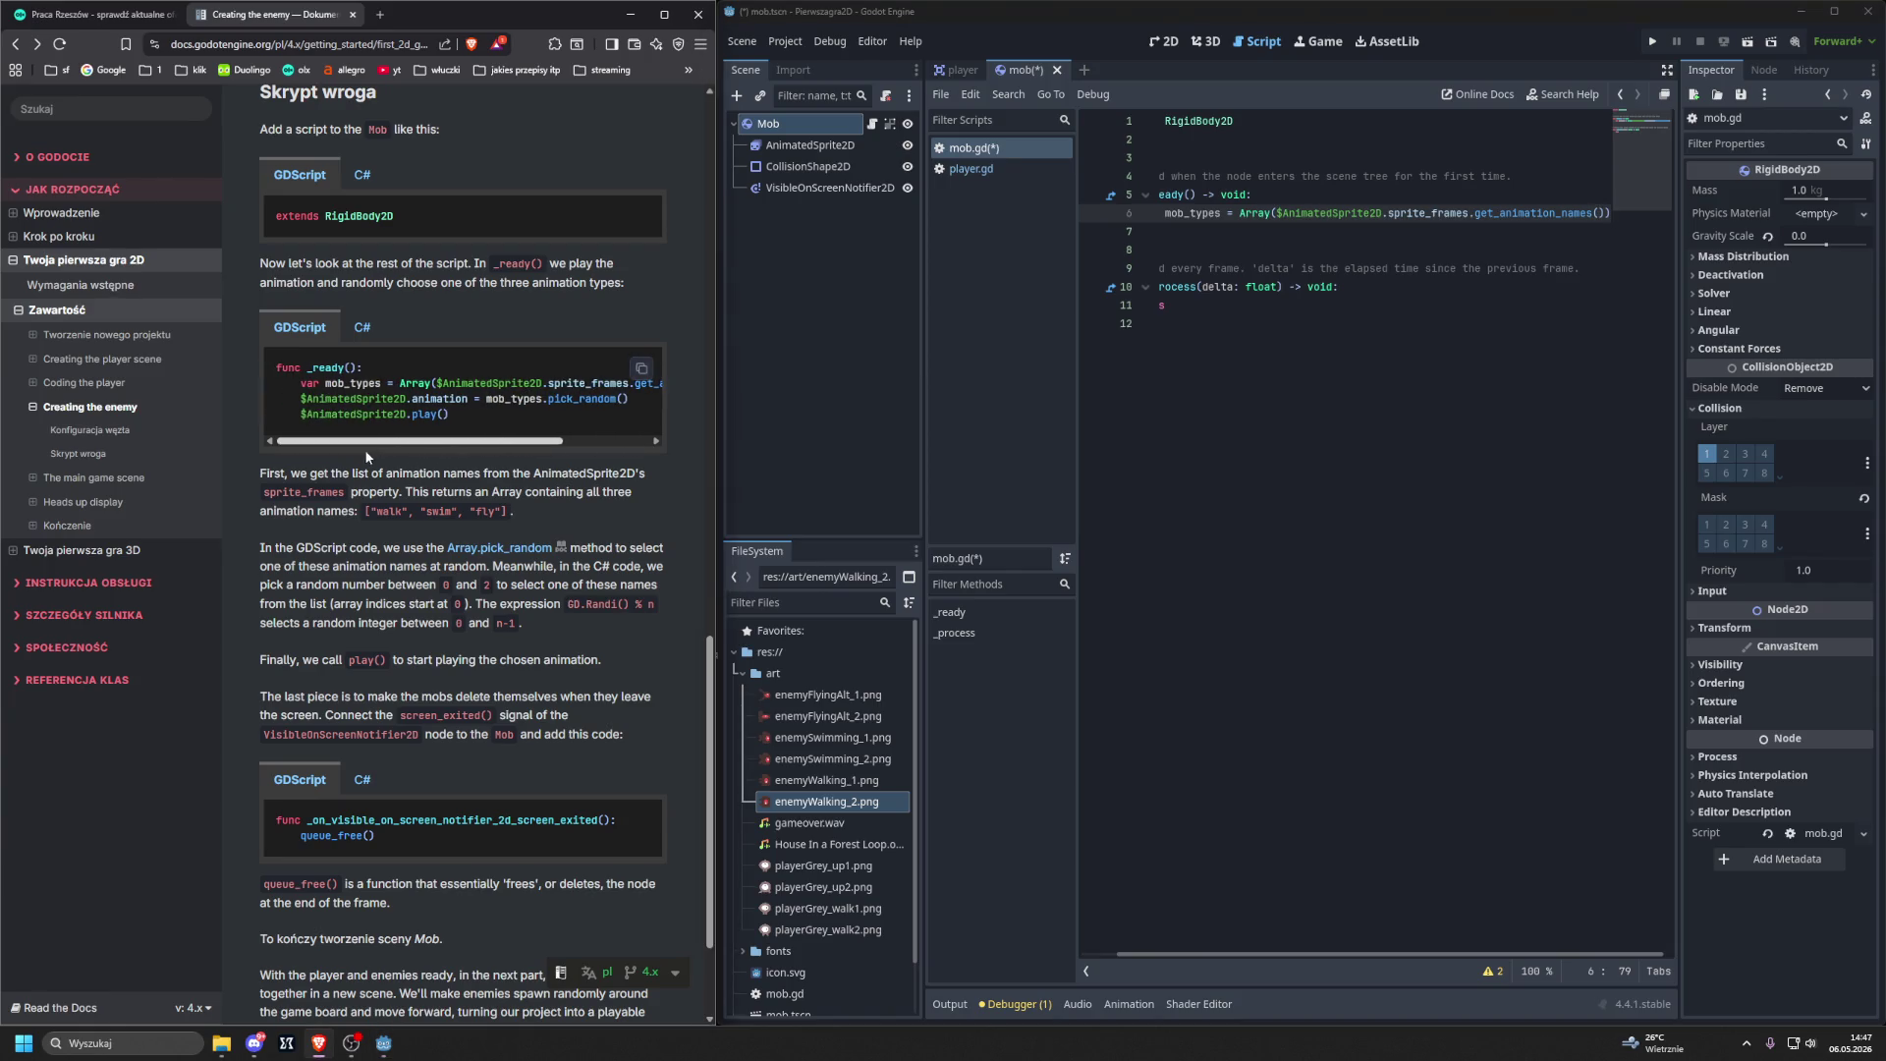
left_click(1214, 234)
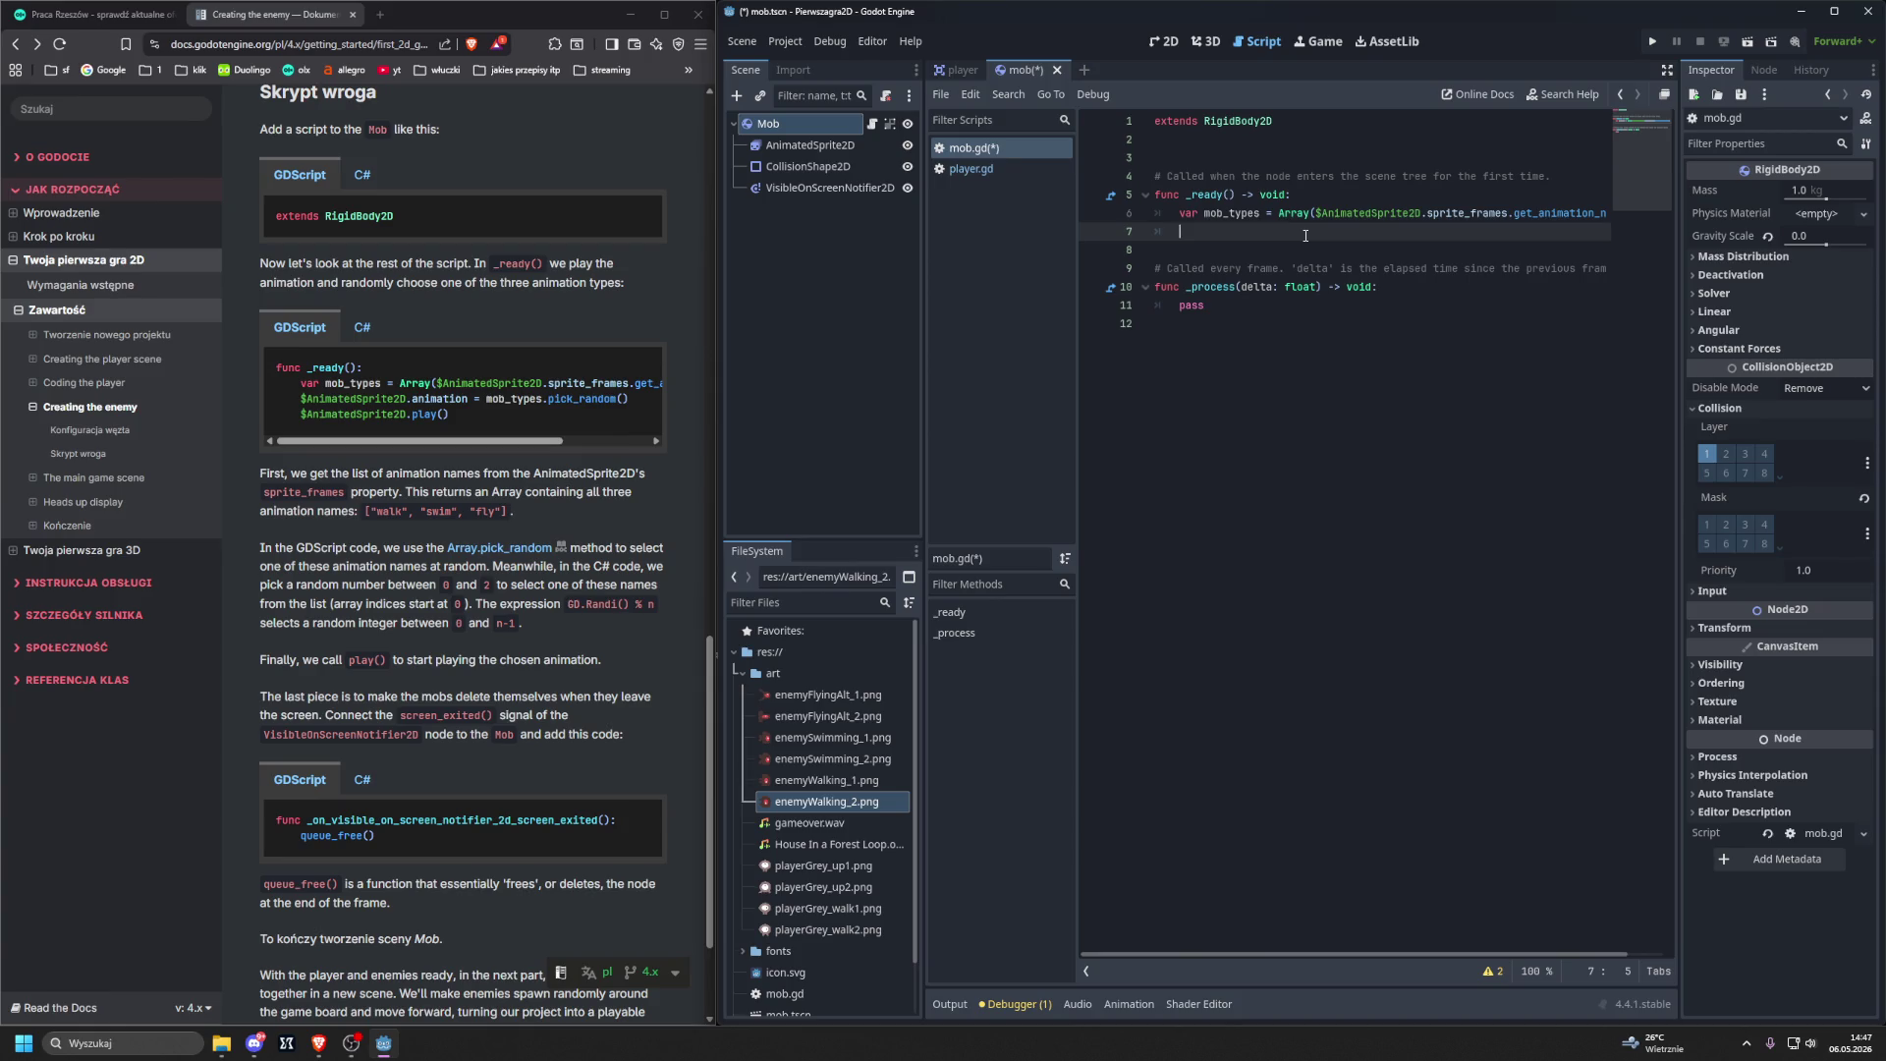
Write $AnimatedSprite2D.animation = mob_types.pick_random() on line 7 using autocomplete.
type("$")
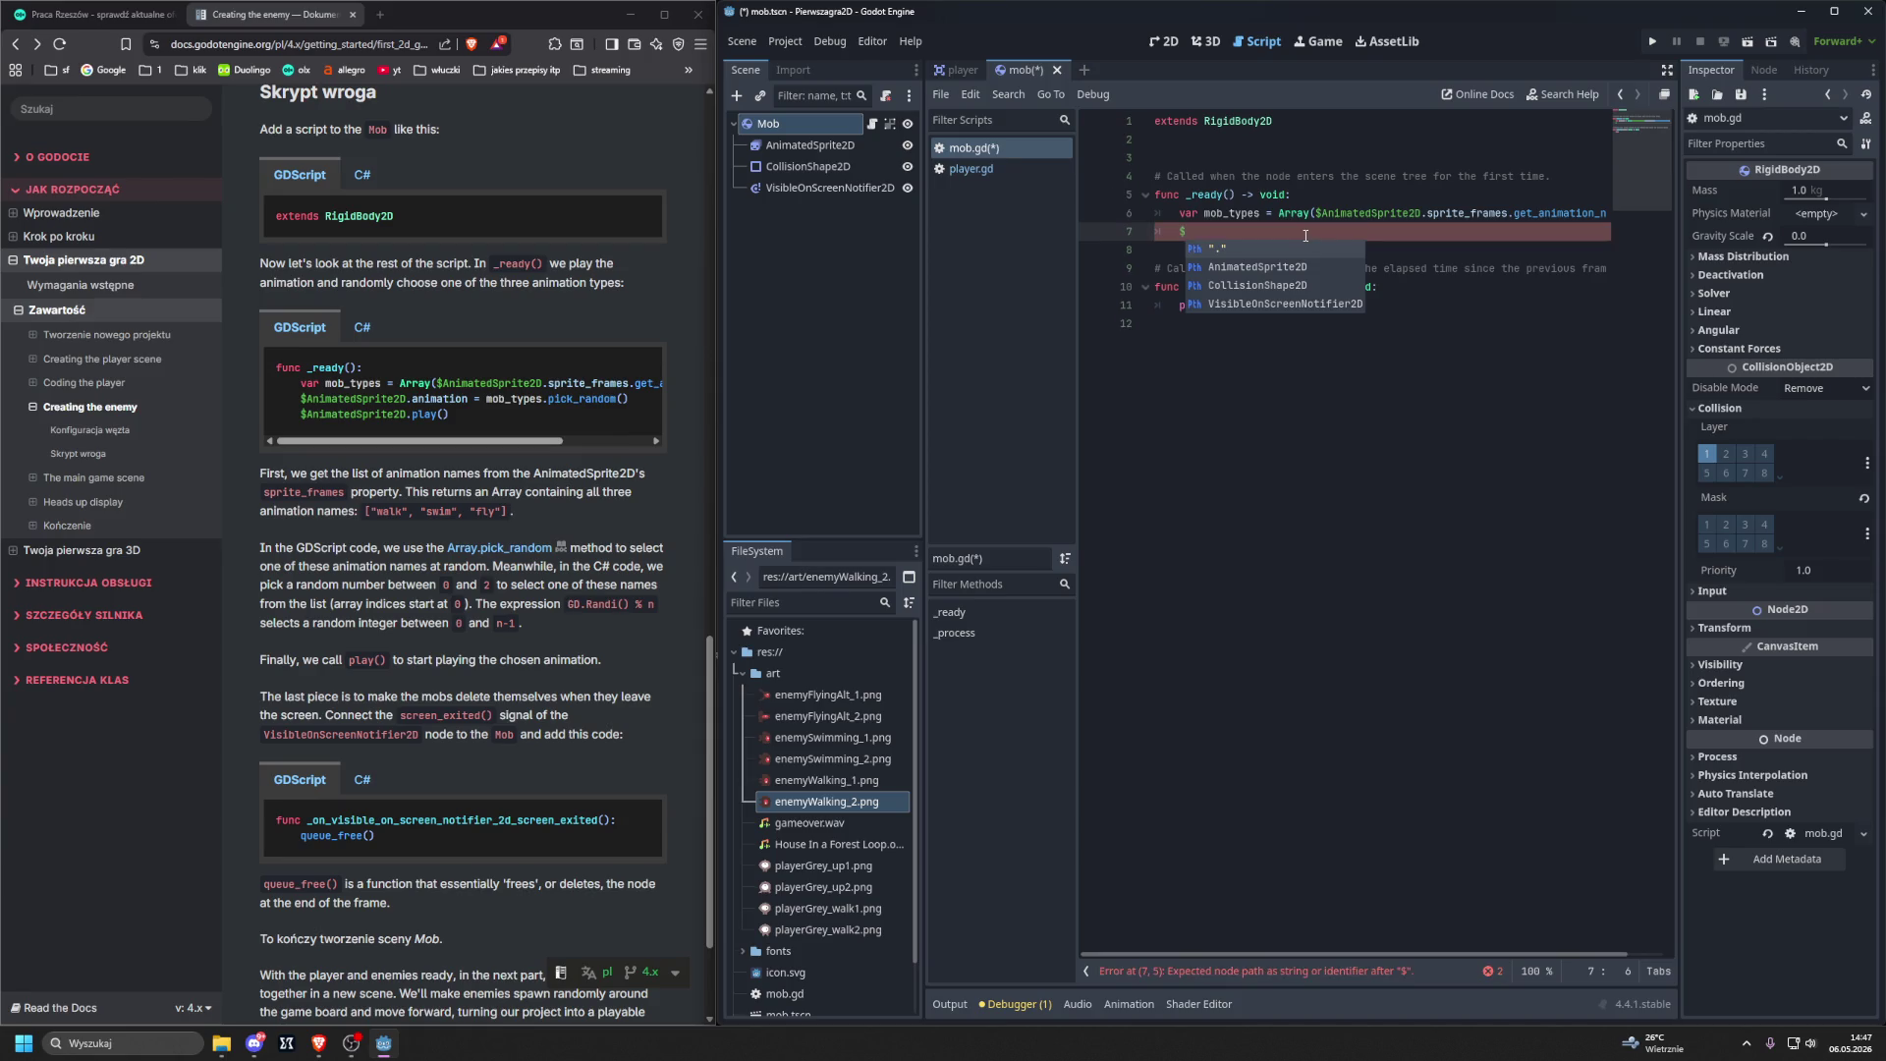
key("Down")
key("Return")
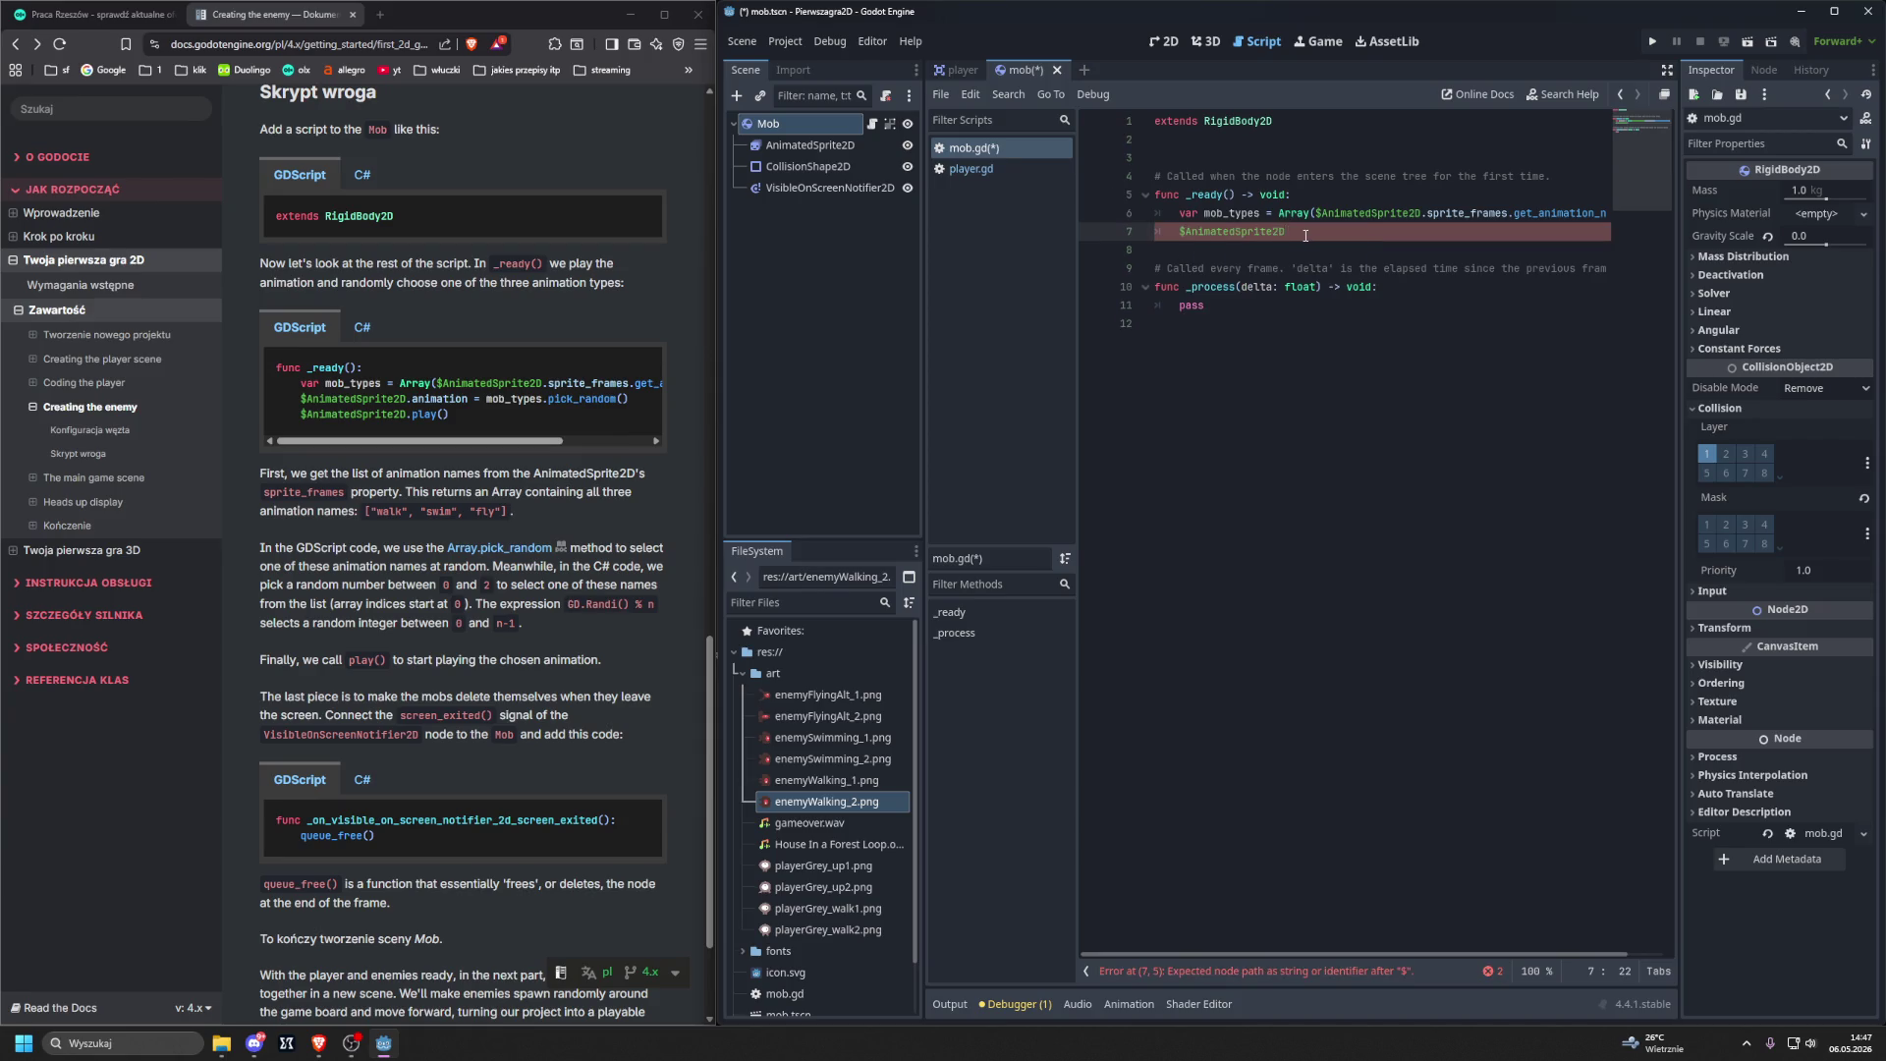
type(".ani")
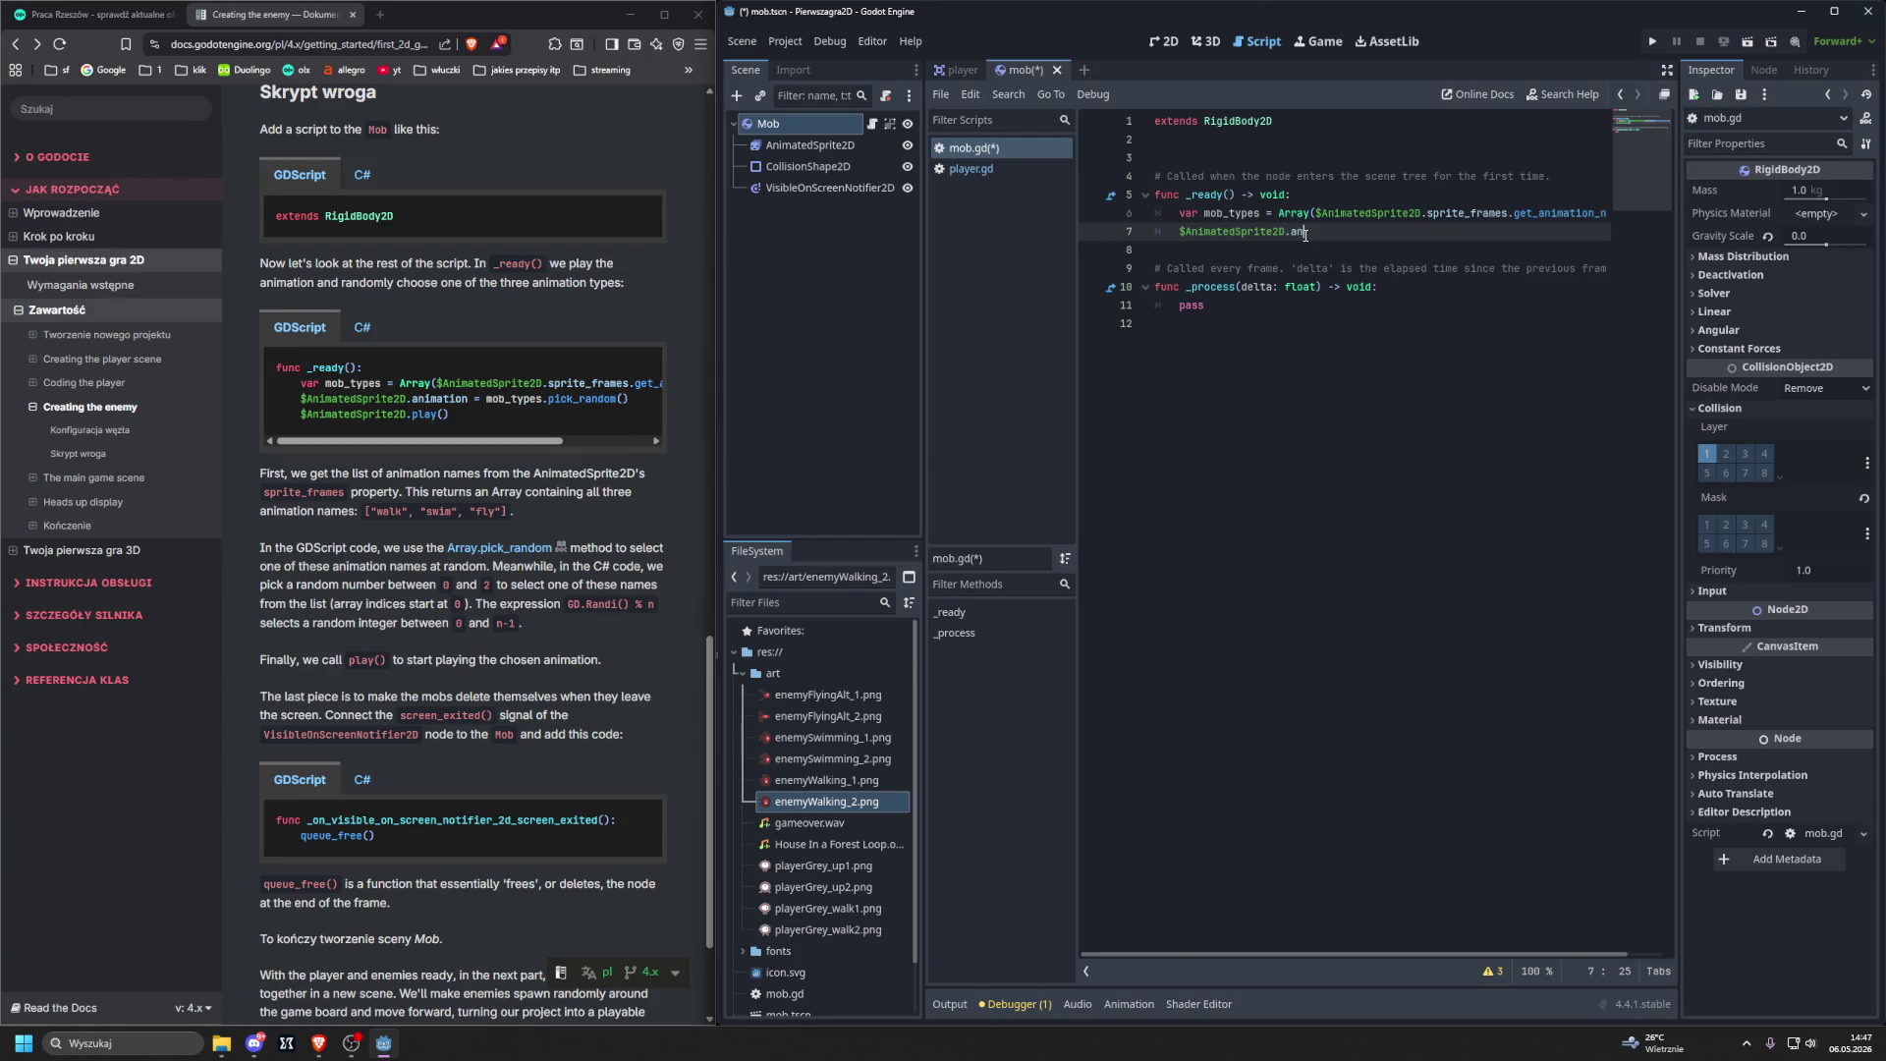
key("Return")
type("= ")
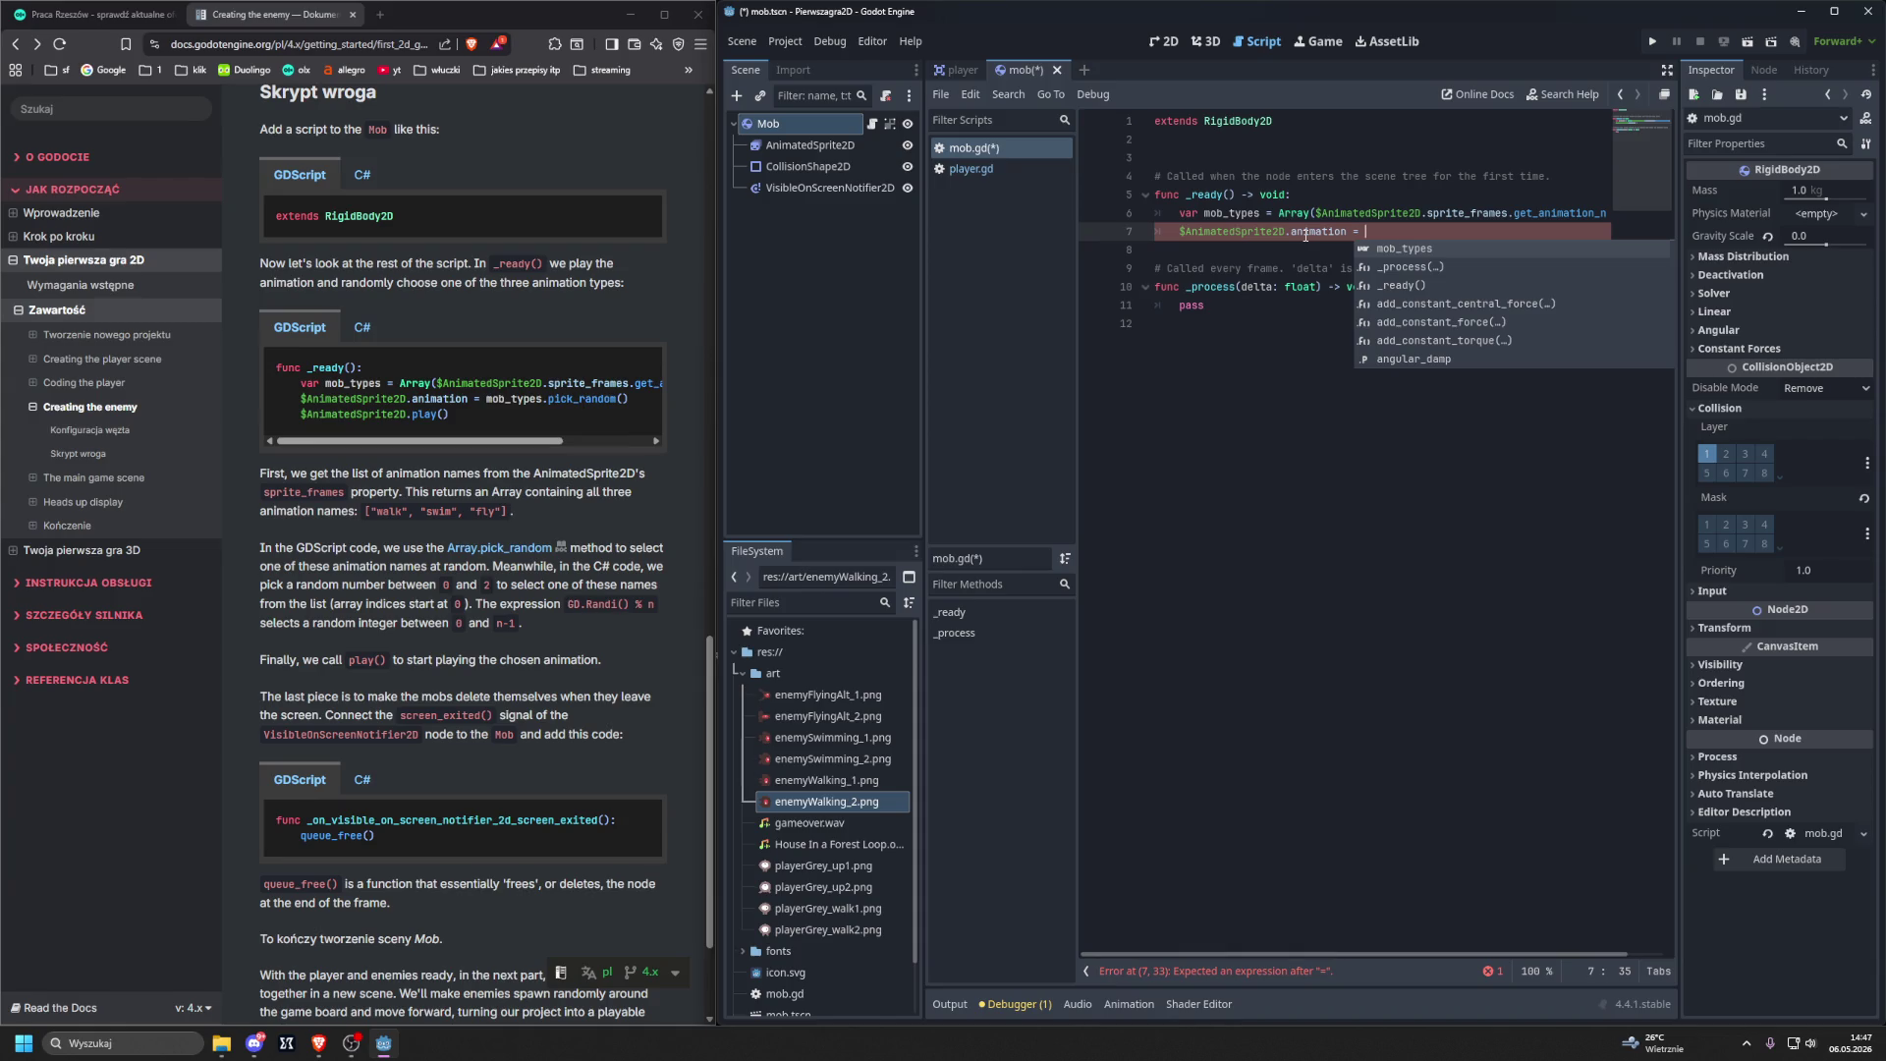
type("m")
key("Return")
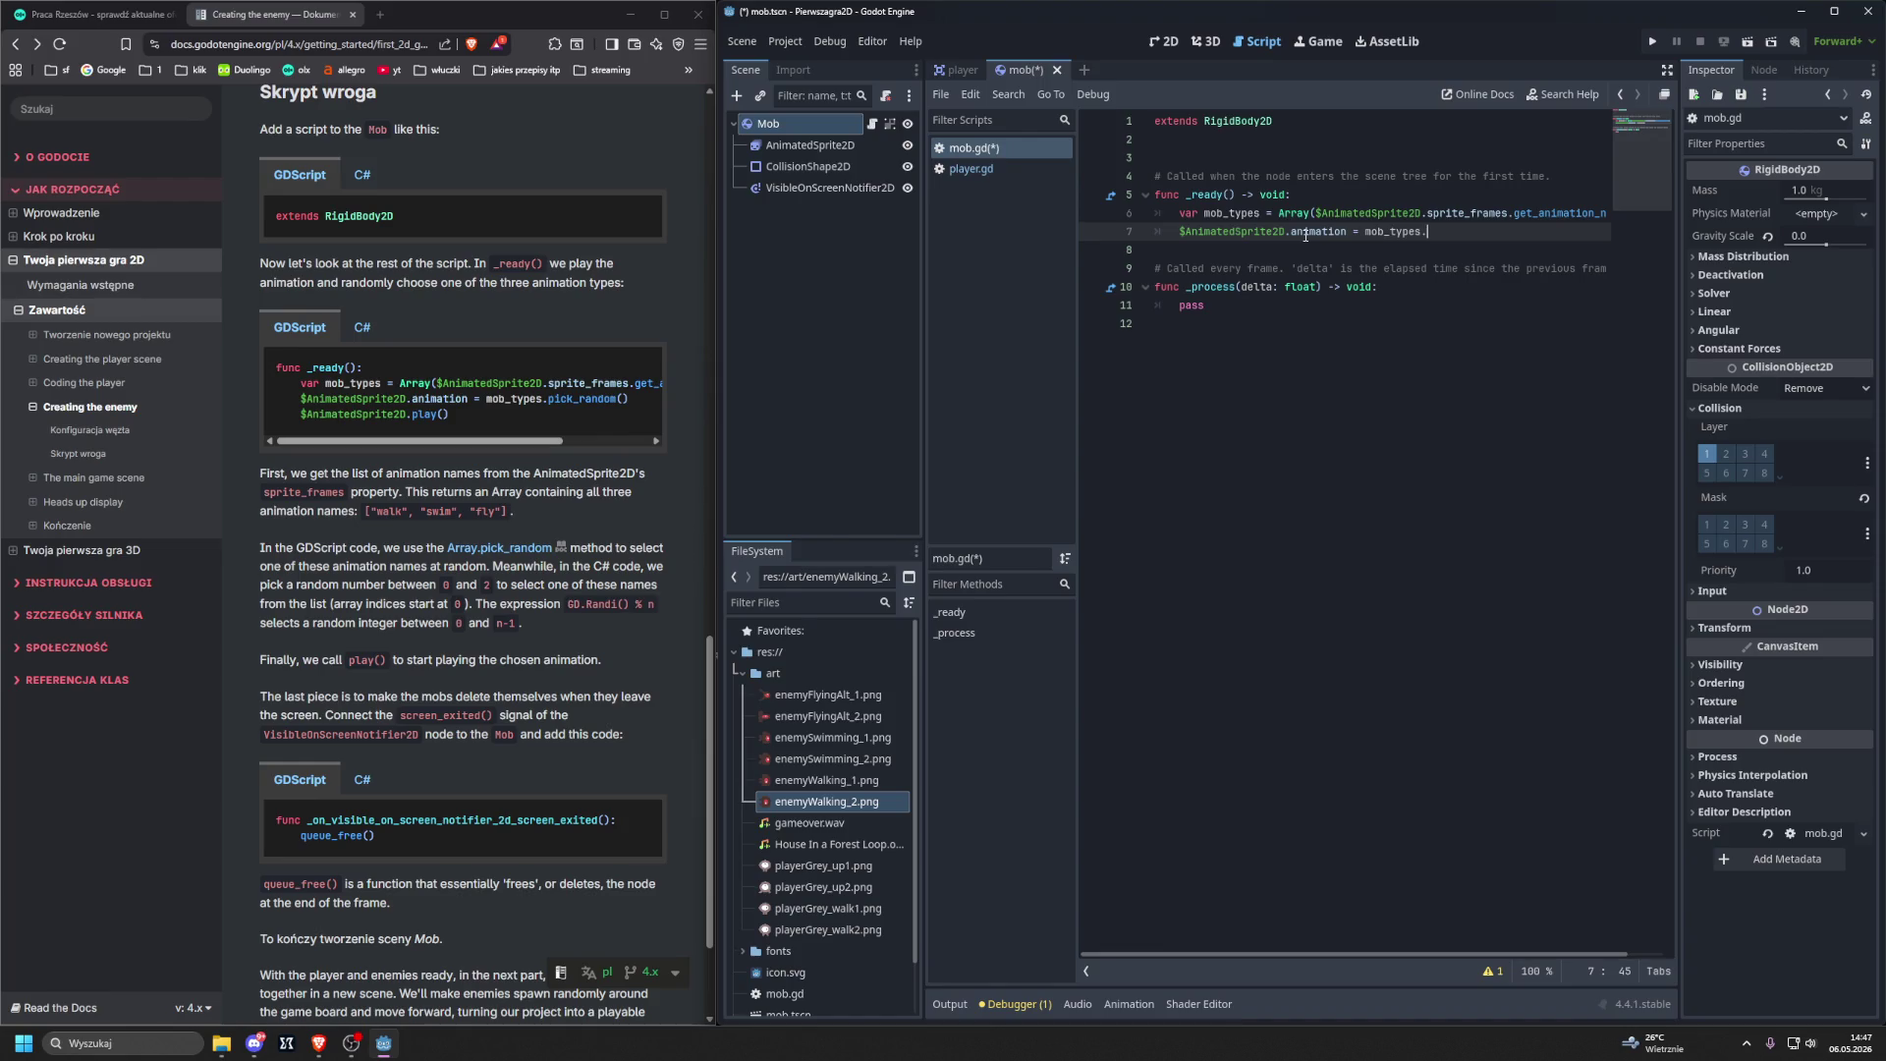
type("pi")
key("Return")
left_click_drag(1152, 176, 1577, 177)
left_click(1394, 351)
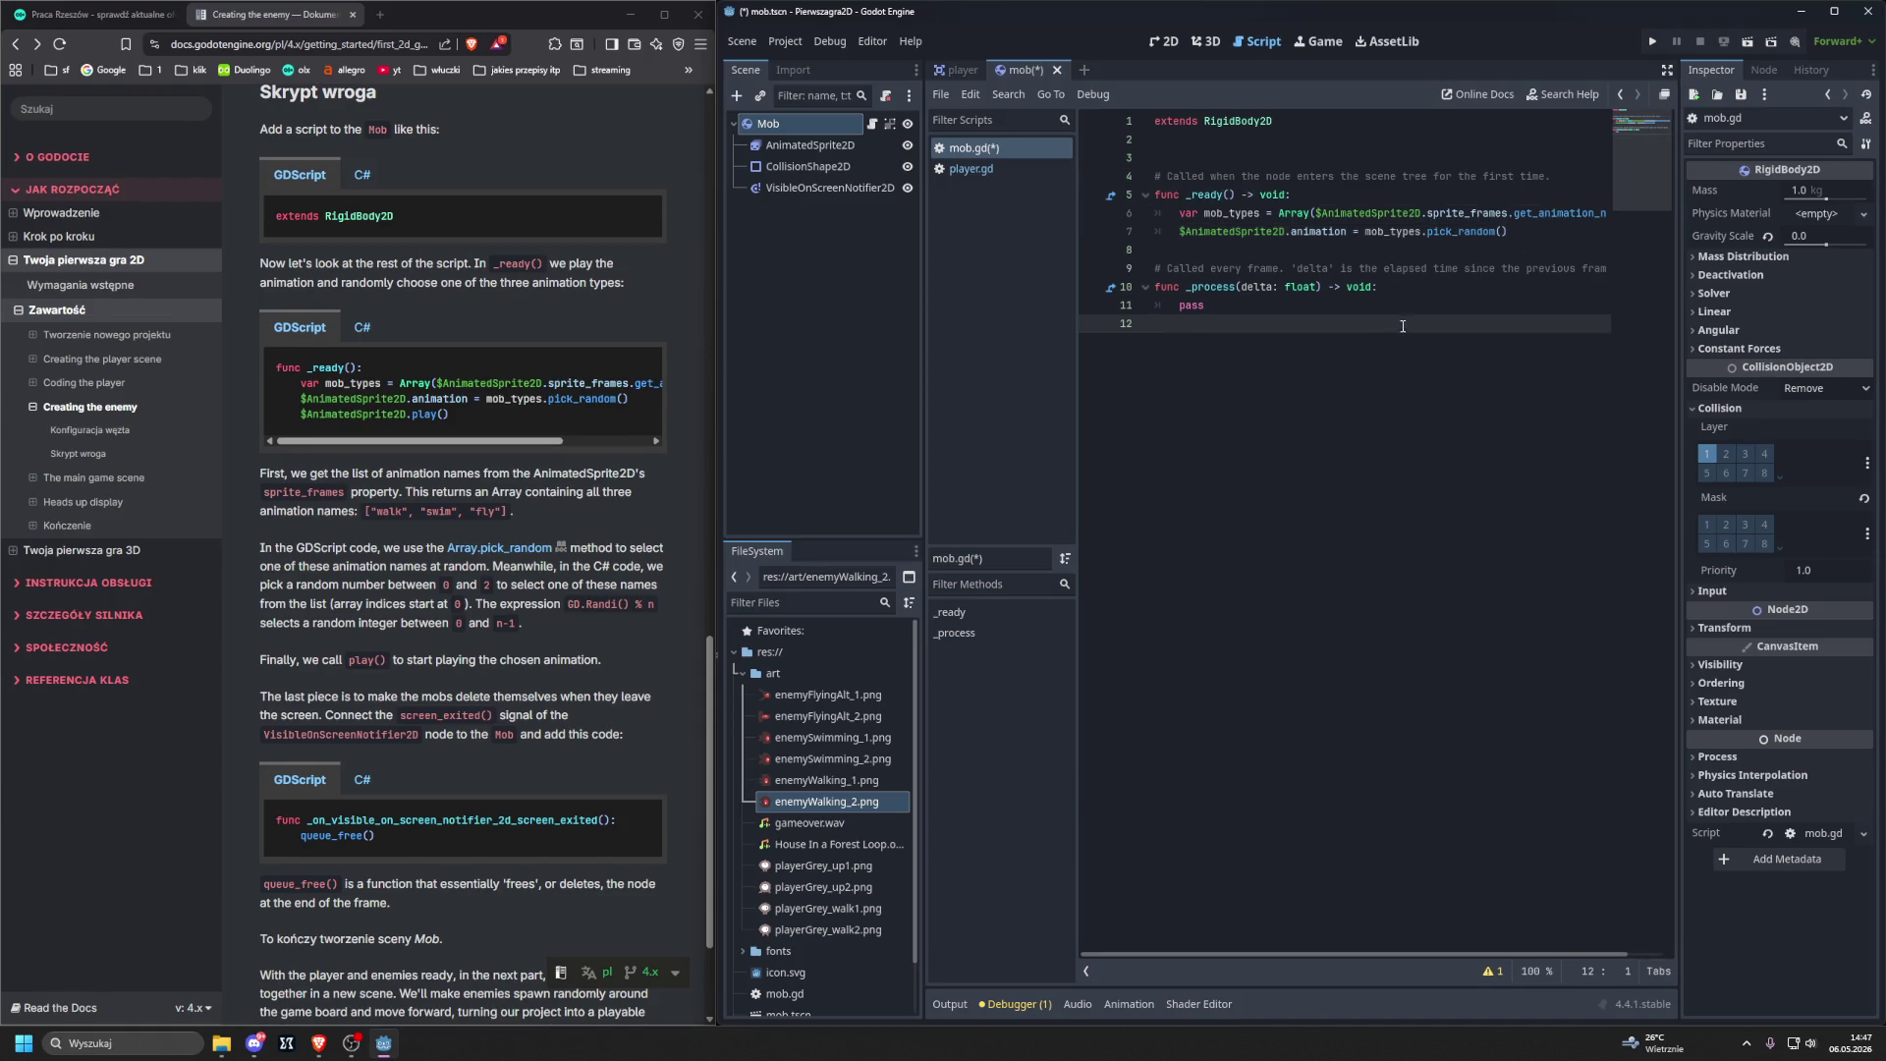
Insert blank lines after line 7 and scroll the code horizontally to review it.
left_click(1218, 251)
key("Return")
key("Return")
key("Return")
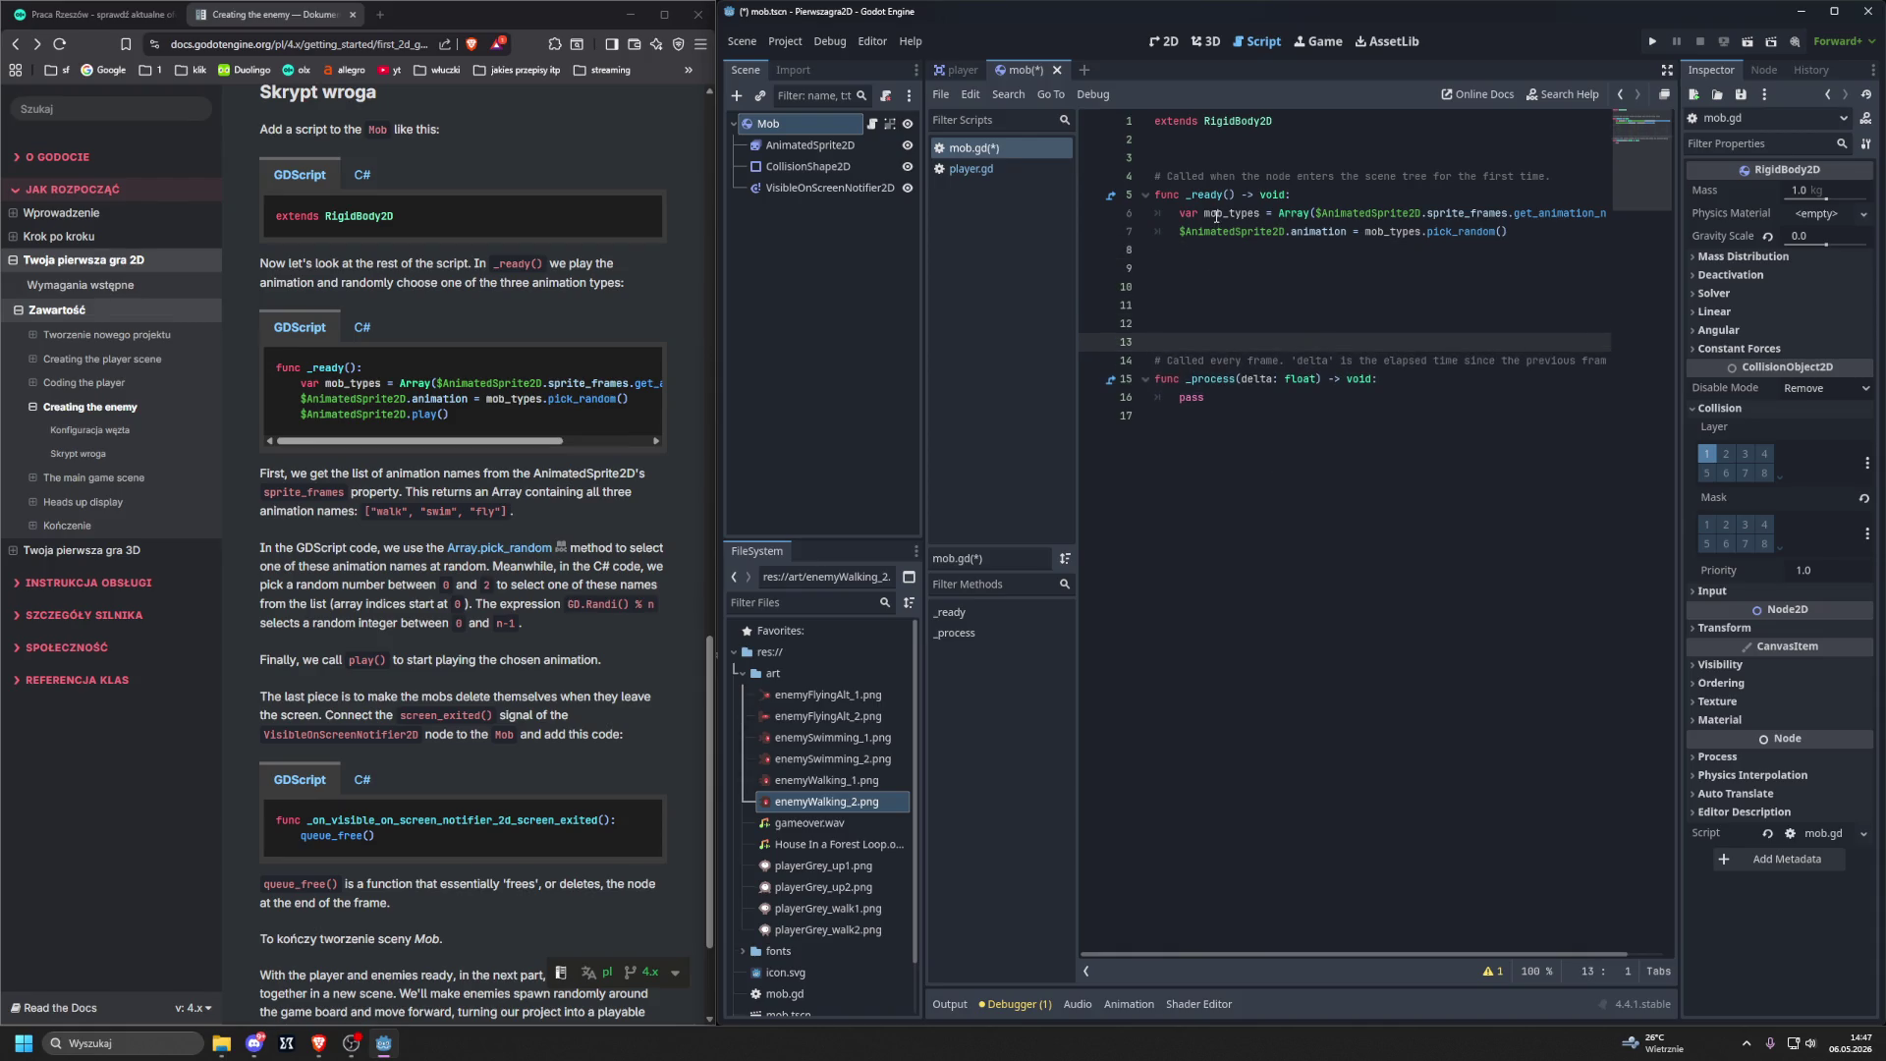
mouse_move(1246, 960)
left_mouse_down()
mouse_move(1297, 953)
mouse_move(1232, 953)
left_mouse_up()
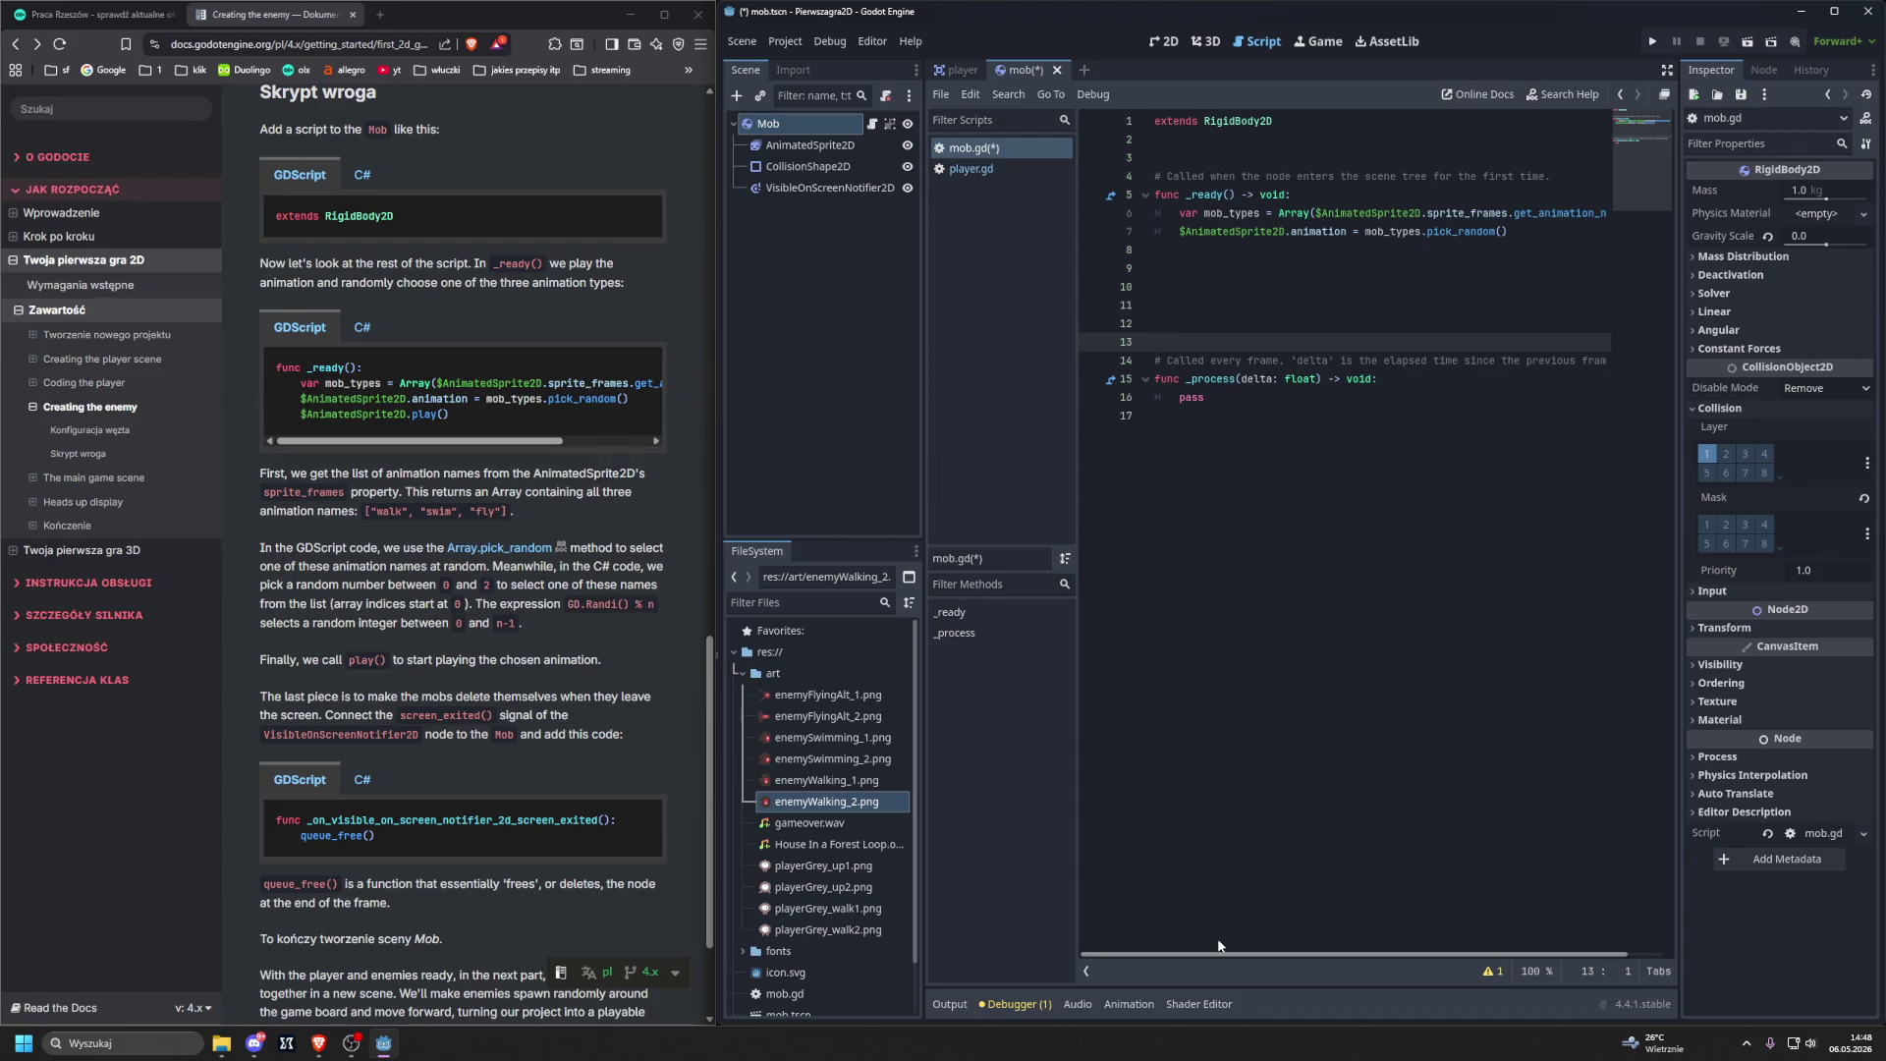
scroll(1218, 946, "right", 1)
scroll(1204, 929, "left", 1)
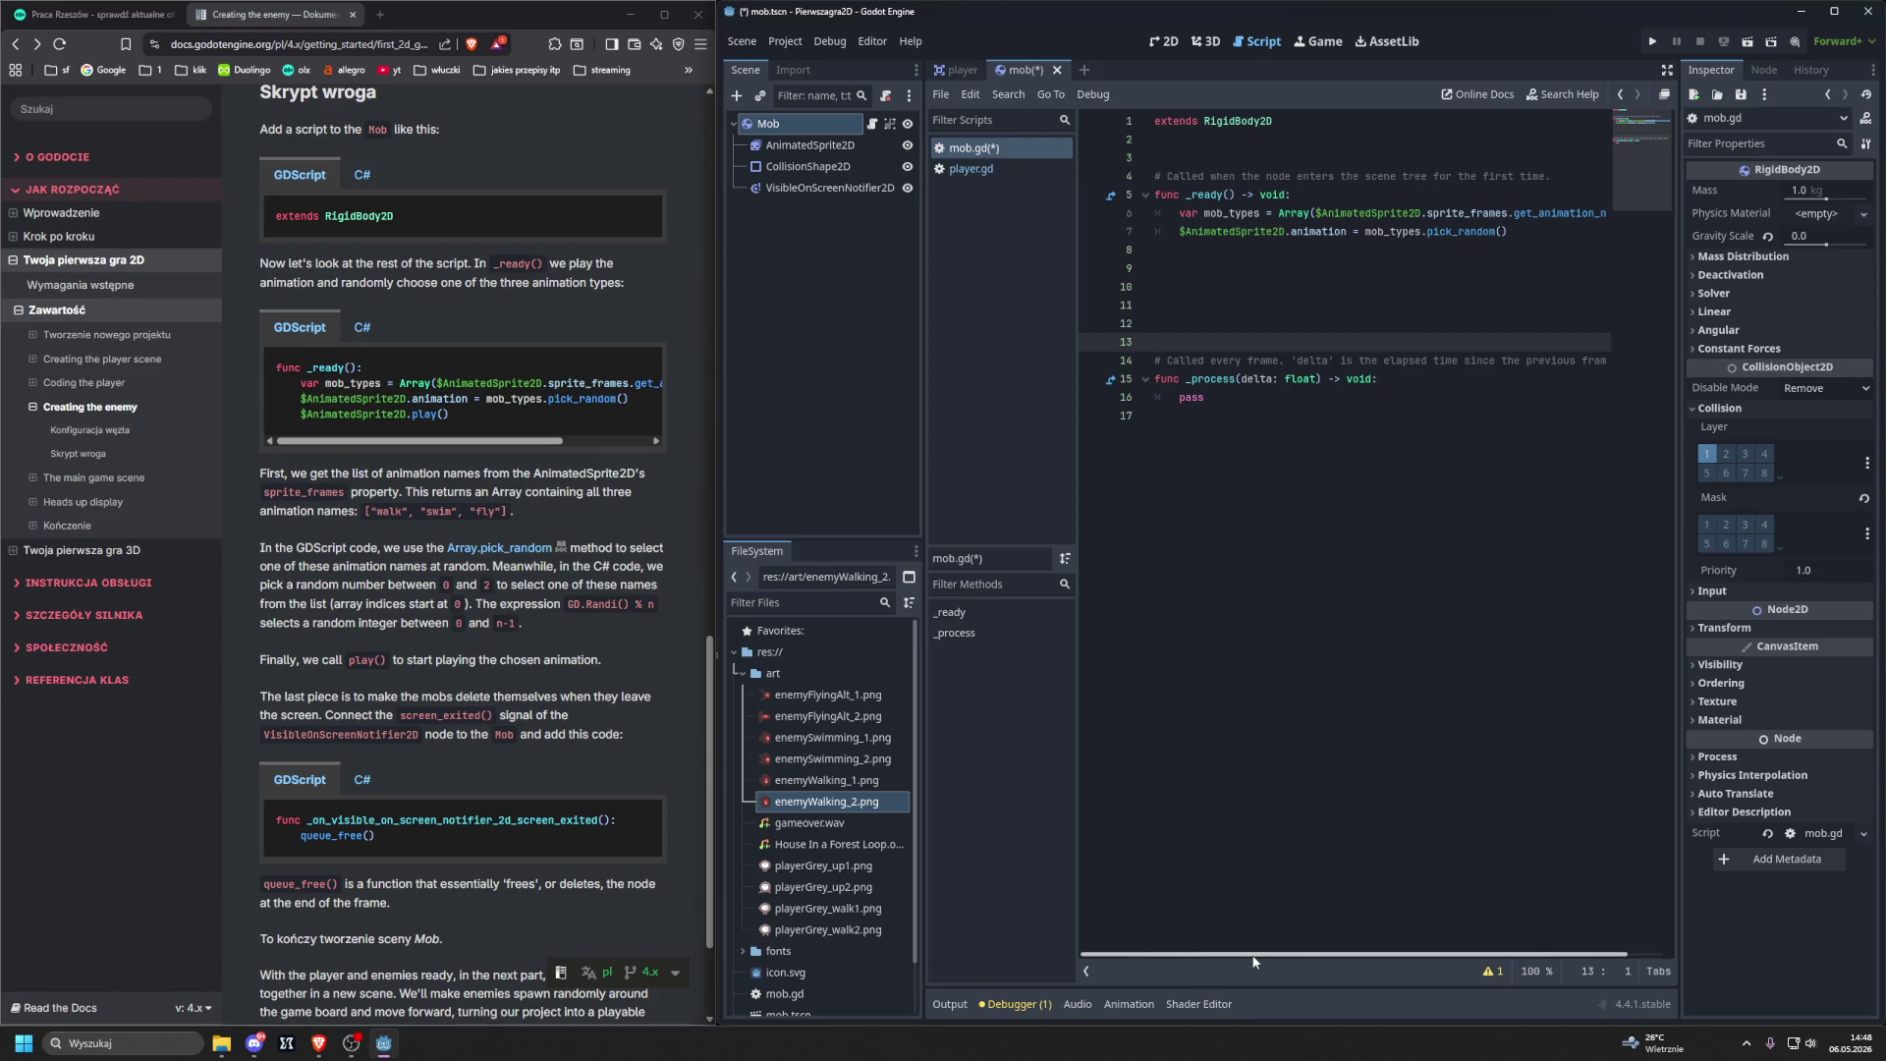
left_click_drag(1253, 961, 1298, 961)
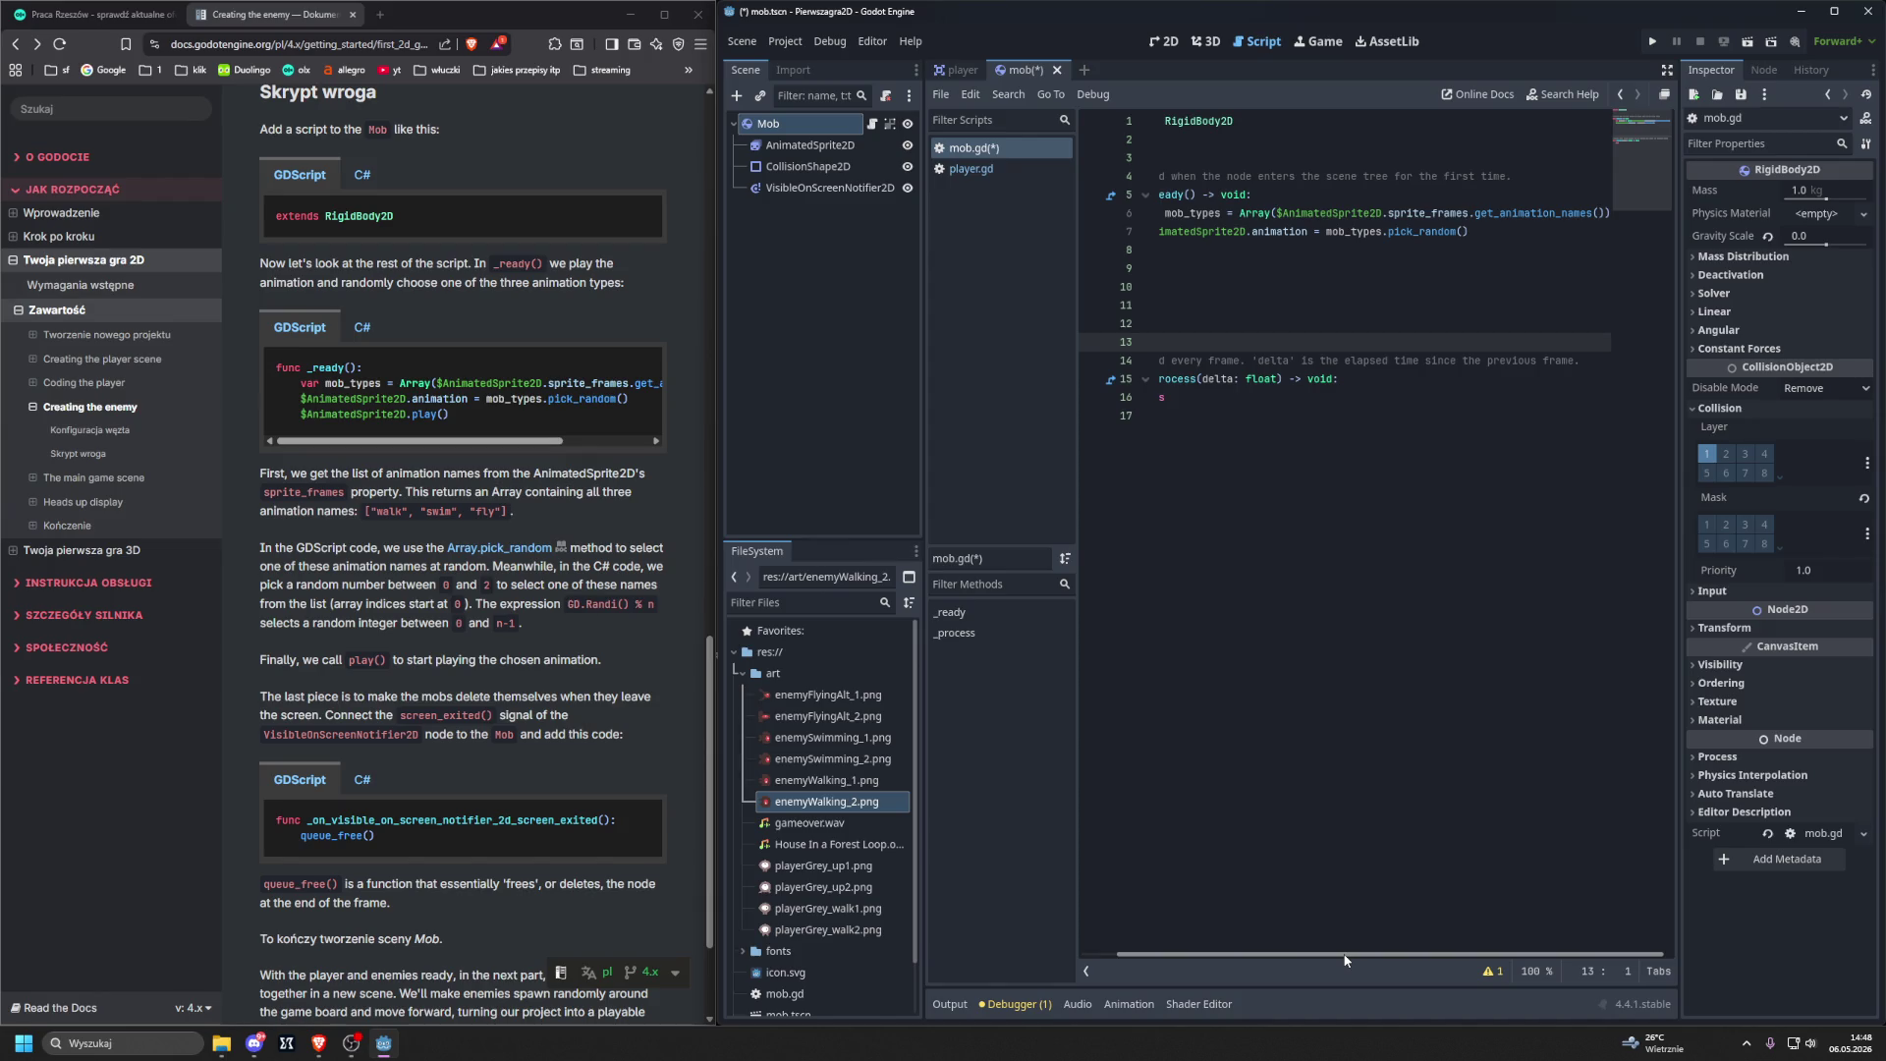
left_click_drag(1345, 955, 1197, 955)
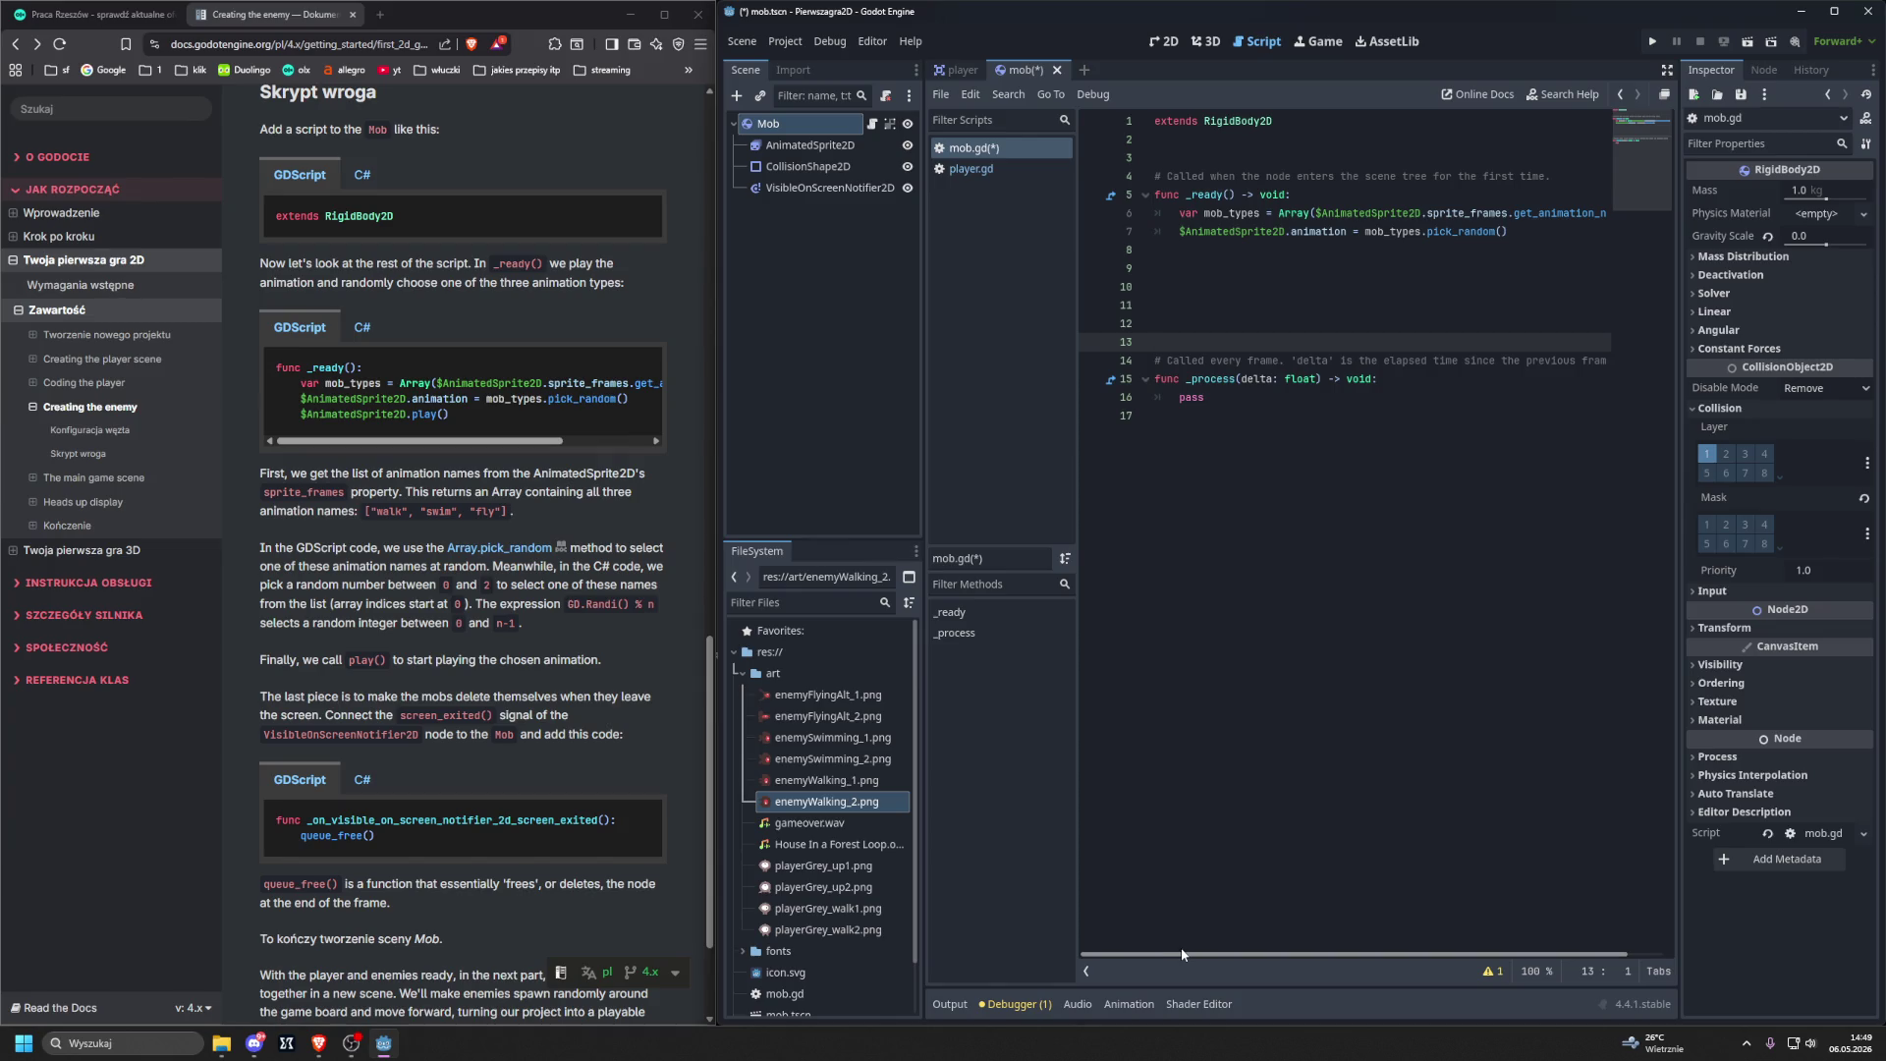
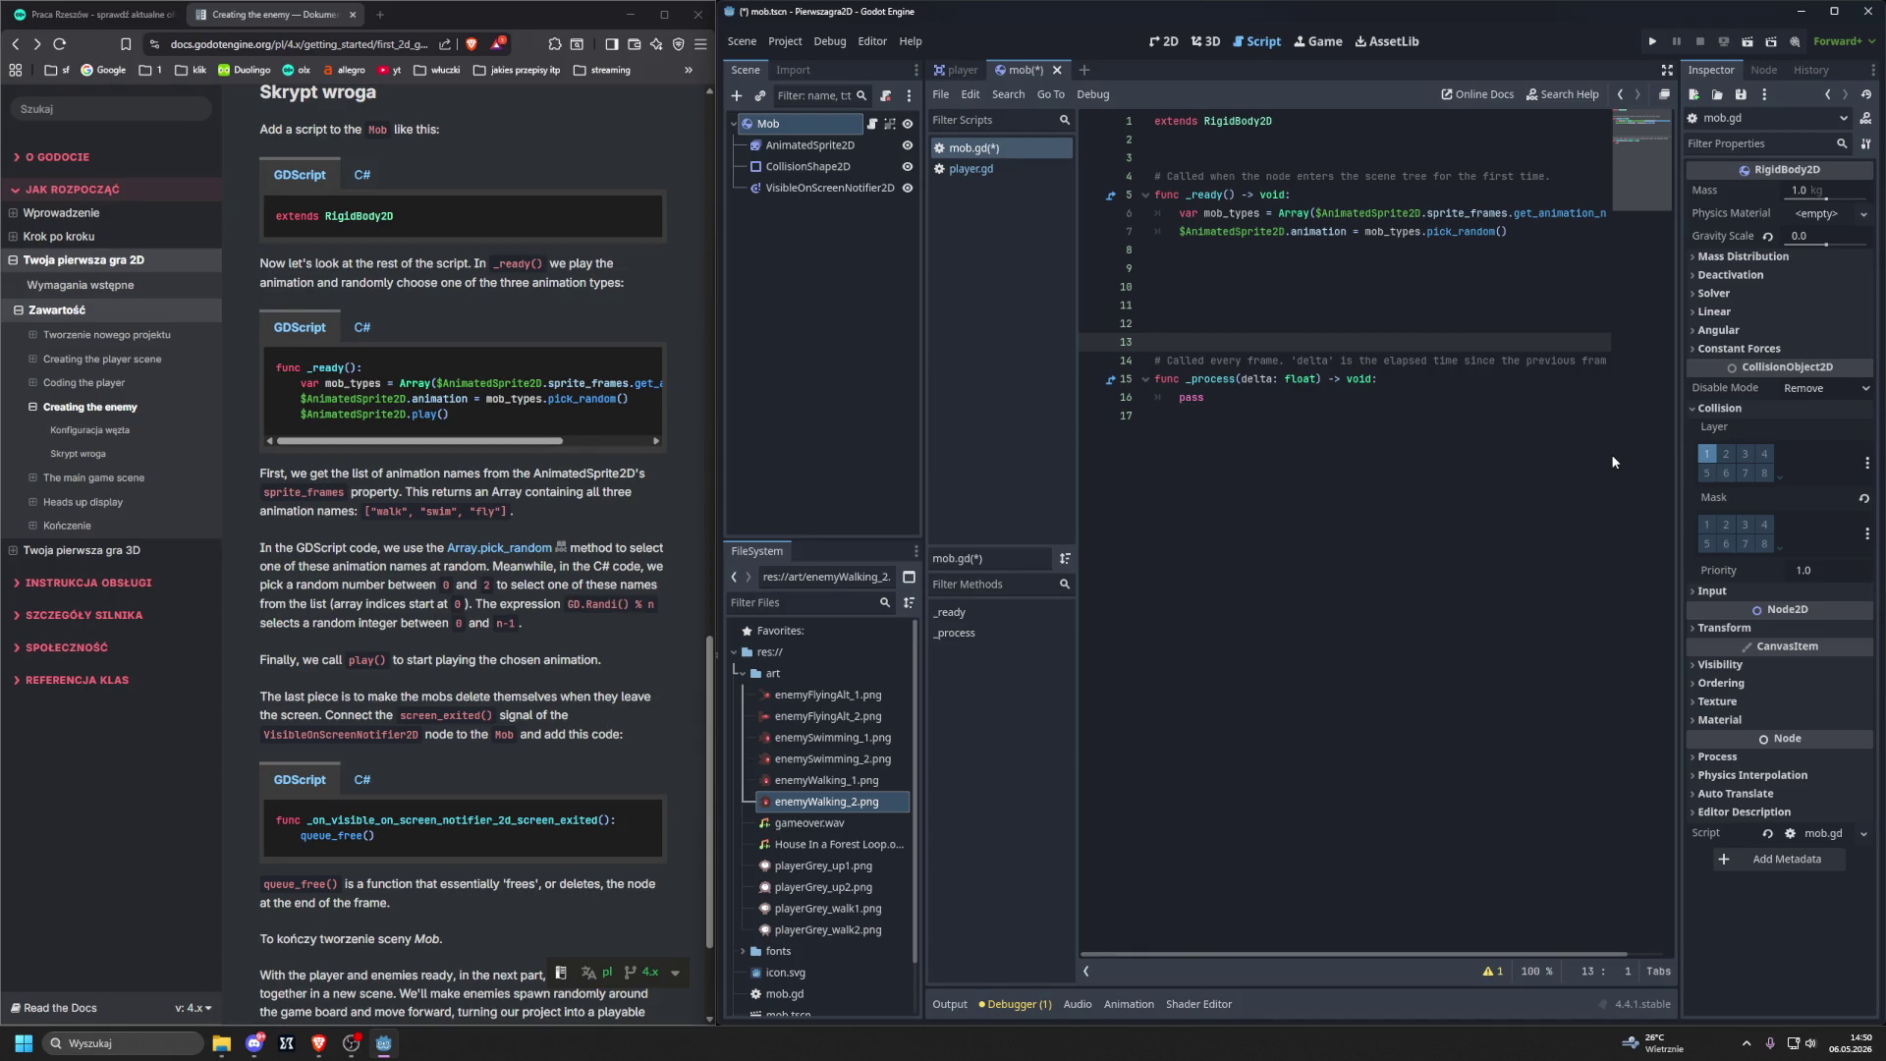
Add $AnimatedSprite2D.play() on line 8 of mob.gd's _ready function, then view the tutorial's C# samples.
left_click(1266, 250)
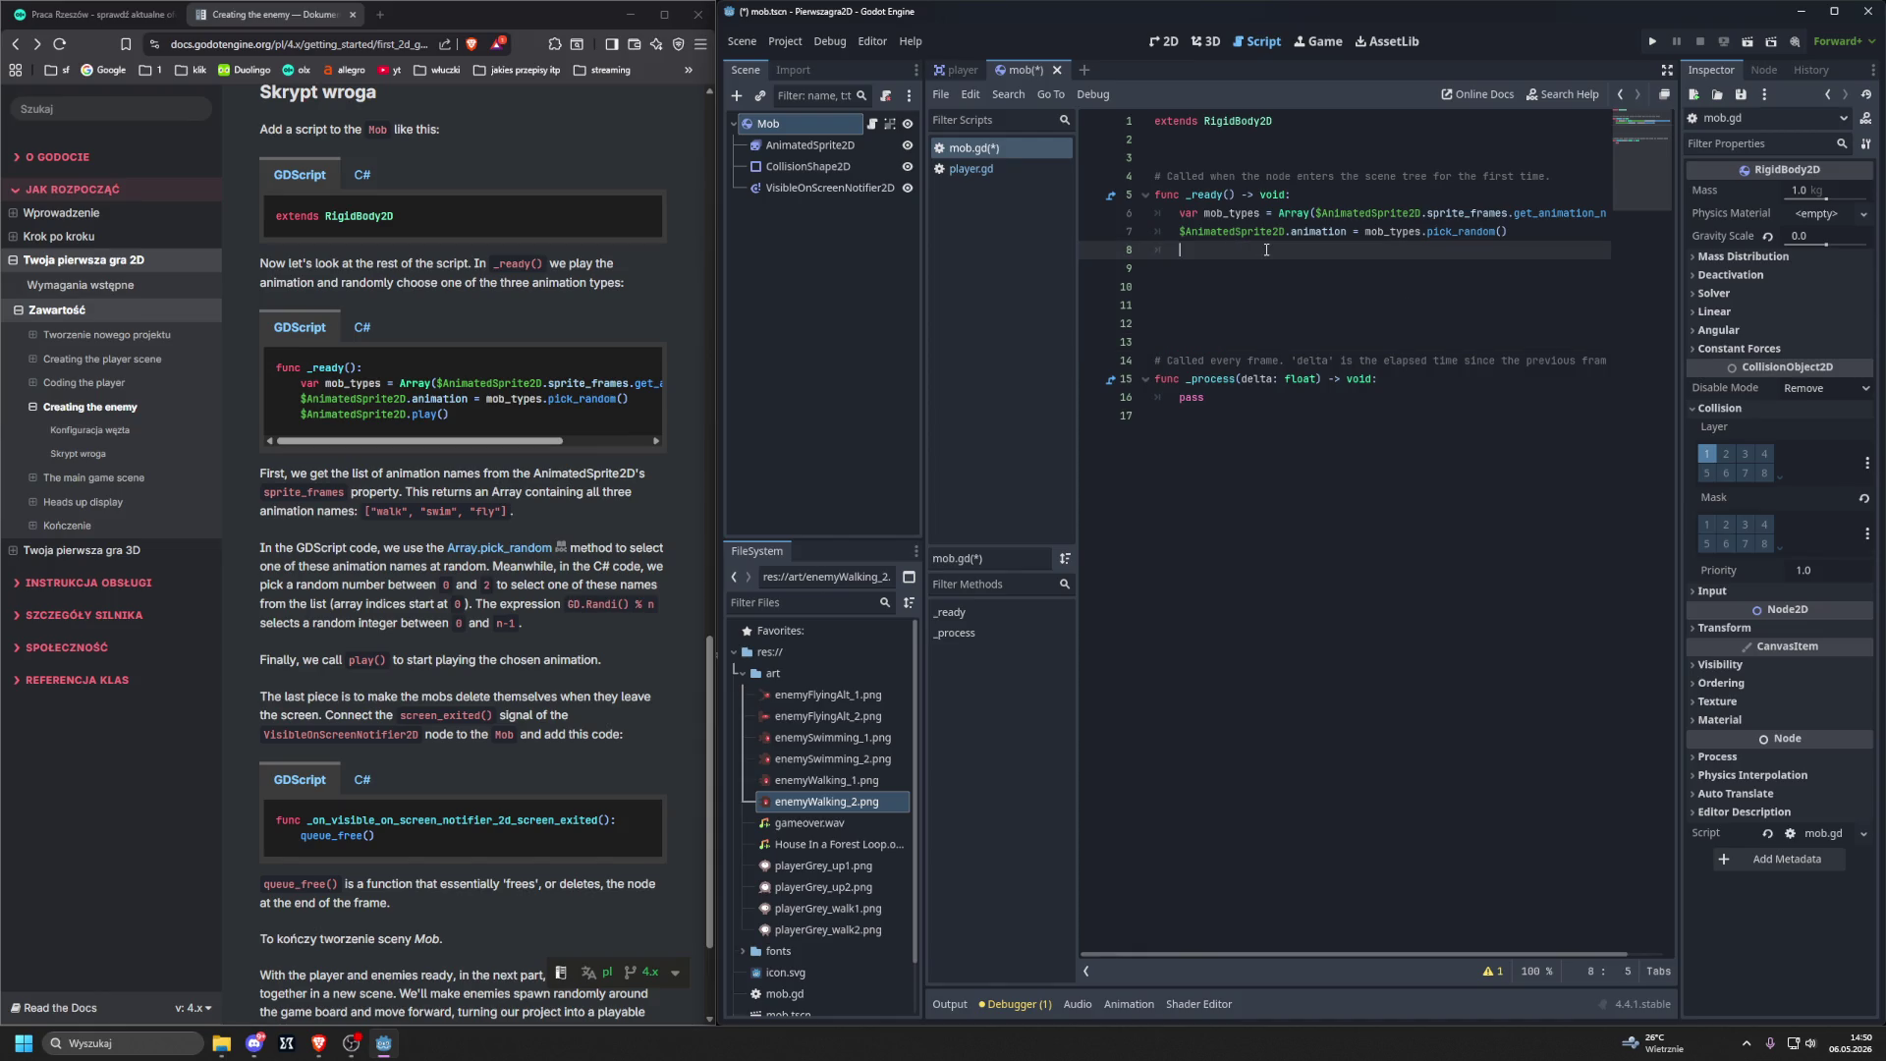
type("$AnimatedSprite2D.play(")
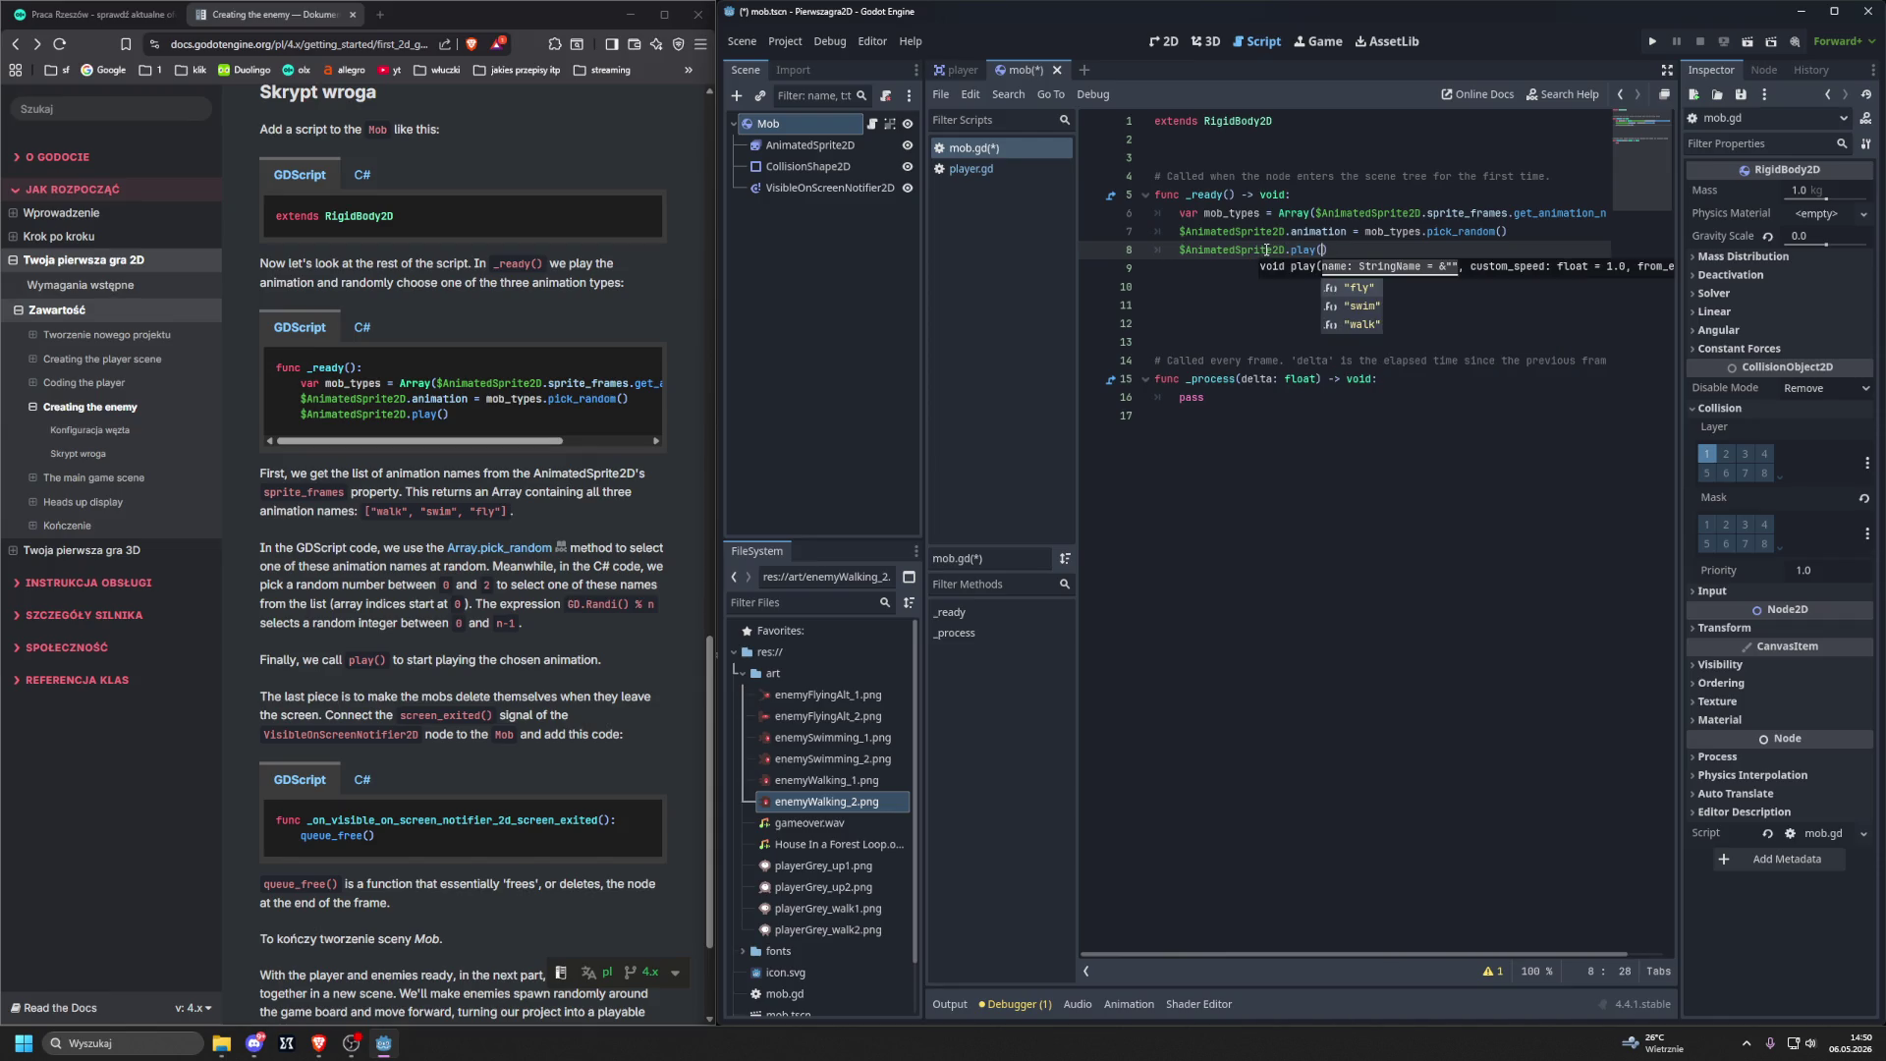
left_click(1284, 313)
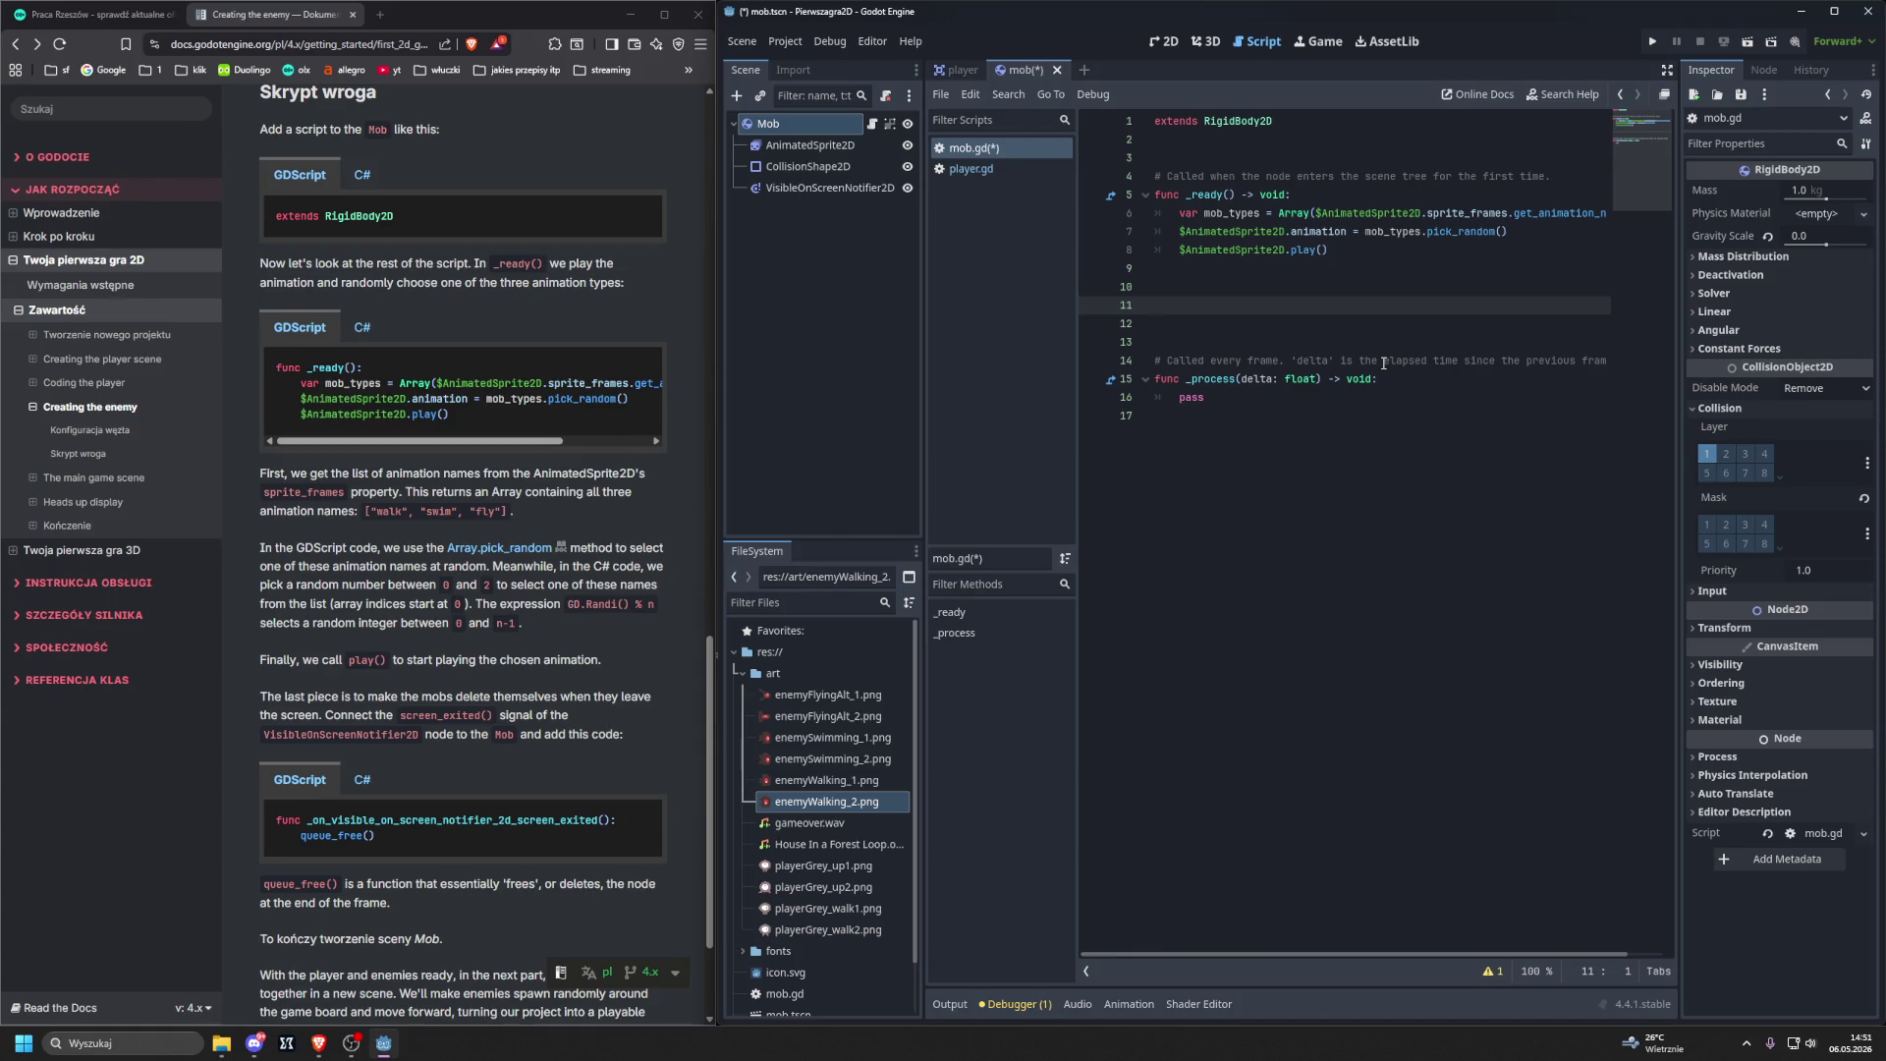
left_click(376, 331)
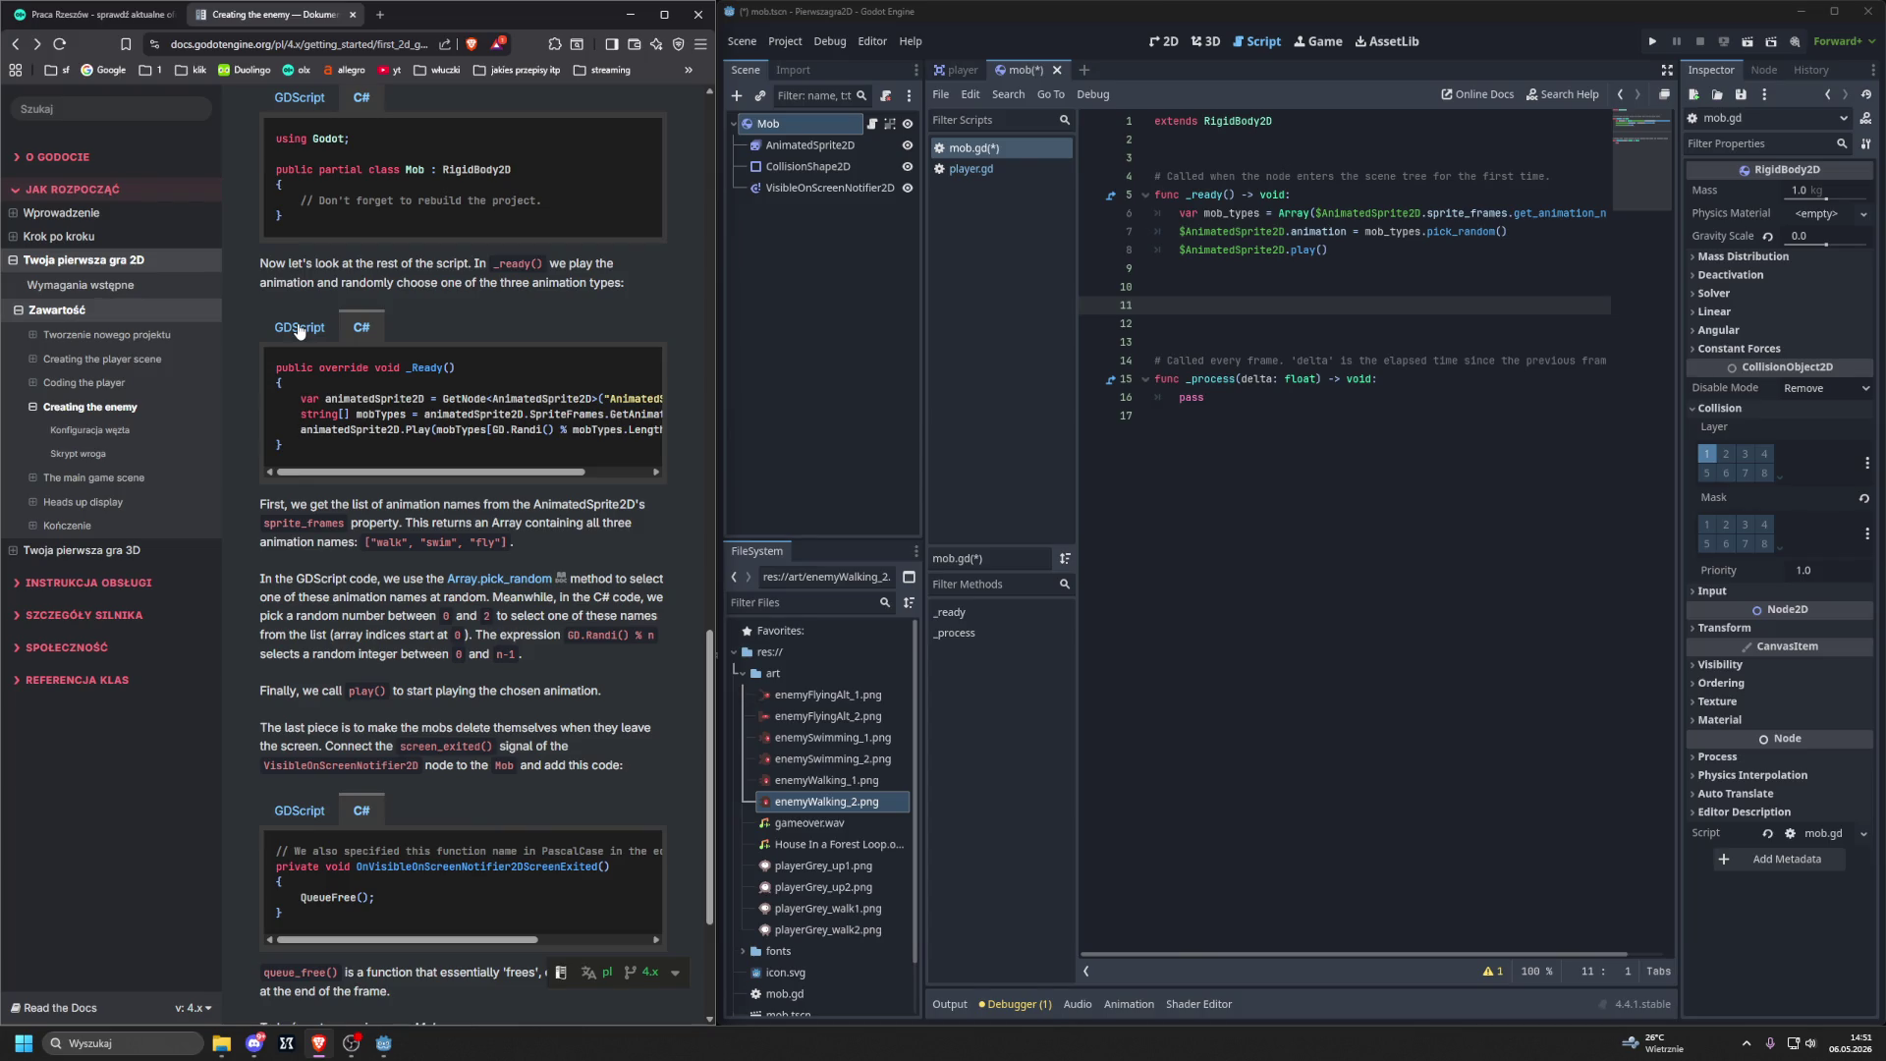
scroll(306, 349, "right", 3)
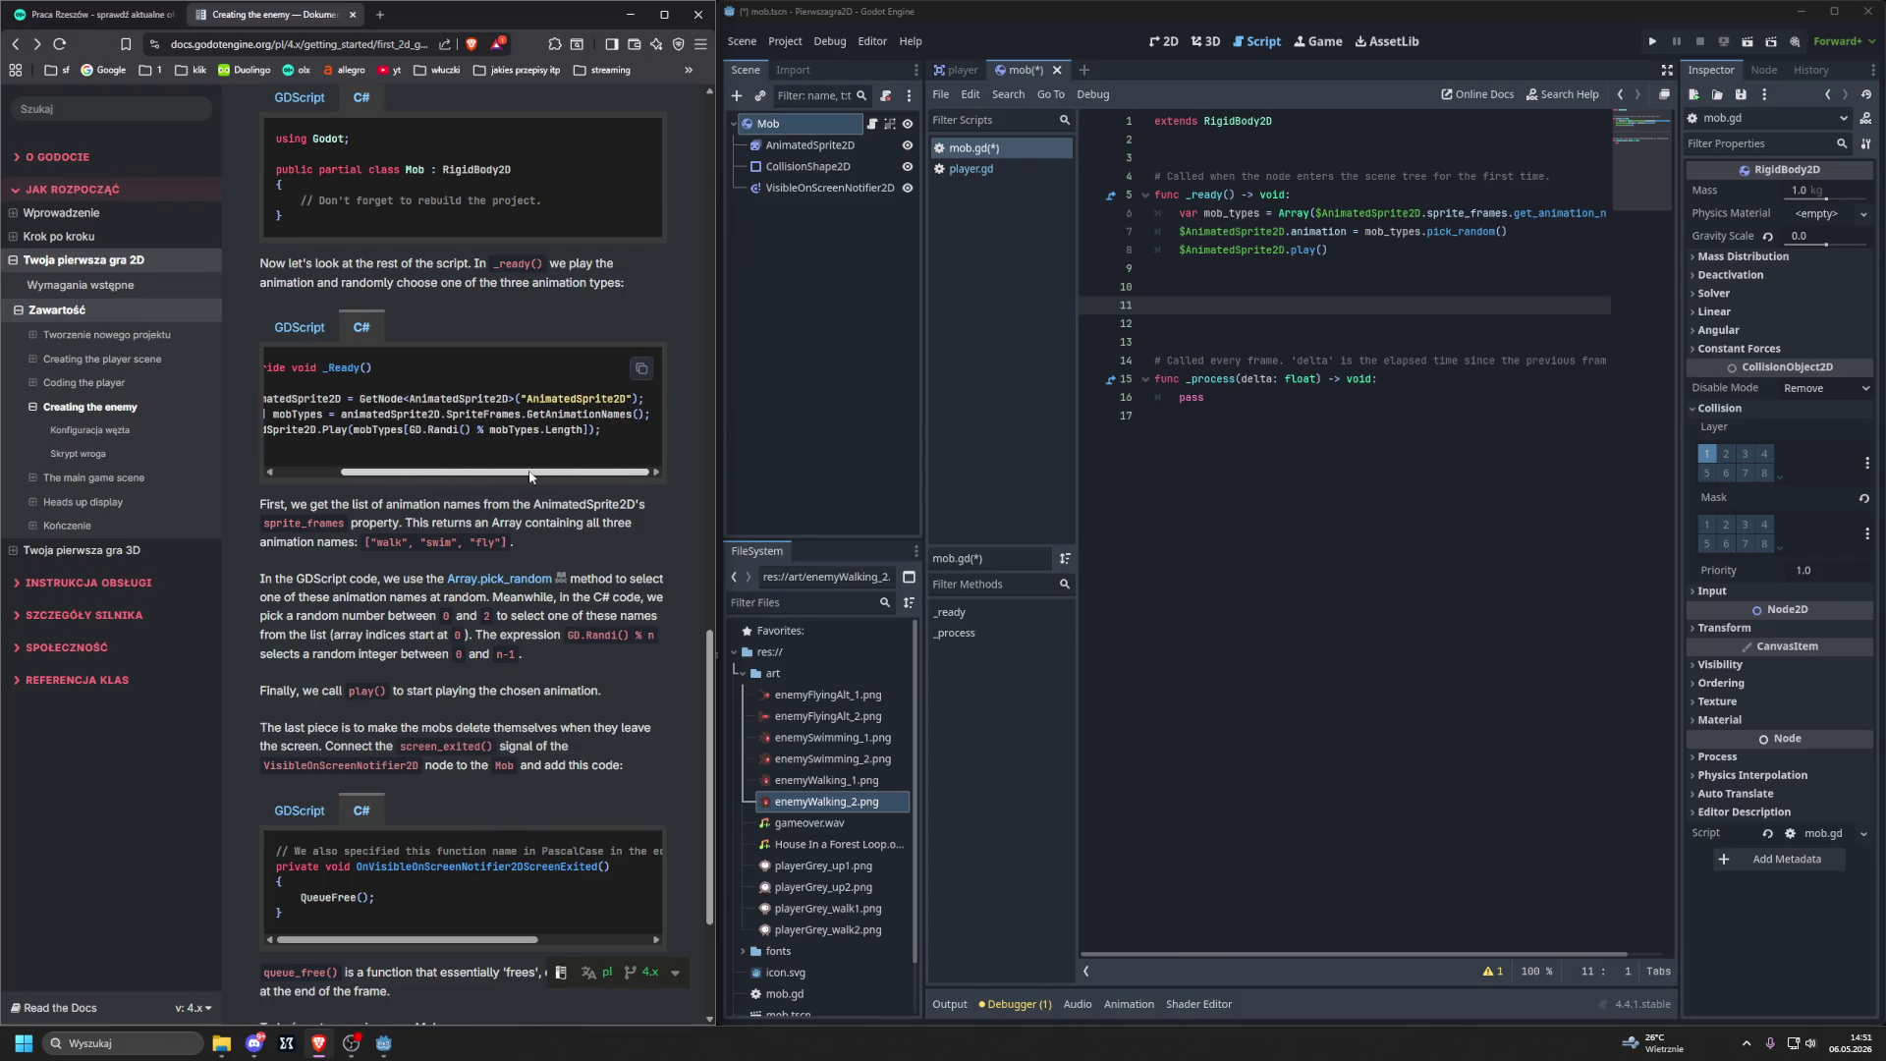
left_click(306, 342)
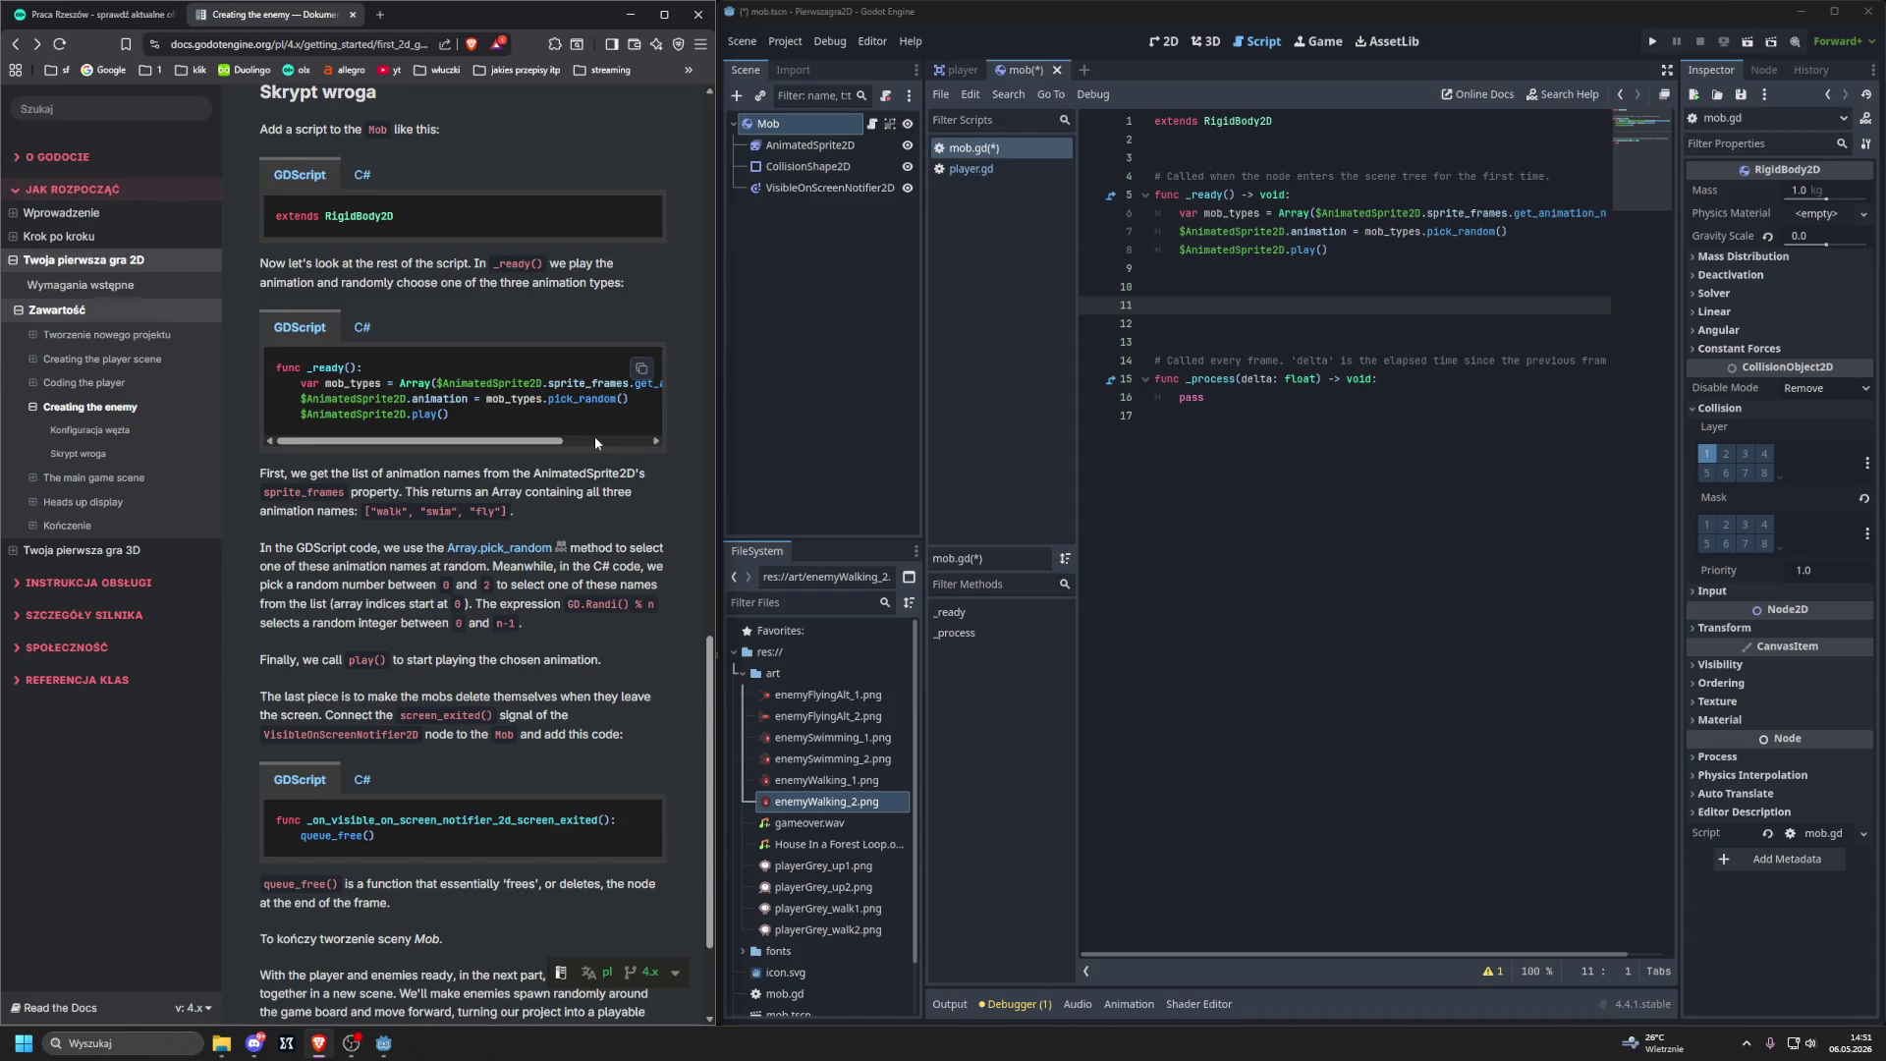
scroll(595, 442, "down", 3)
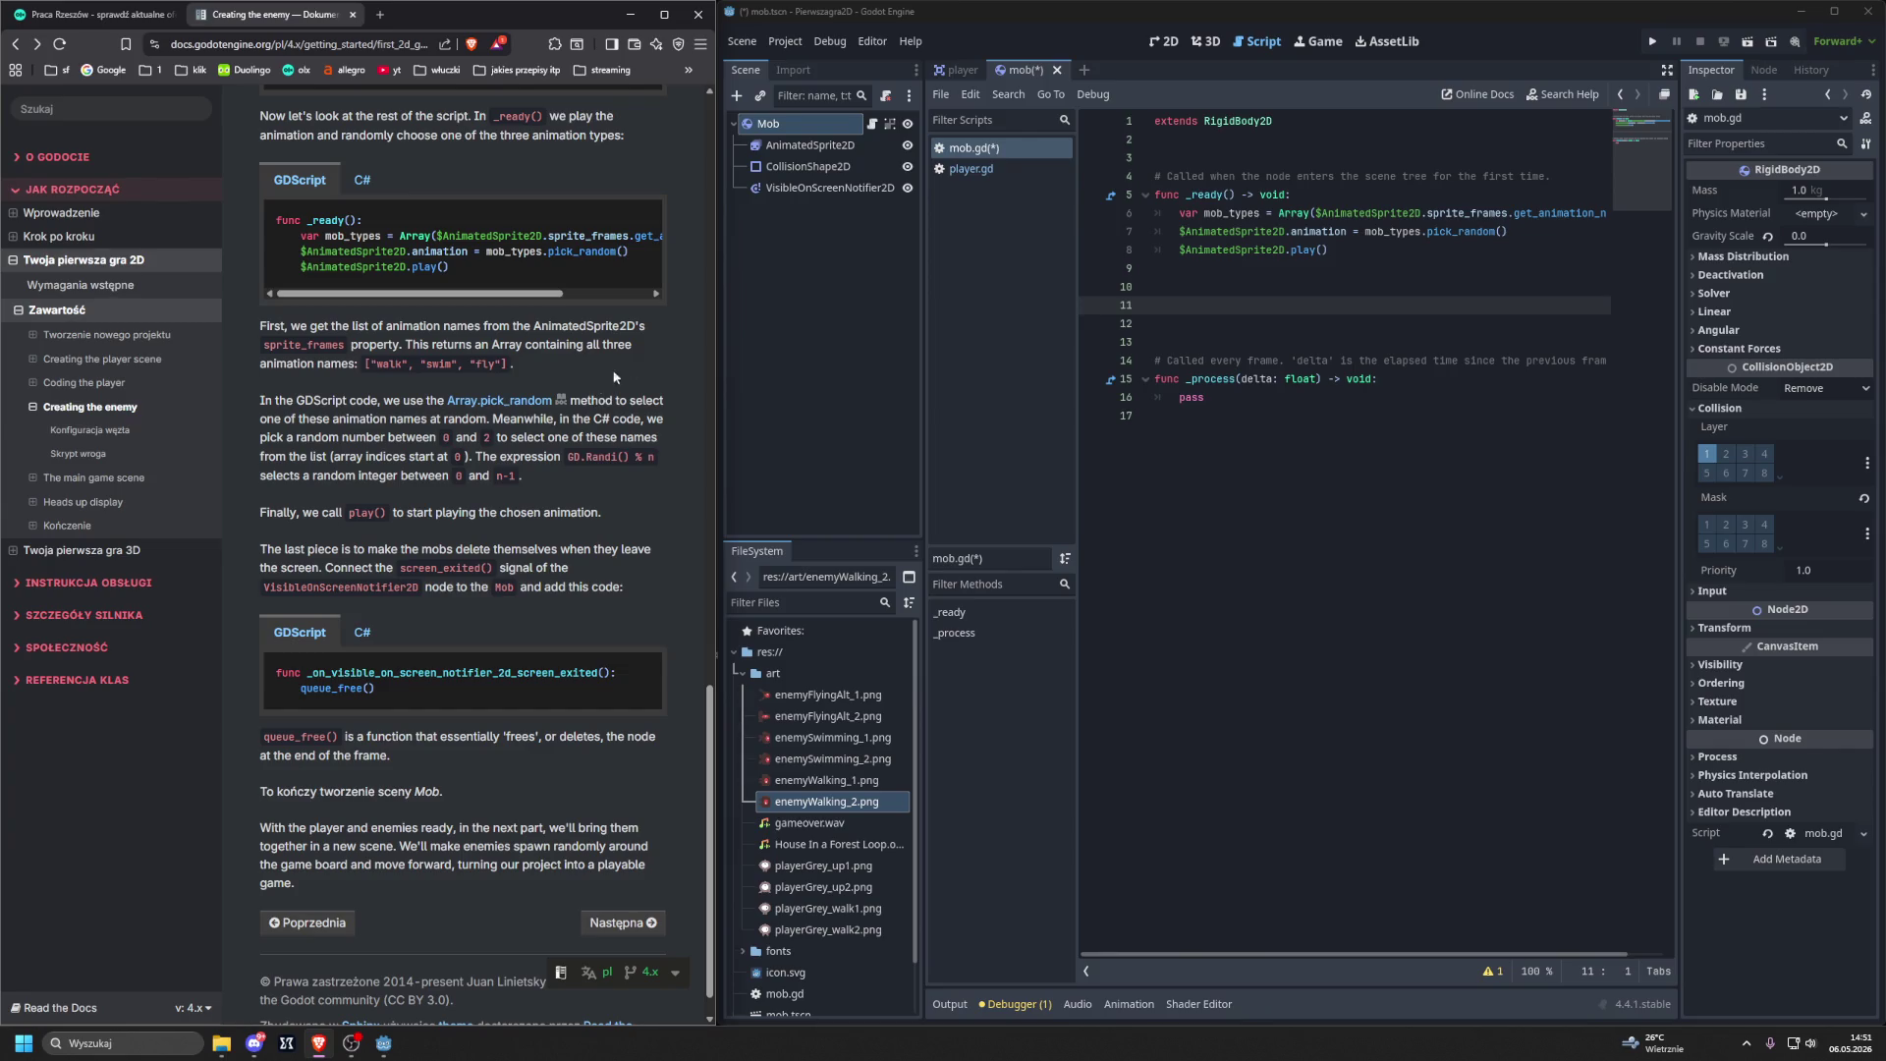
left_click(774, 128)
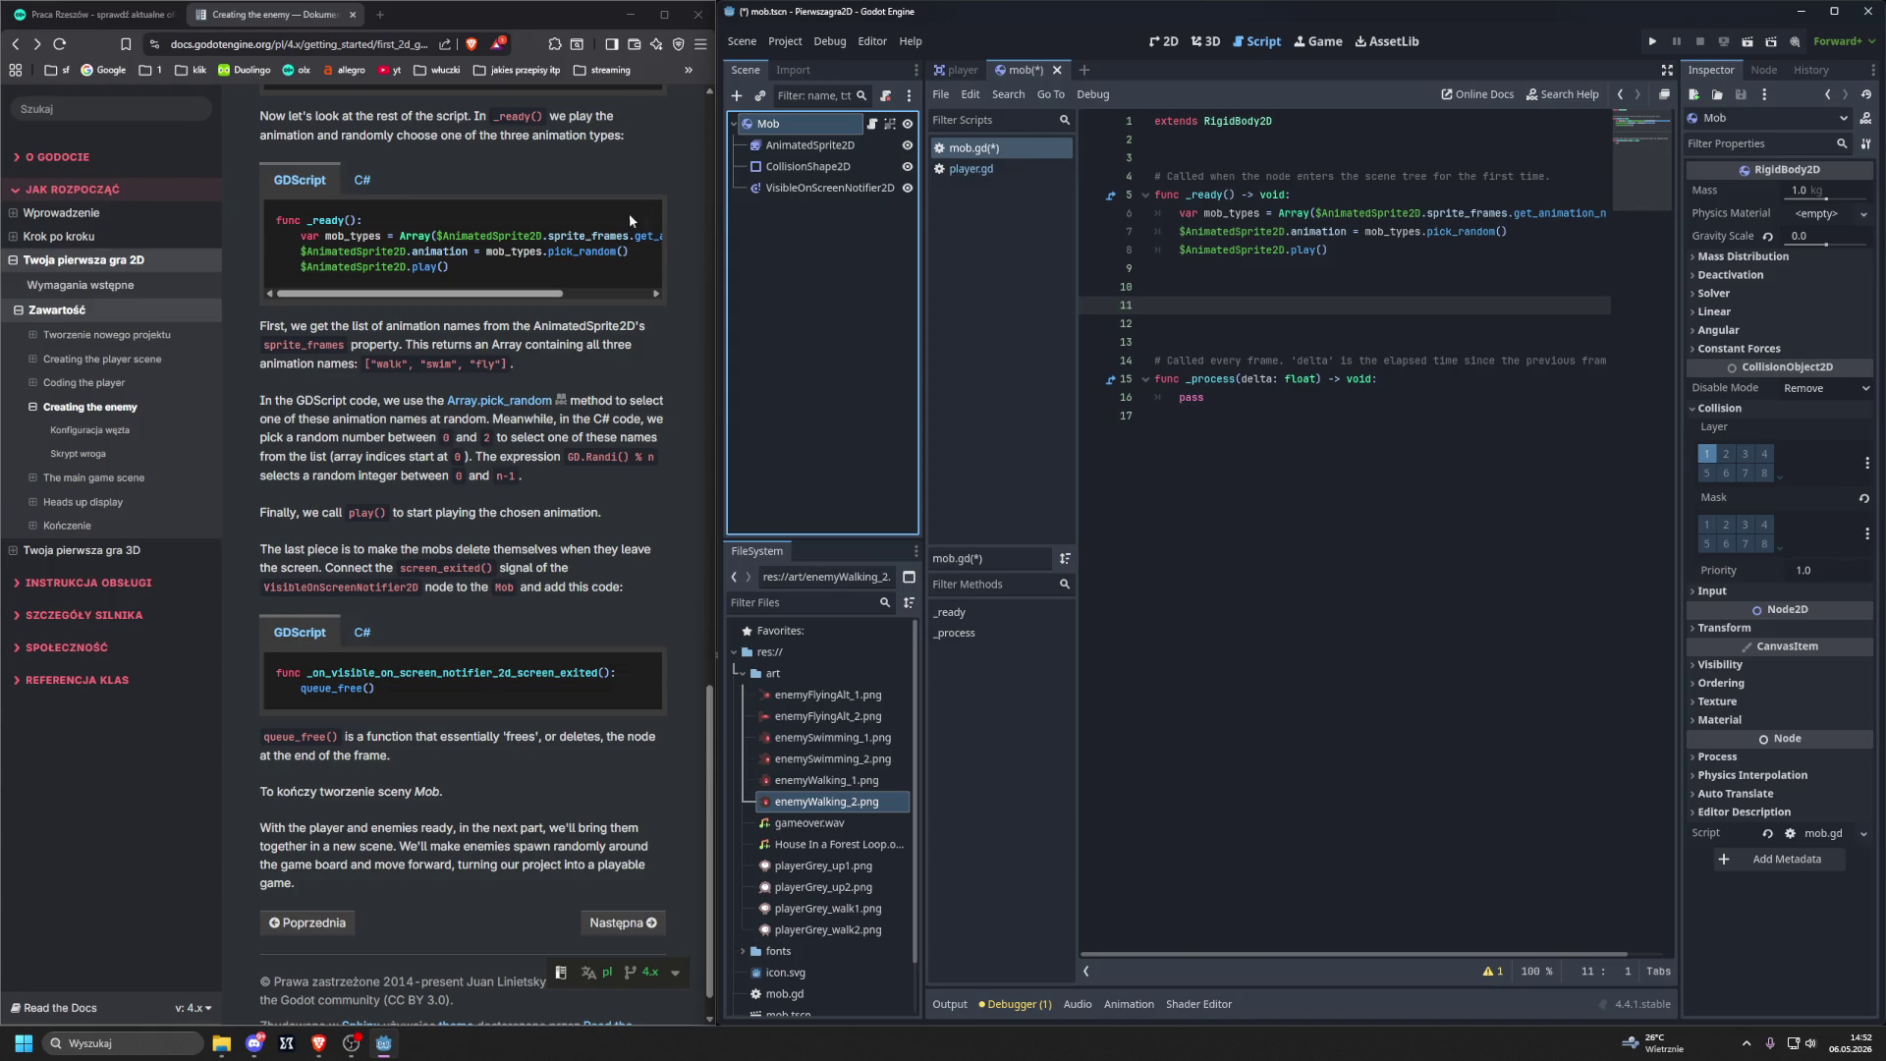
left_click(787, 189)
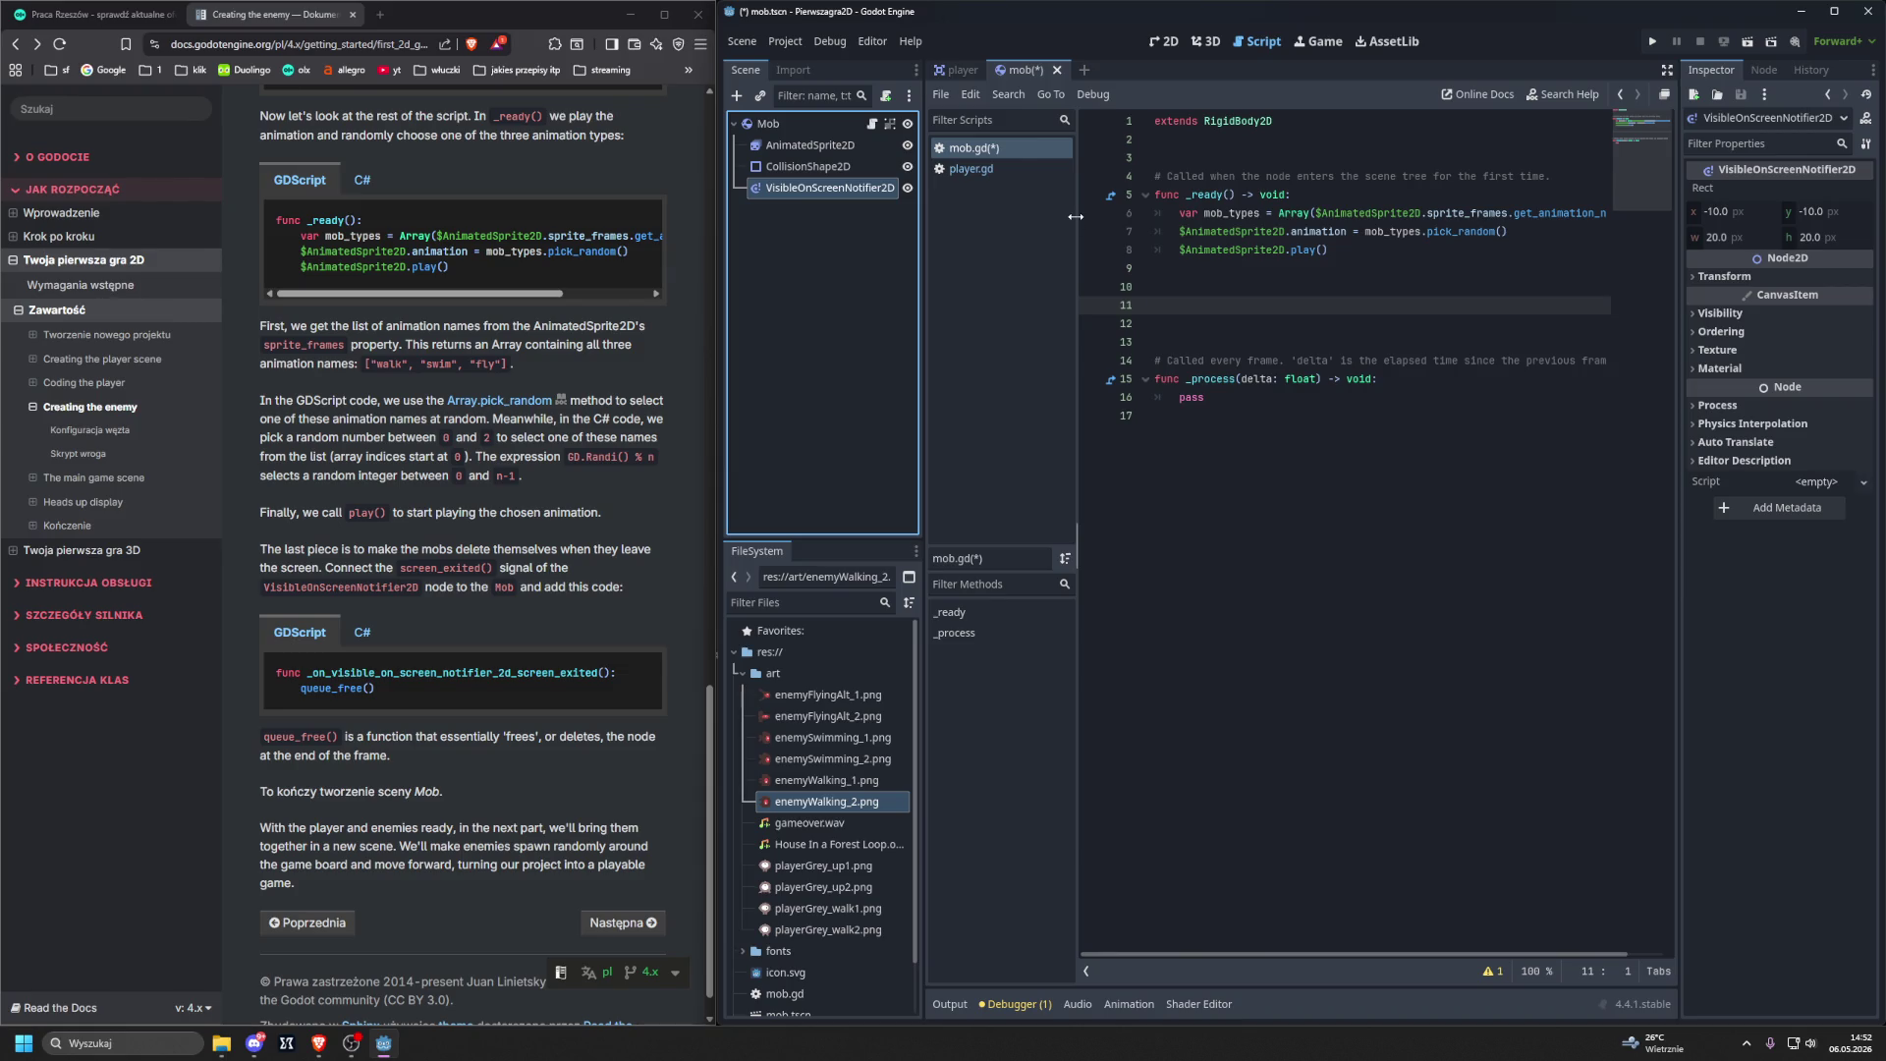
Connect screen_exited to Mob, creating the _on_visible_on_screen_notifier_2d_screen_exited handler in mob.gd.
left_click(1763, 71)
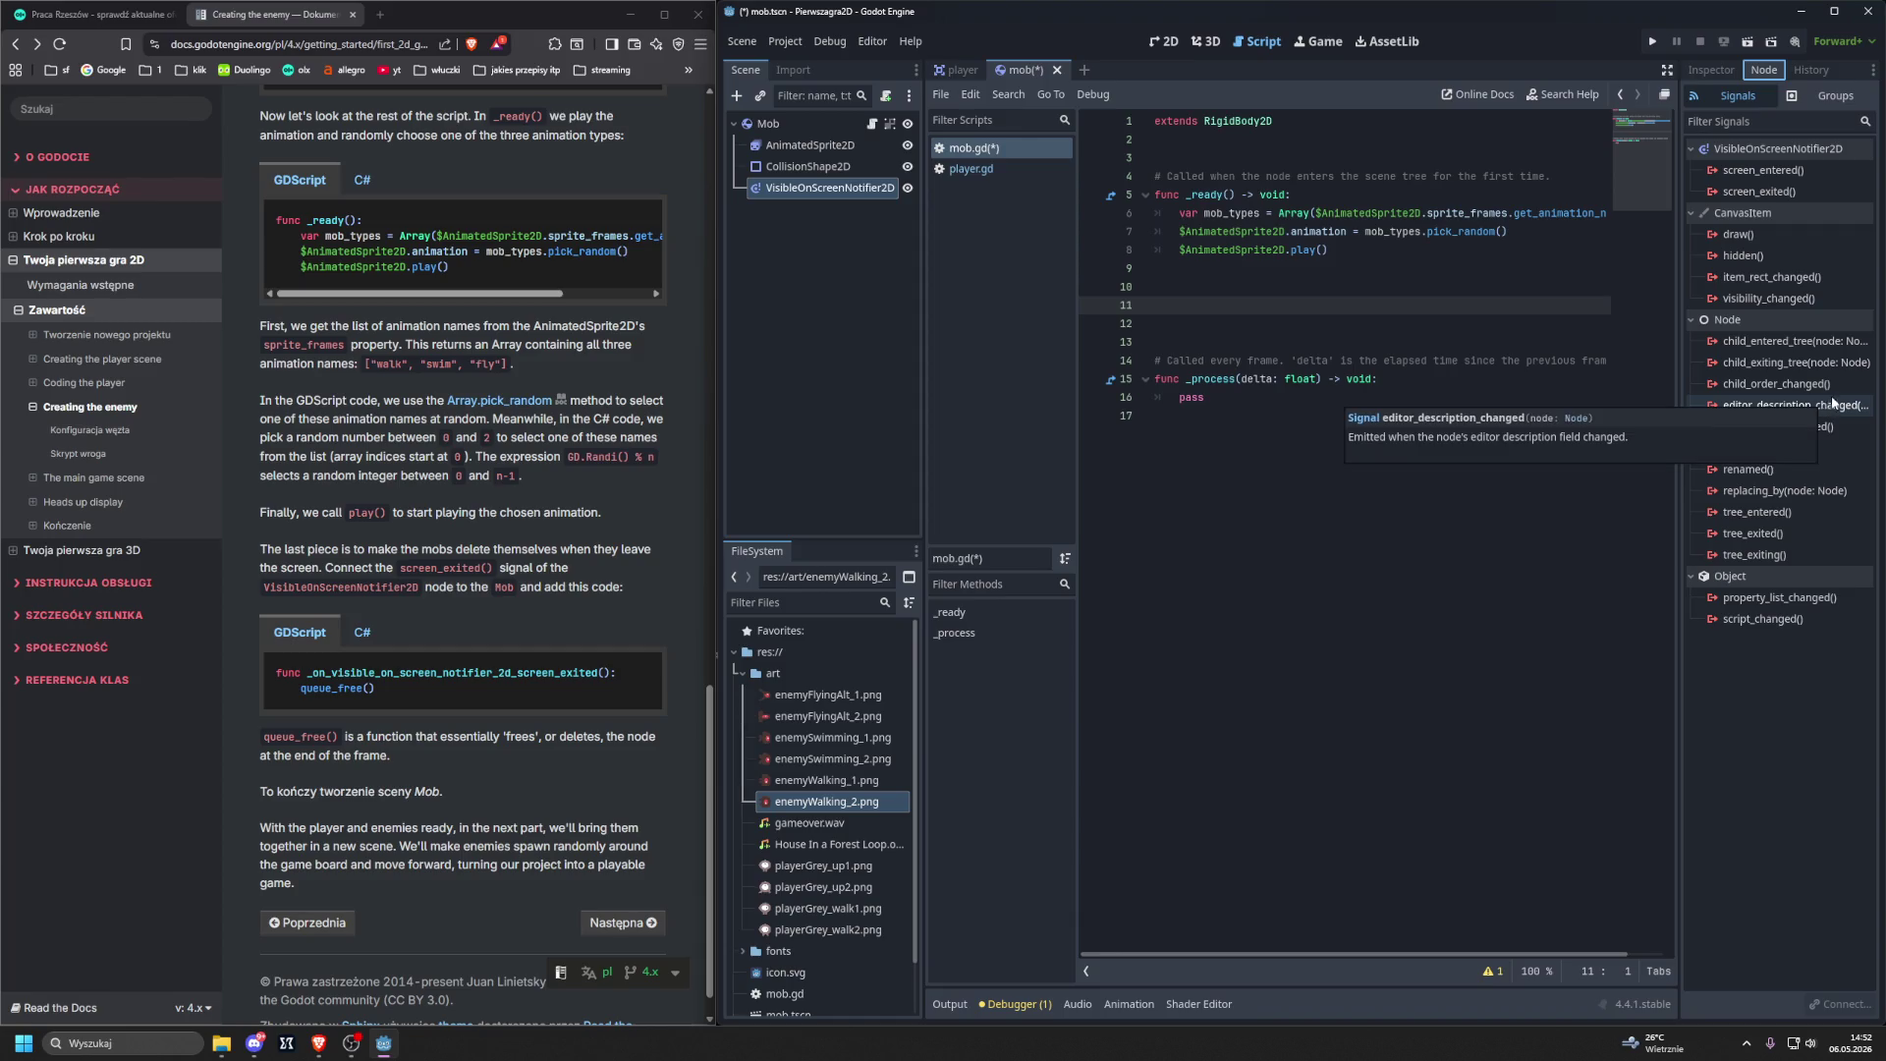
double_click(1765, 192)
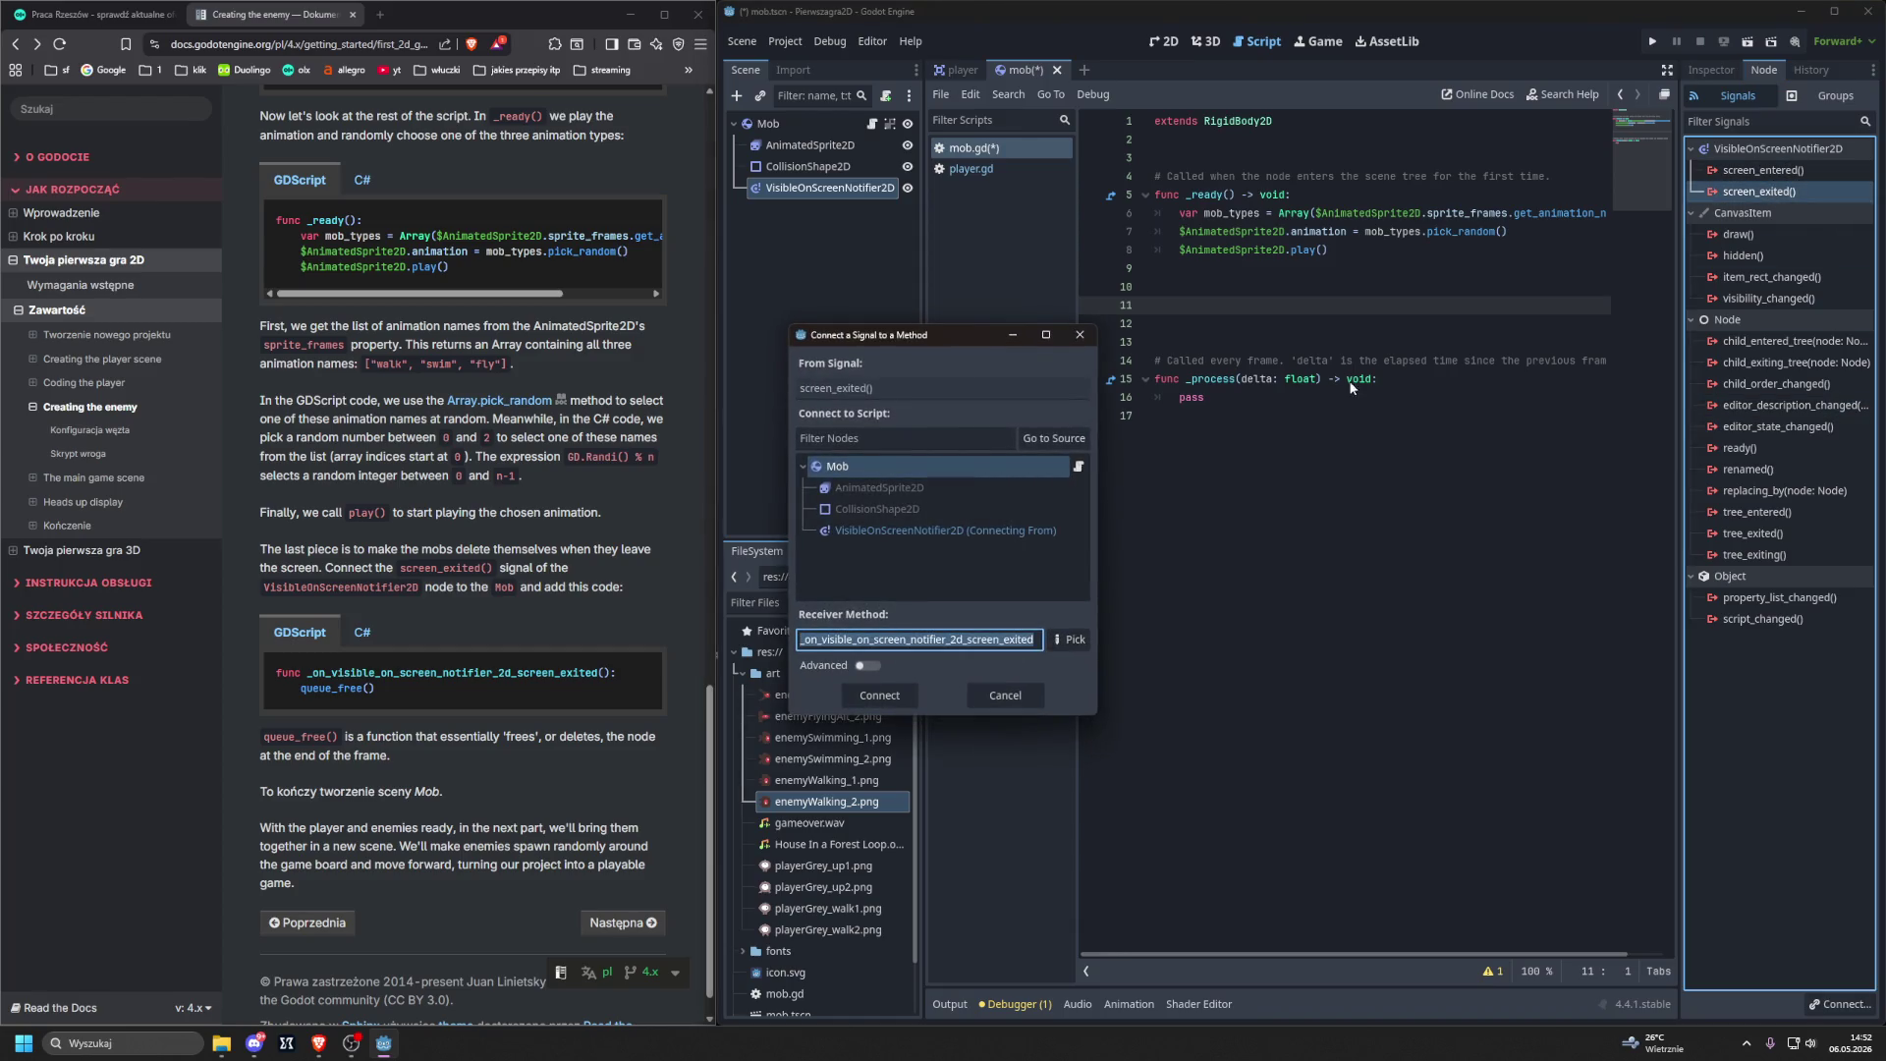
left_click(859, 460)
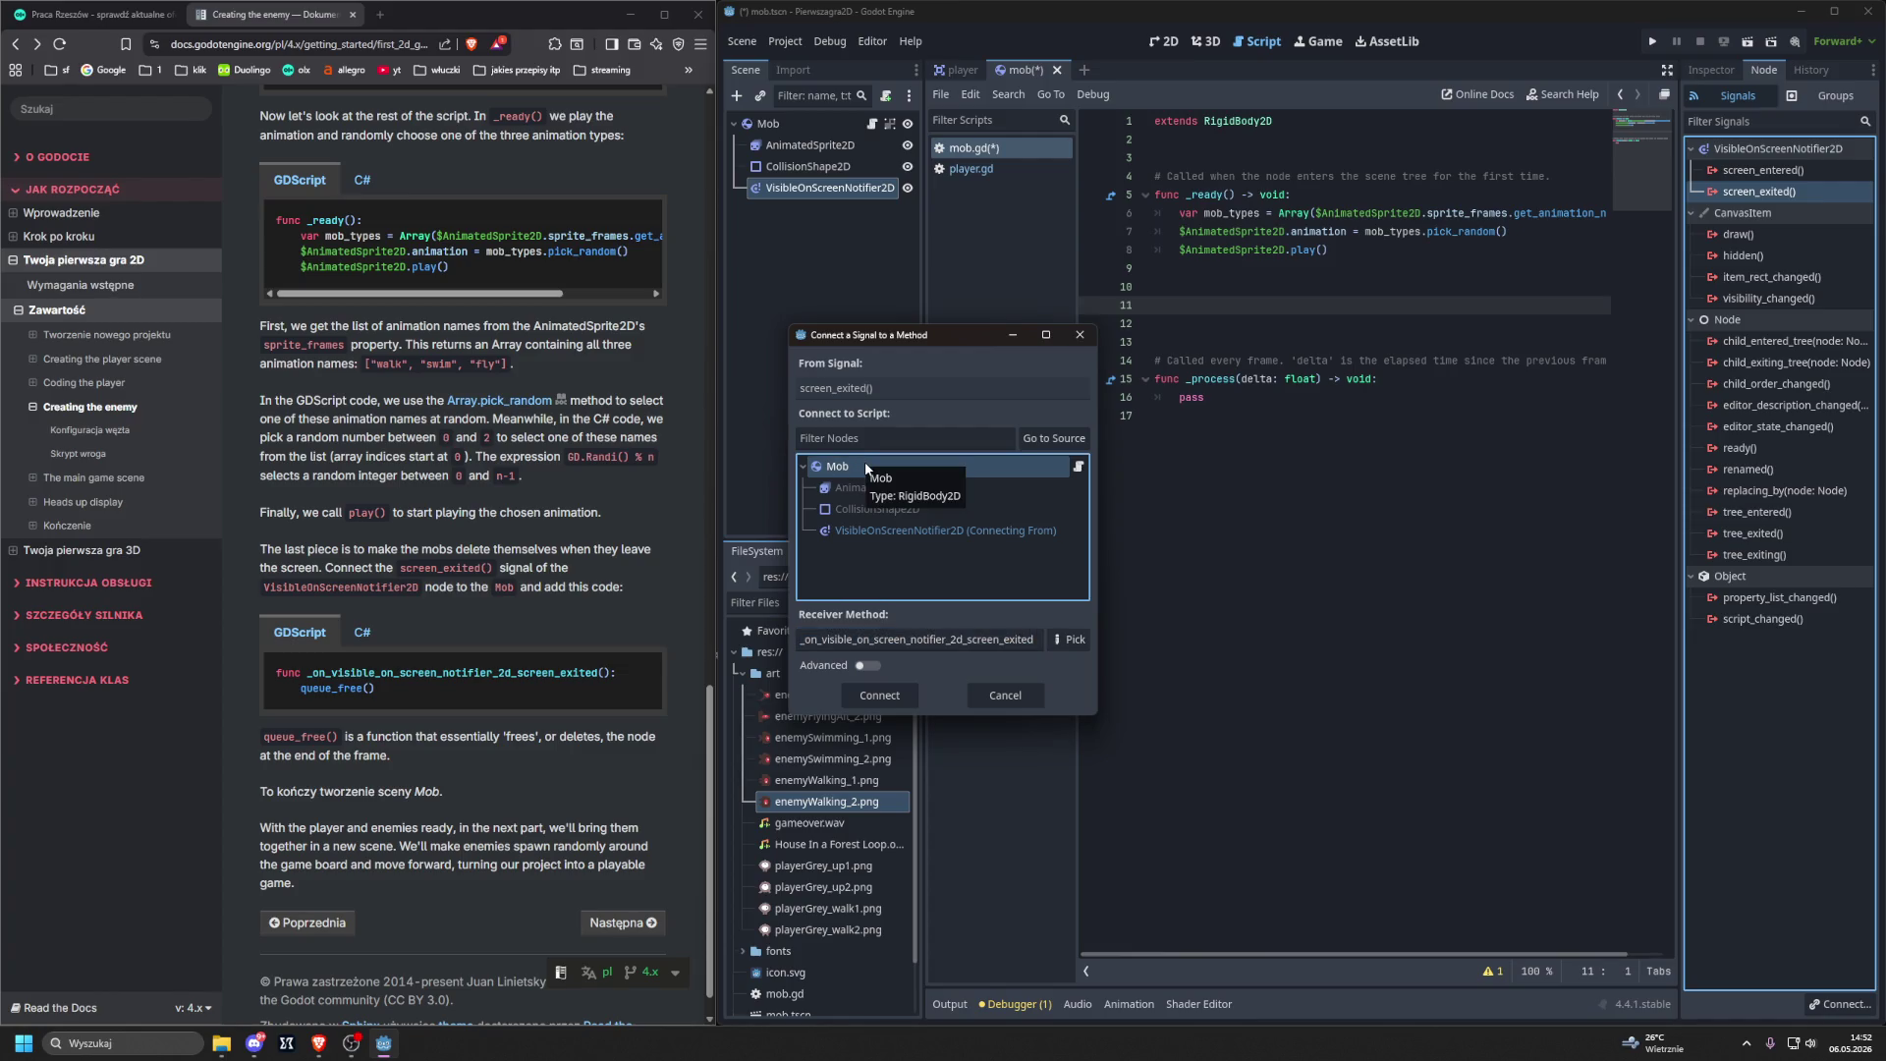
left_click(873, 696)
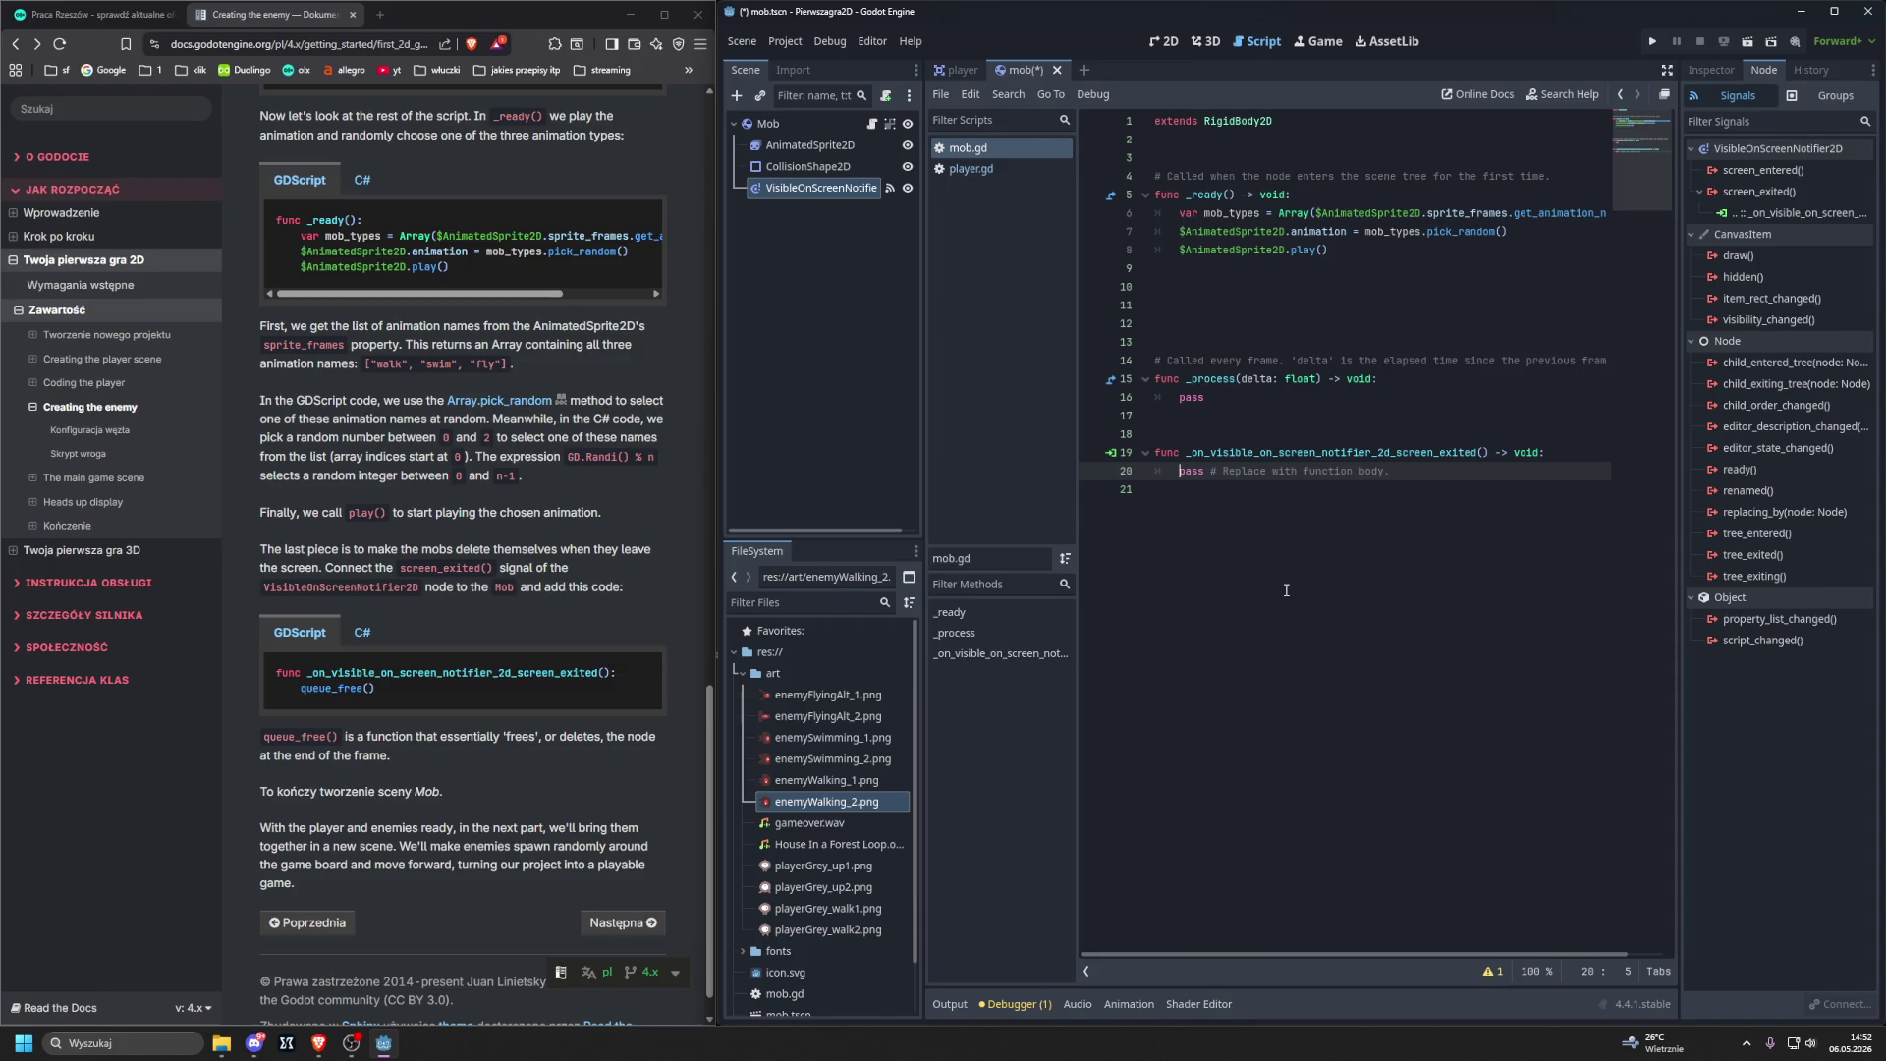
Replace the handler's pass with queue_free() and run the mob scene with F6.
scroll(450, 530, "down", 1)
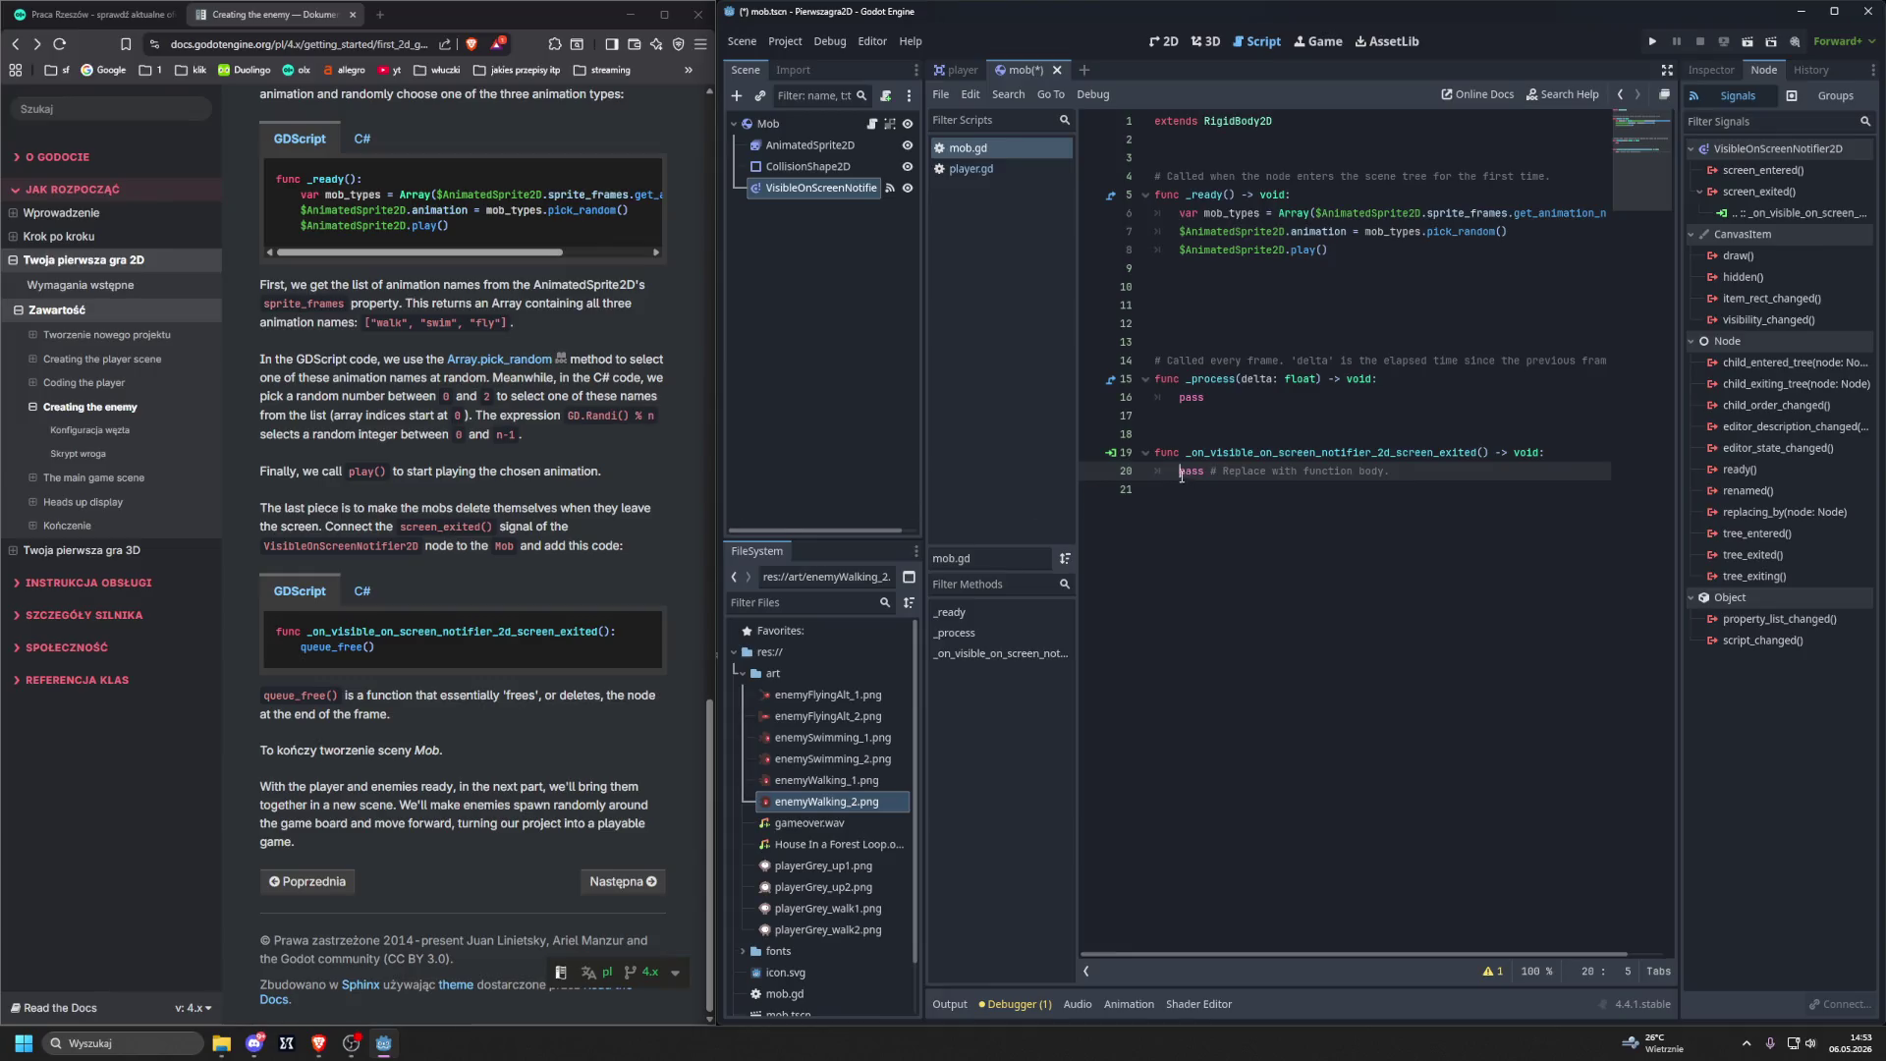
left_click_drag(1179, 471, 1445, 480)
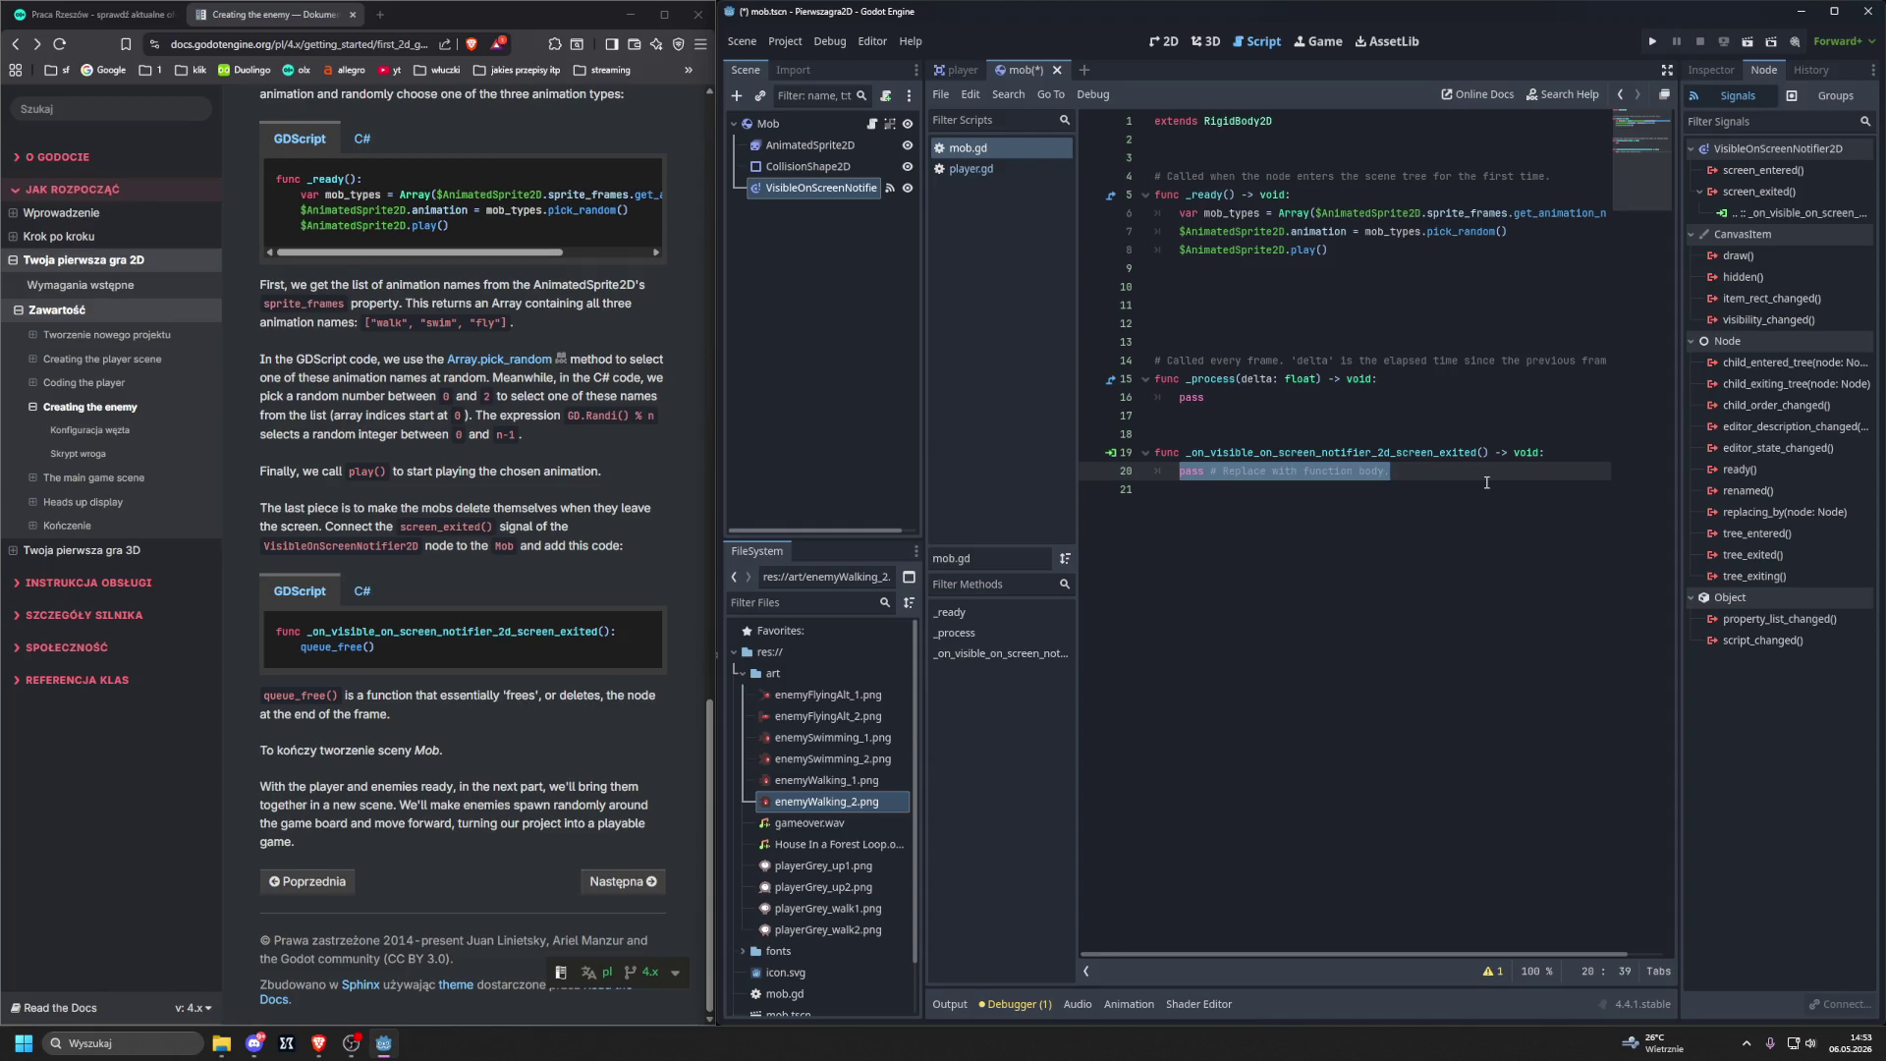
key("BackSpace")
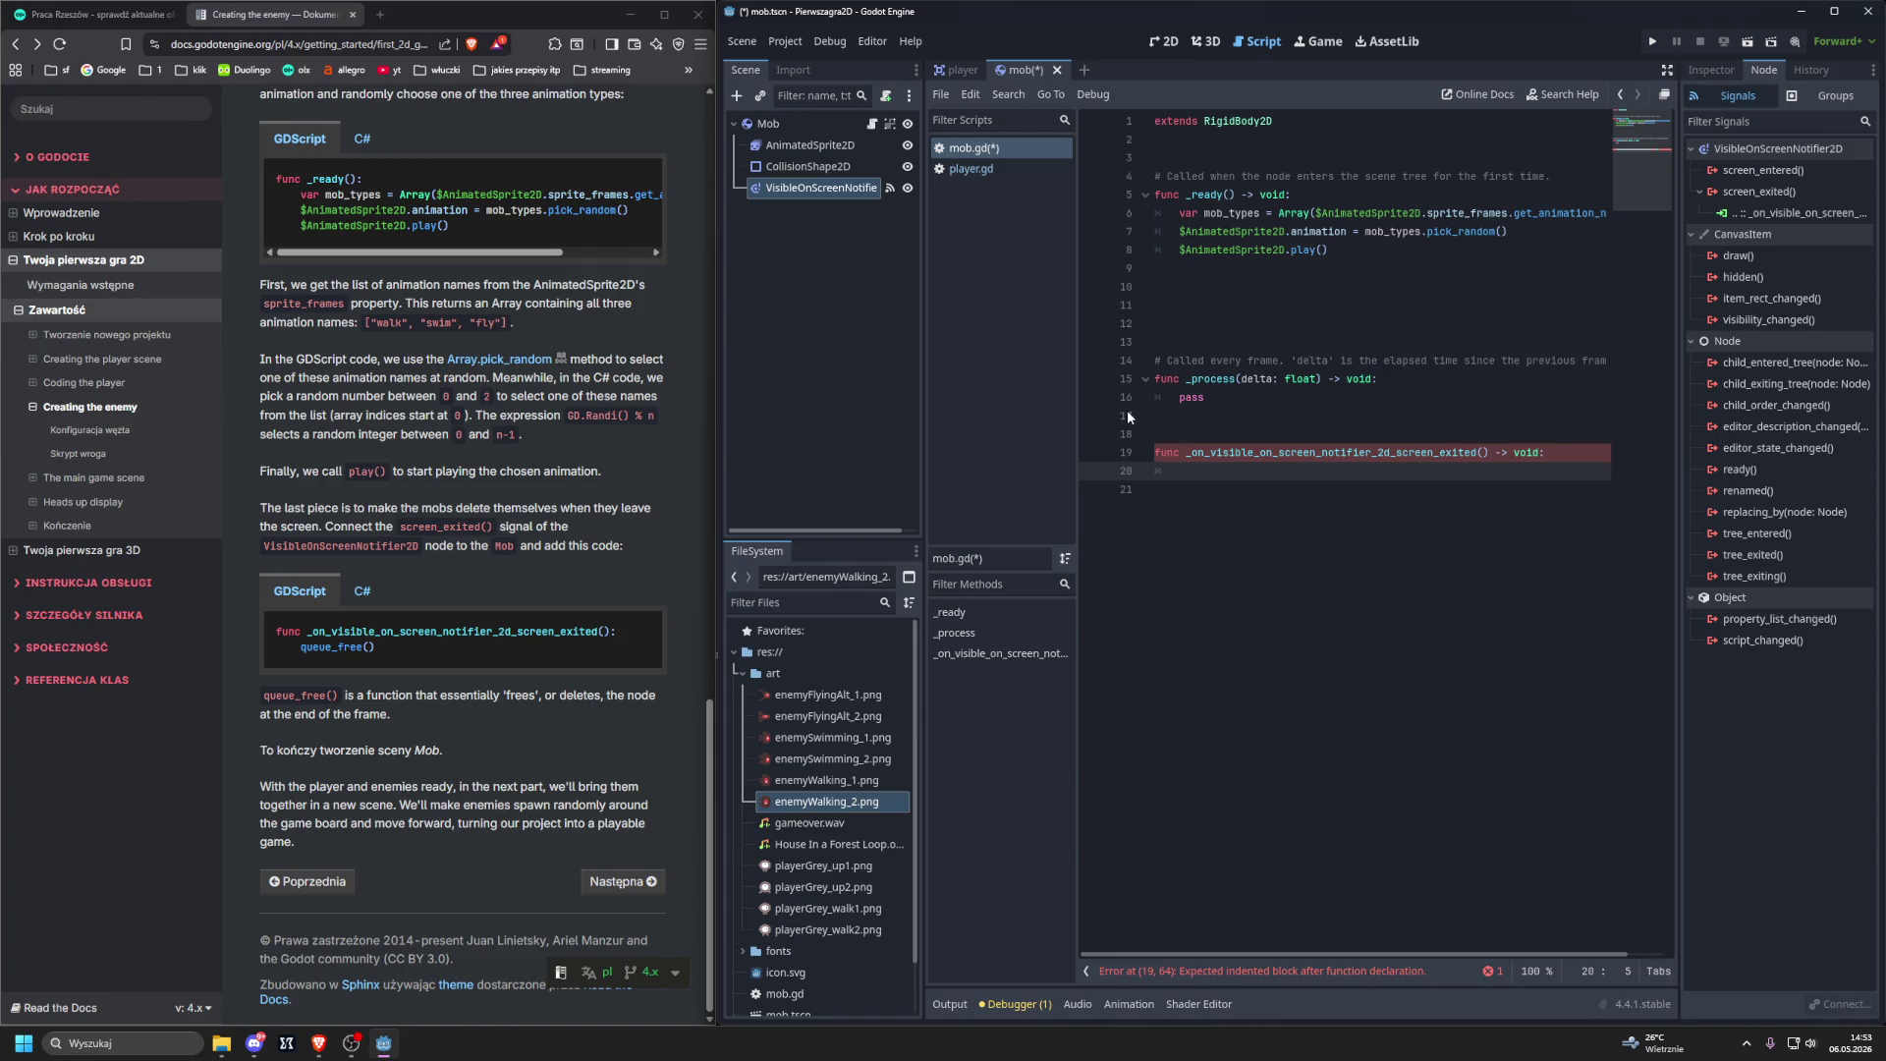
type("que")
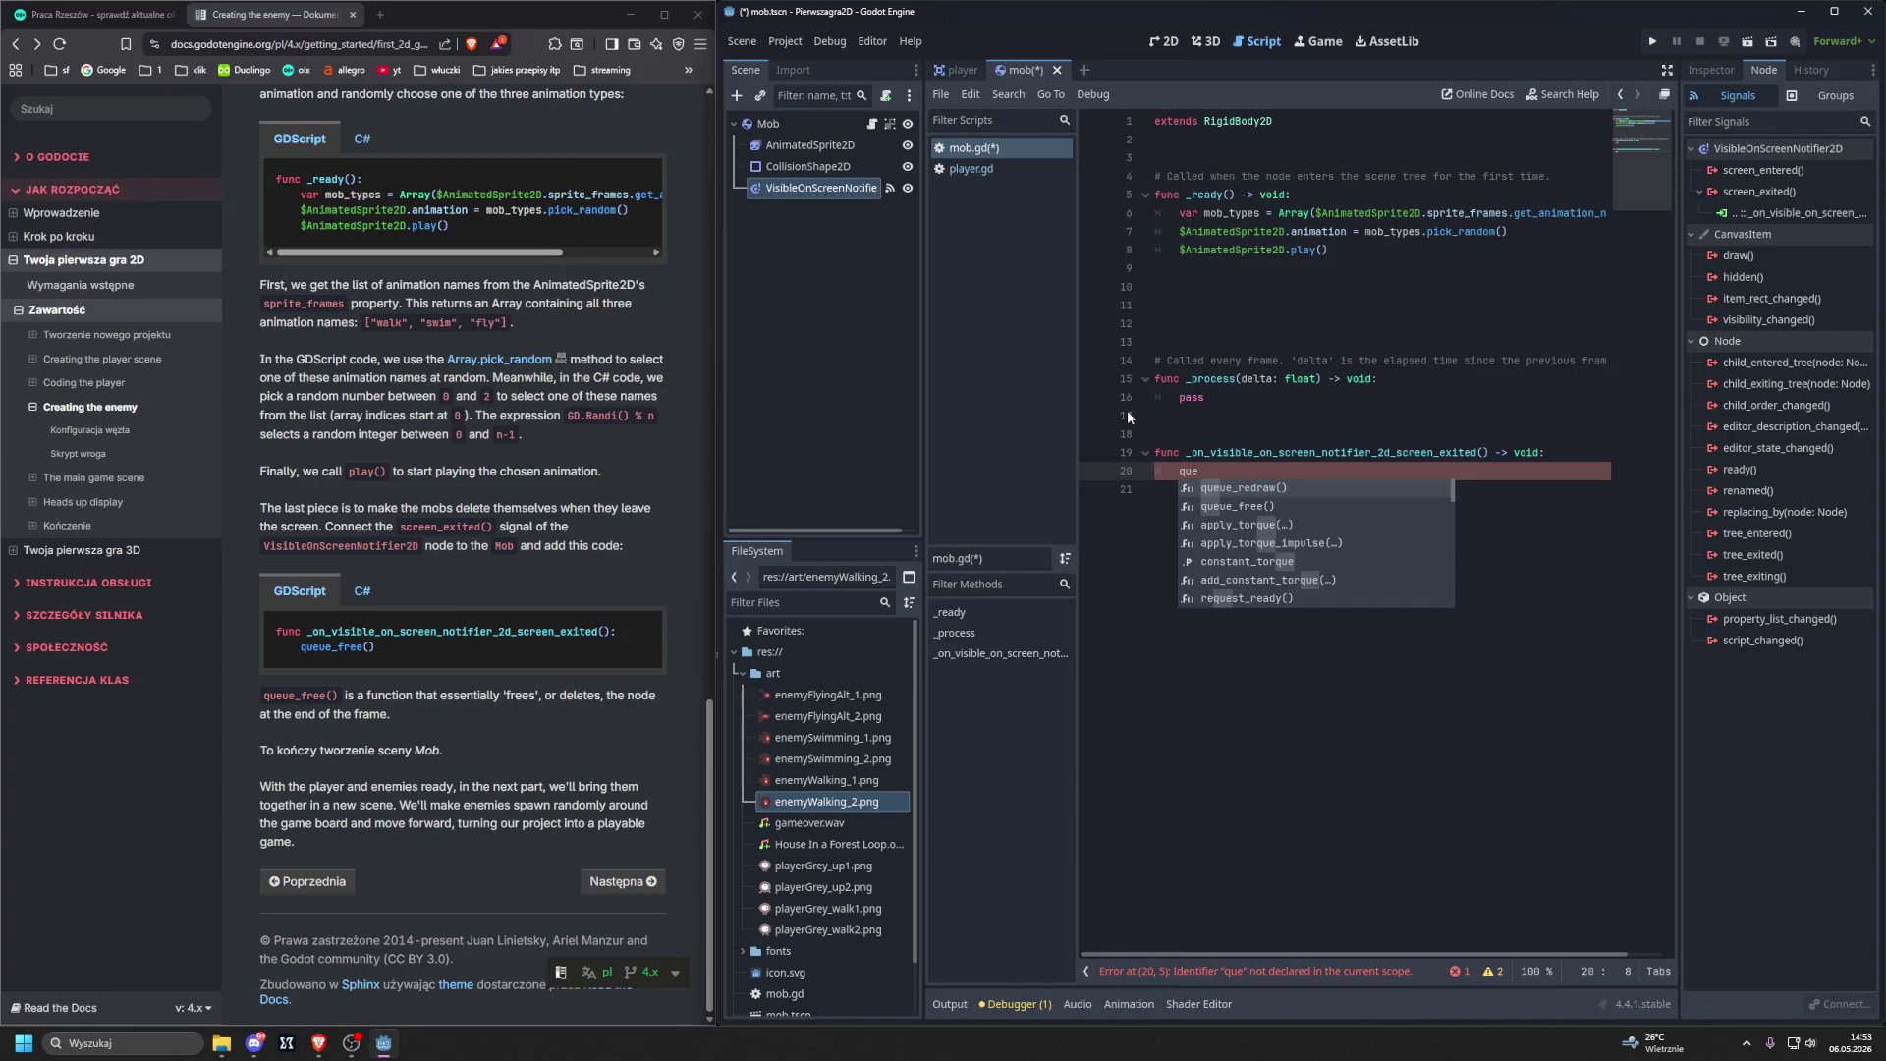
key("Down")
key("Return")
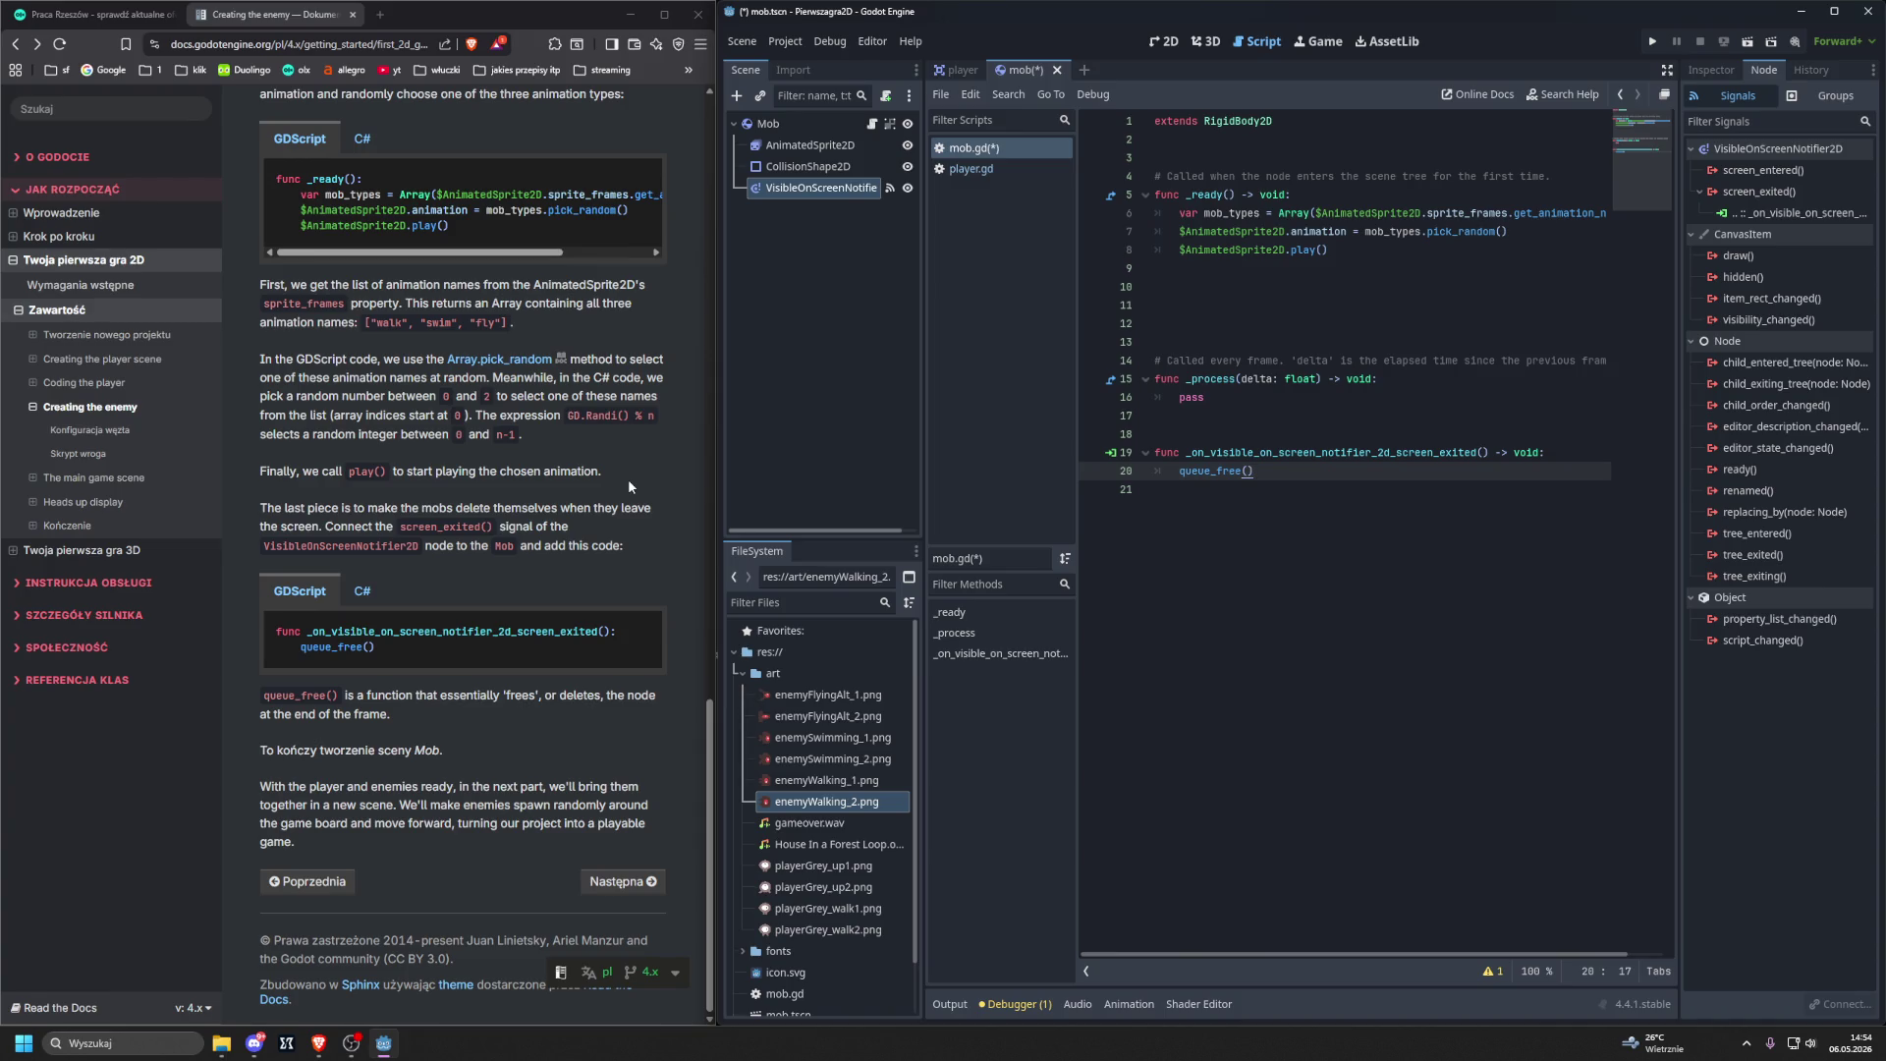
left_click(1288, 568)
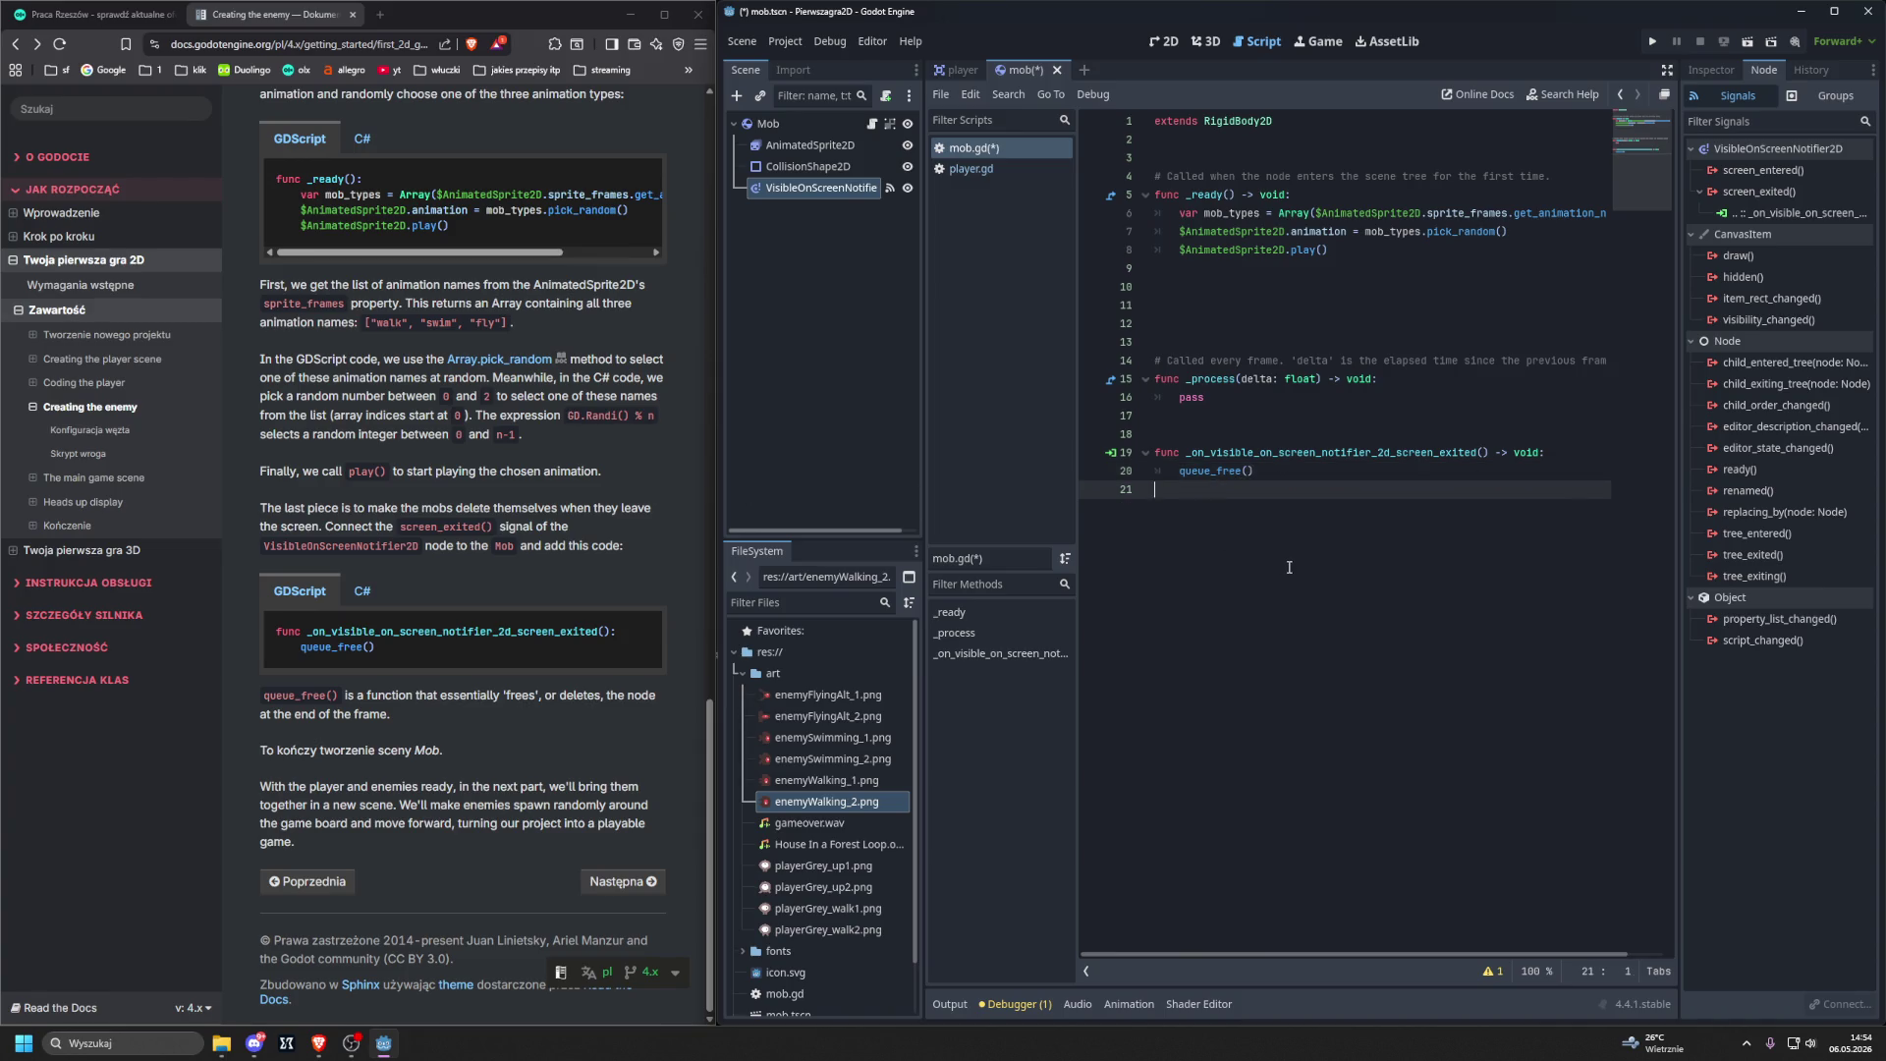
key("F6")
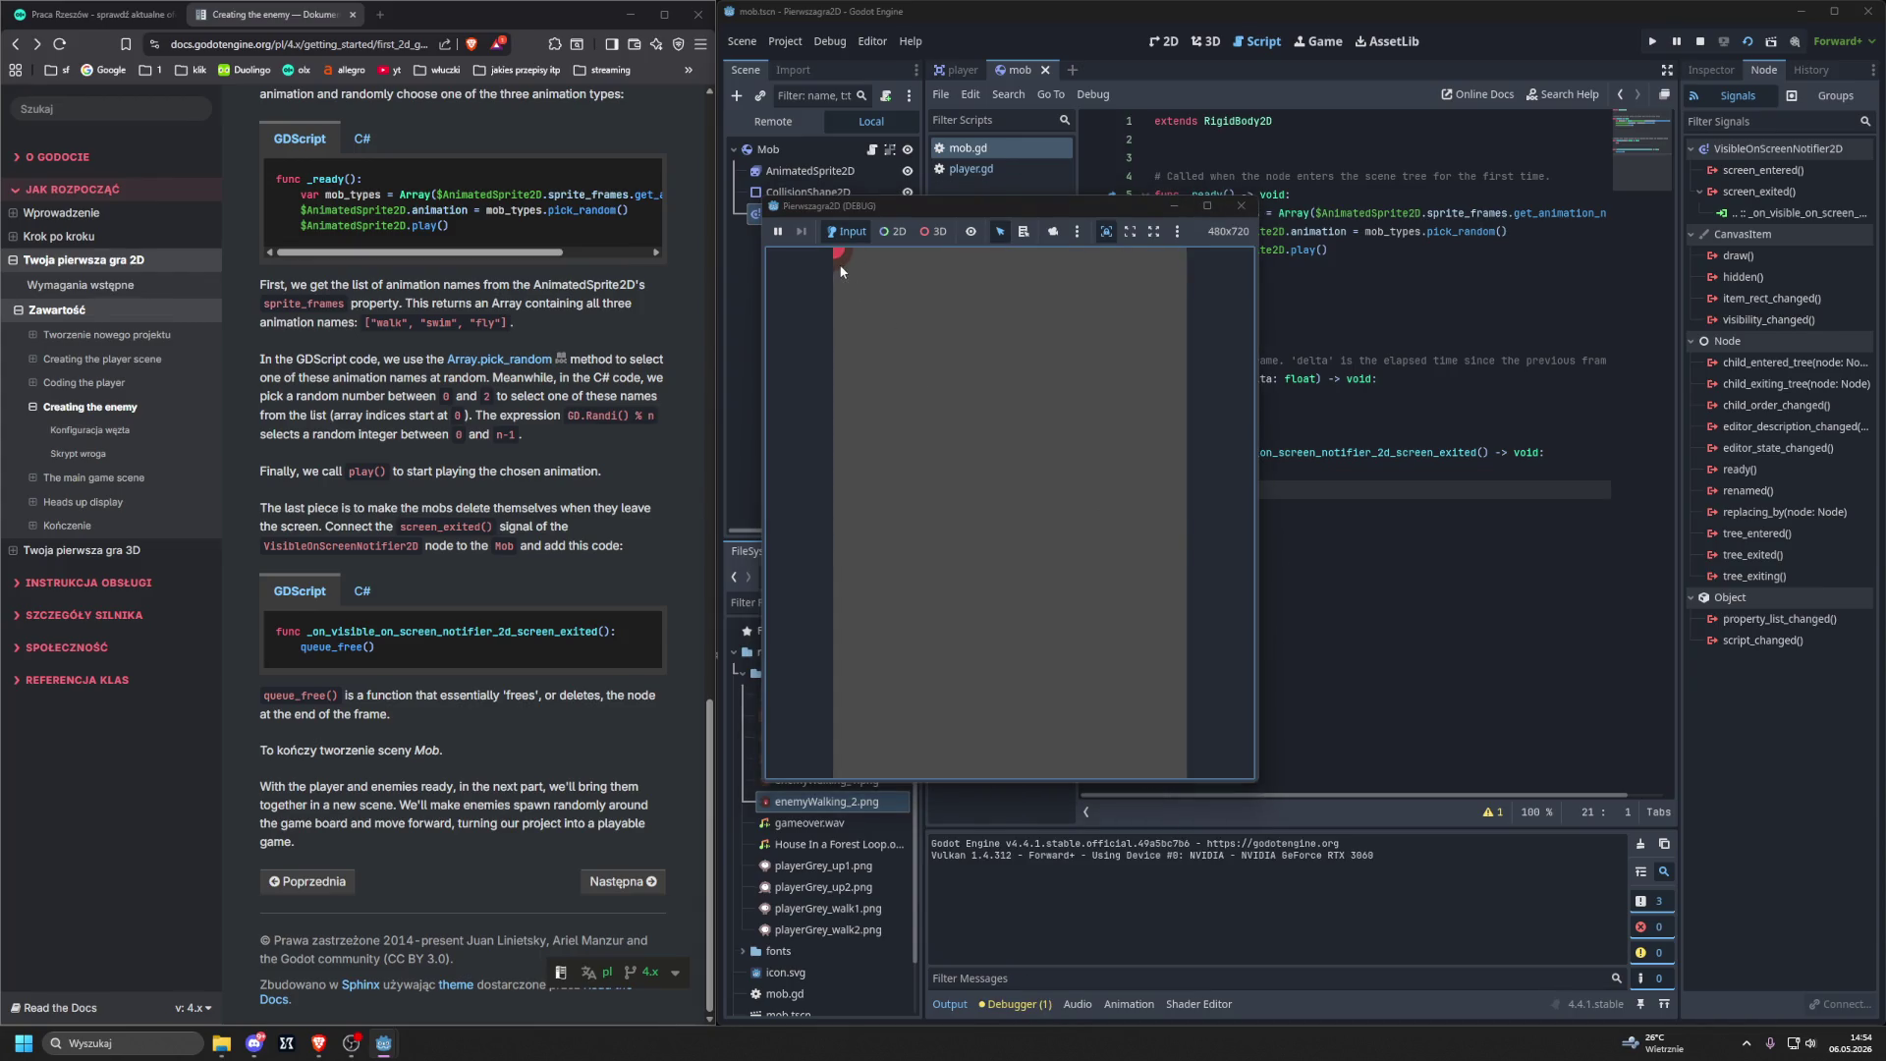
Close the running game window and move to the 'The main game scene' tutorial page.
left_click(1230, 206)
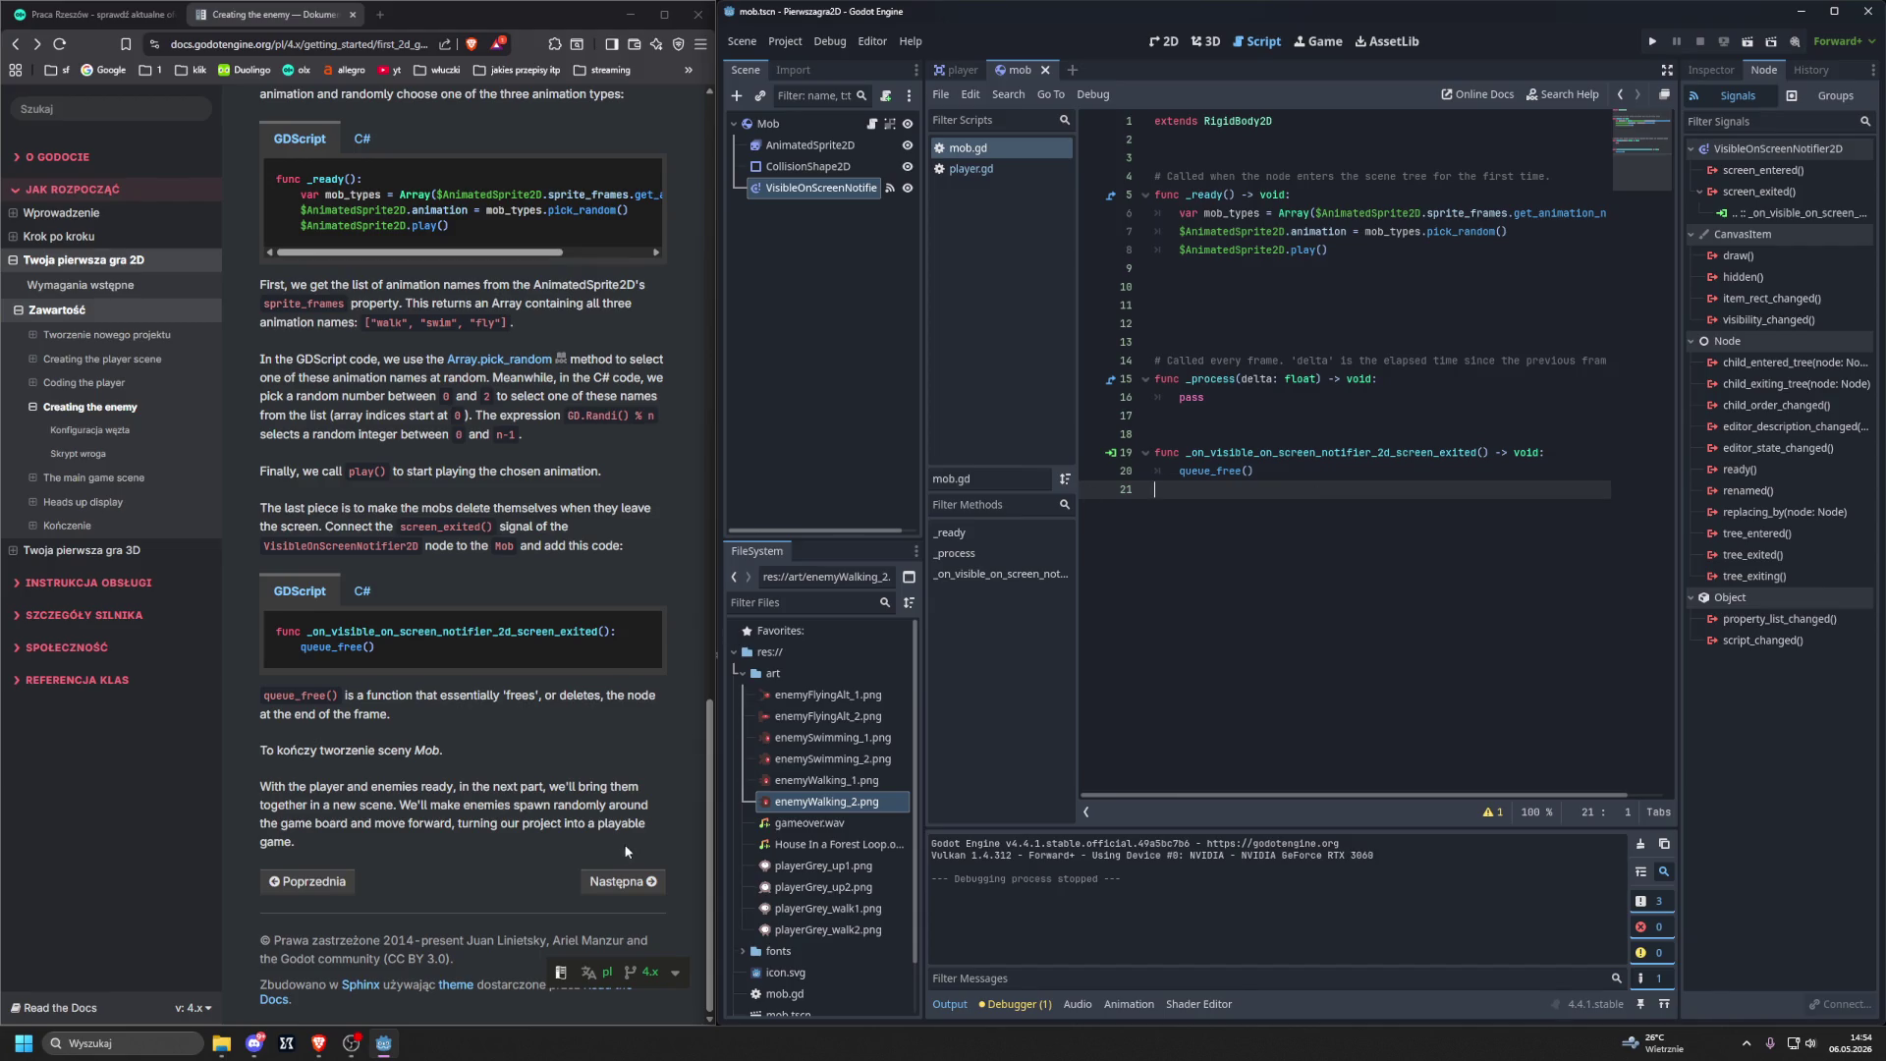
left_click(623, 882)
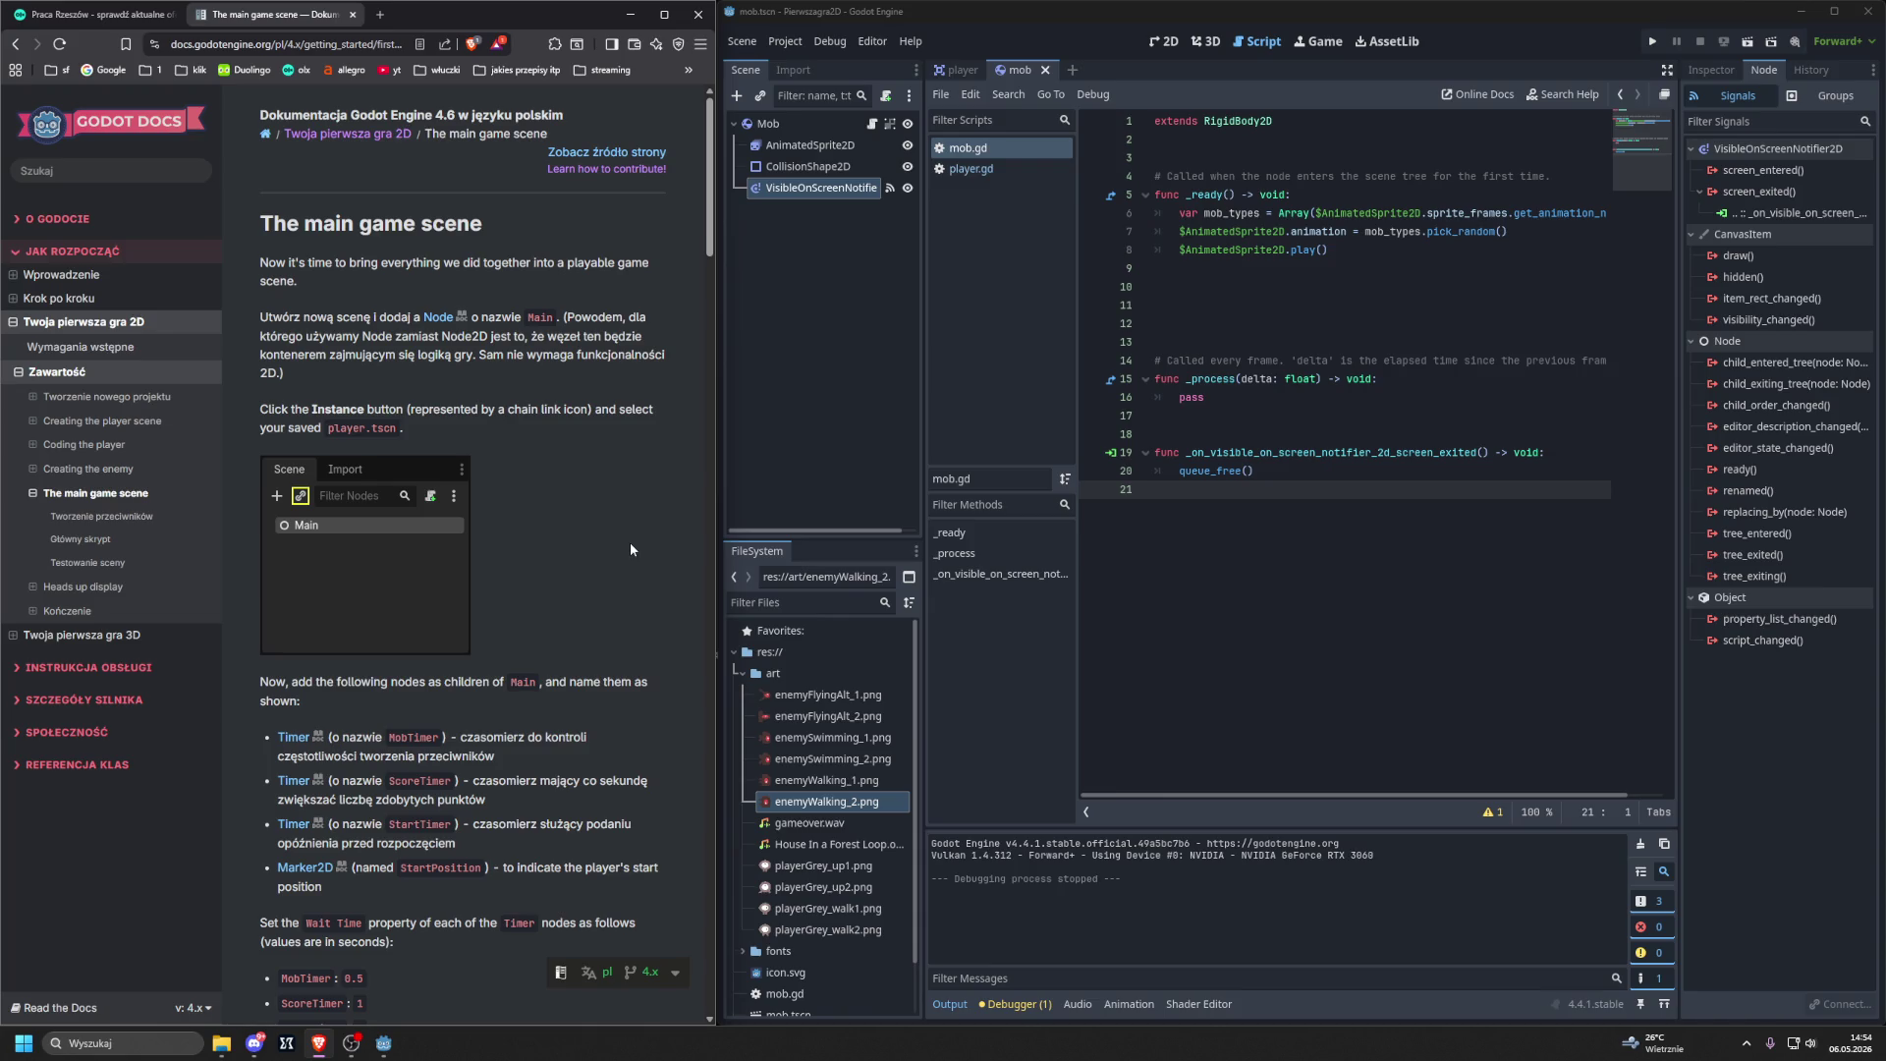
Browse the docs contents to The main game scene's subsections and close the job-listing tab.
scroll(631, 550, "down", 15)
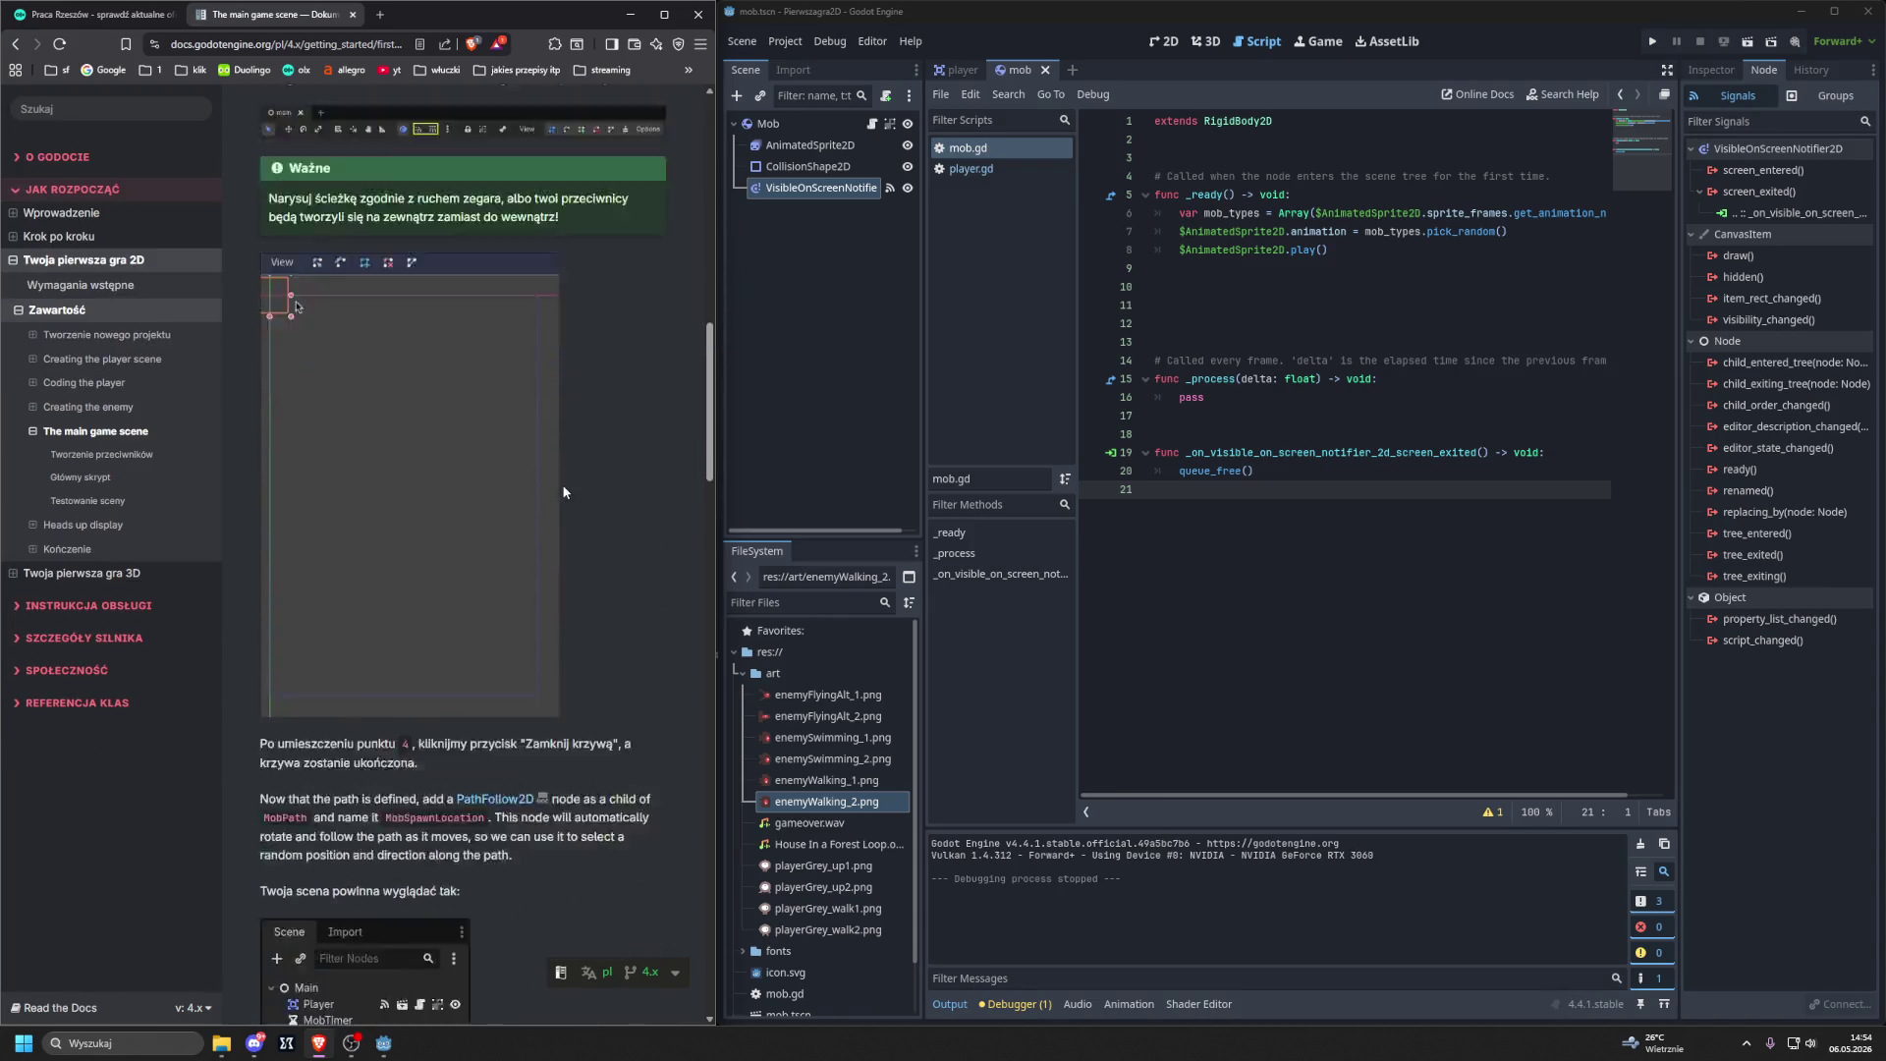
scroll(565, 491, "down", 20)
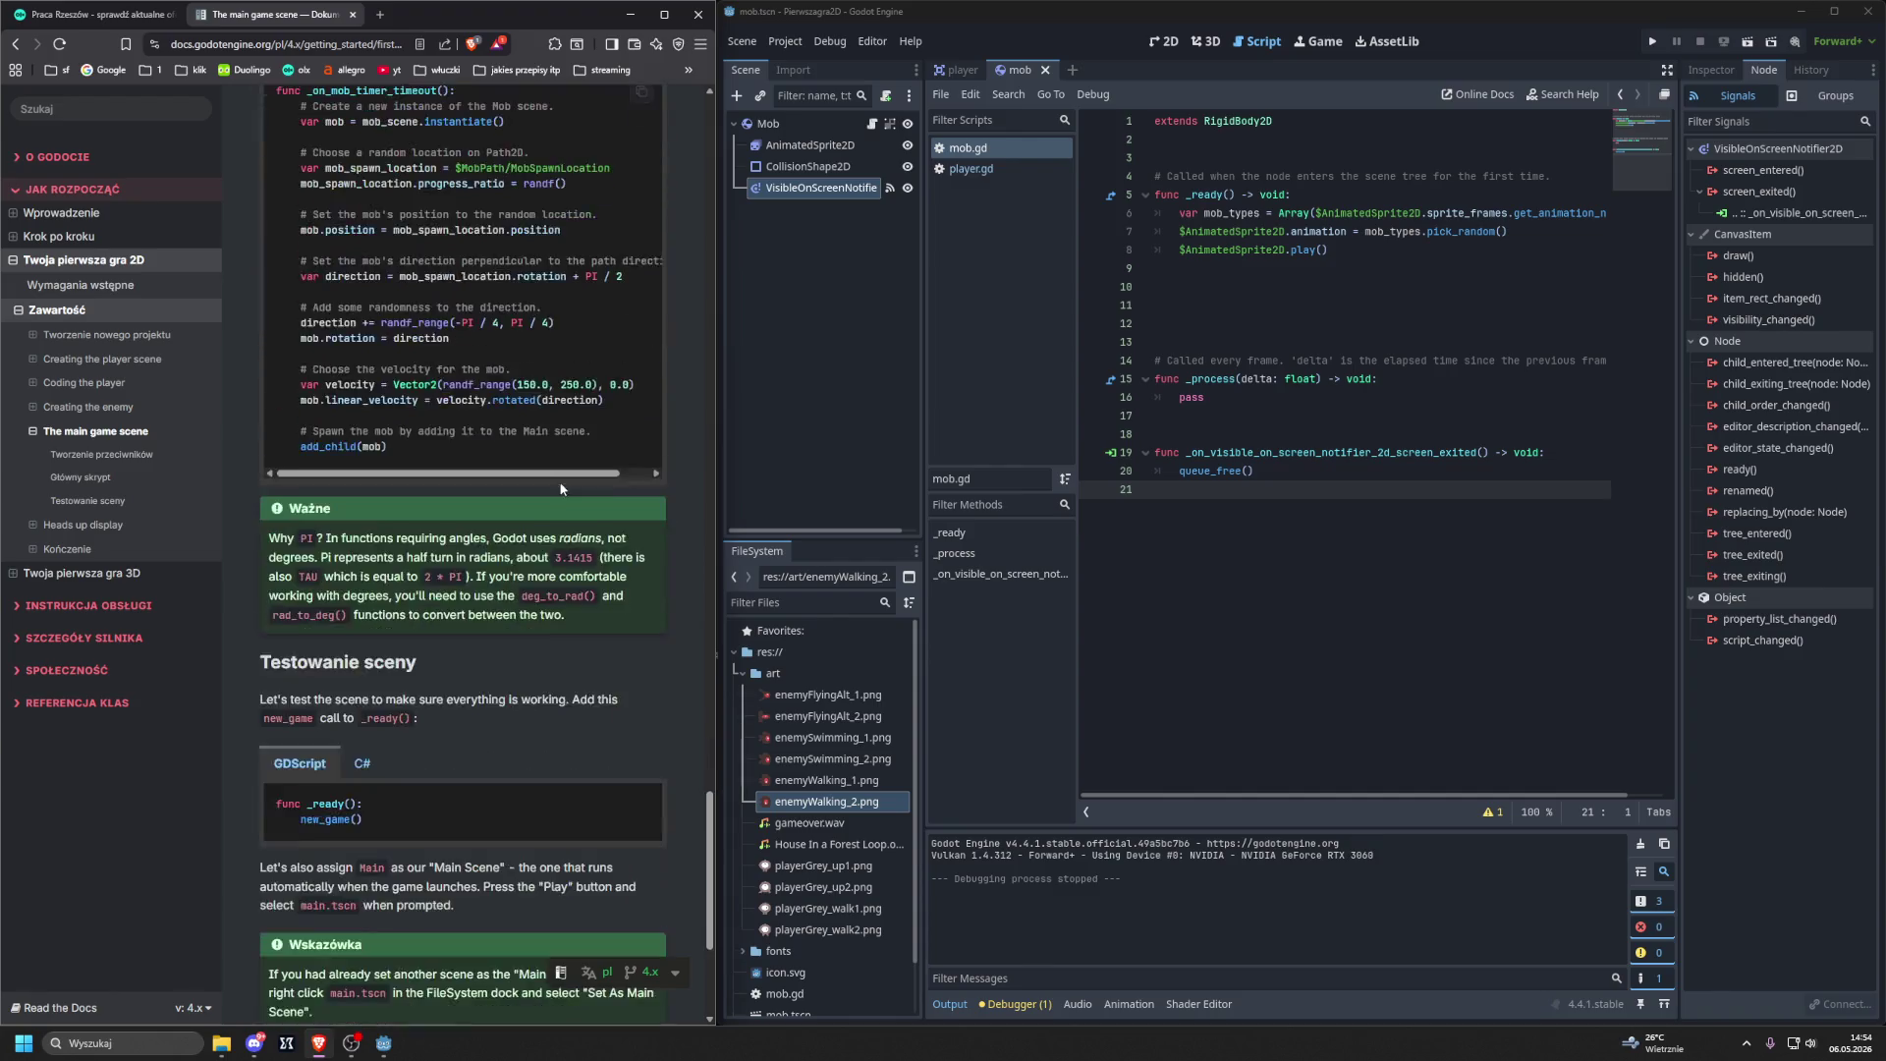
scroll(558, 480, "up", 20)
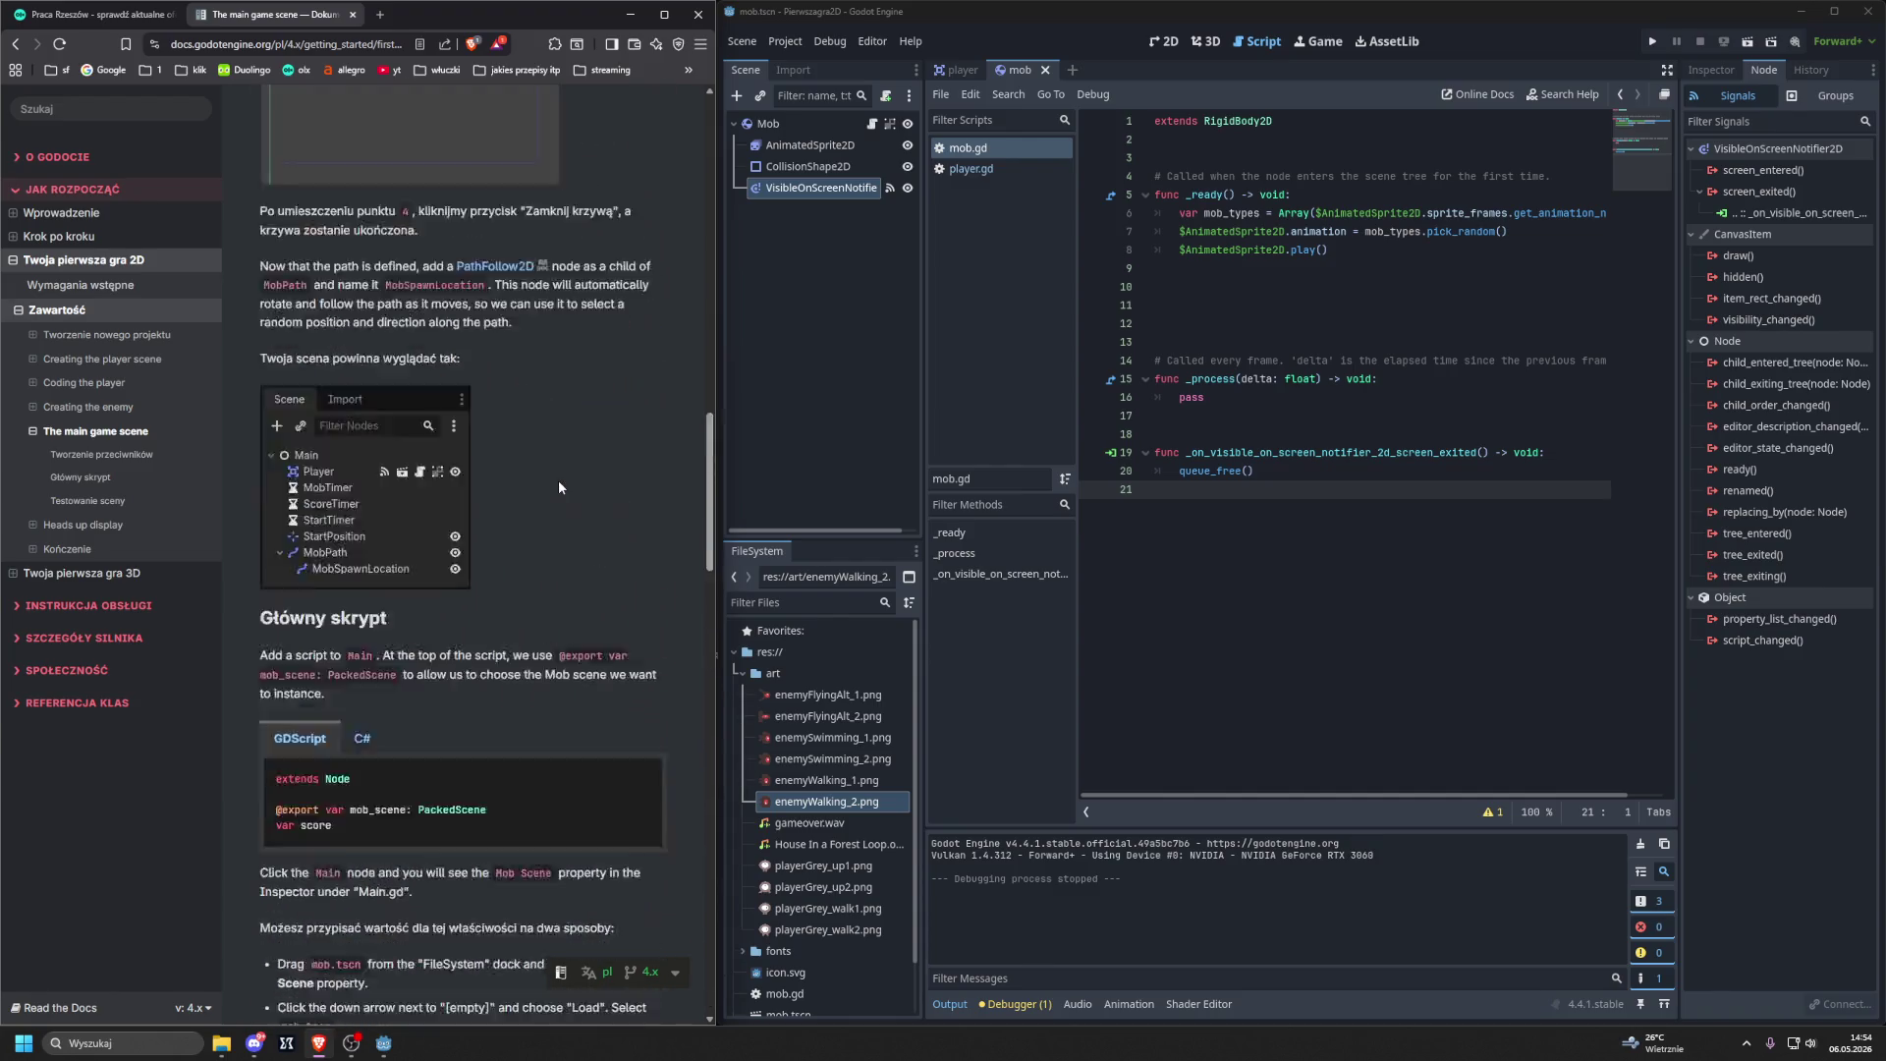
scroll(558, 479, "up", 15)
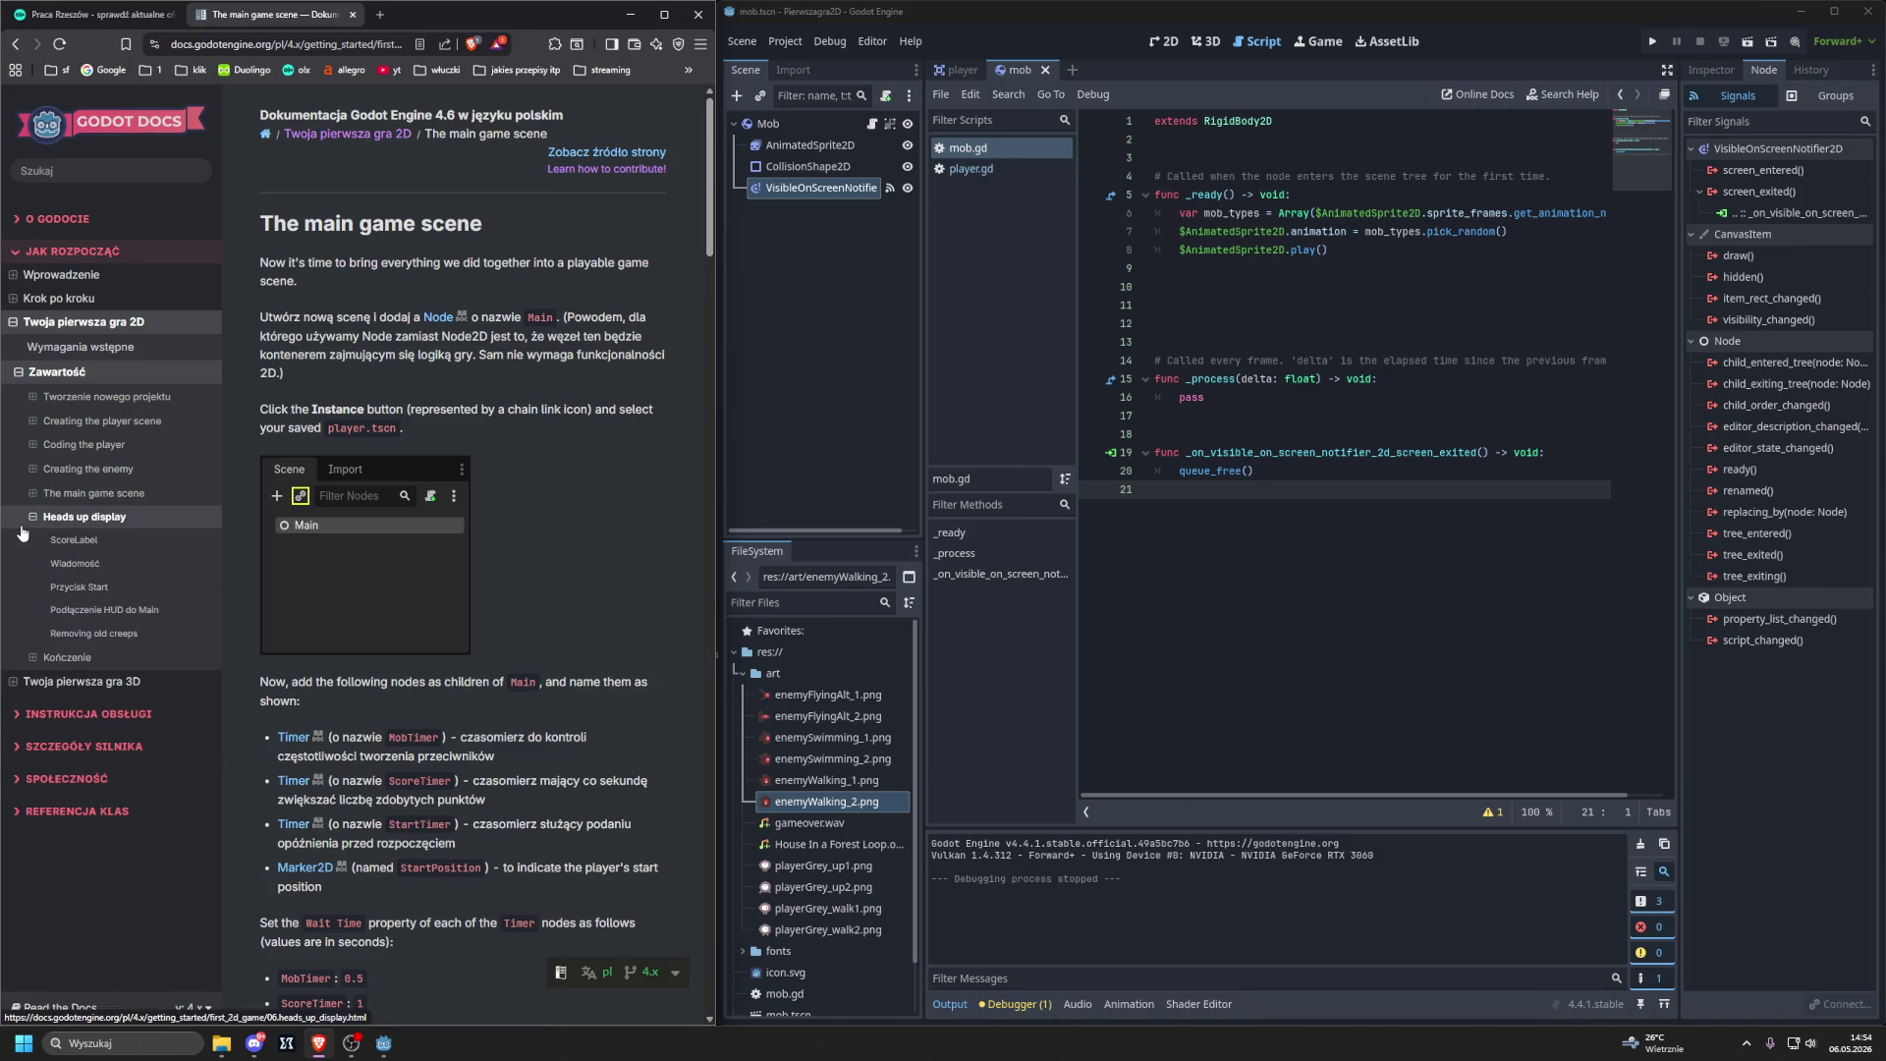
left_click(33, 518)
left_click(33, 541)
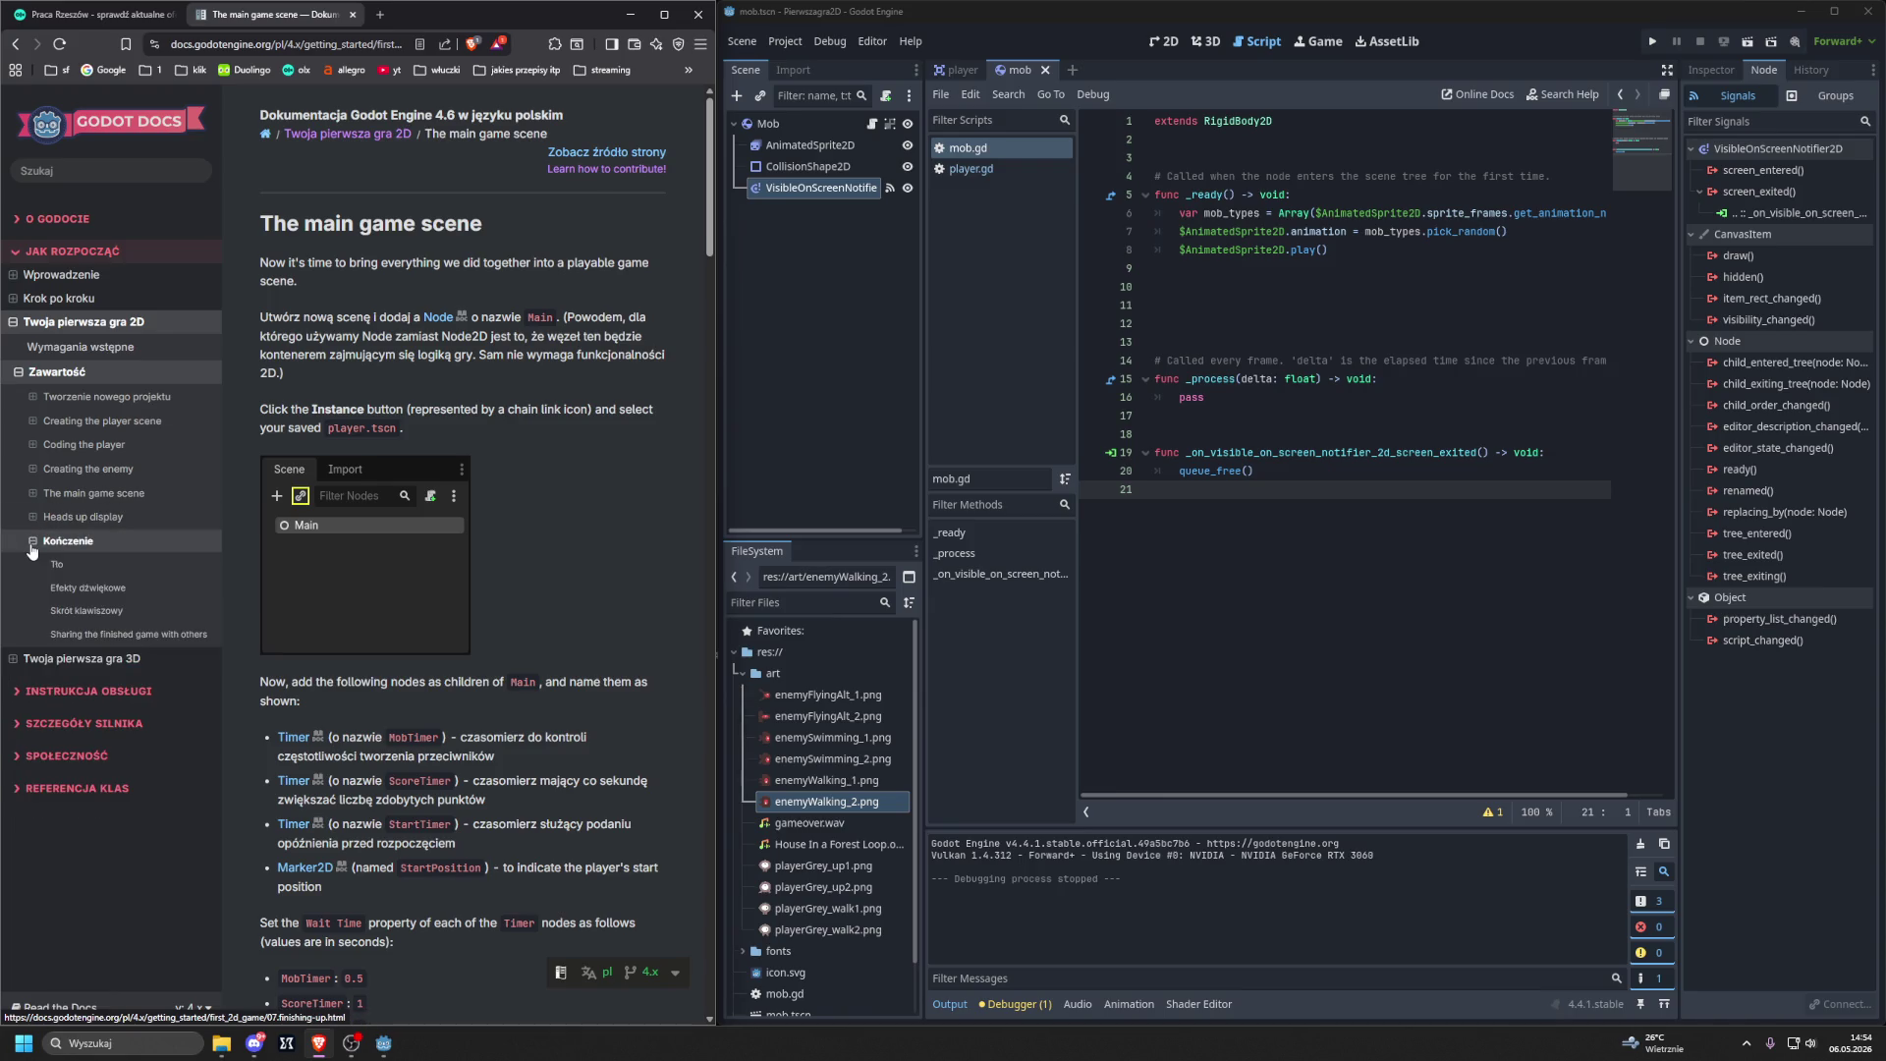
left_click(32, 541)
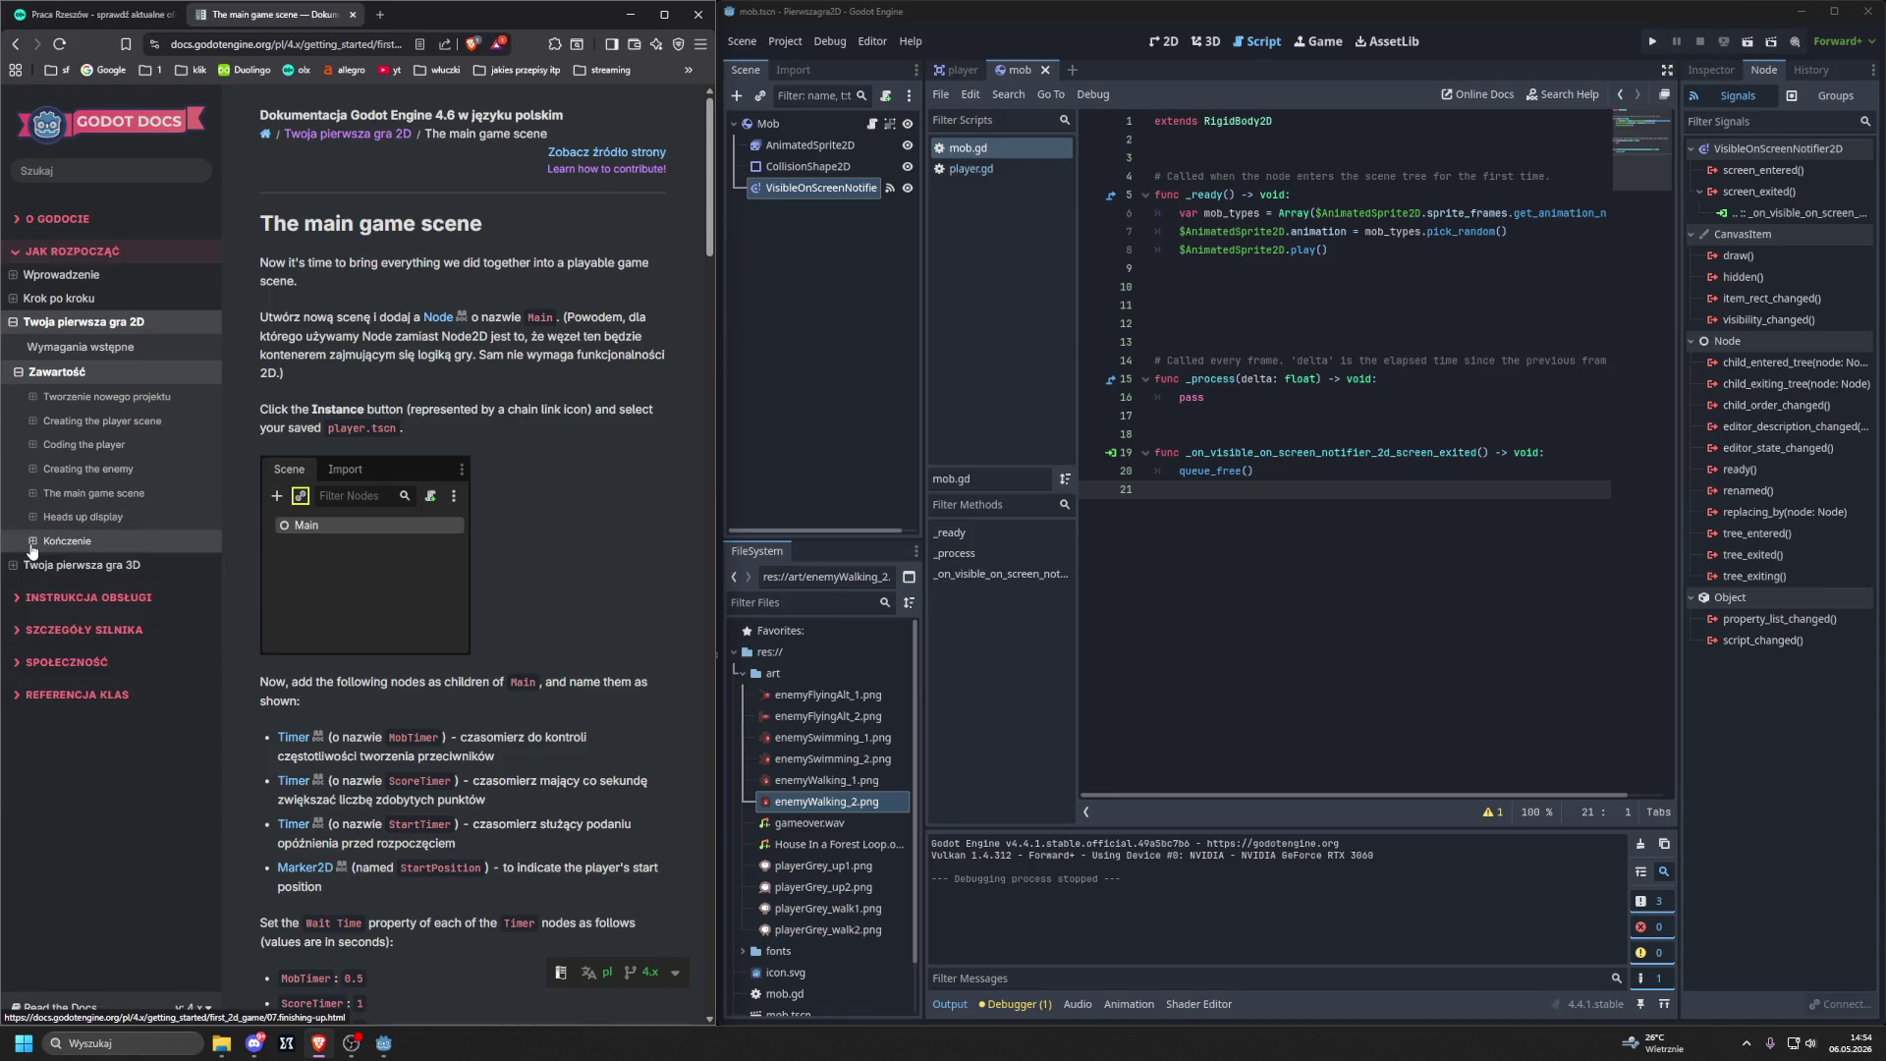
left_click(32, 493)
scroll(69, 525, "down", 1)
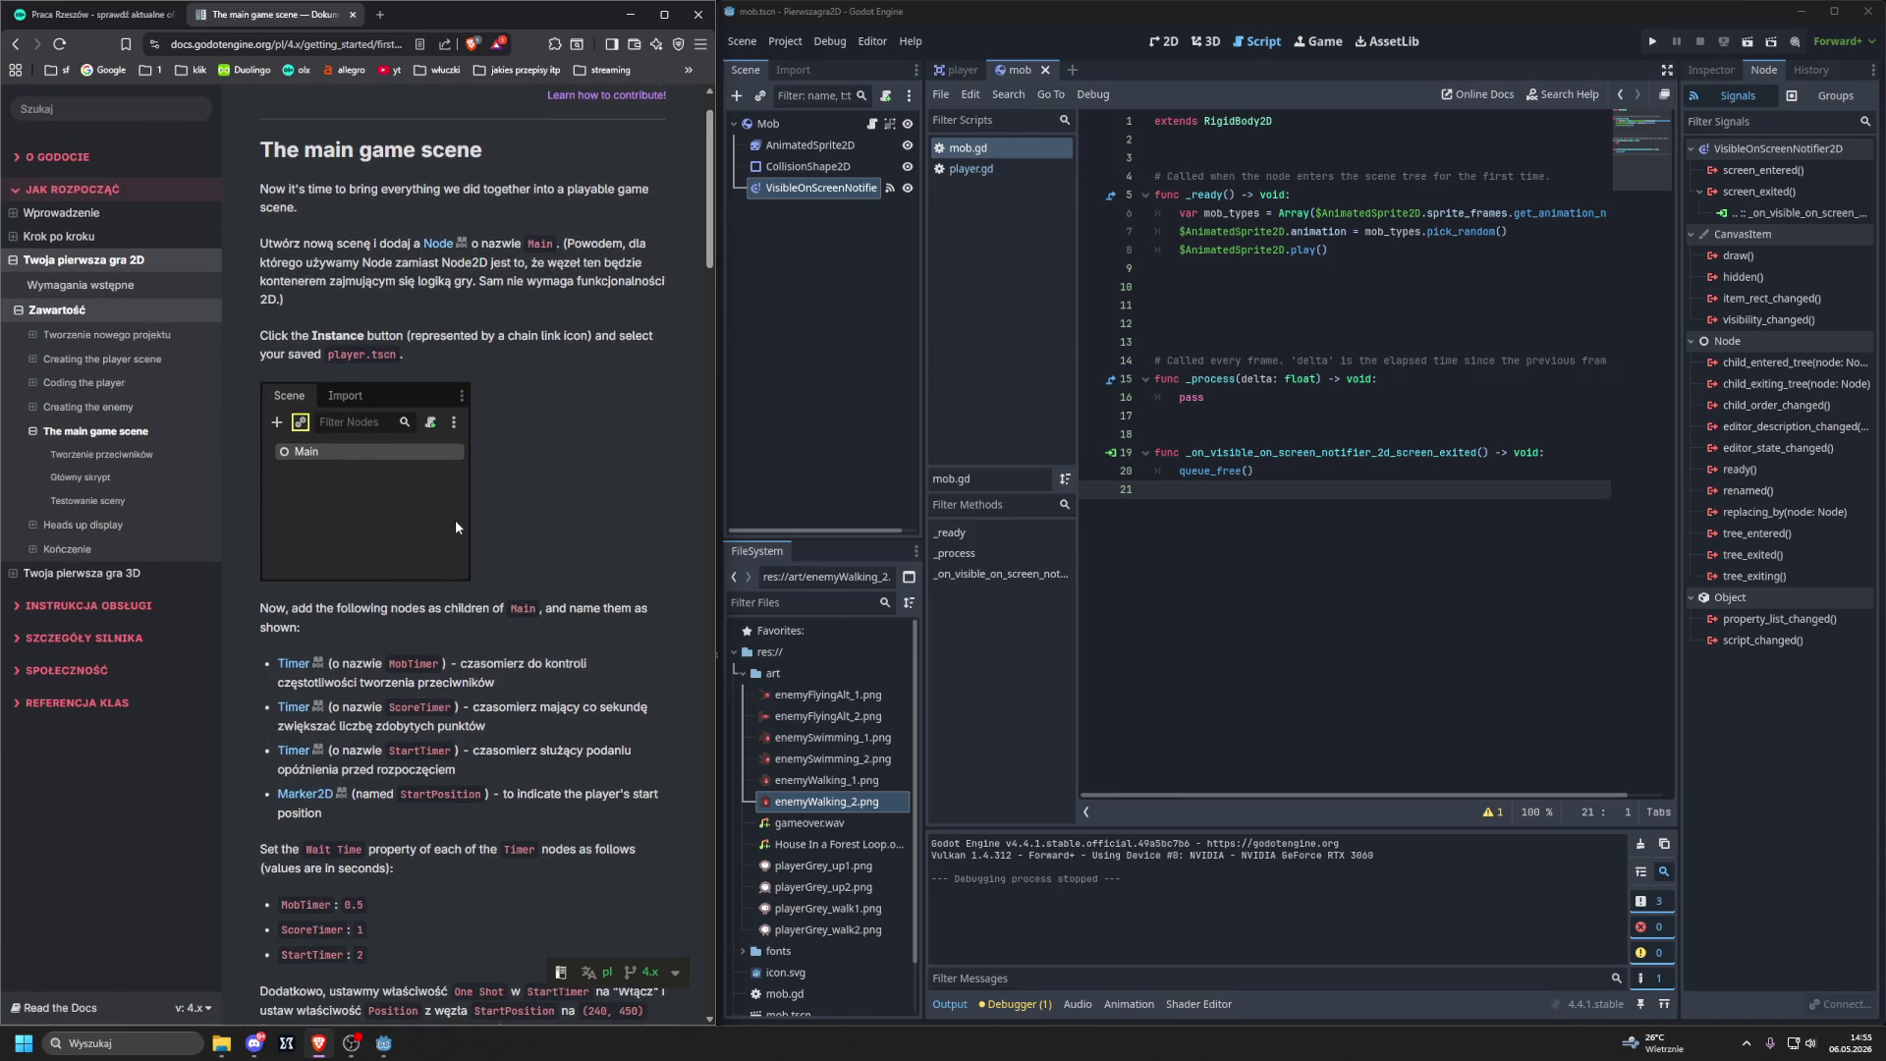
left_click(175, 15)
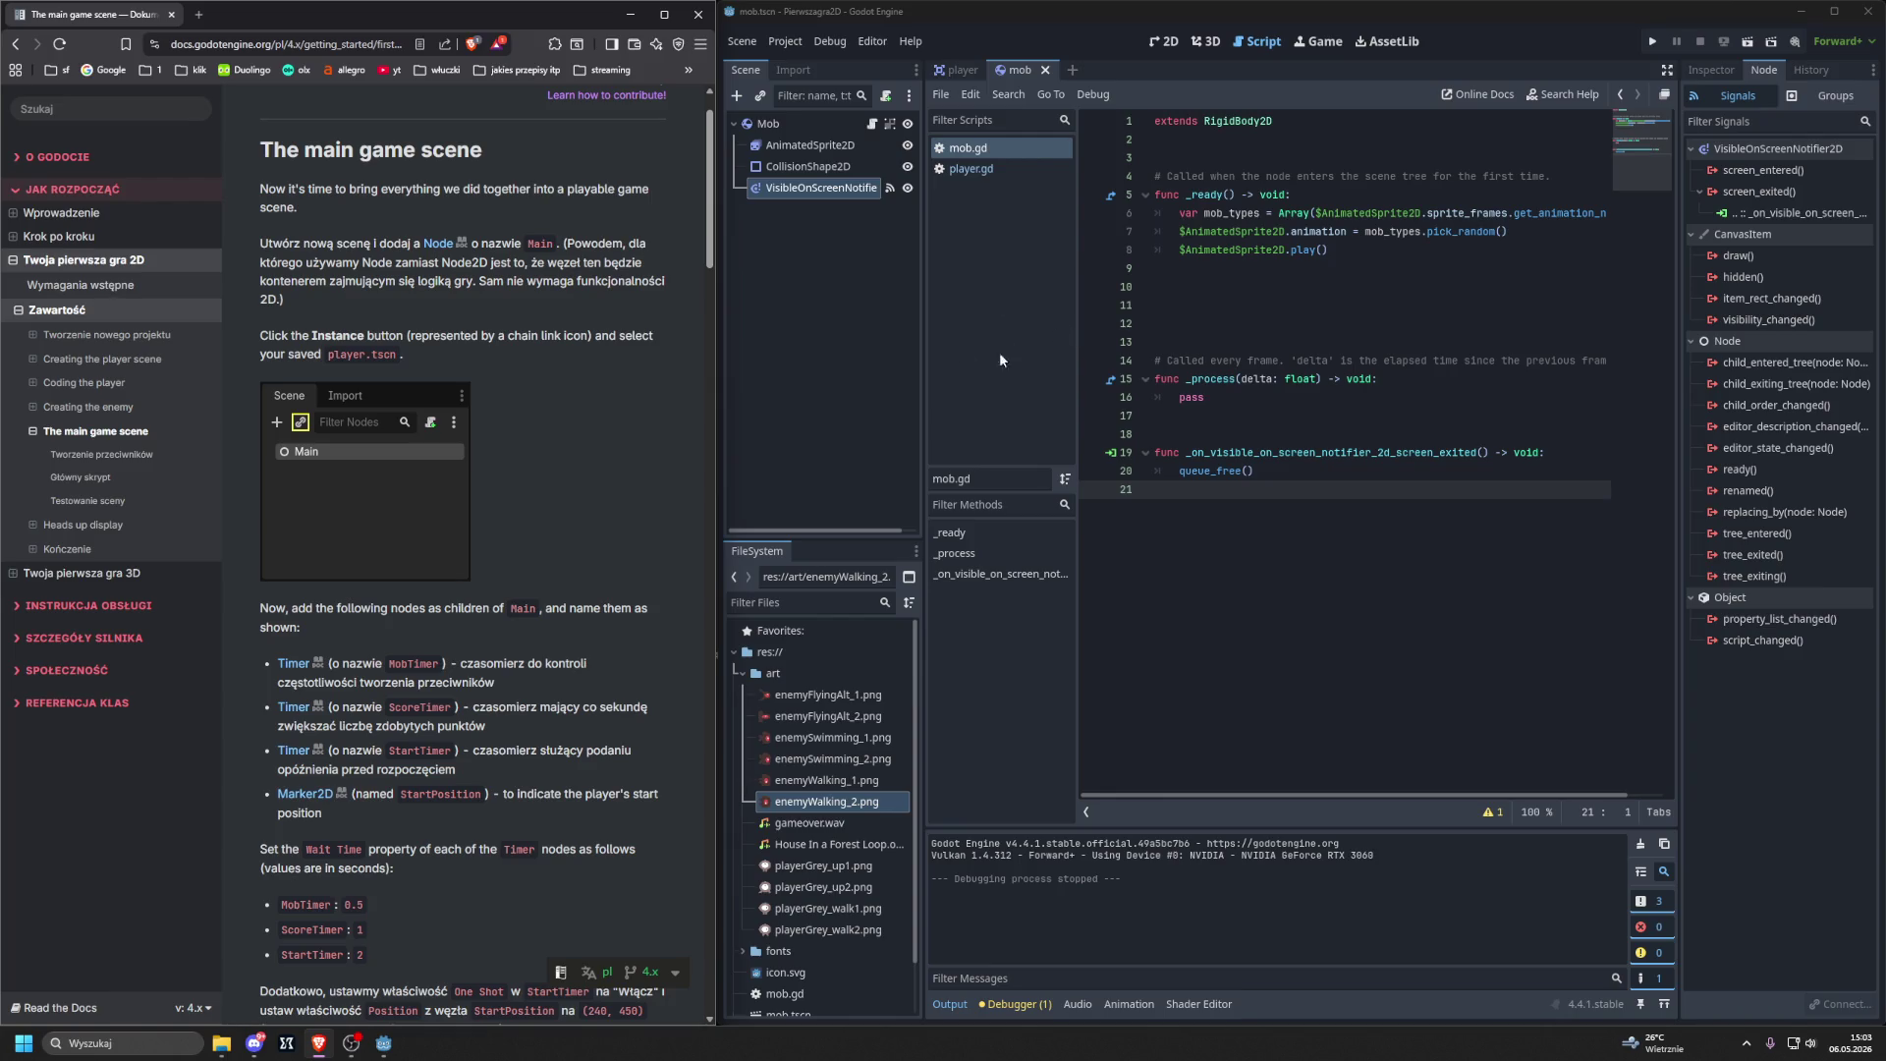
Start a new scene, trying and undoing a Node2D root before cancelling the root type choice.
left_click(859, 352)
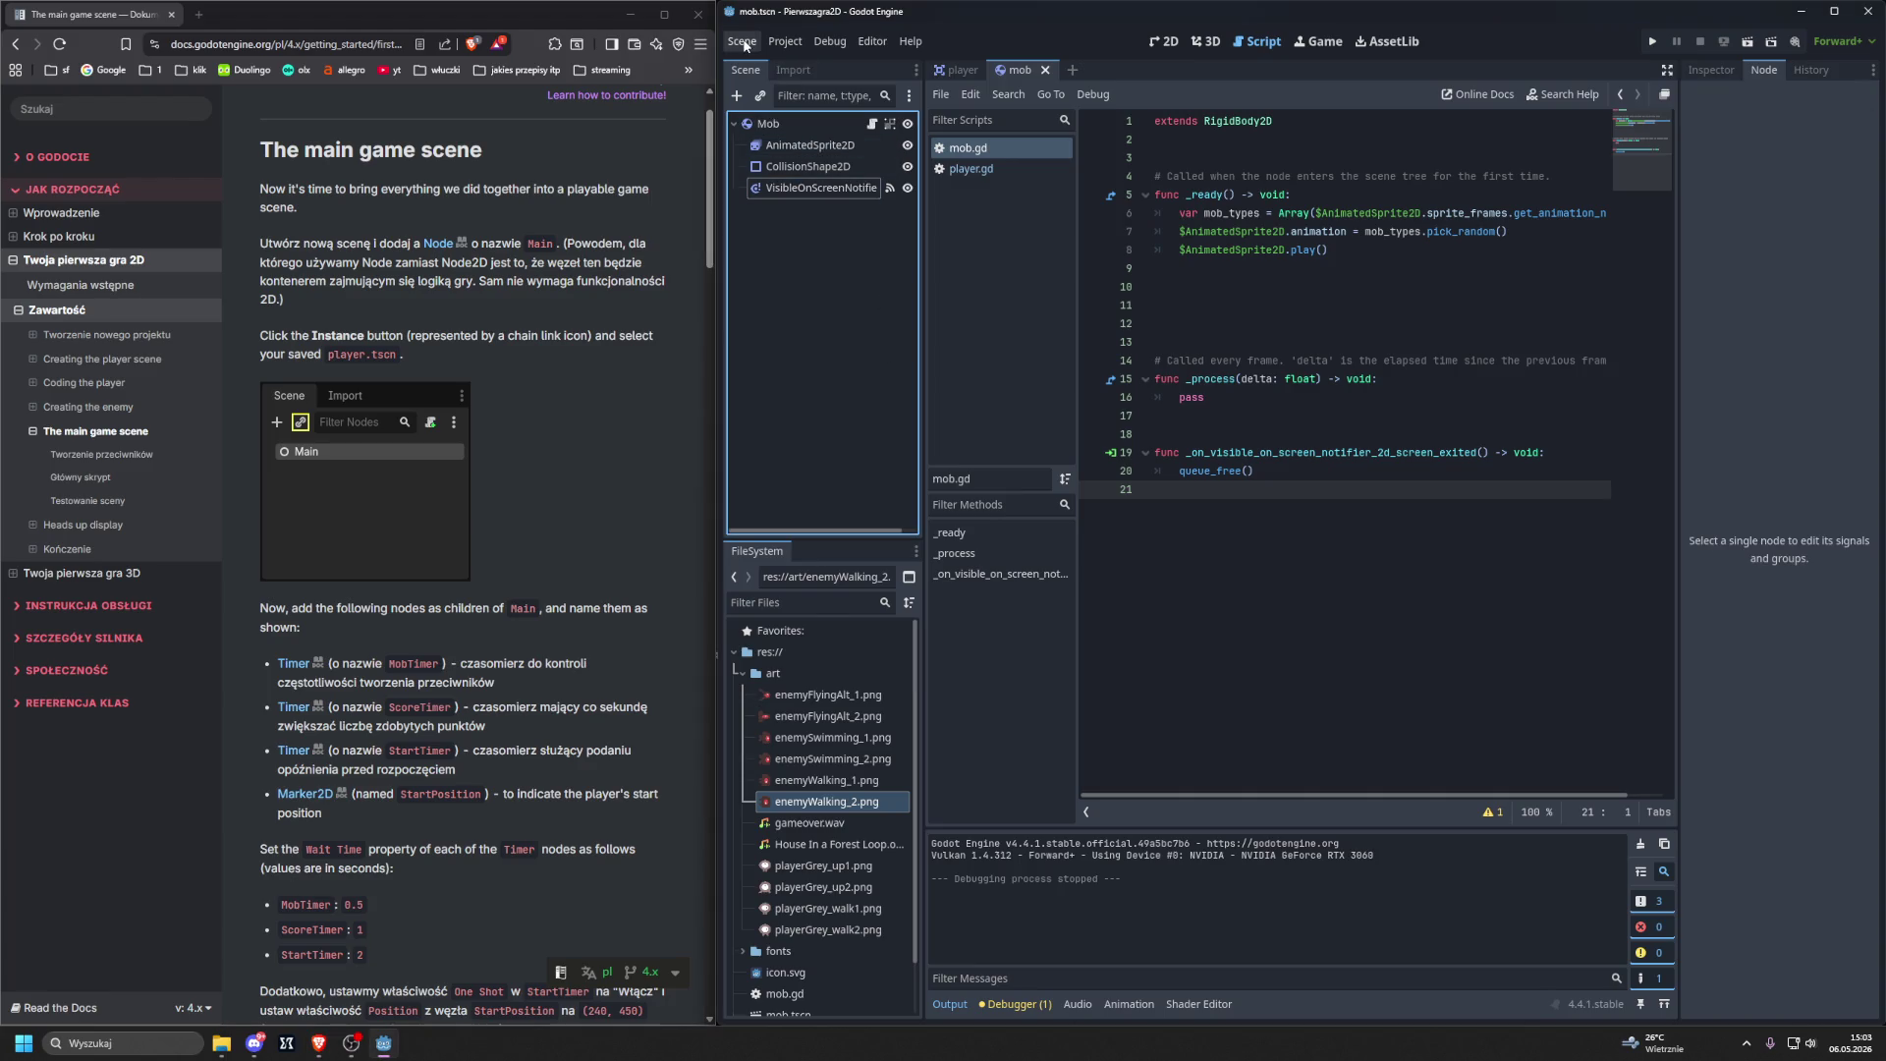
left_click(735, 652)
left_click(735, 653)
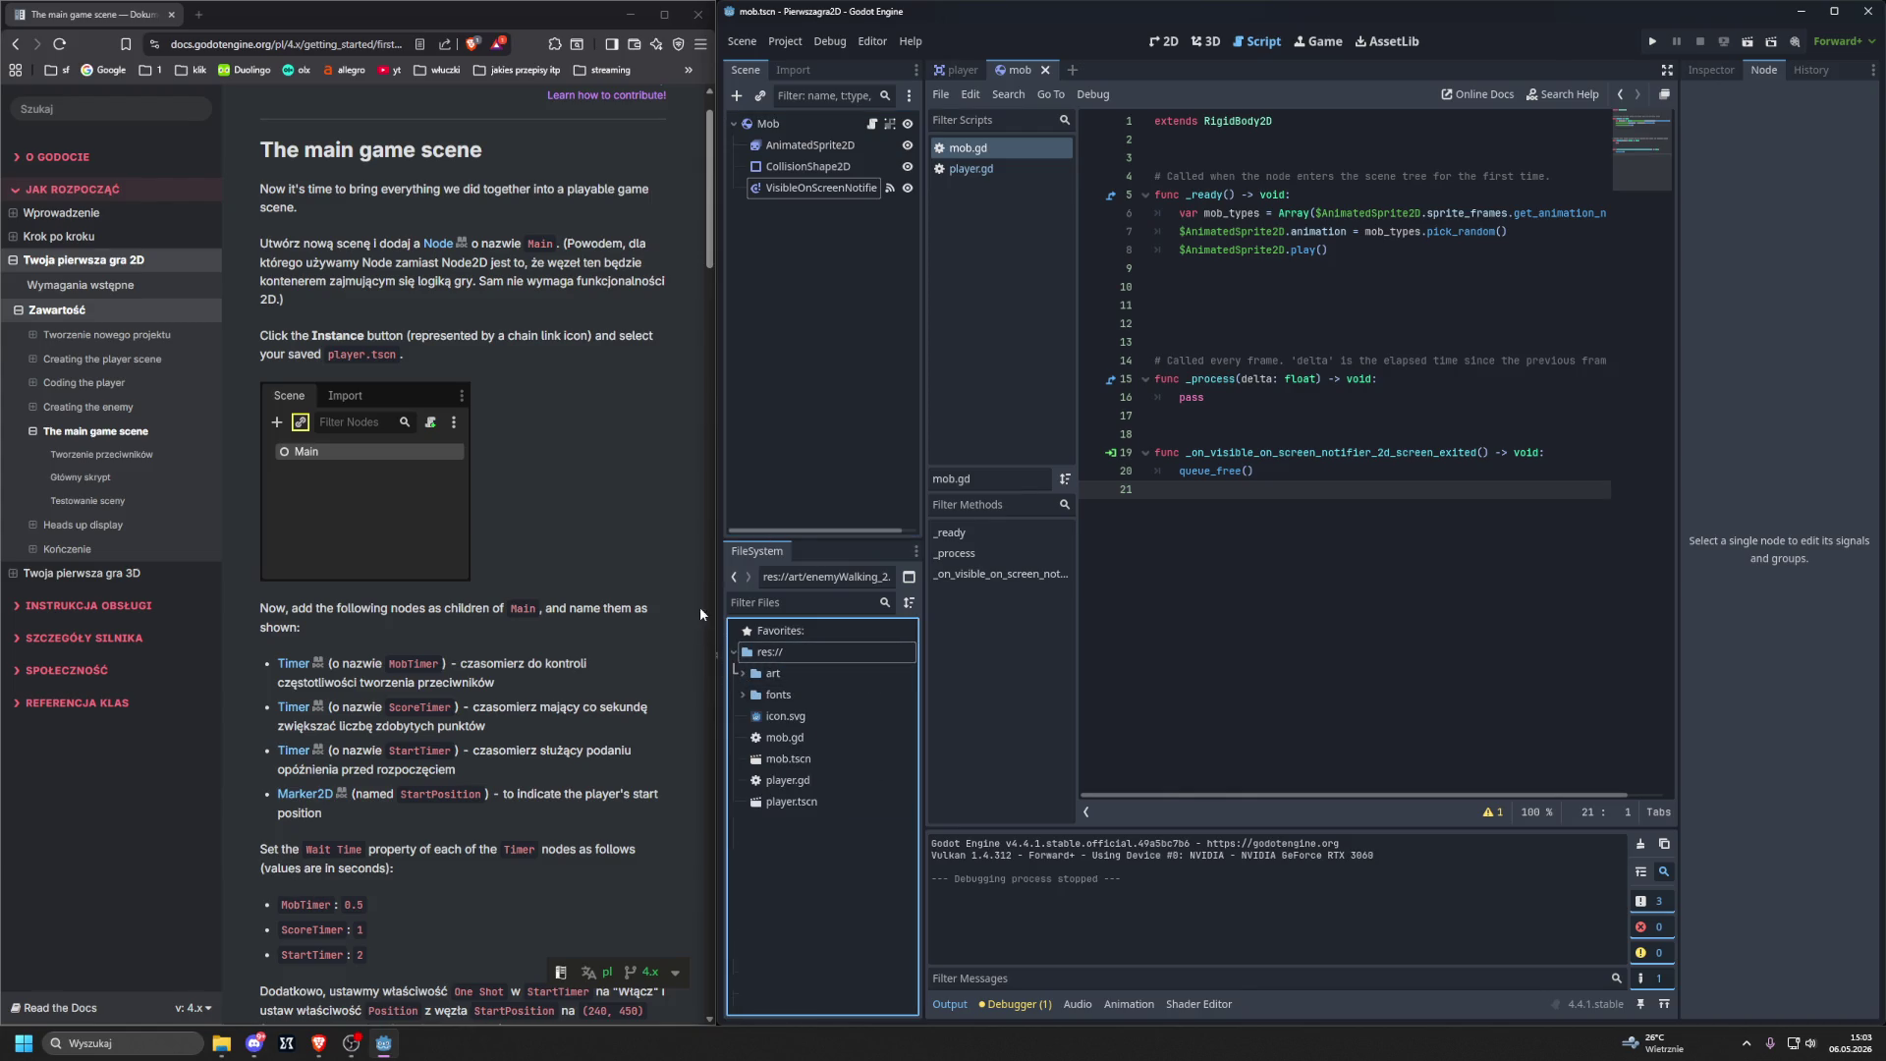
left_click(742, 42)
left_click(757, 66)
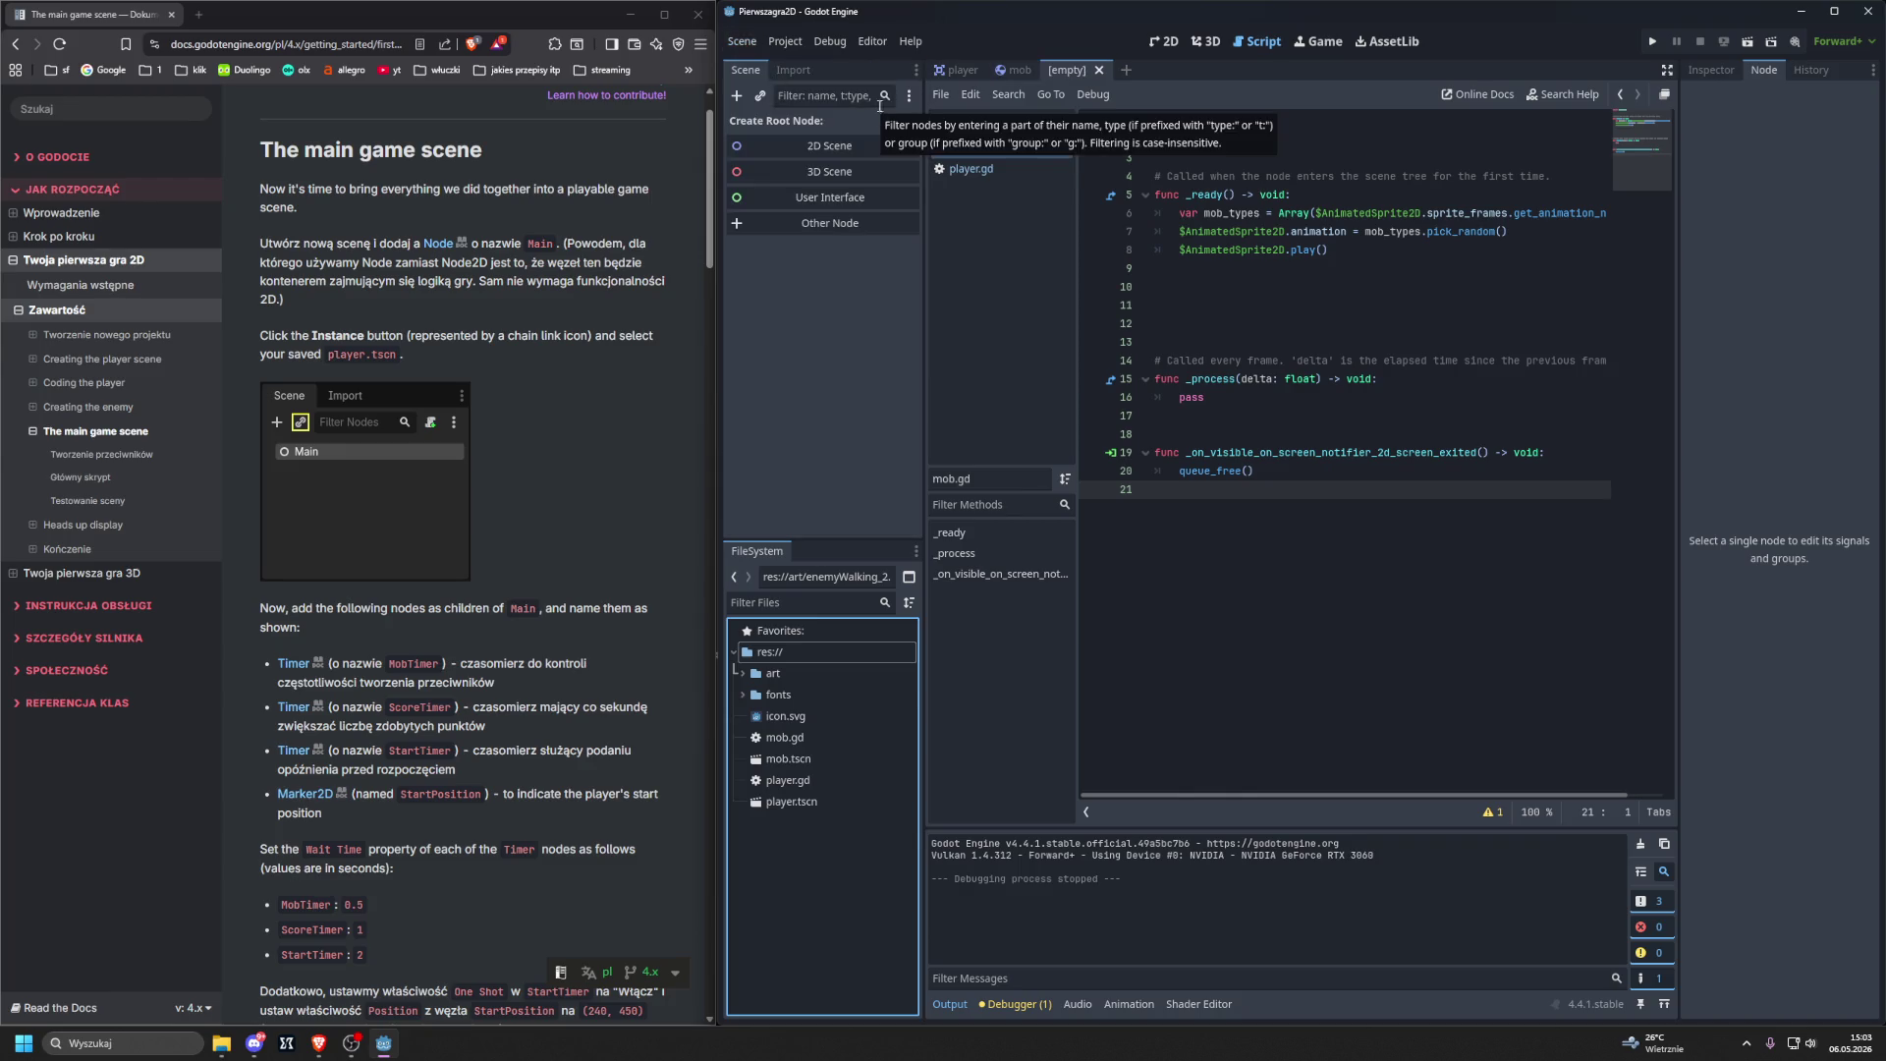
left_click(1169, 41)
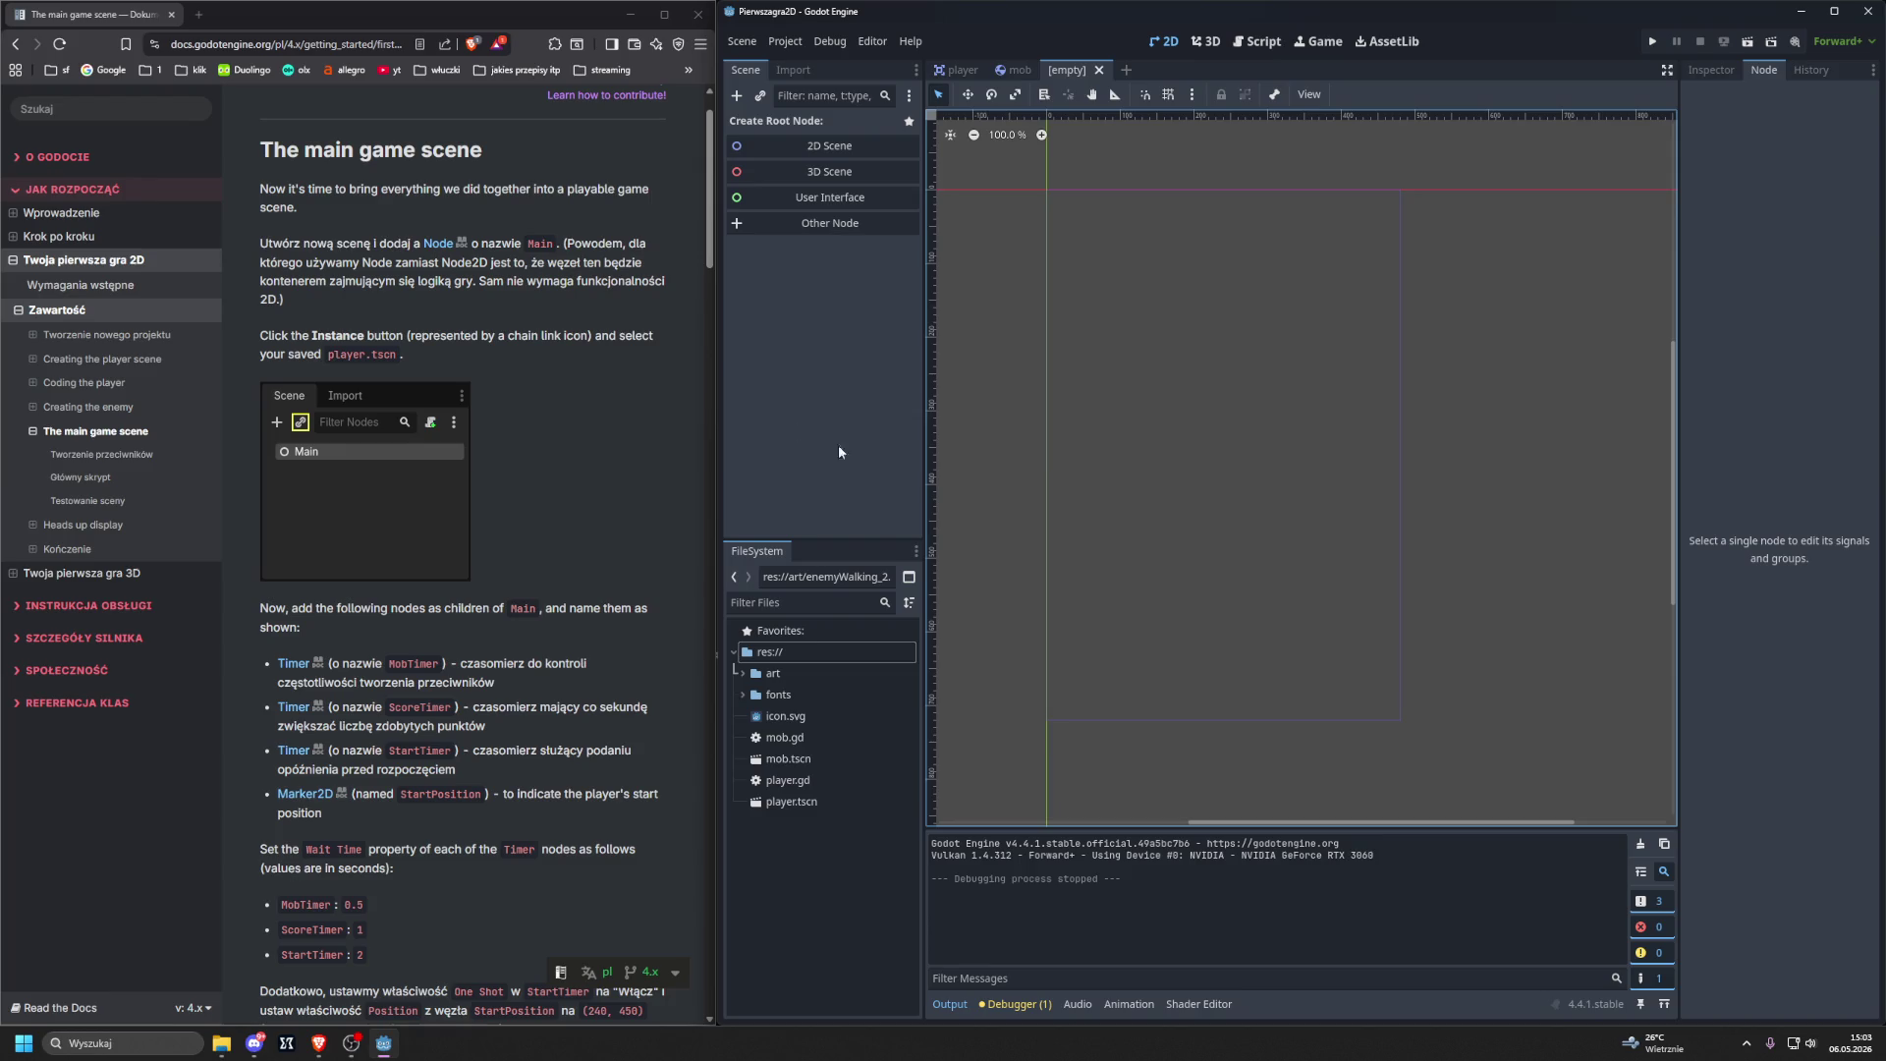
left_click(802, 148)
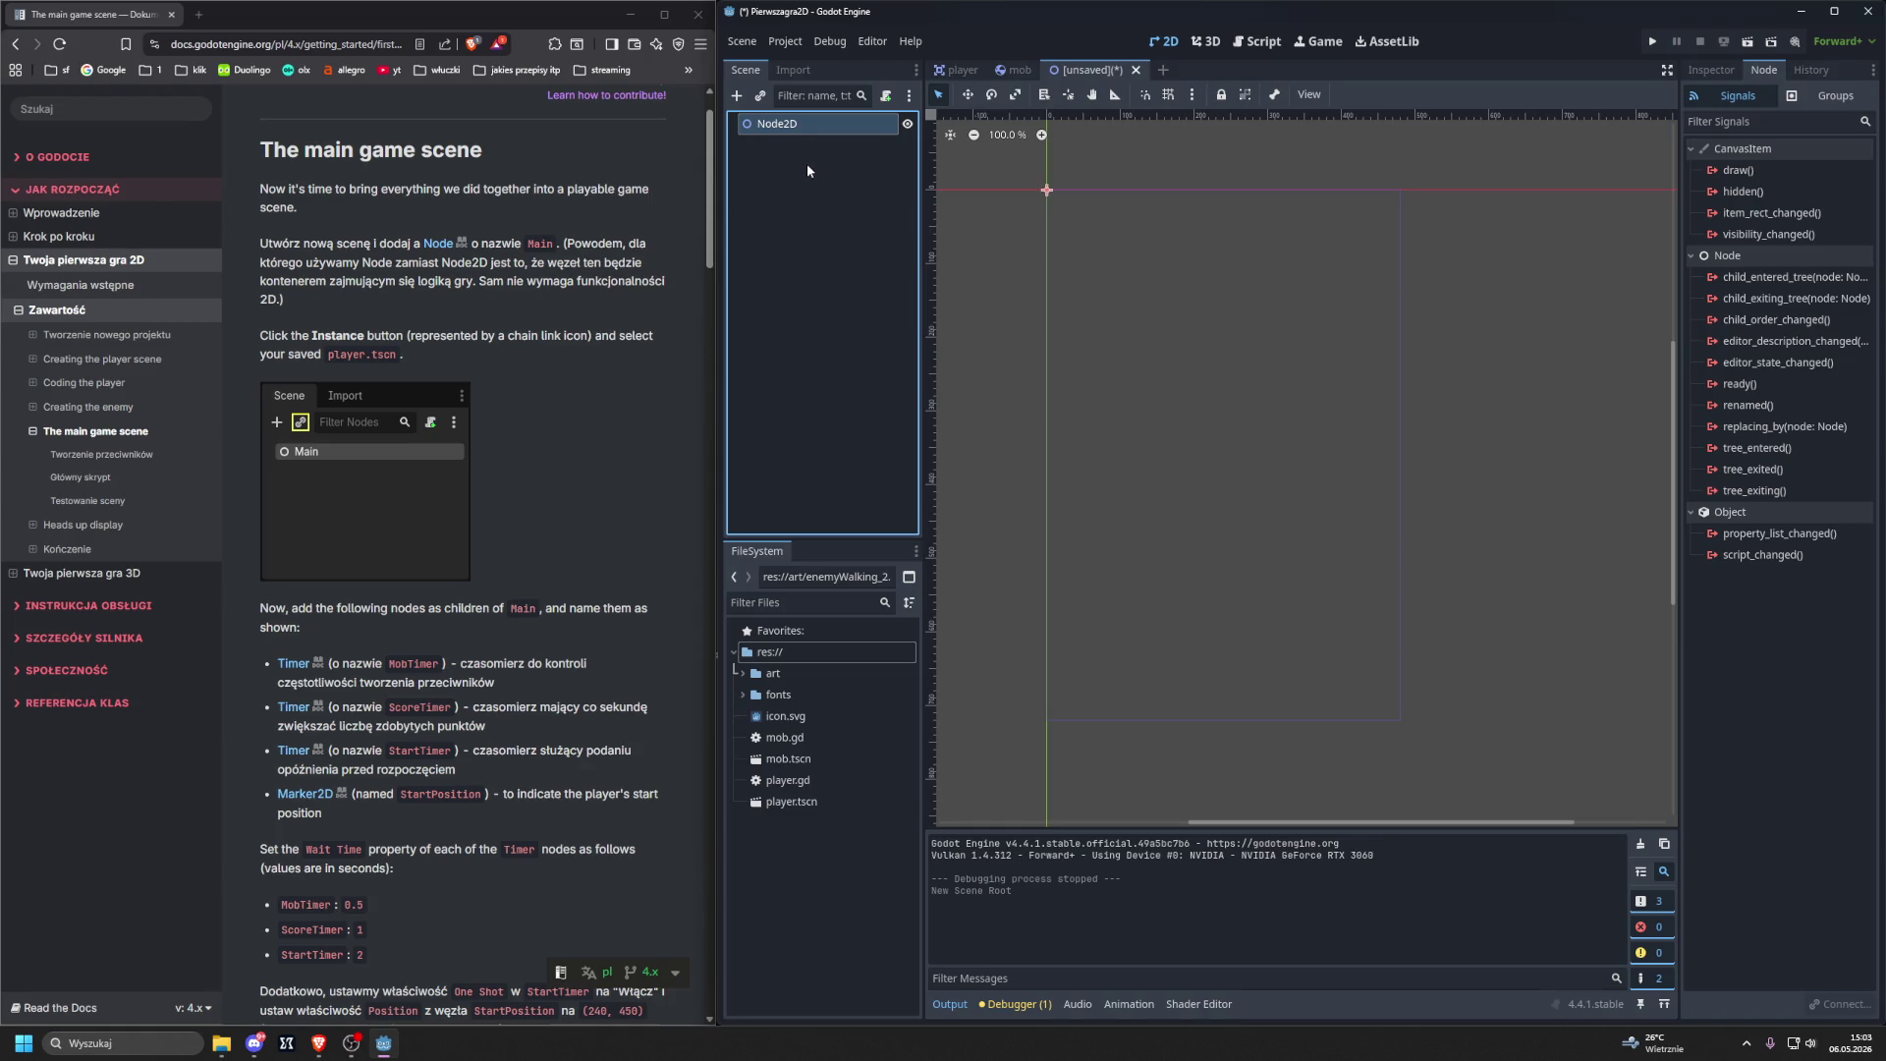
key("ctrl+z")
left_click(736, 95)
type("node")
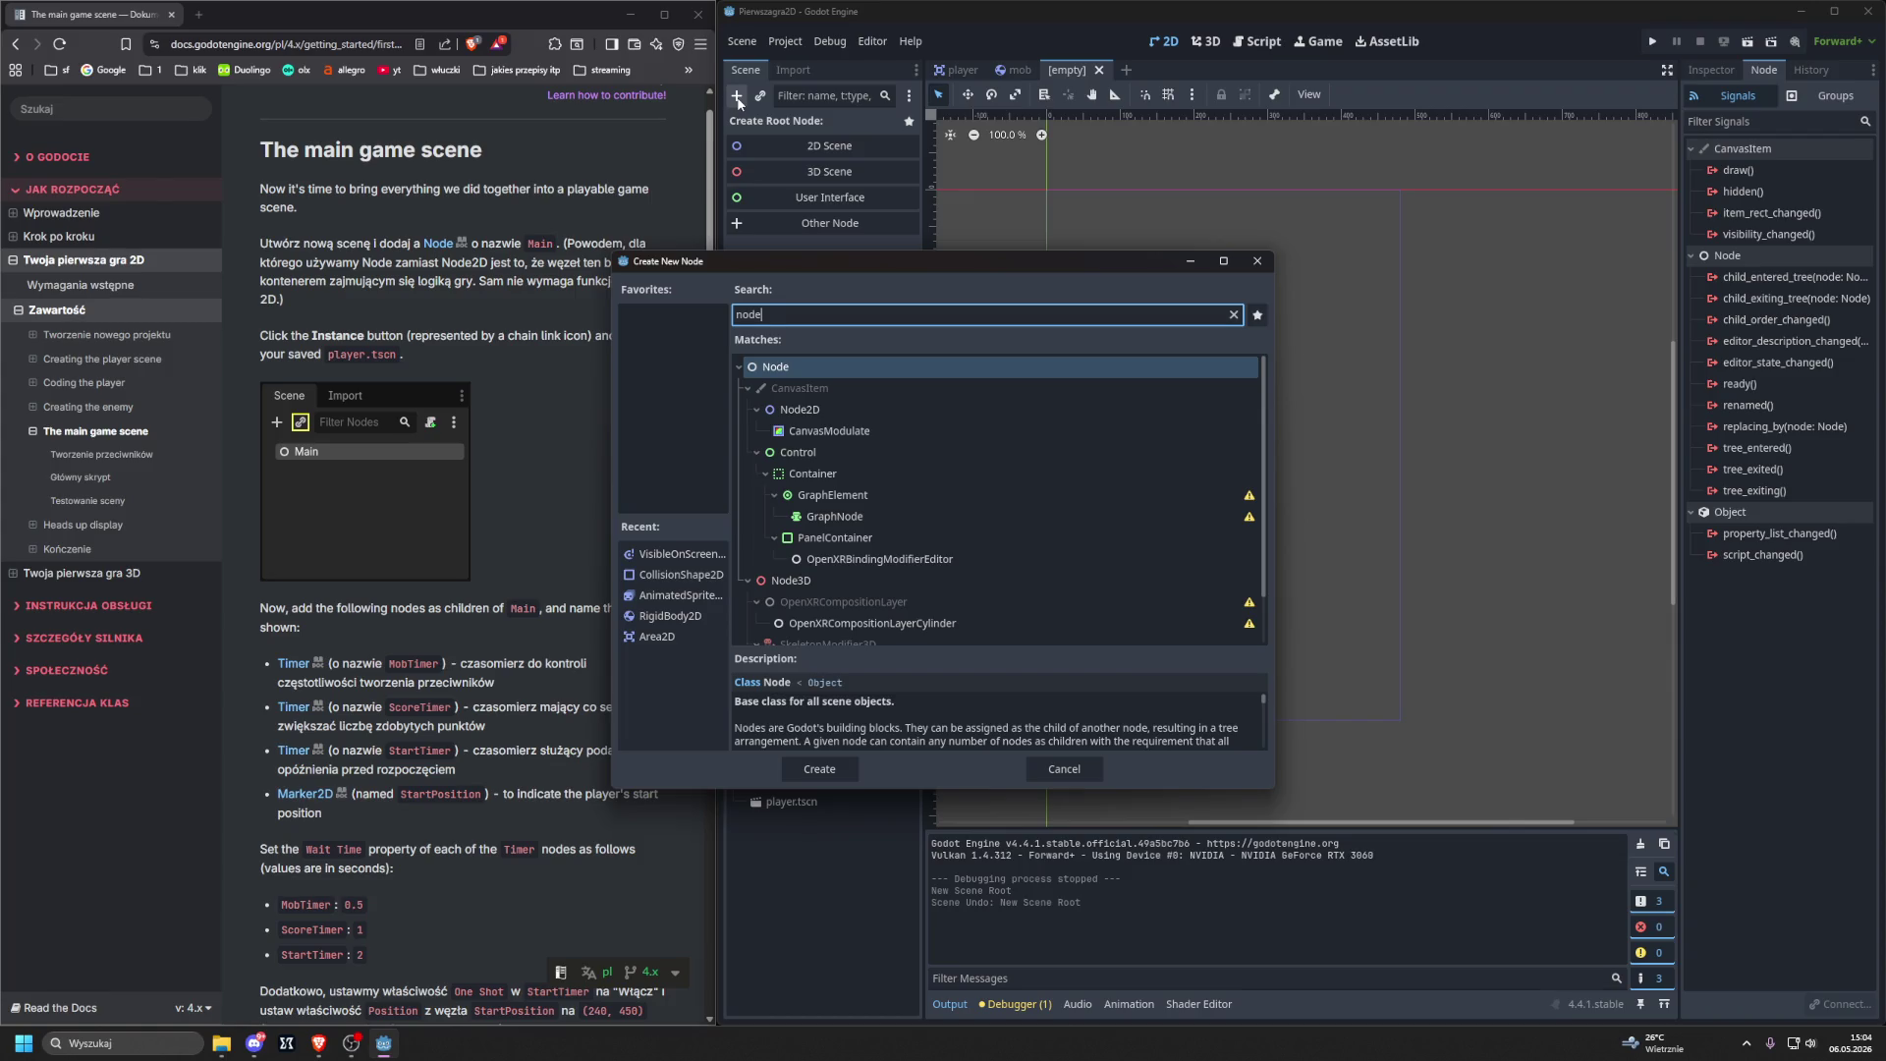
left_click(1258, 261)
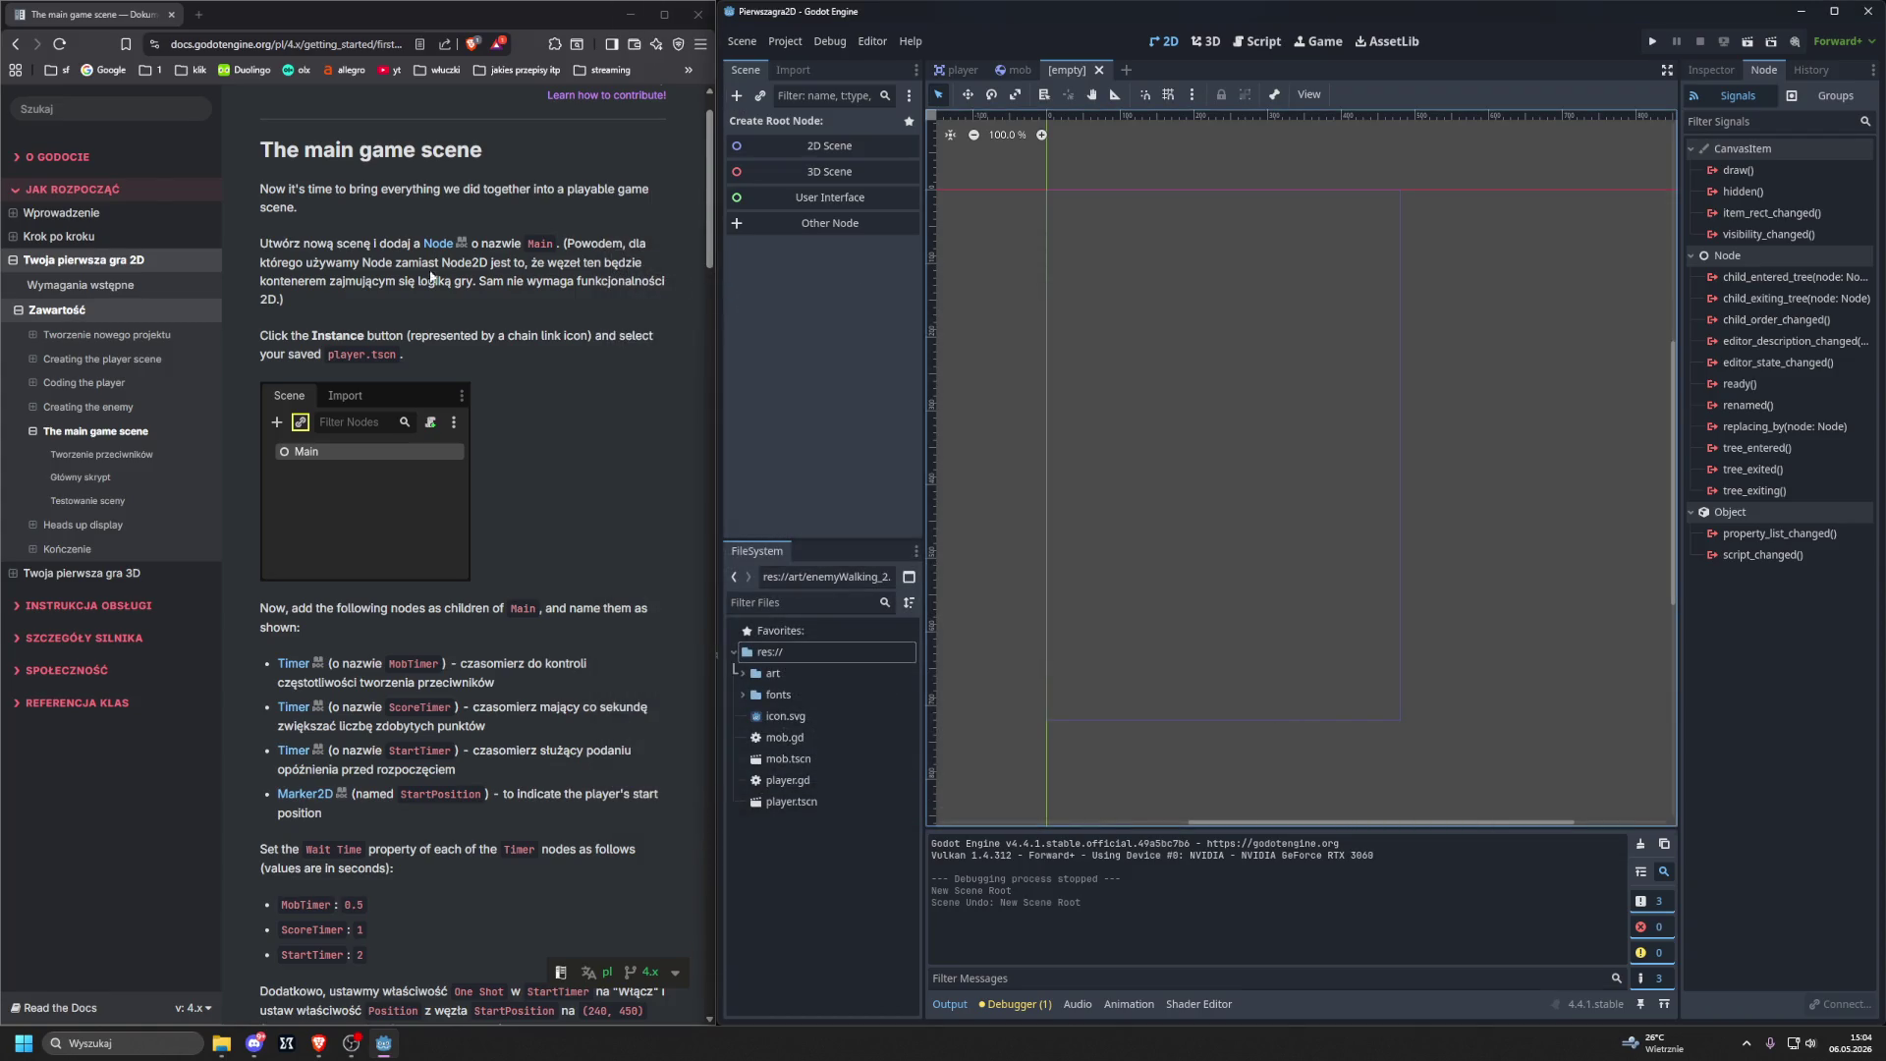
Check the Node class reference, then create a plain Node root renamed Main.
left_click(438, 245)
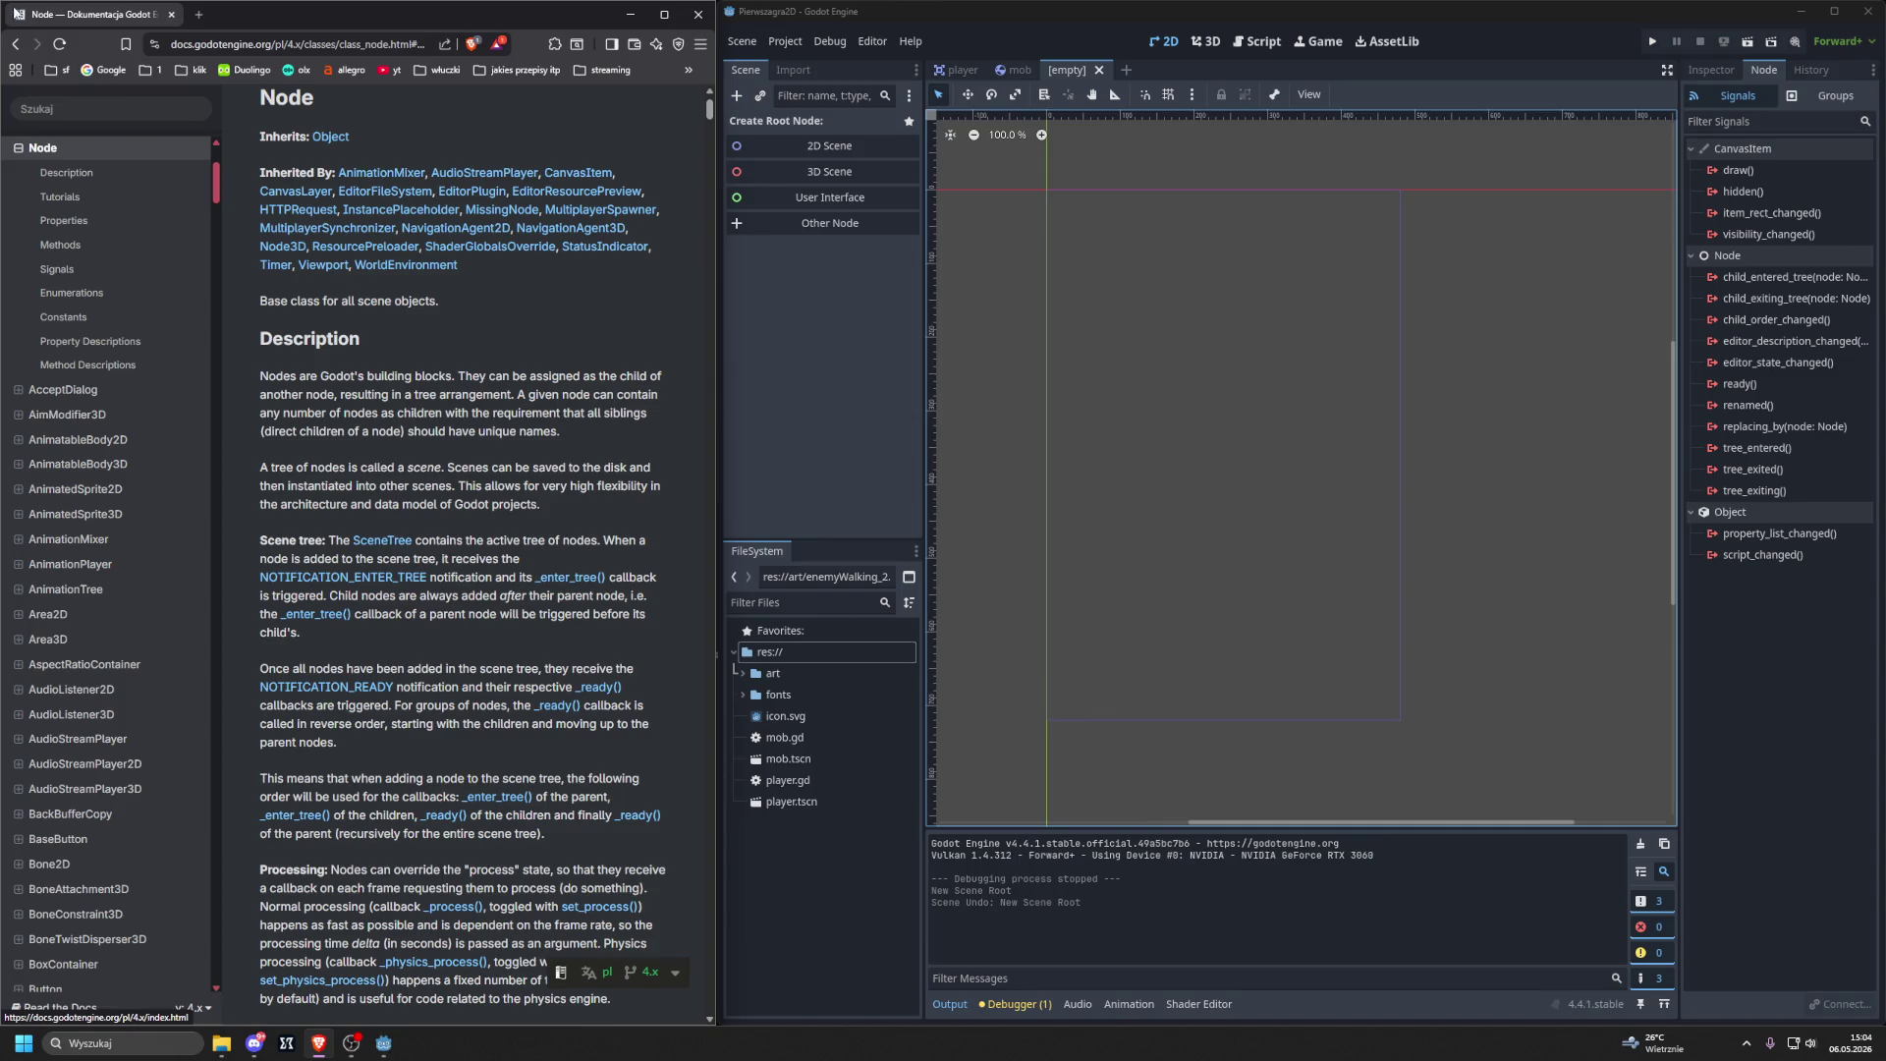
left_click(21, 47)
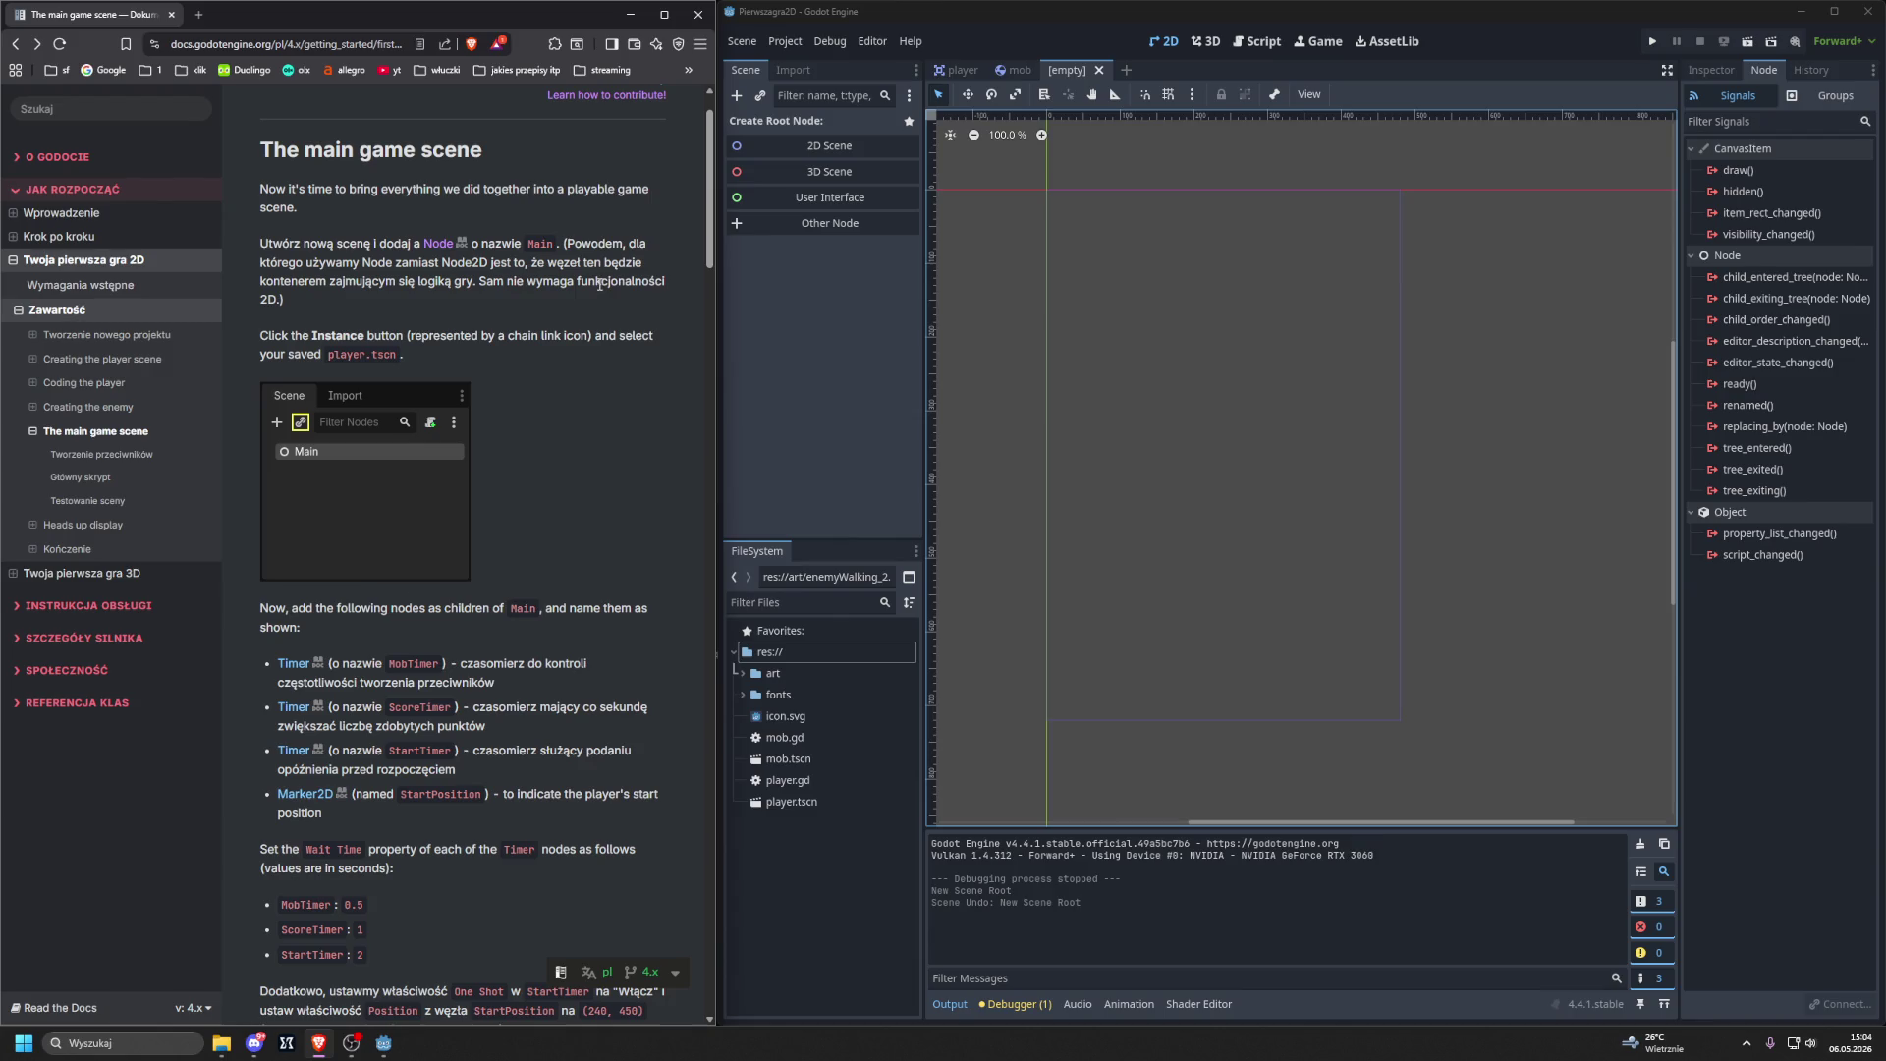
left_click(756, 224)
double_click(782, 366)
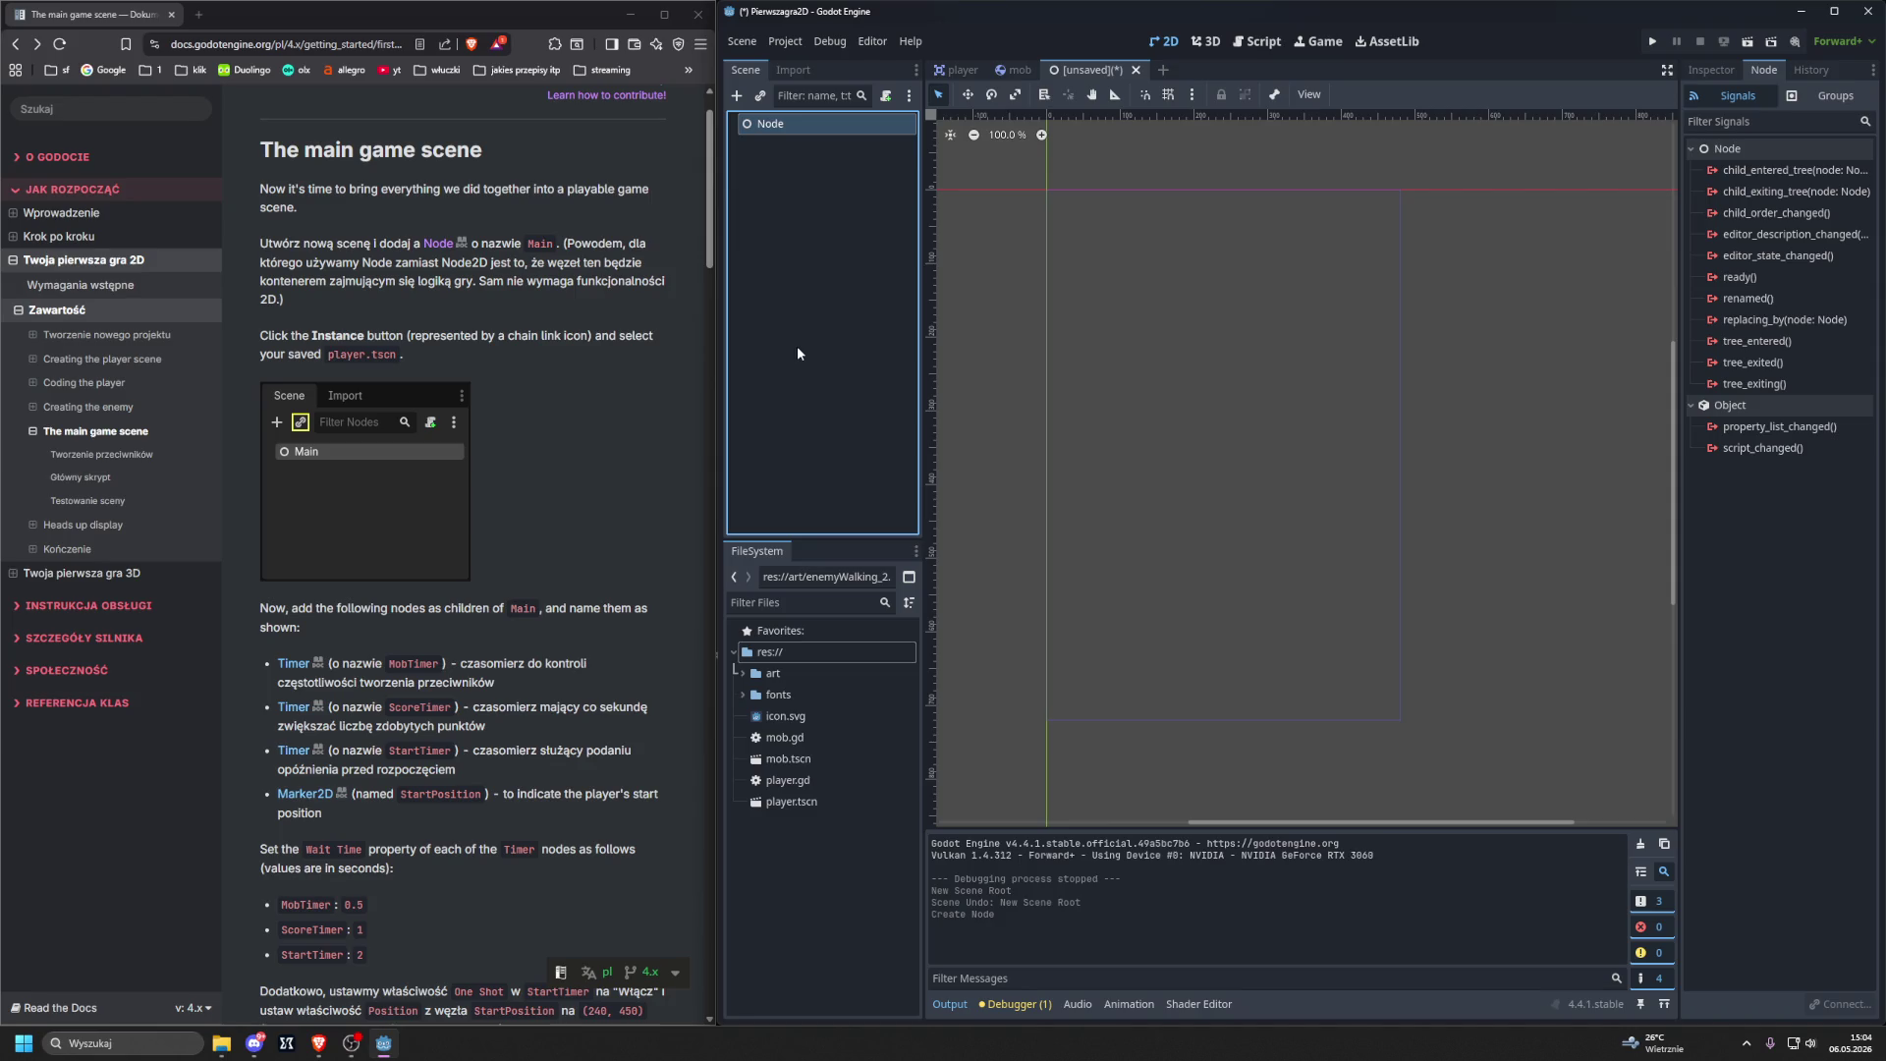
double_click(770, 125)
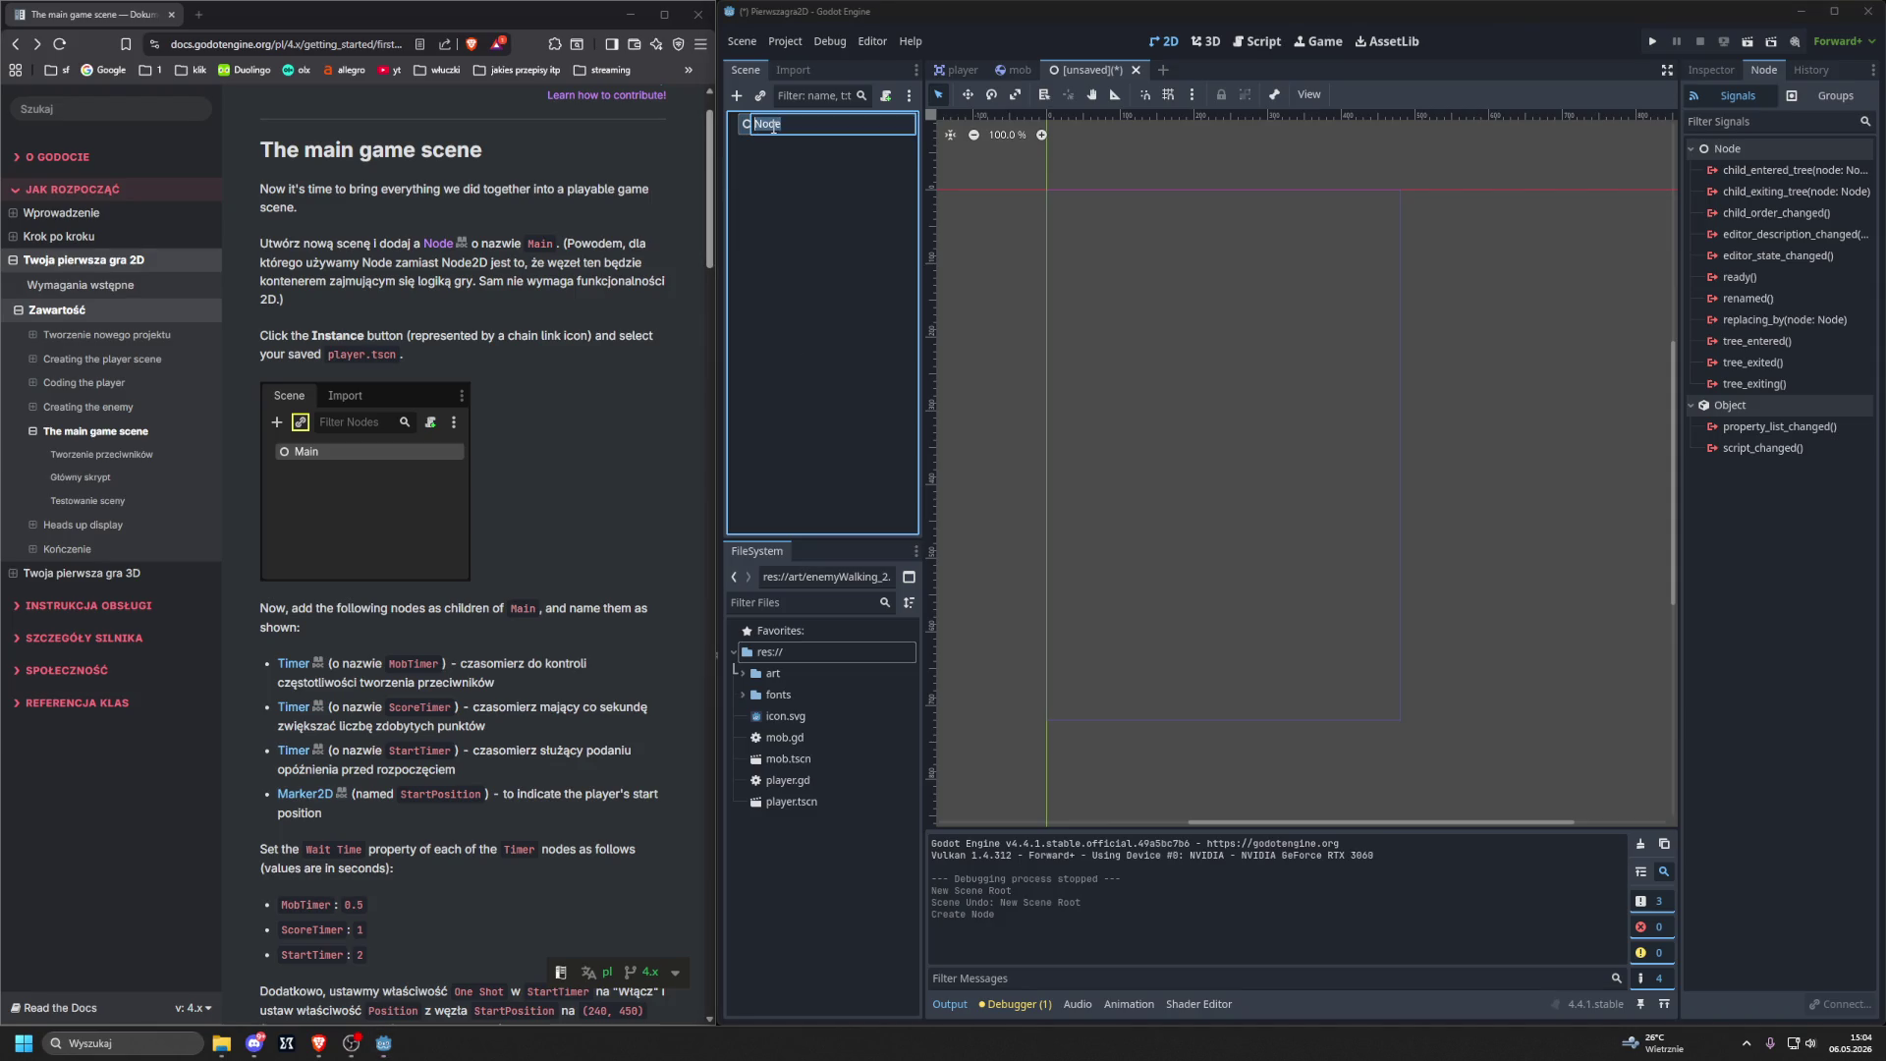
type("Main")
key("Return")
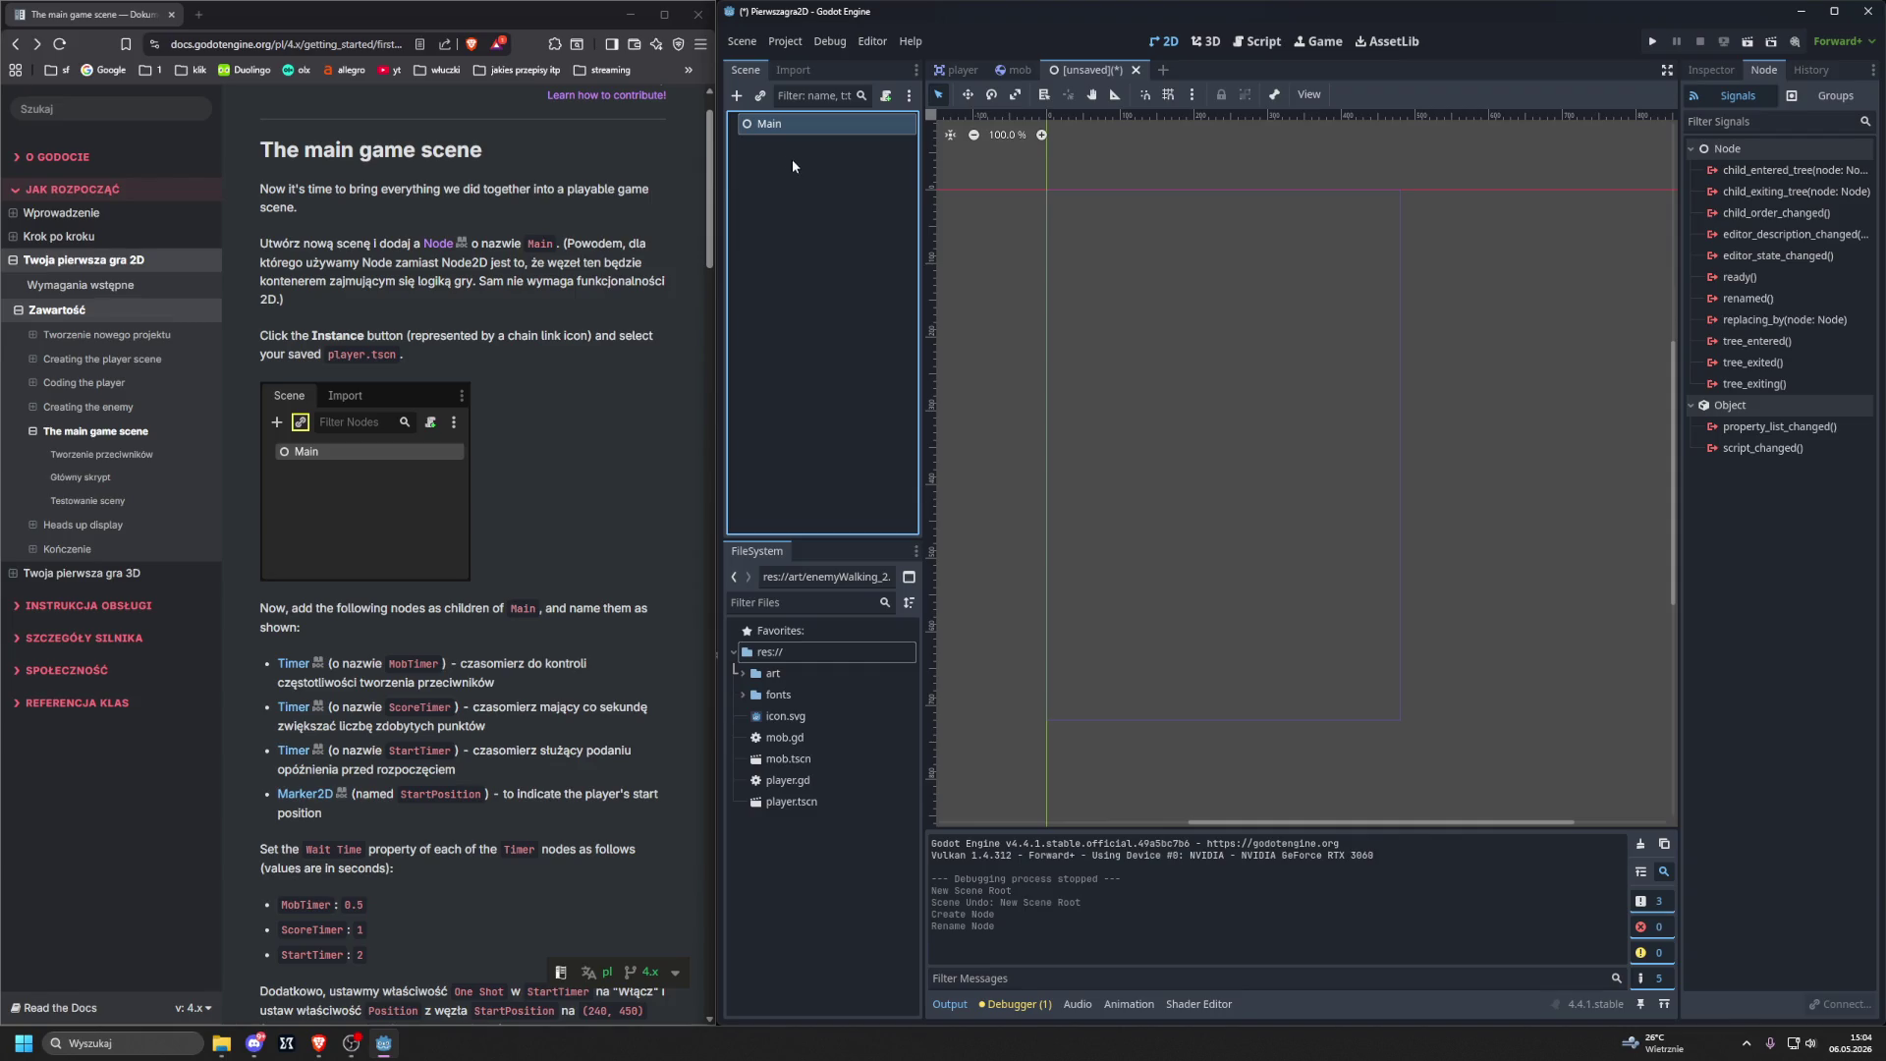
left_click(761, 96)
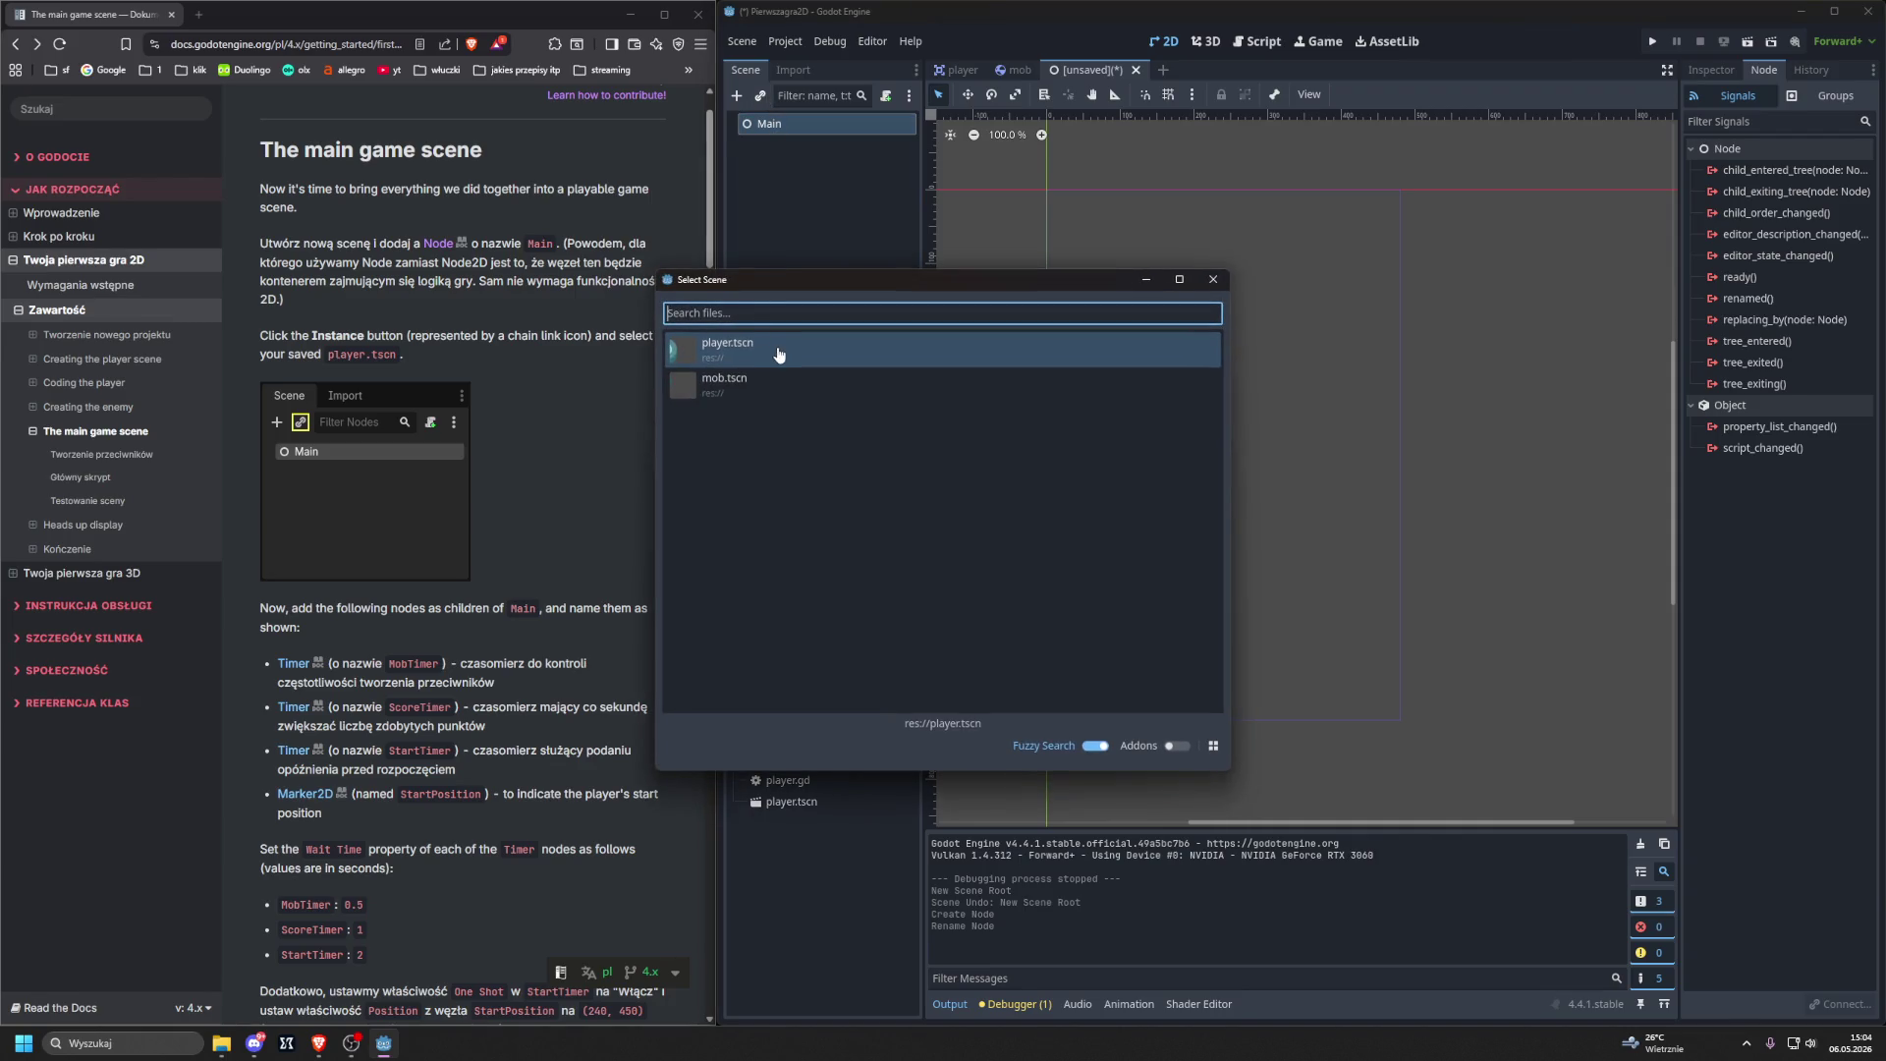
Instance player.tscn under Main and add a Timer child named MobTimer.
double_click(778, 354)
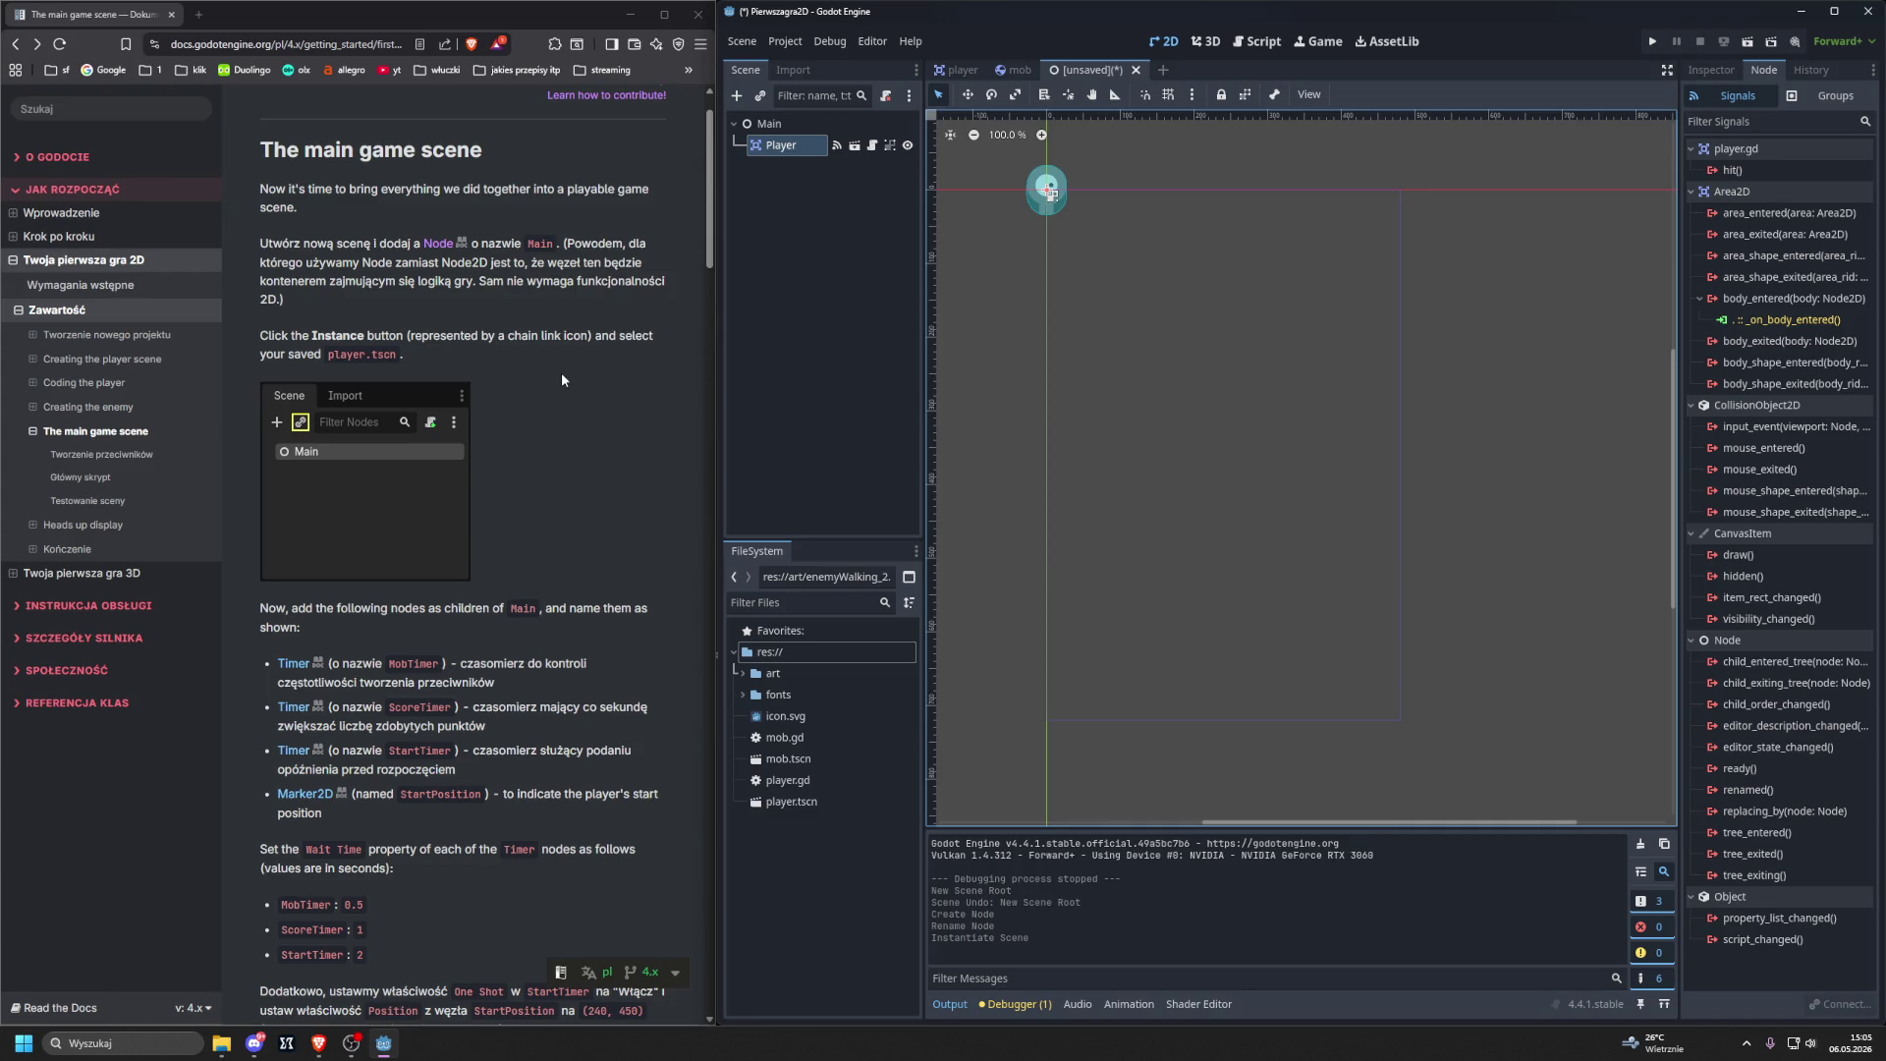
left_click(768, 124)
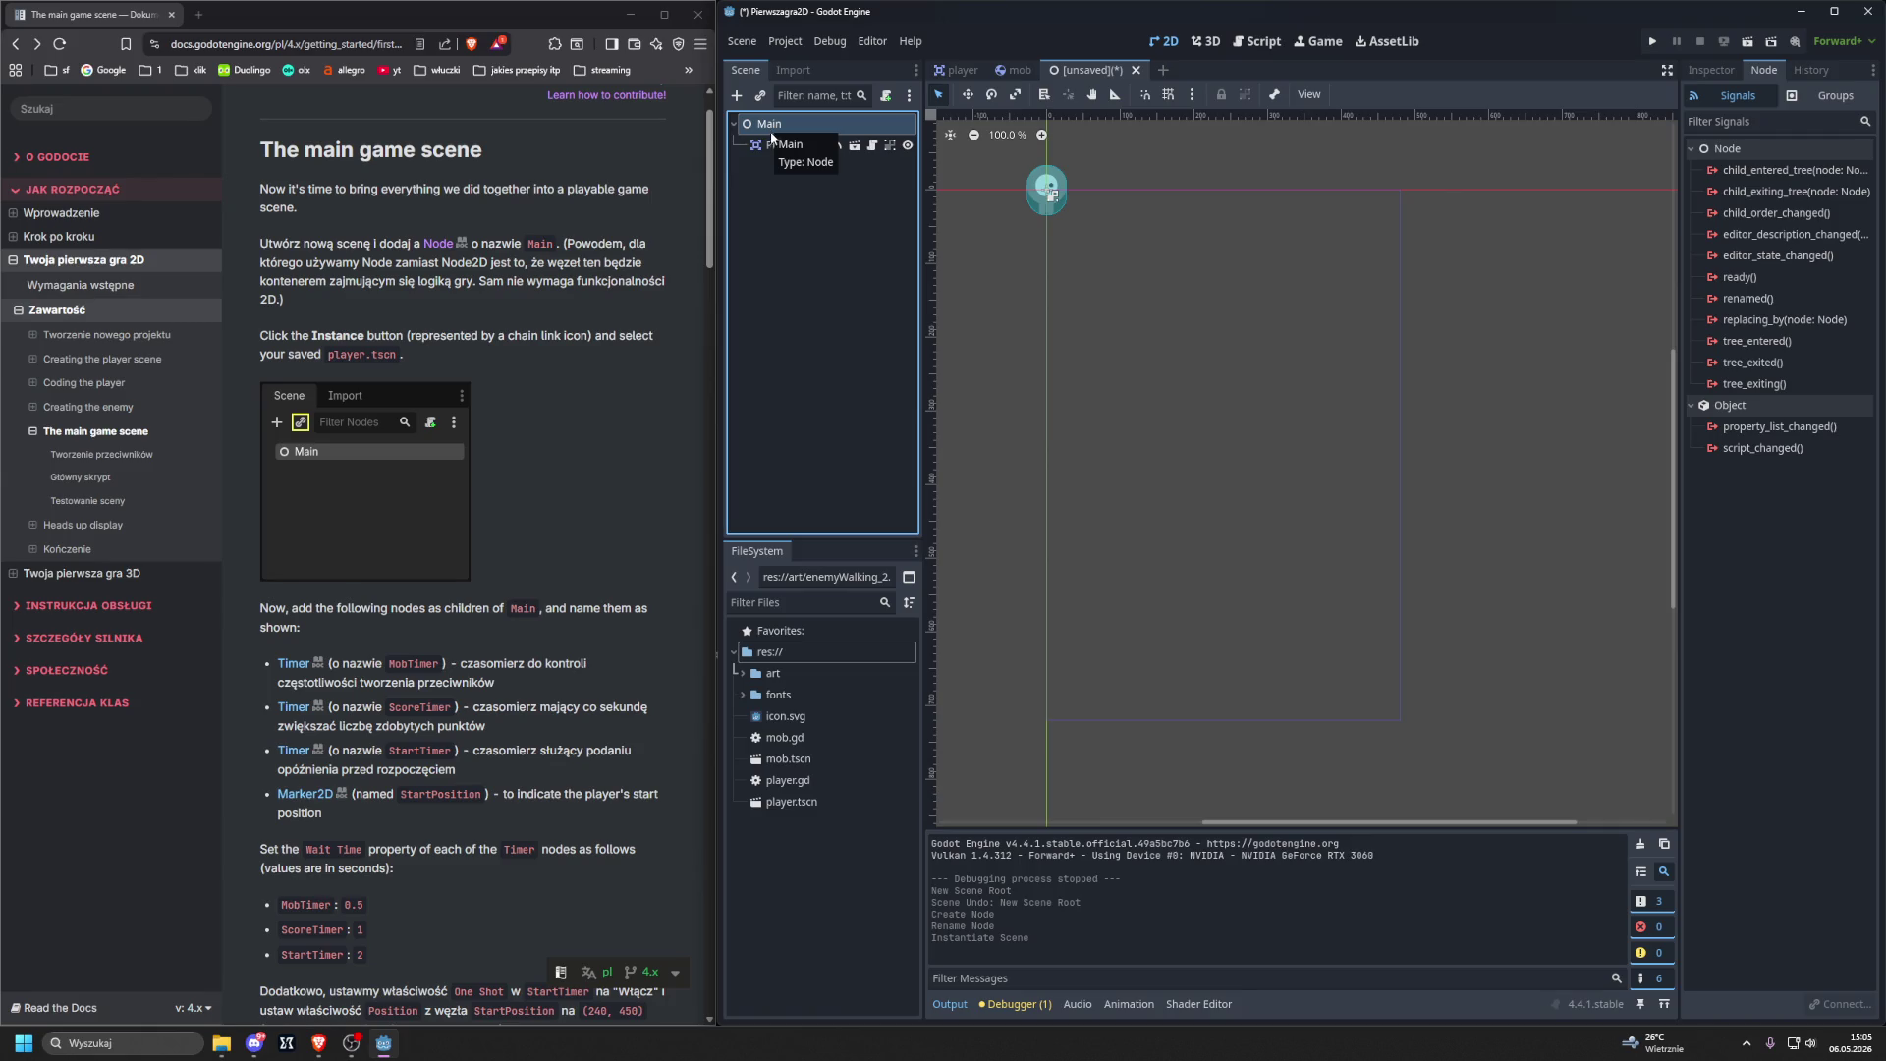
key("ctrl+a")
type("timer")
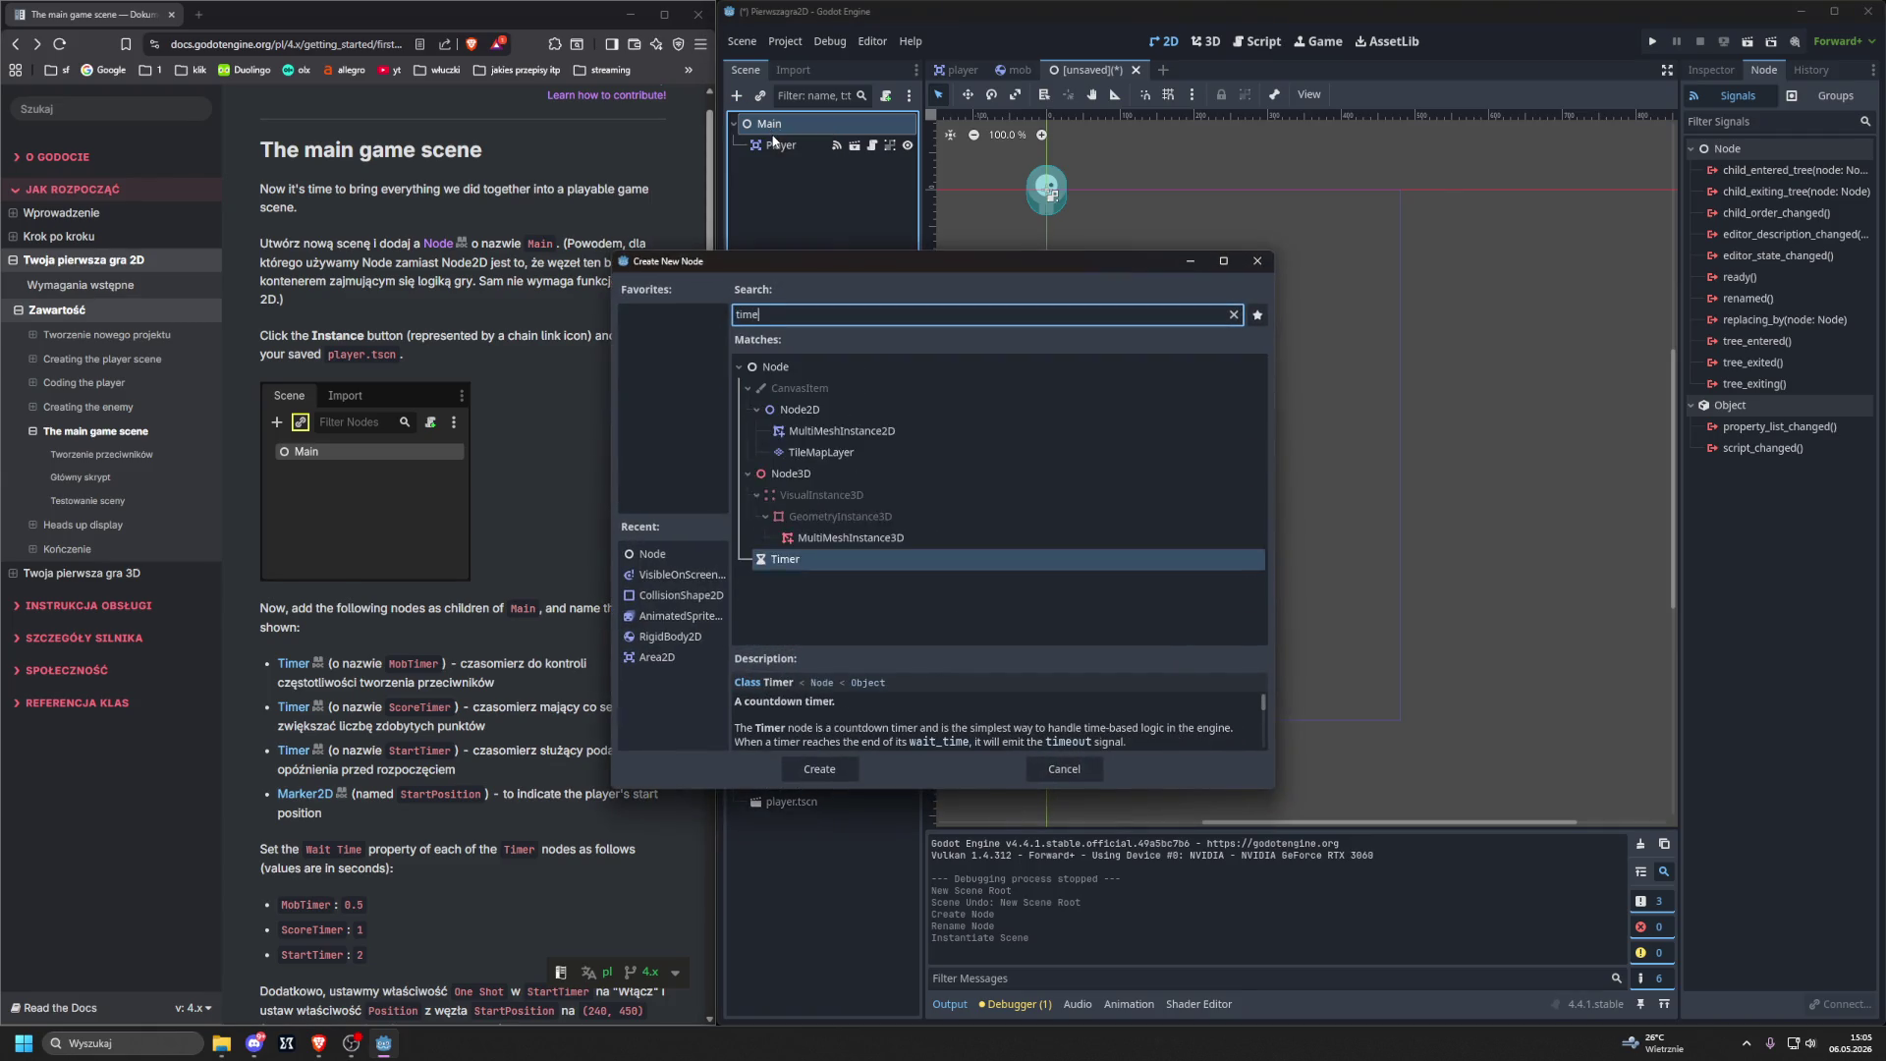
key("Return")
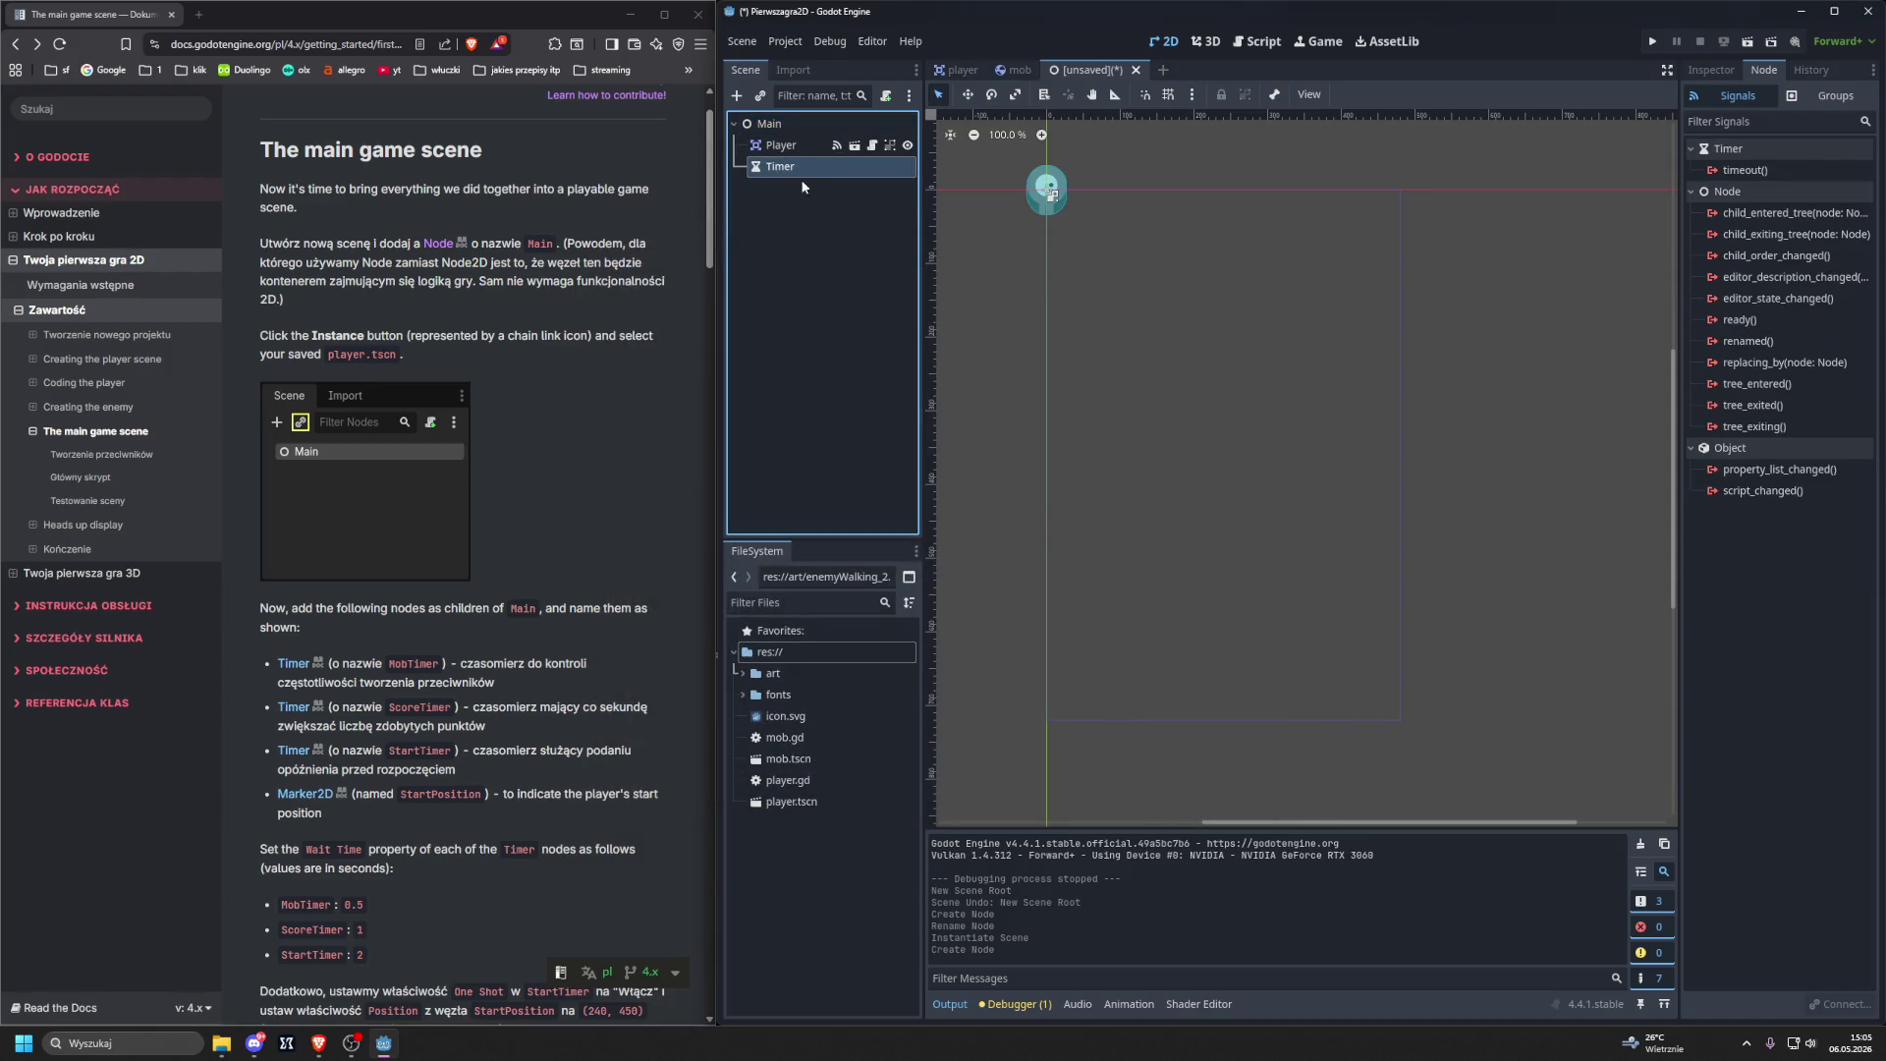
double_click(781, 167)
type("Mo")
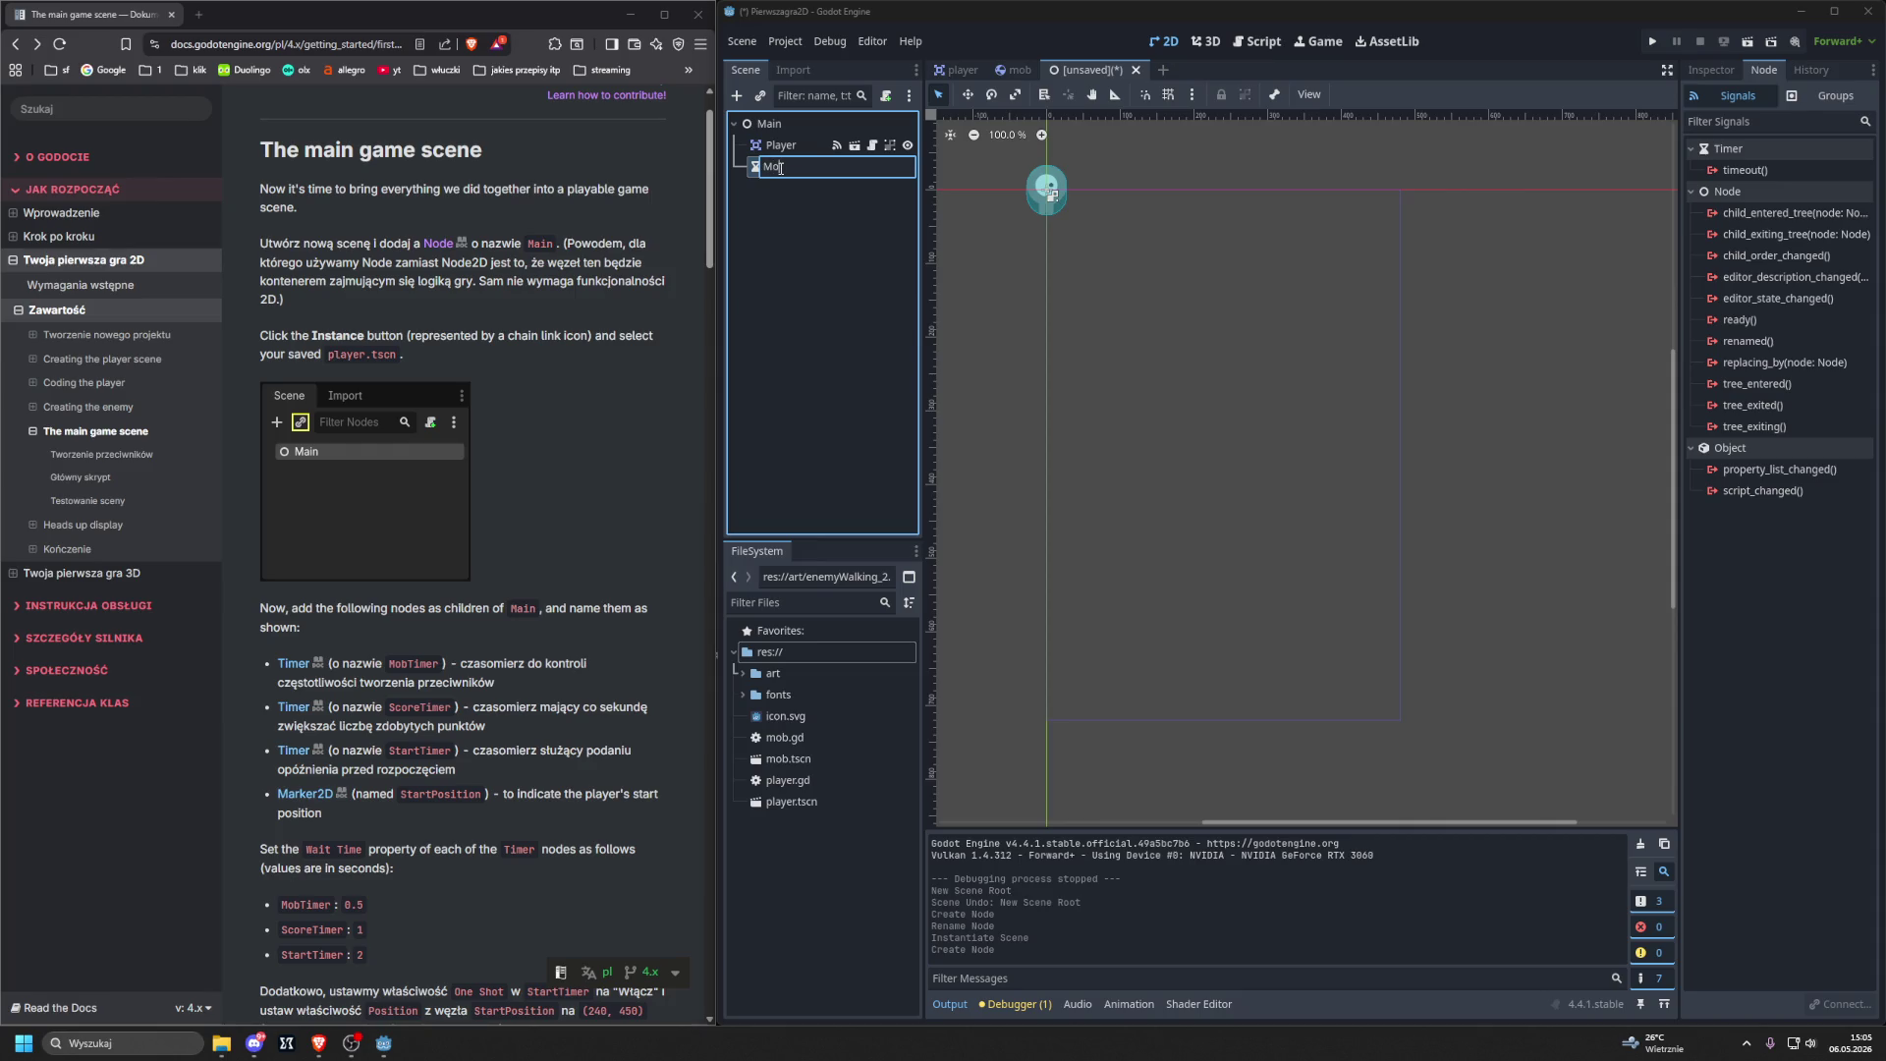
type("bTimer")
key("Return")
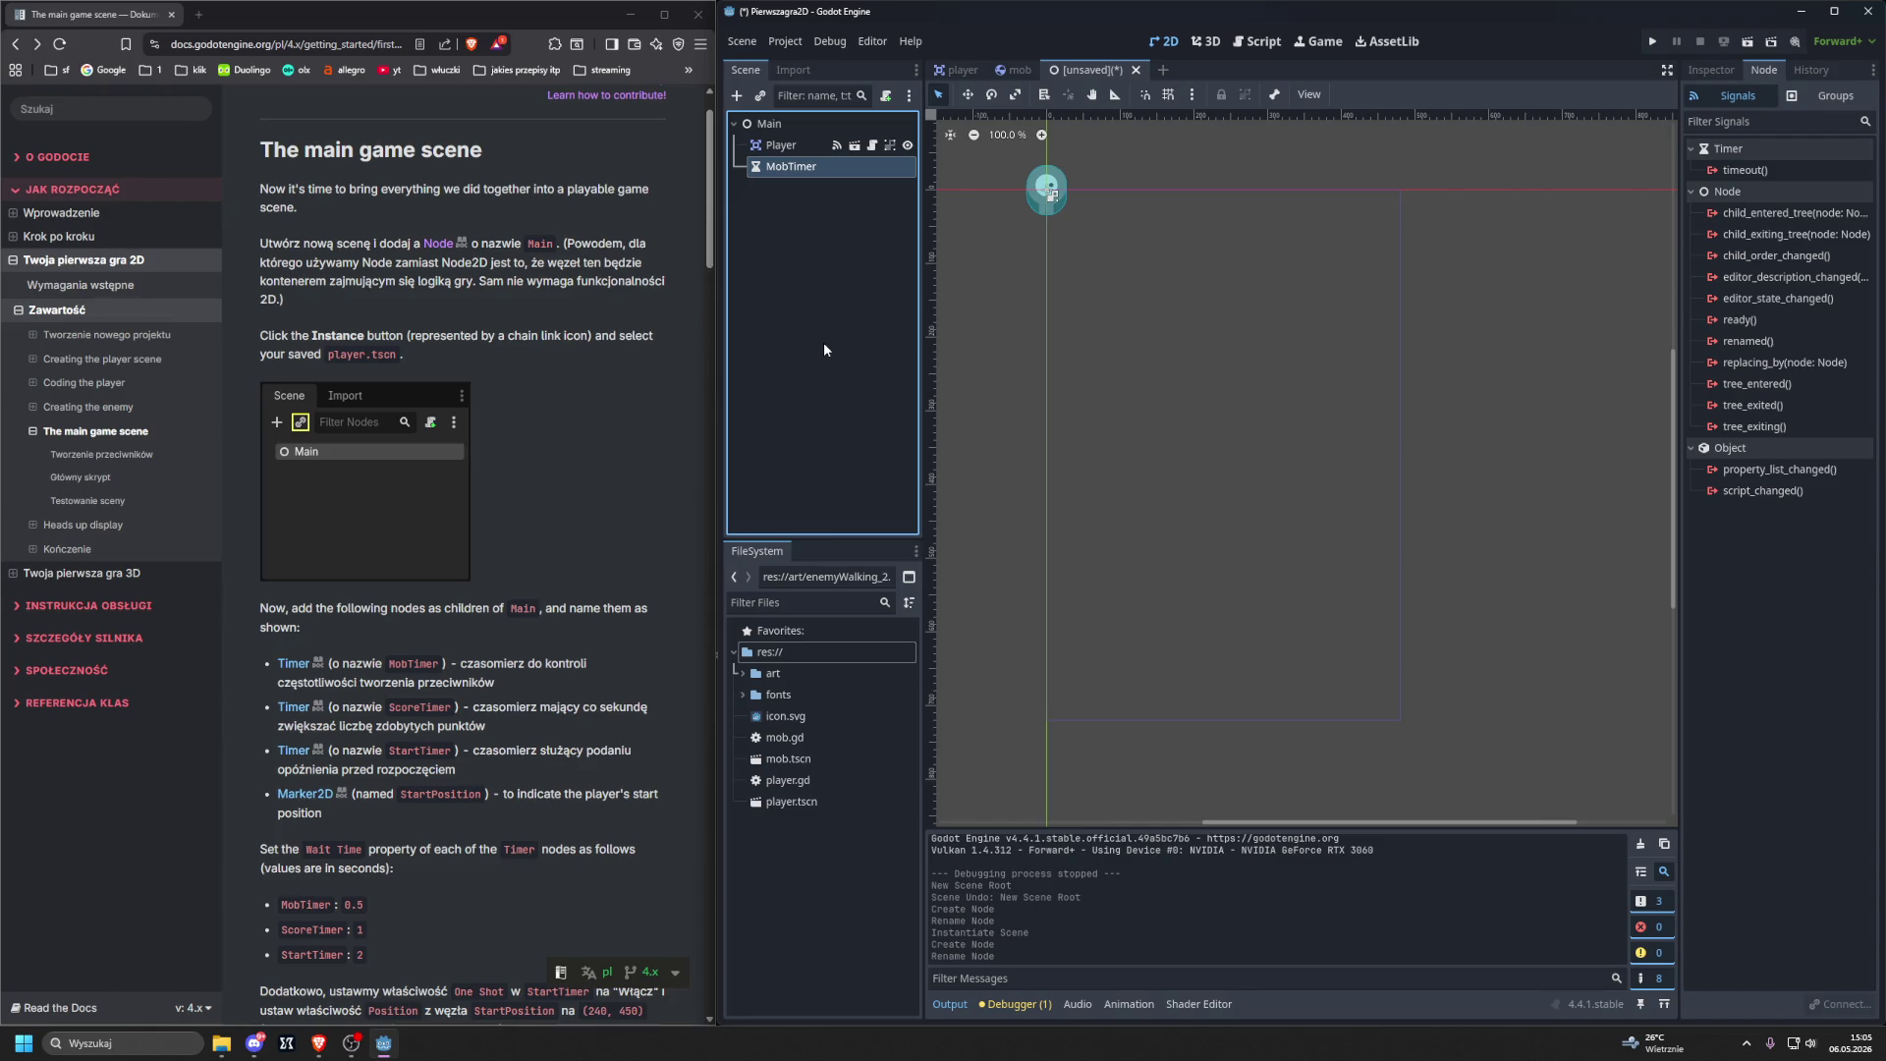
Add a second Timer under Main named ScoreTimer.
left_click(775, 126)
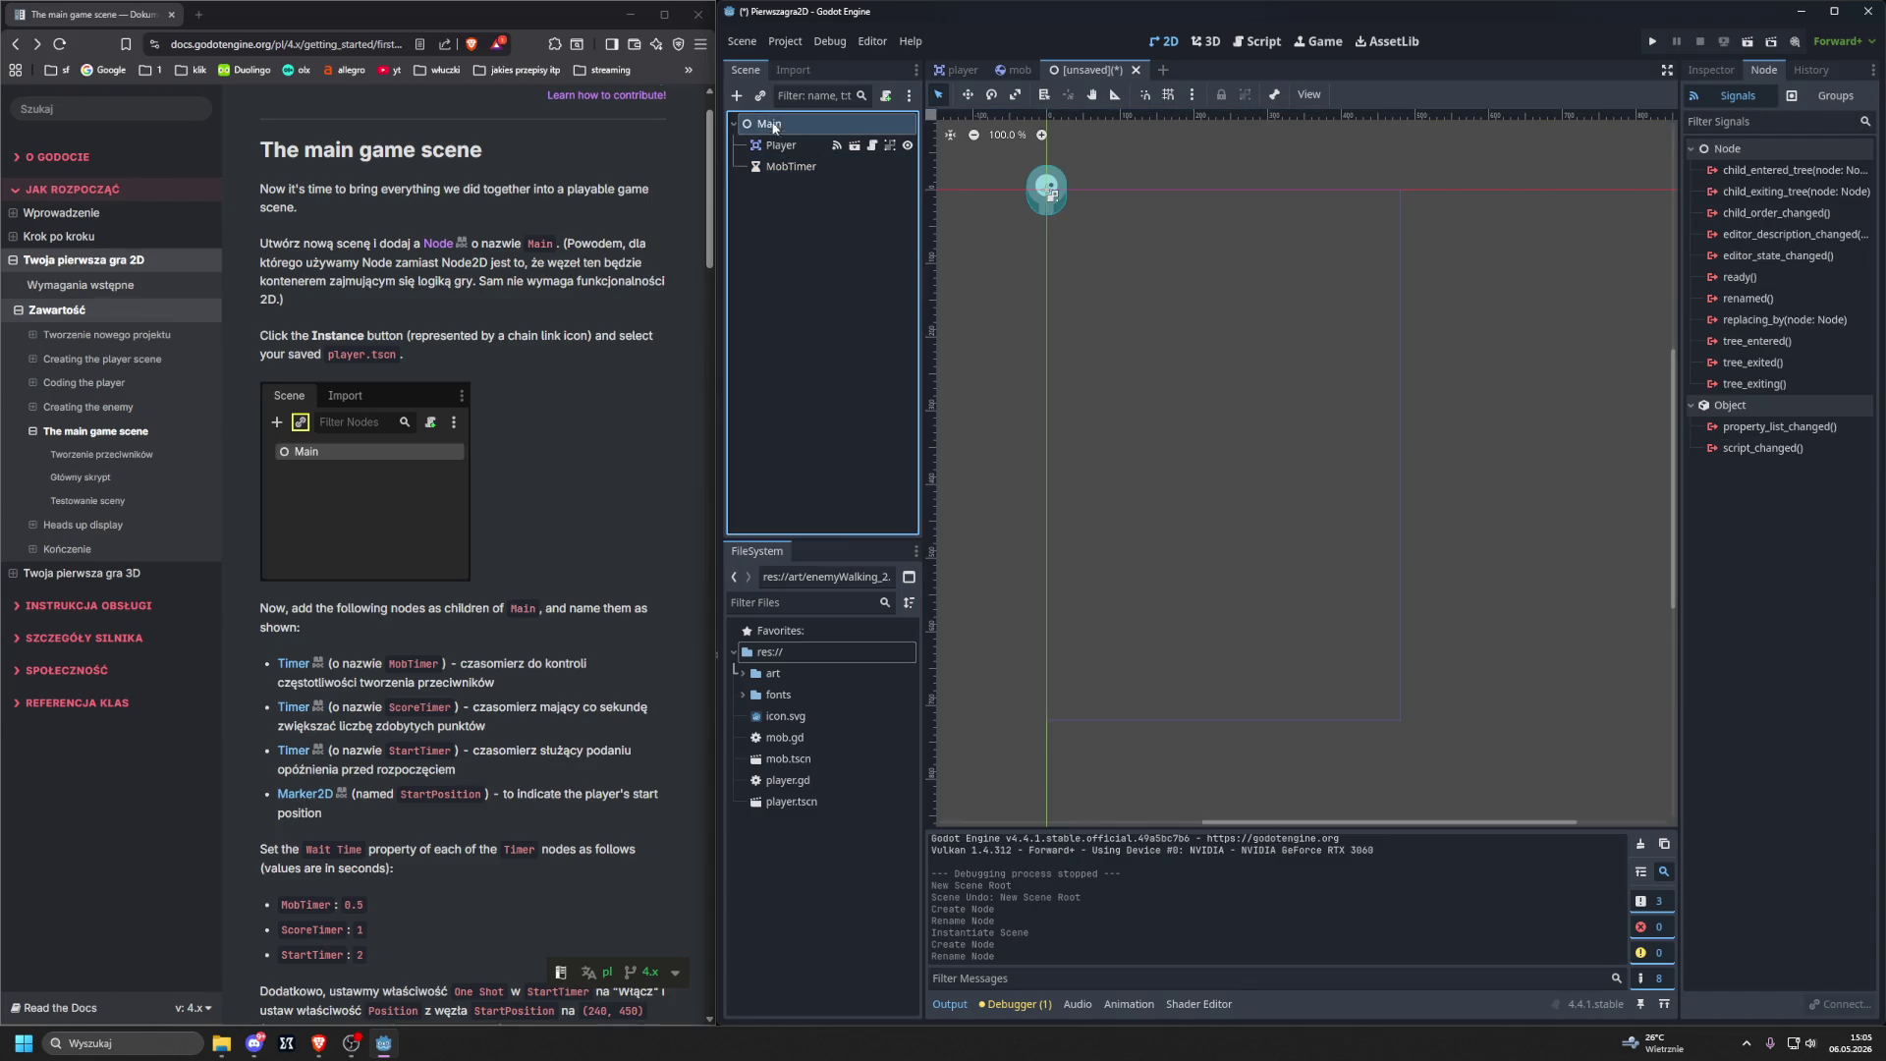
key("ctrl+a")
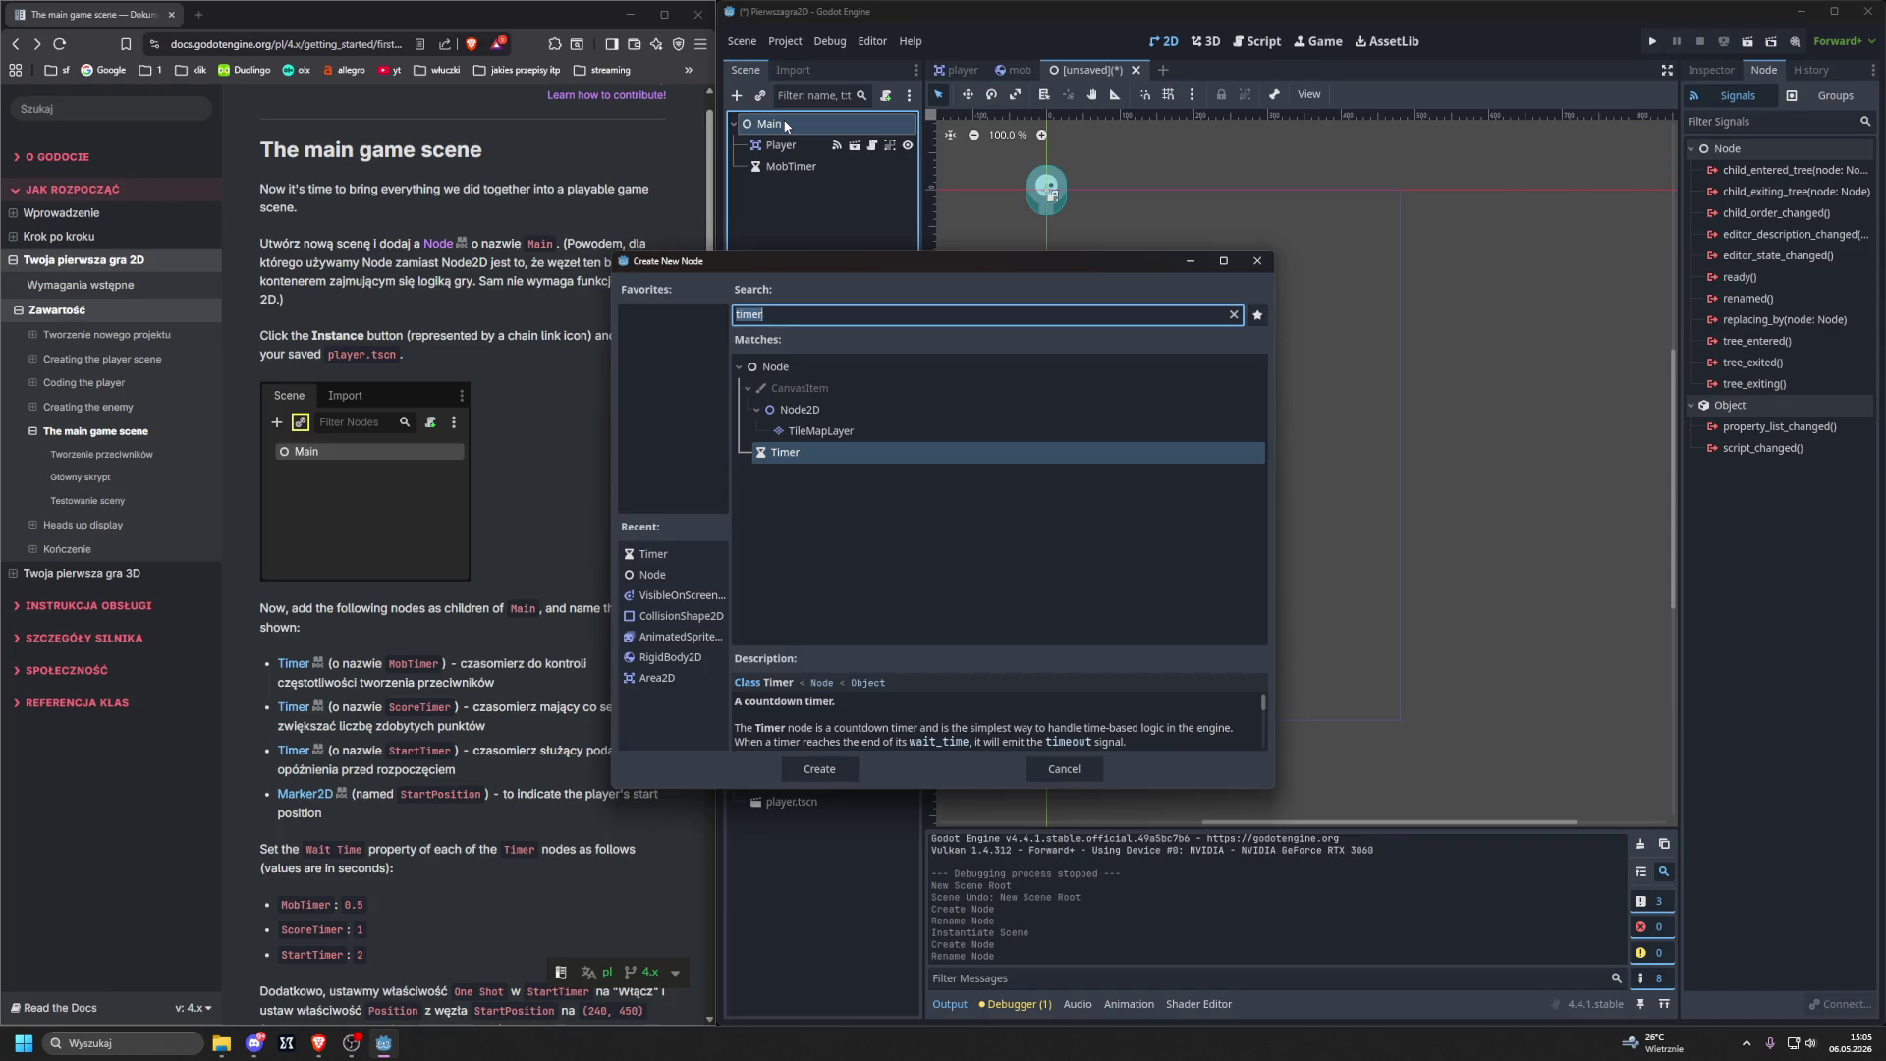
key("Return")
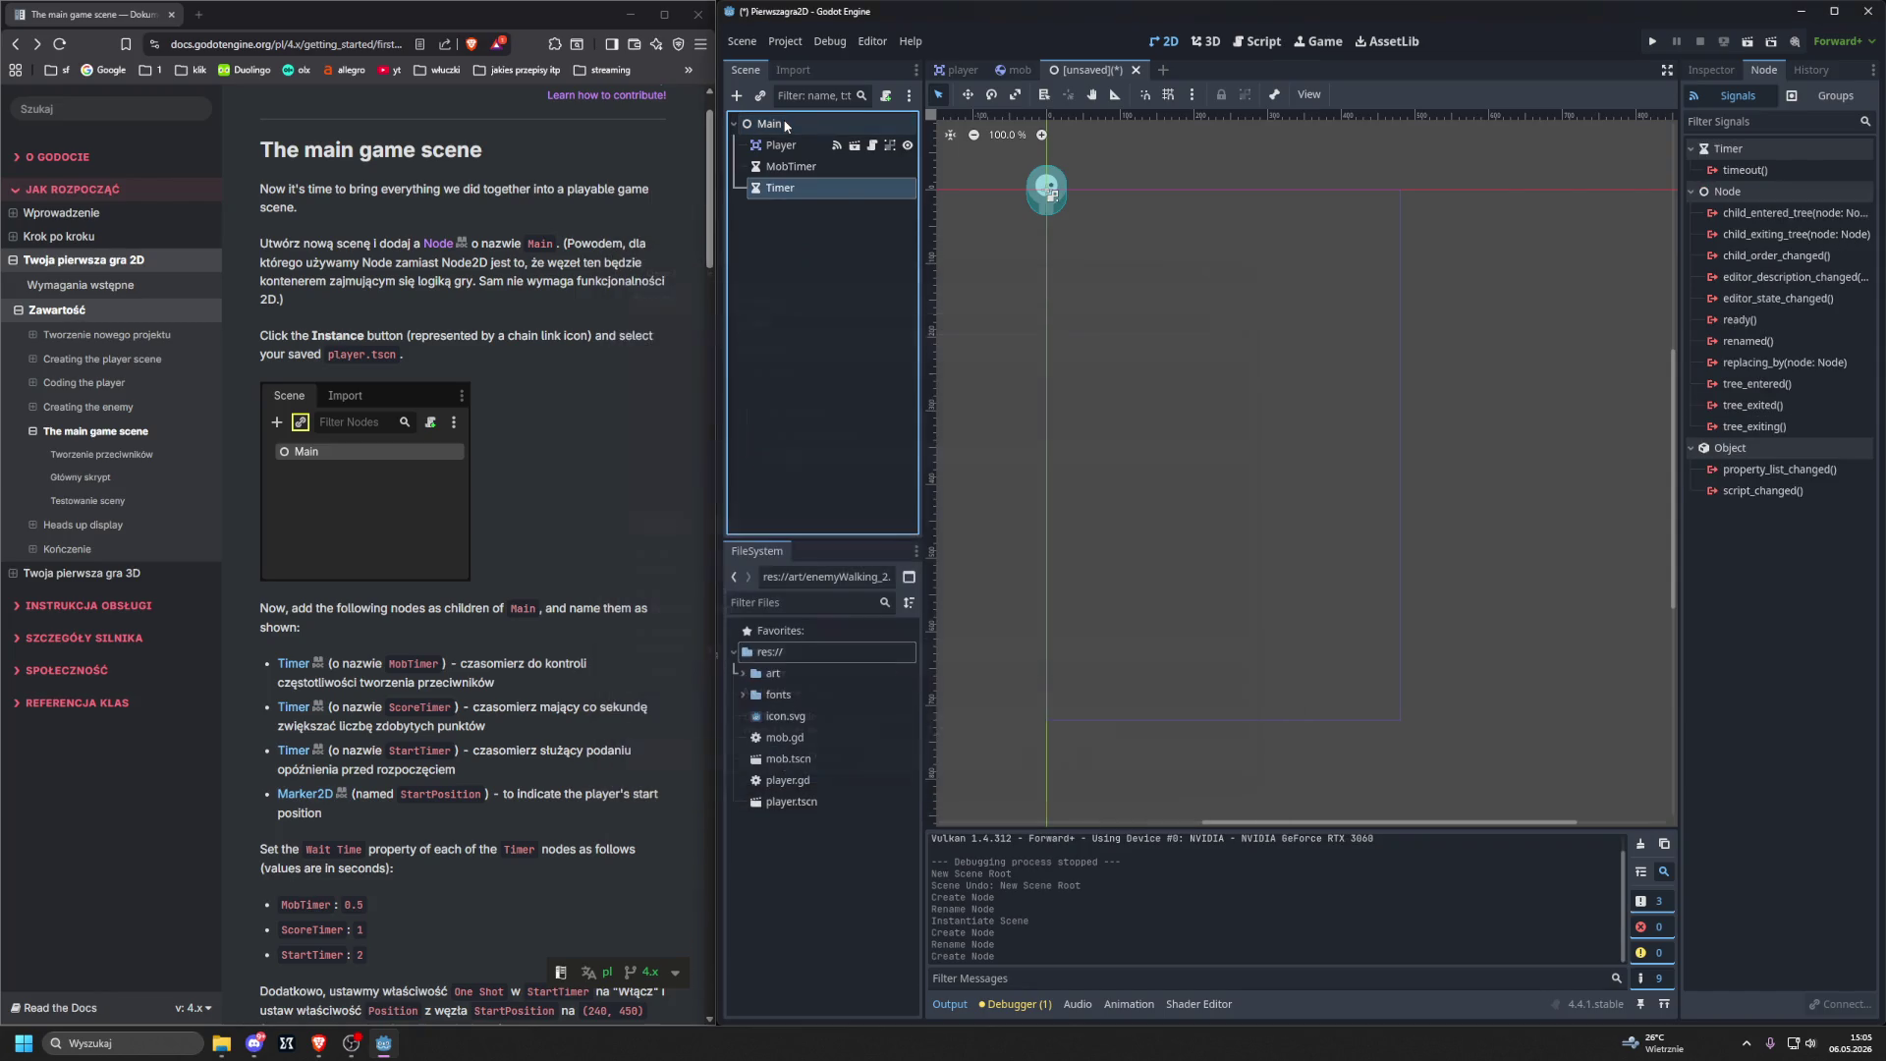
double_click(775, 187)
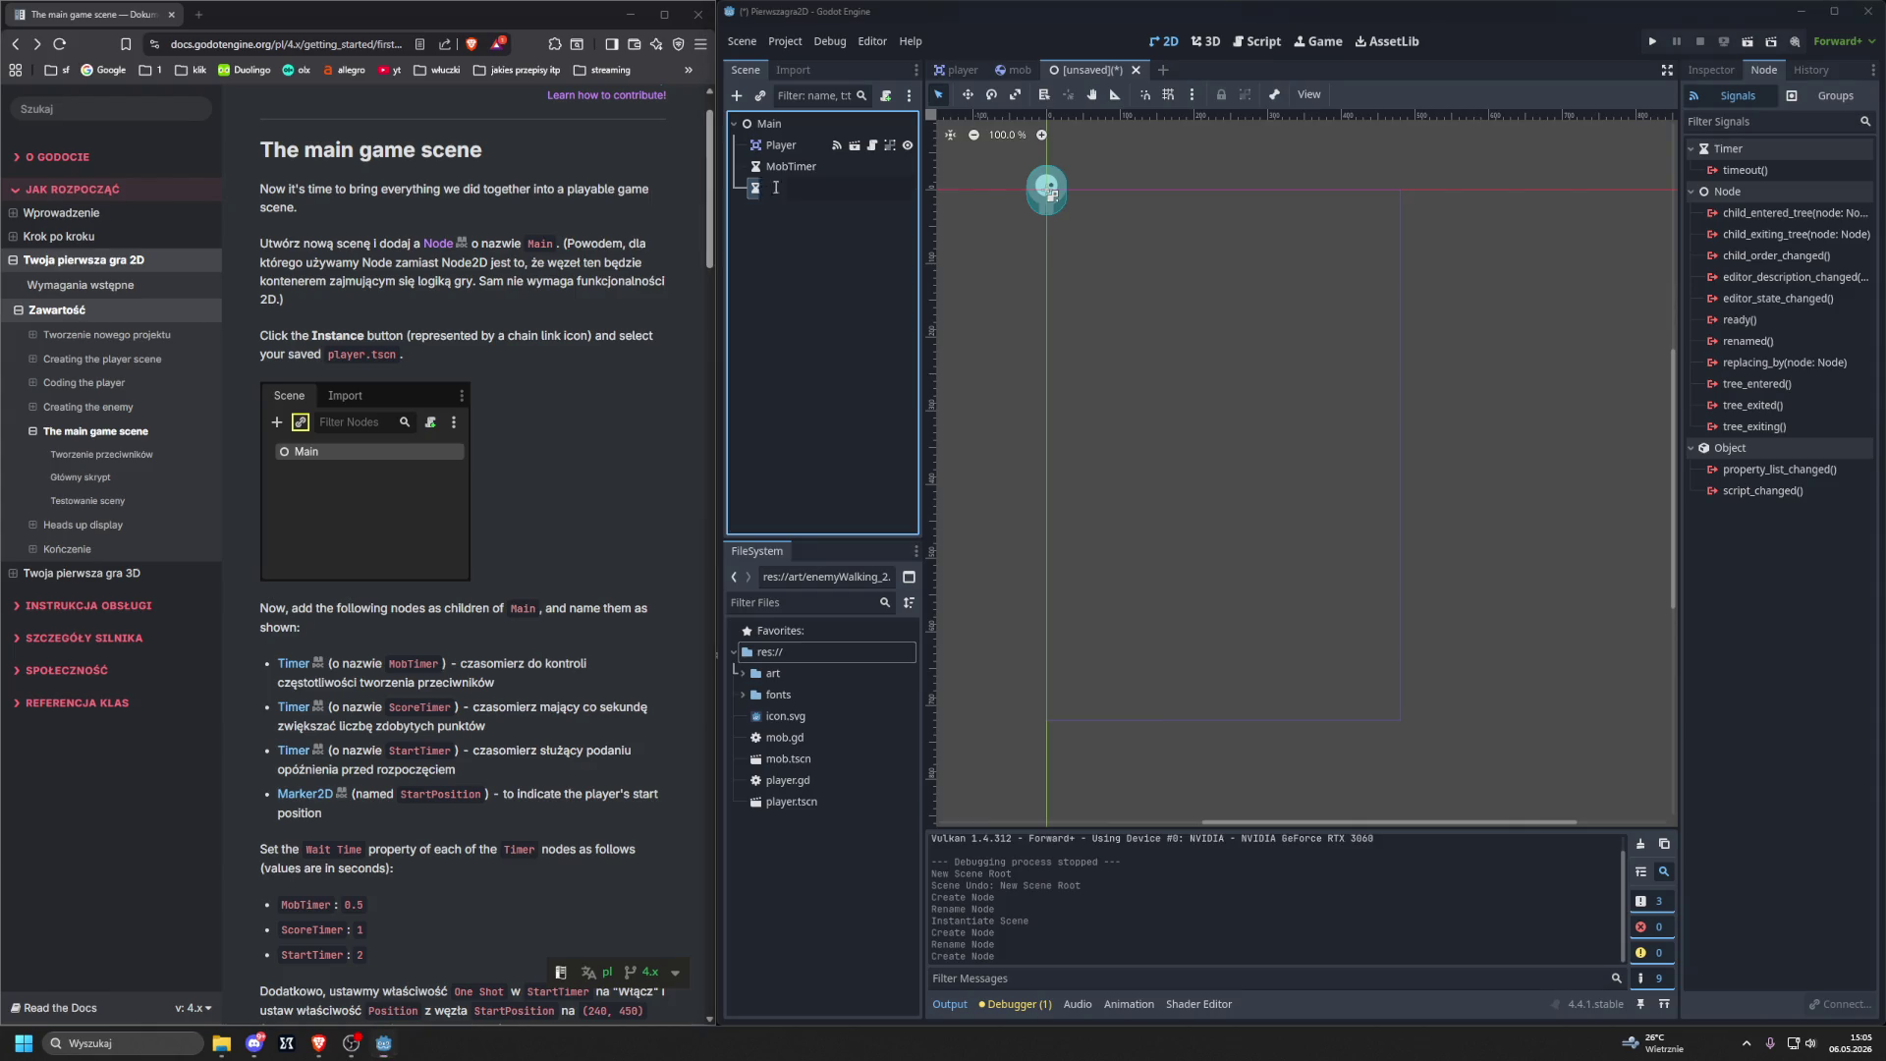
type("Score")
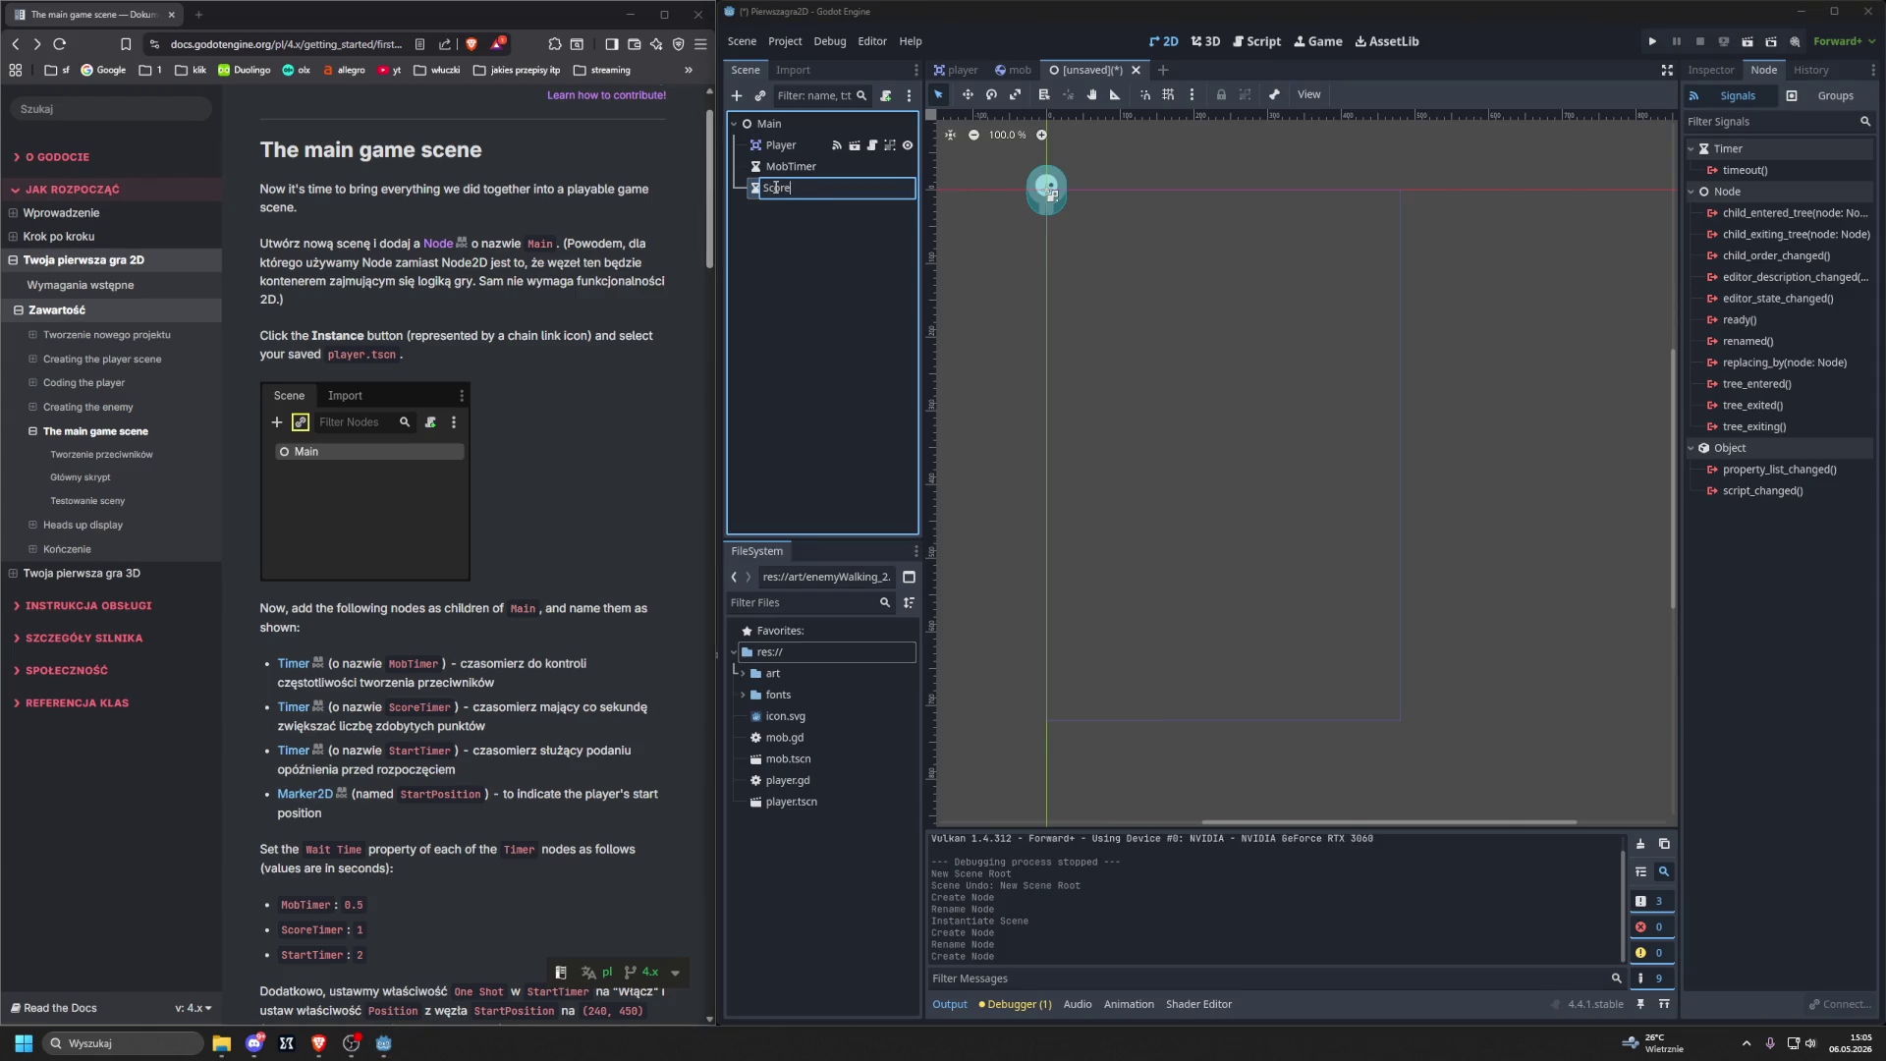
type("Timer")
key("Return")
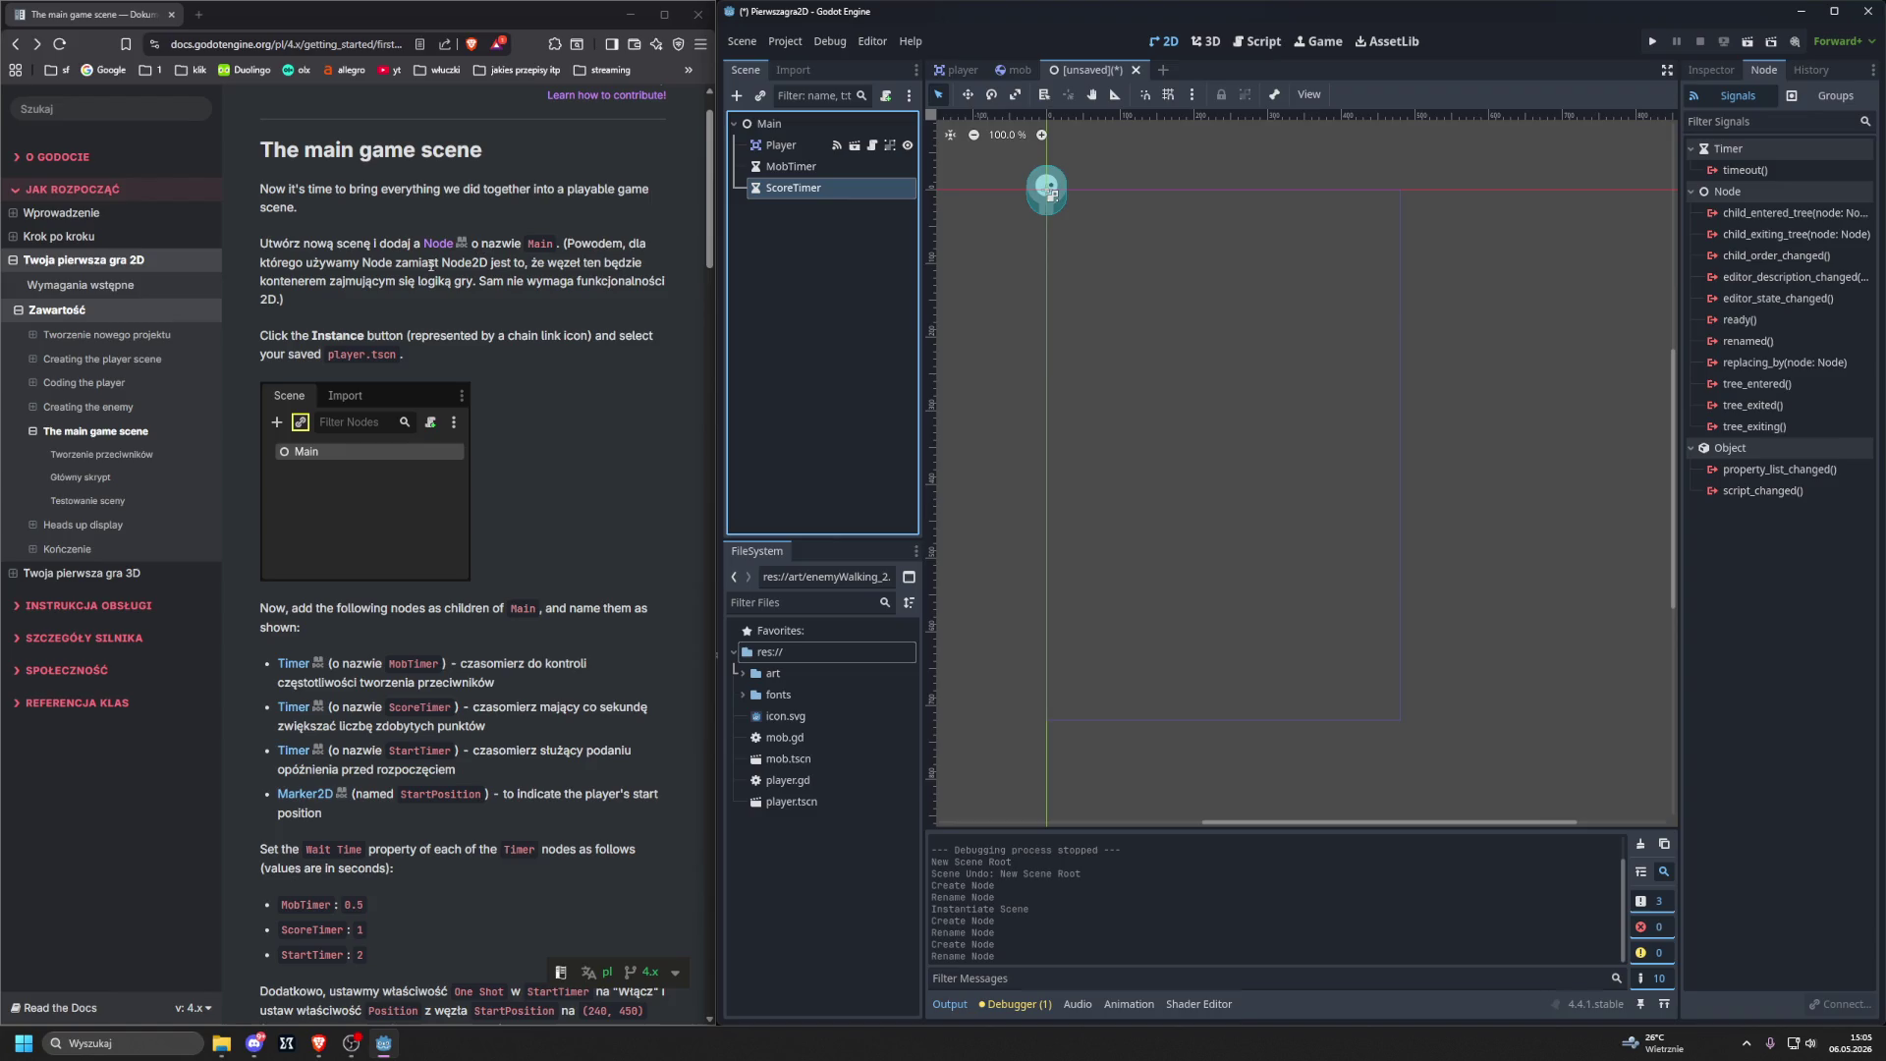
Add a third Timer under Main named StartTimer.
left_click(769, 123)
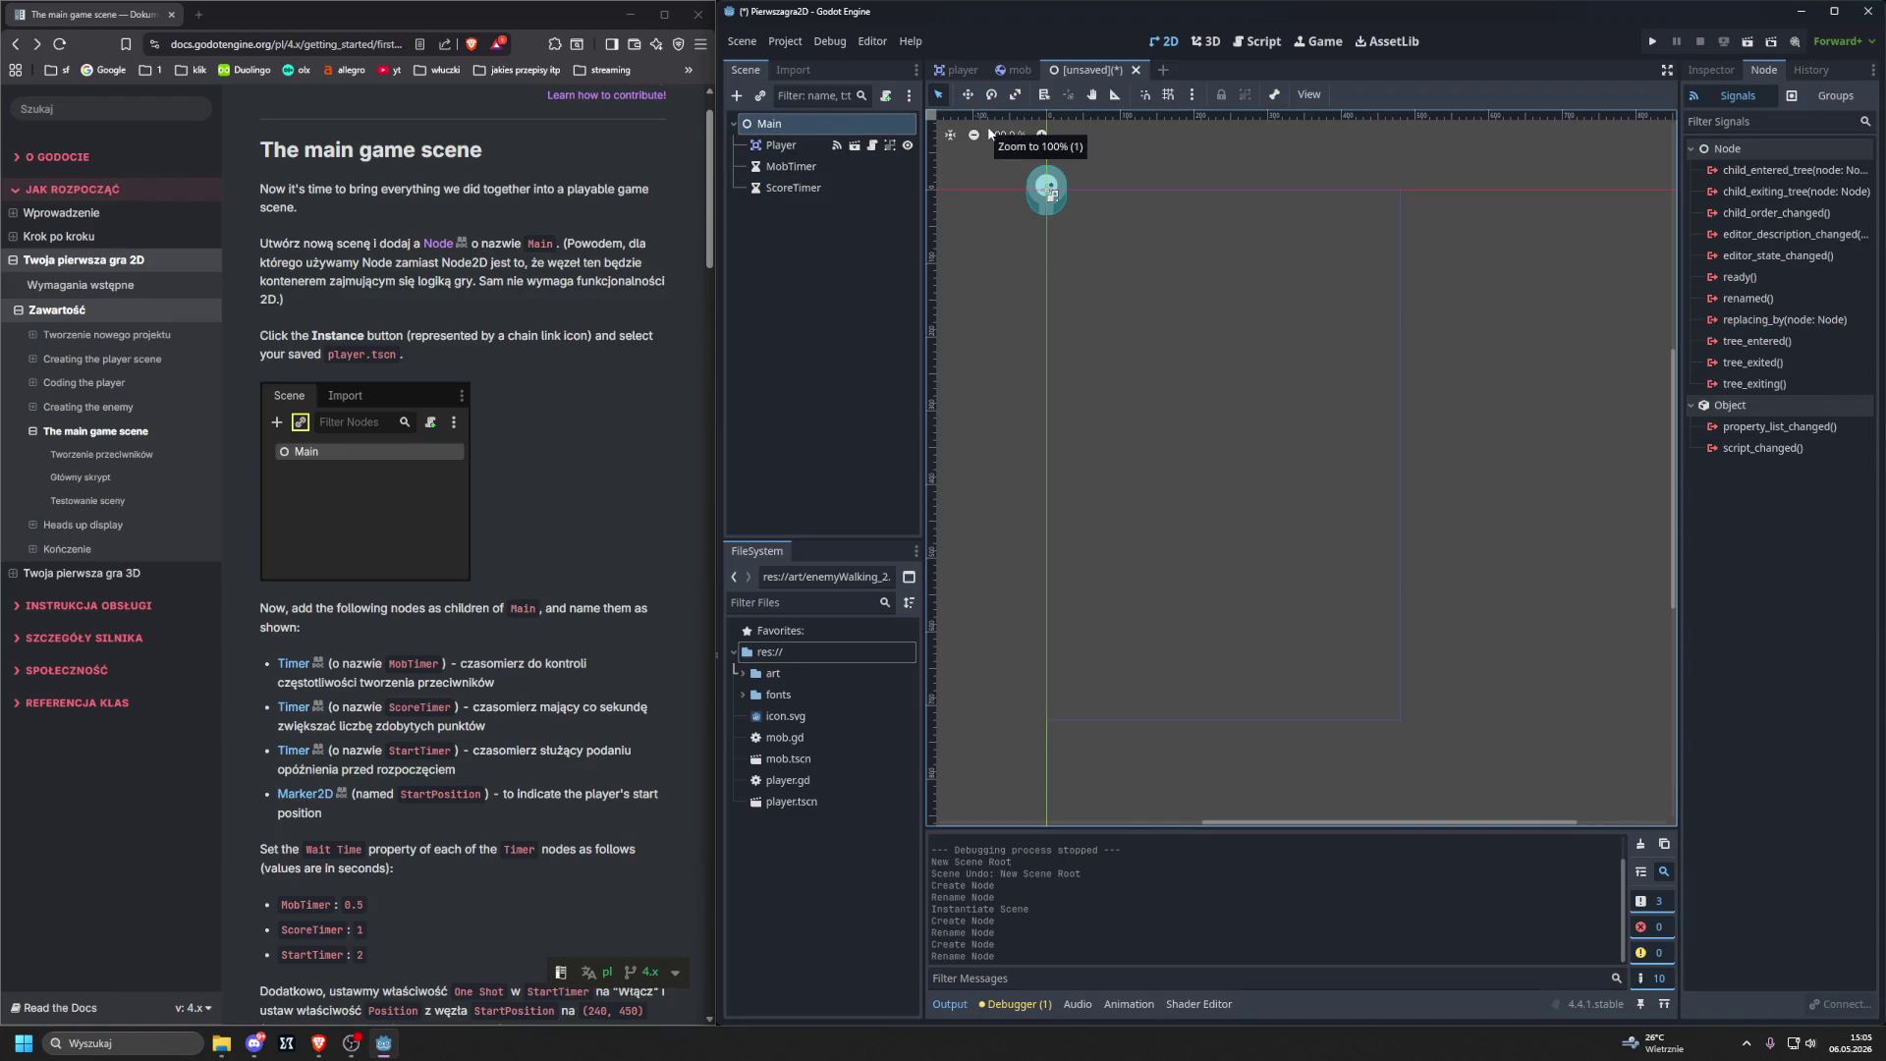
key("ctrl+a")
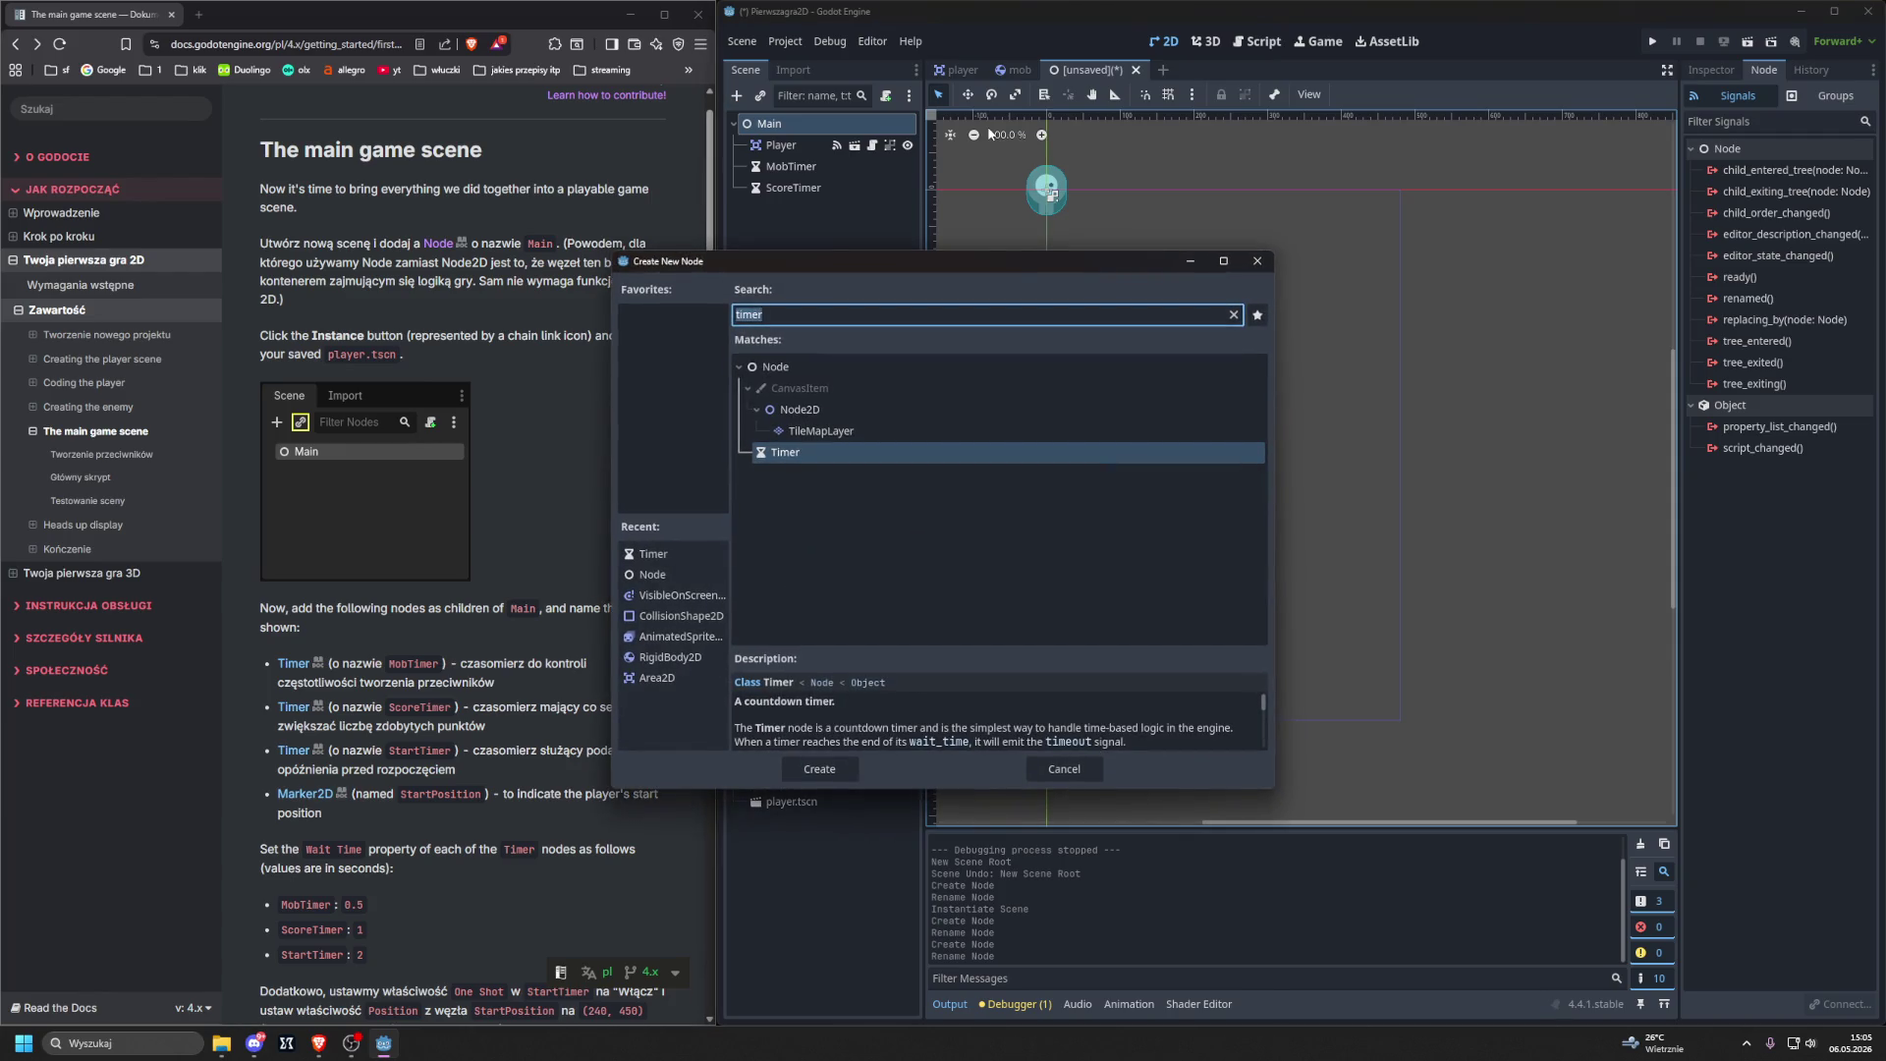
key("Return")
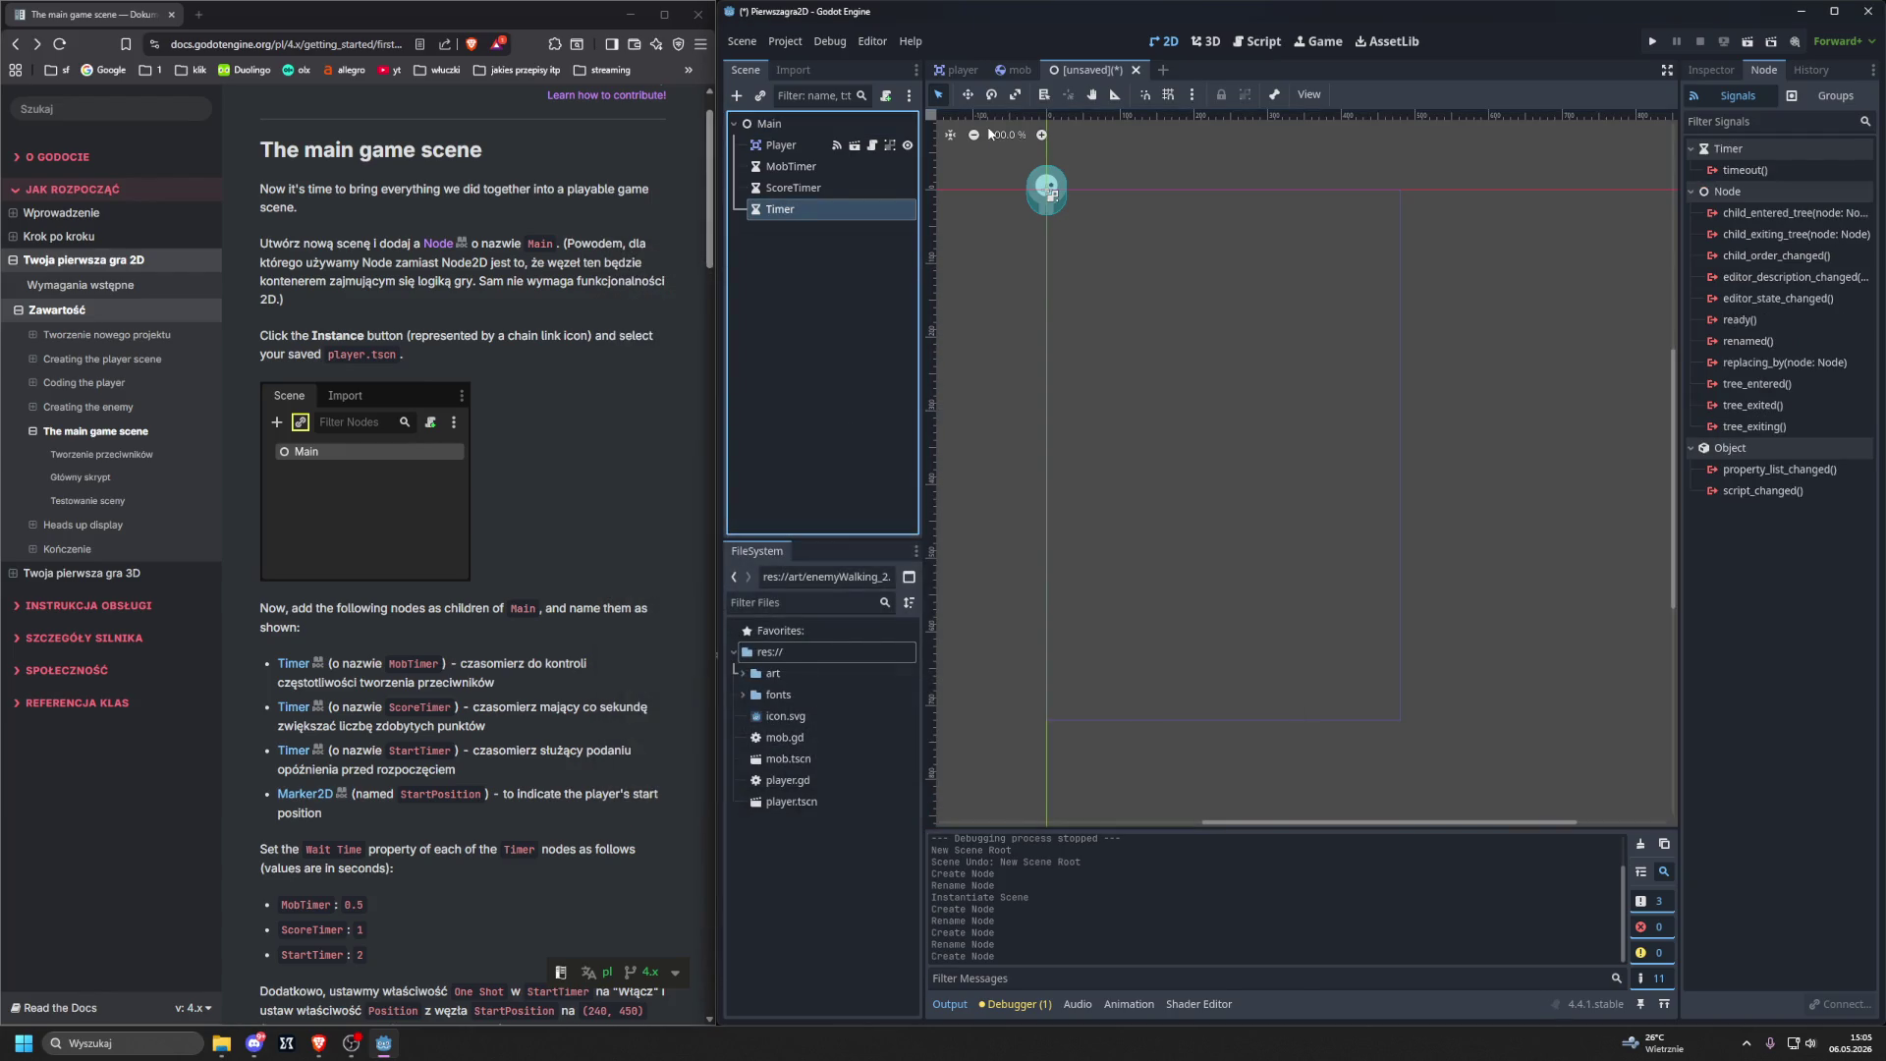
left_click(776, 208)
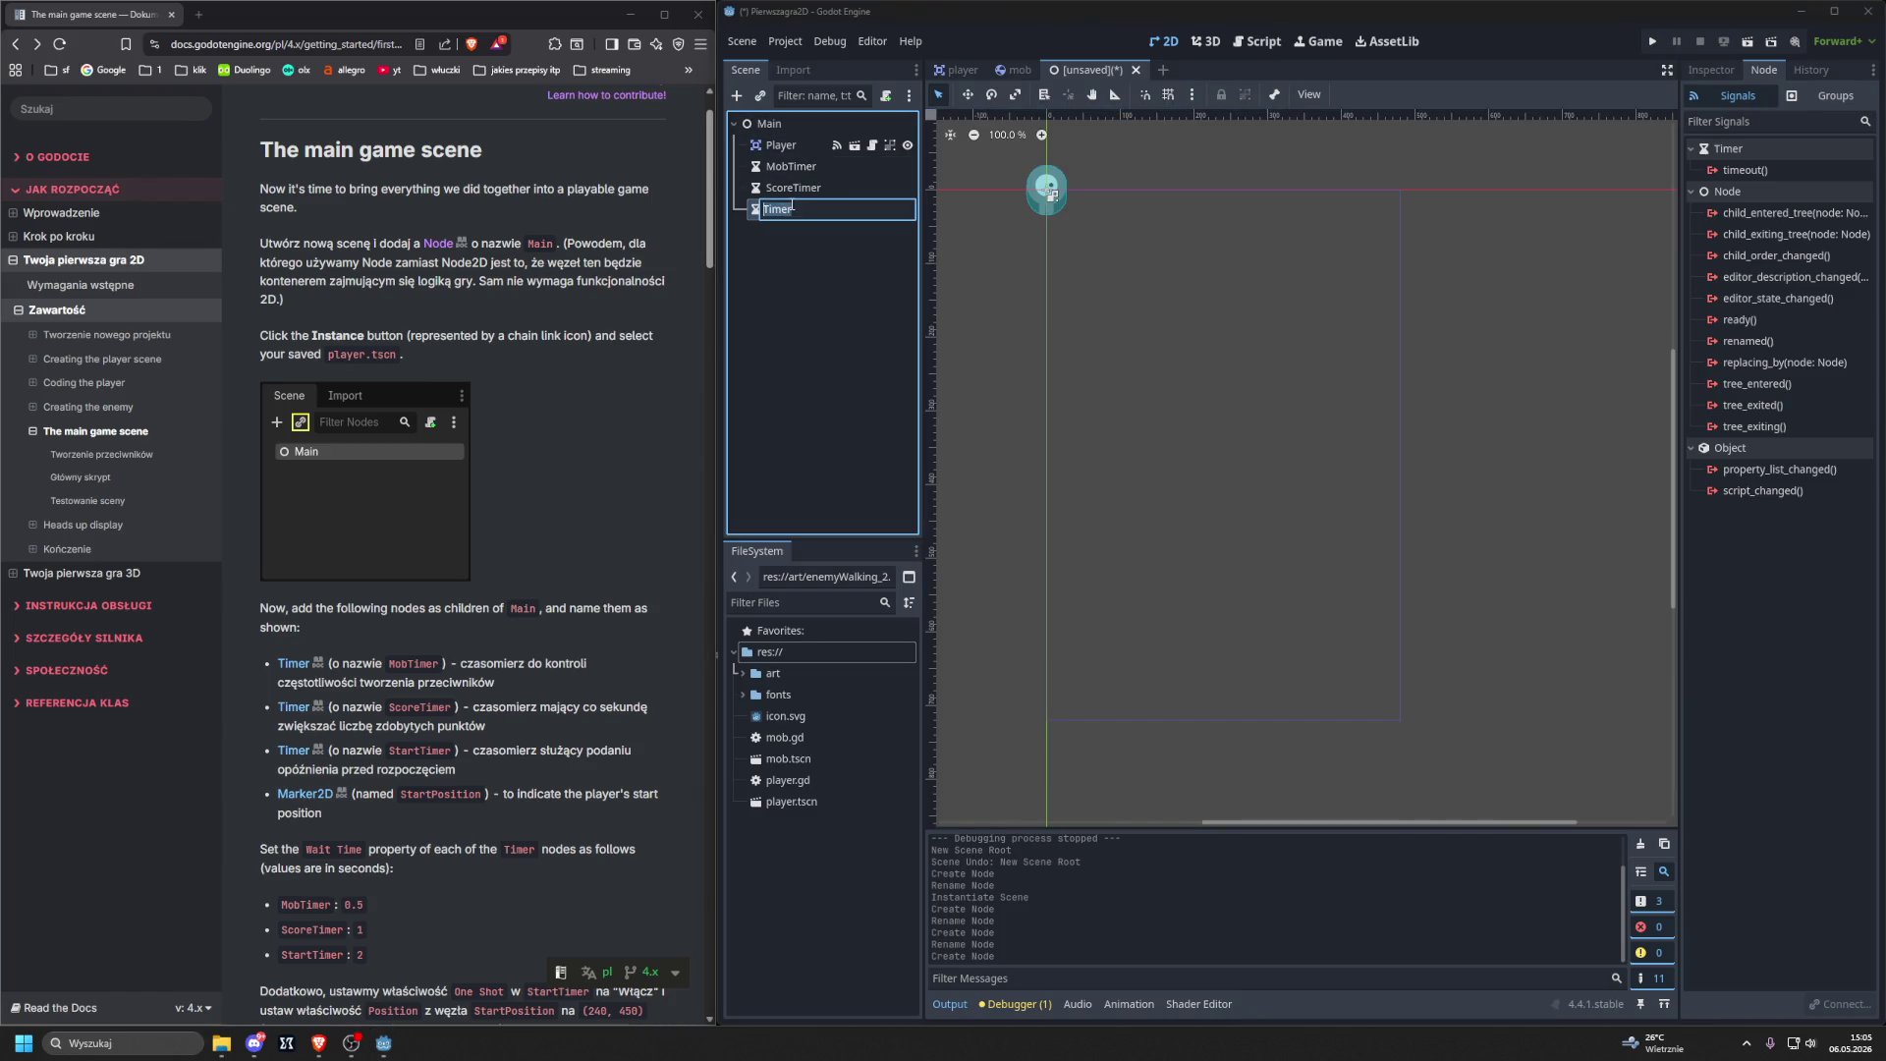
type("Sa")
type("ta")
type("Timer")
key("Return")
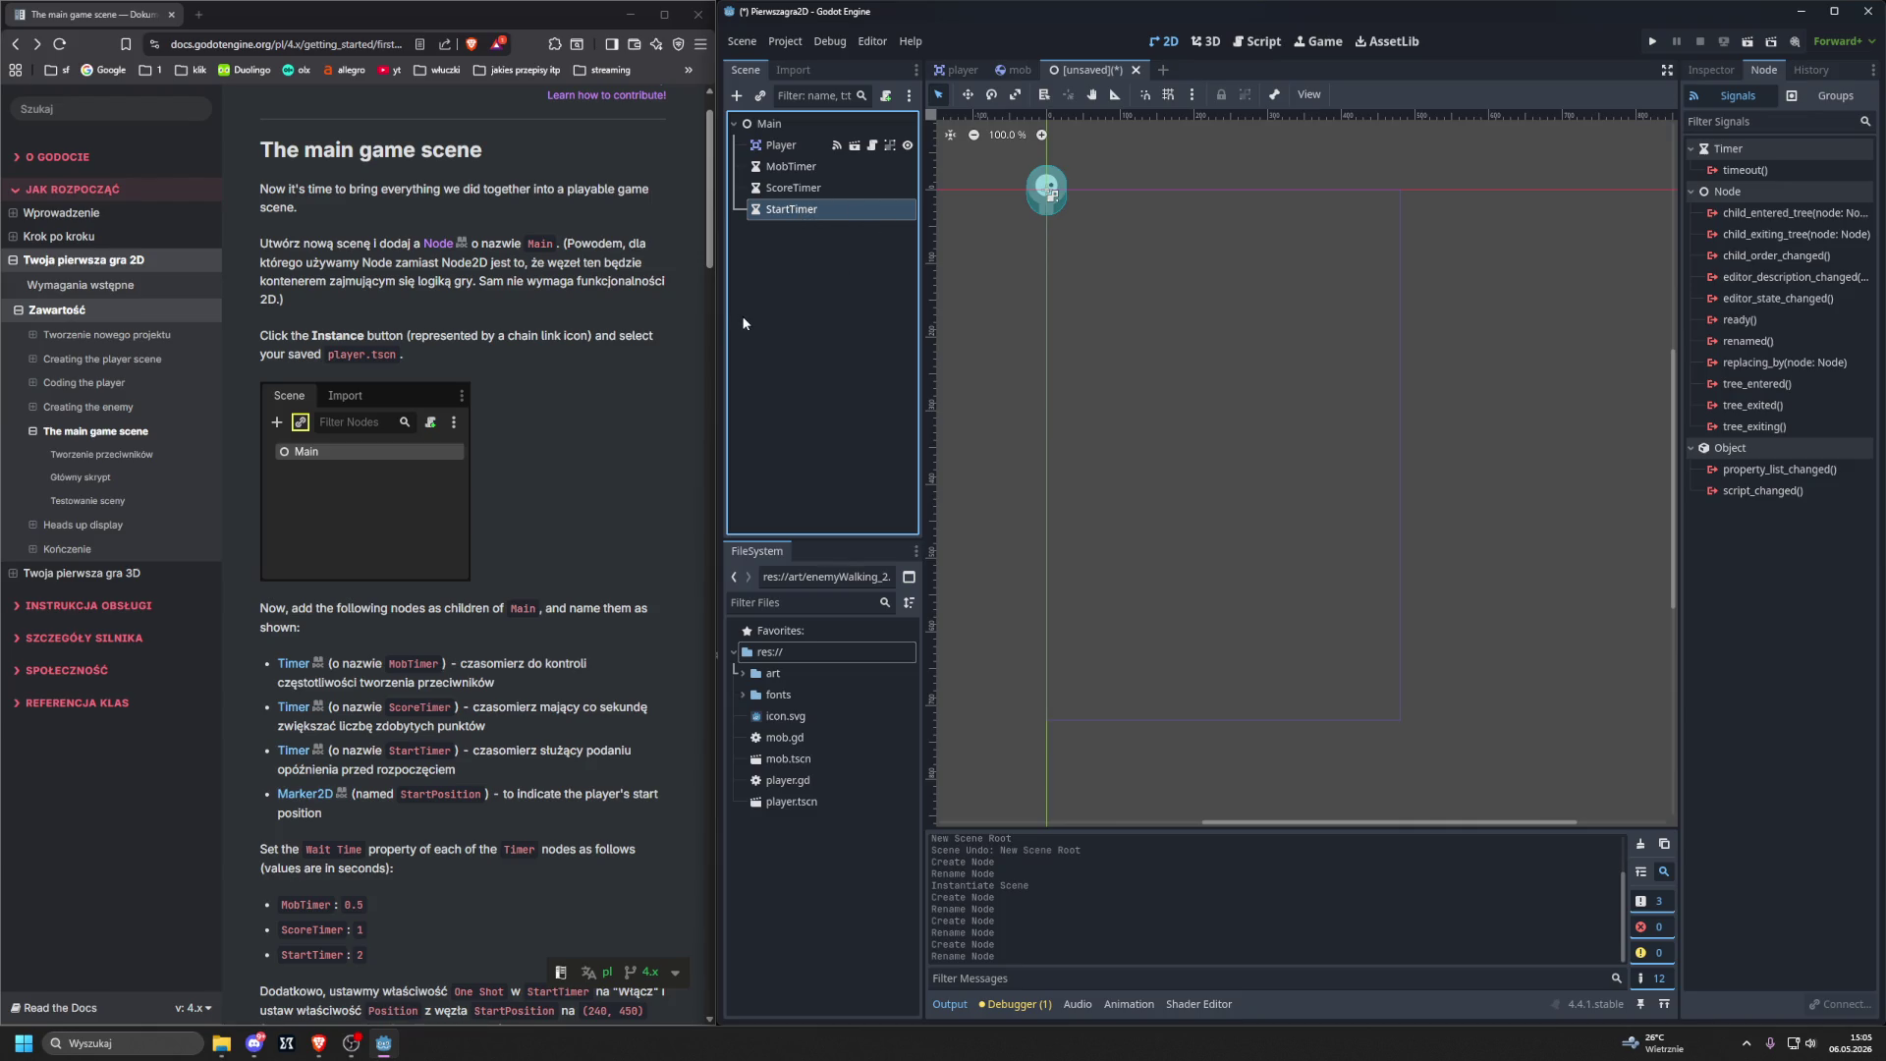
left_click(764, 125)
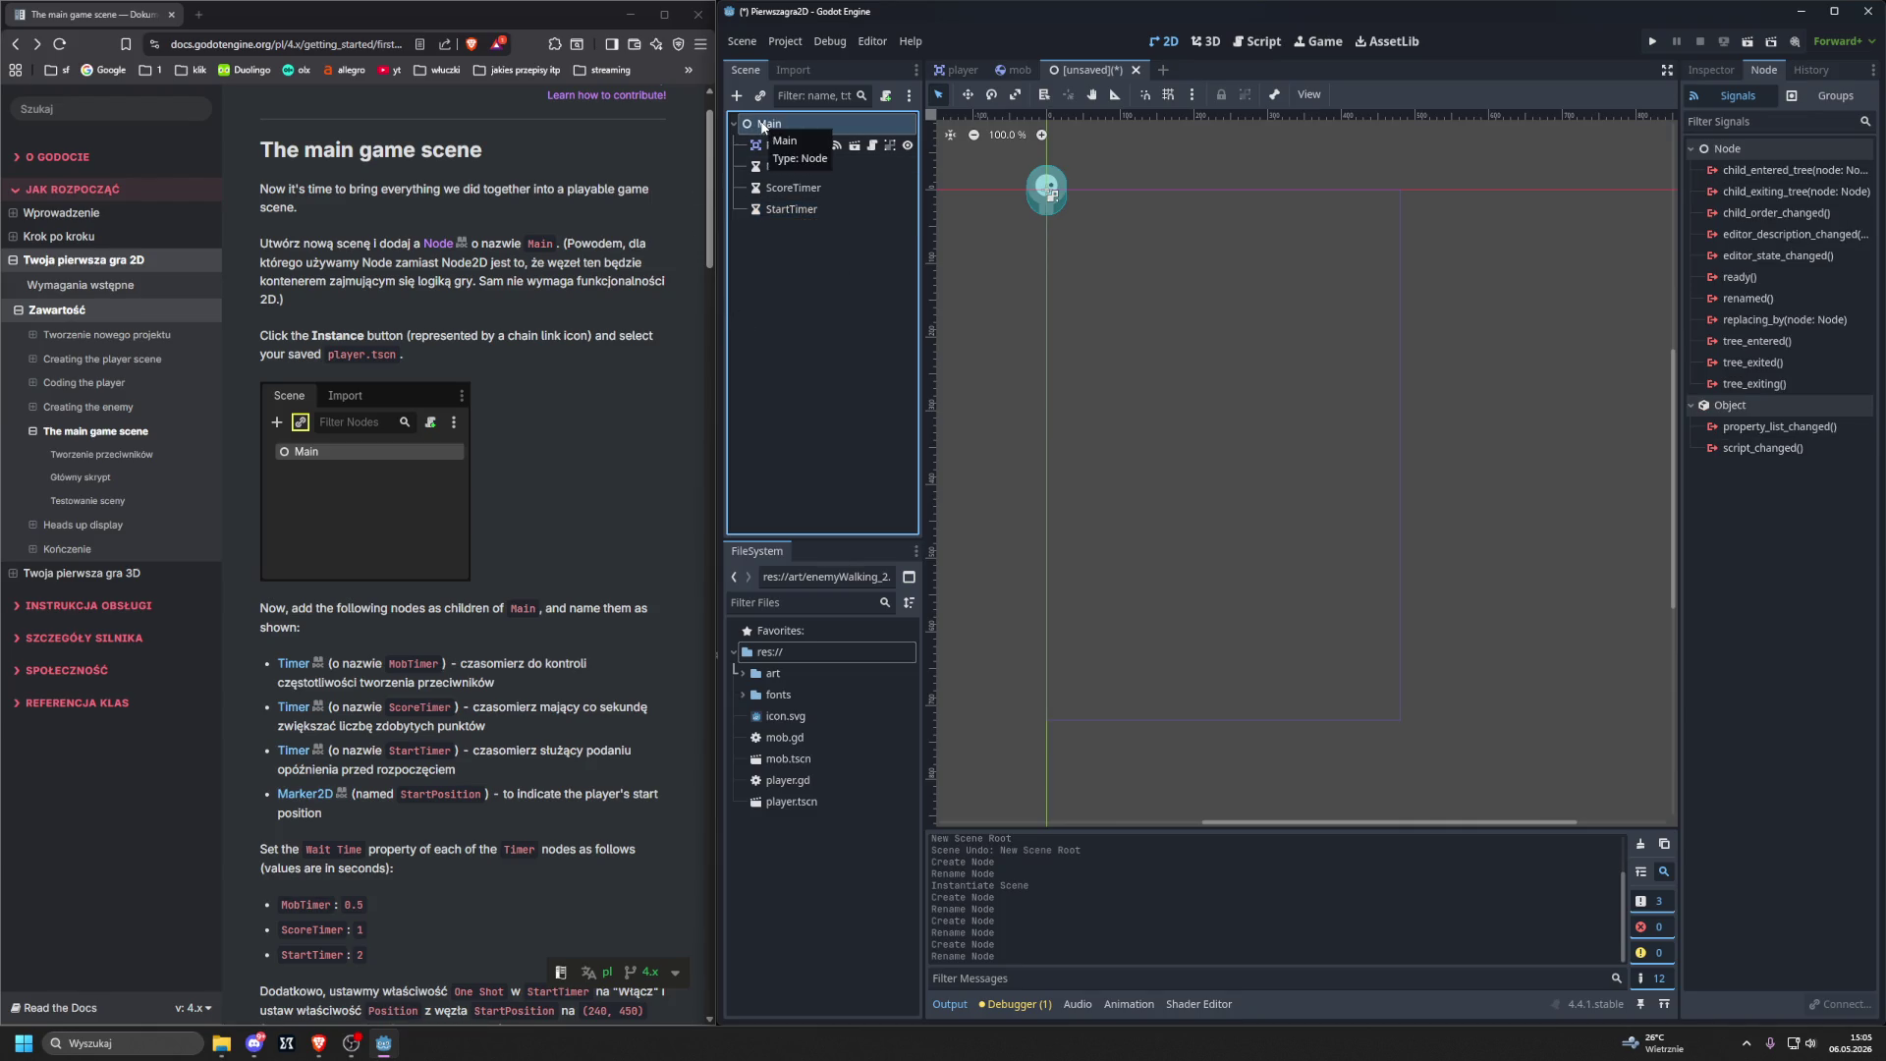
Add a Marker2D node under Main and rename it StartPosition.
key("ctrl+a")
type("Mar")
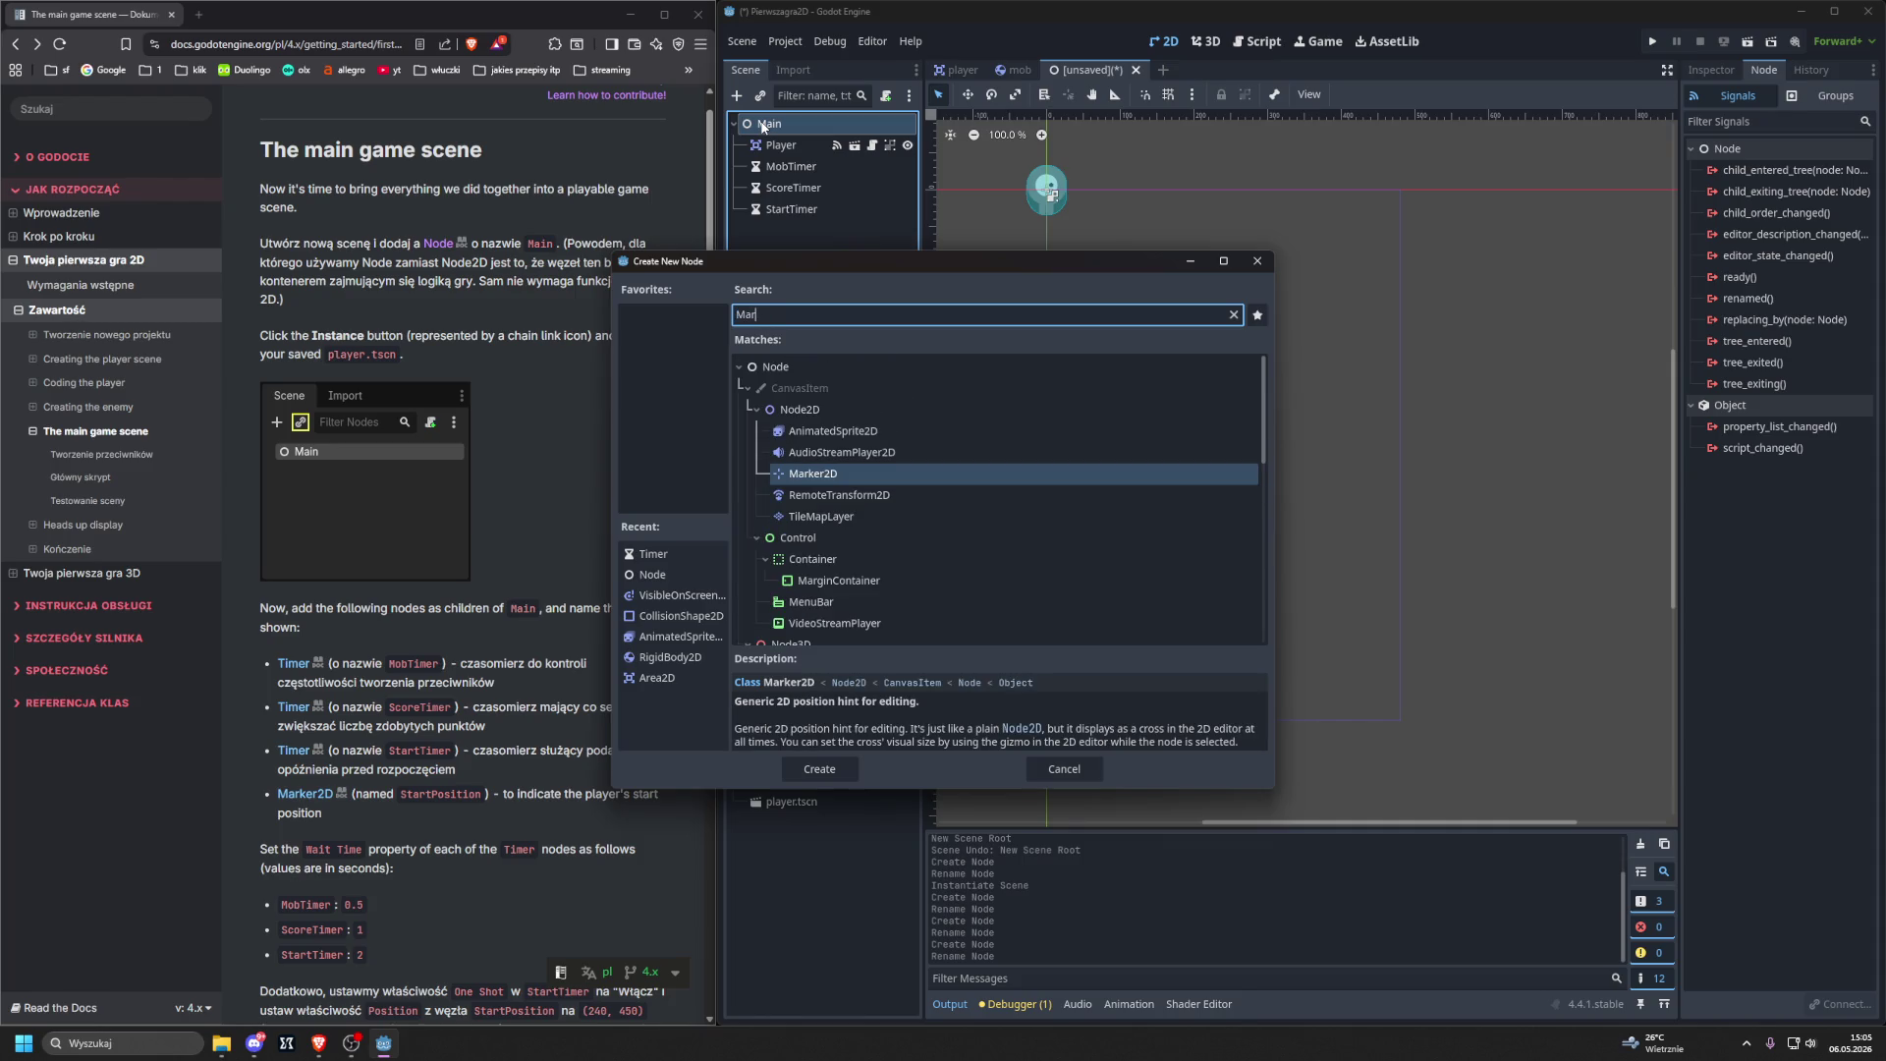
type("ker")
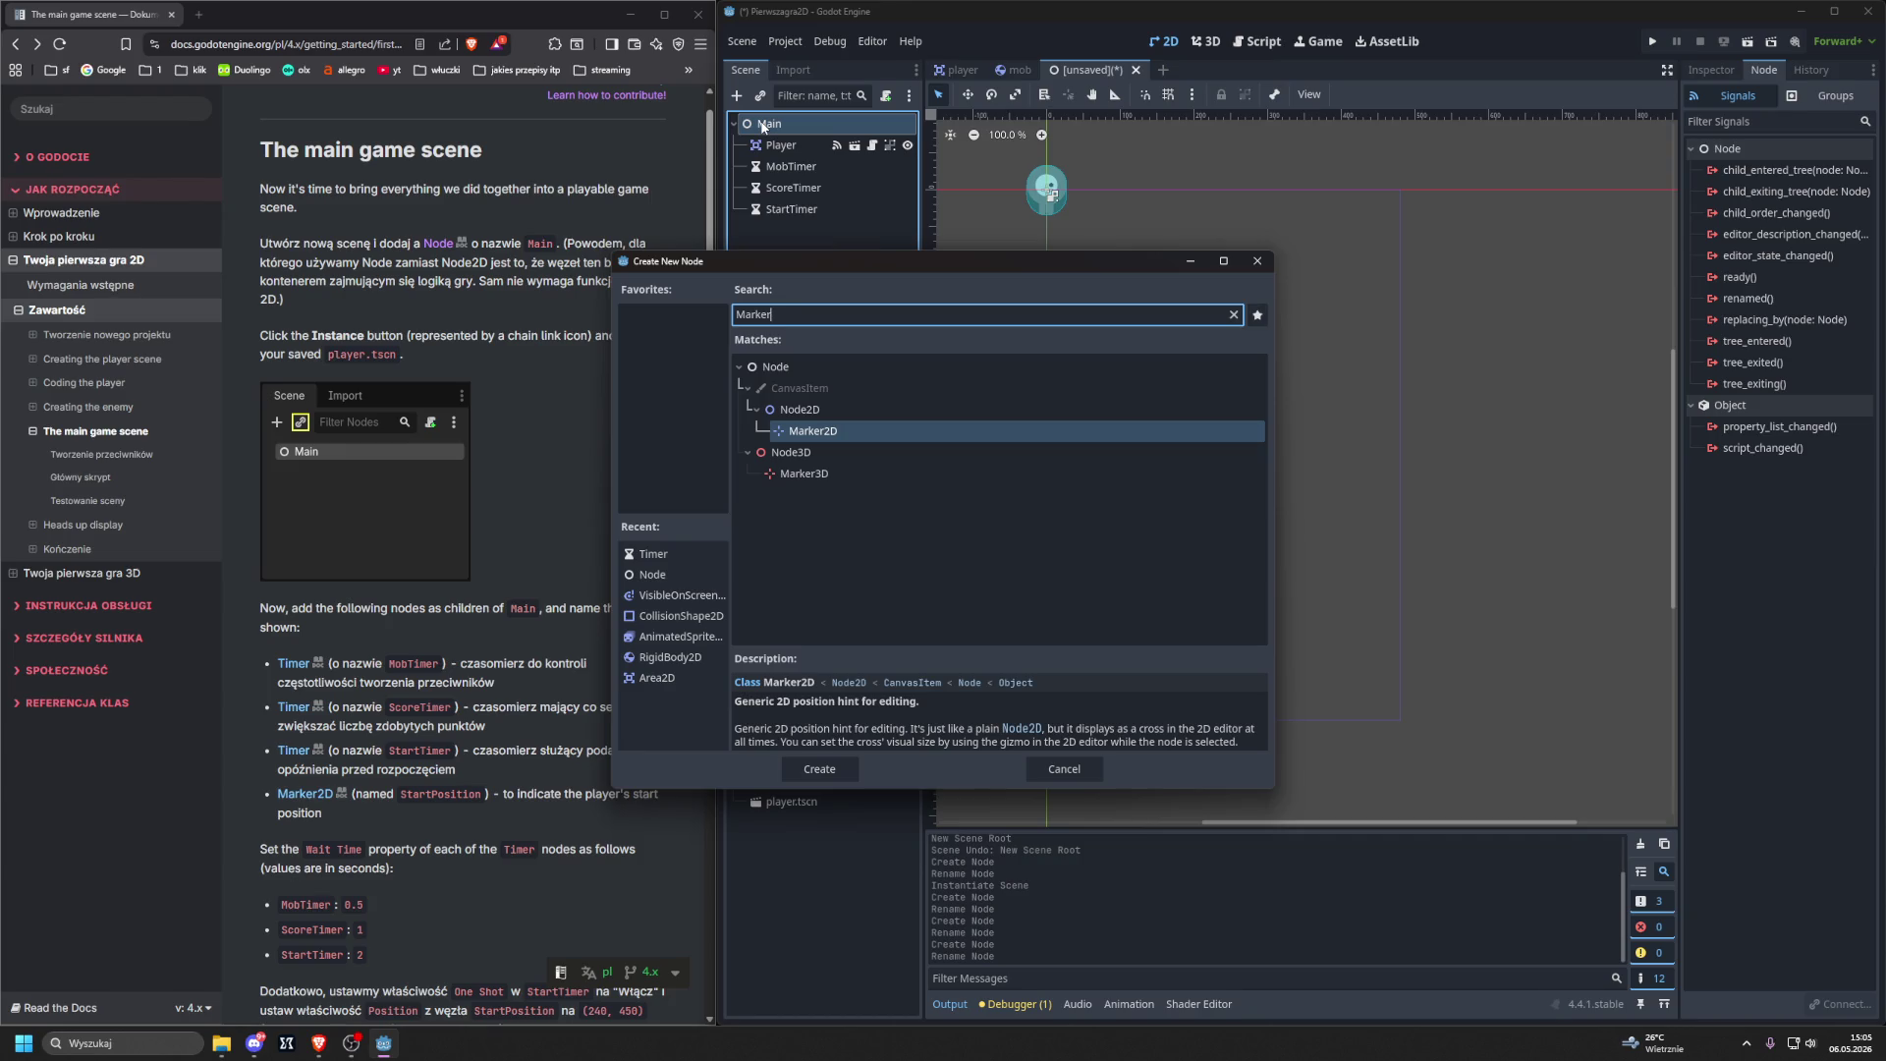
type("2d")
double_click(831, 431)
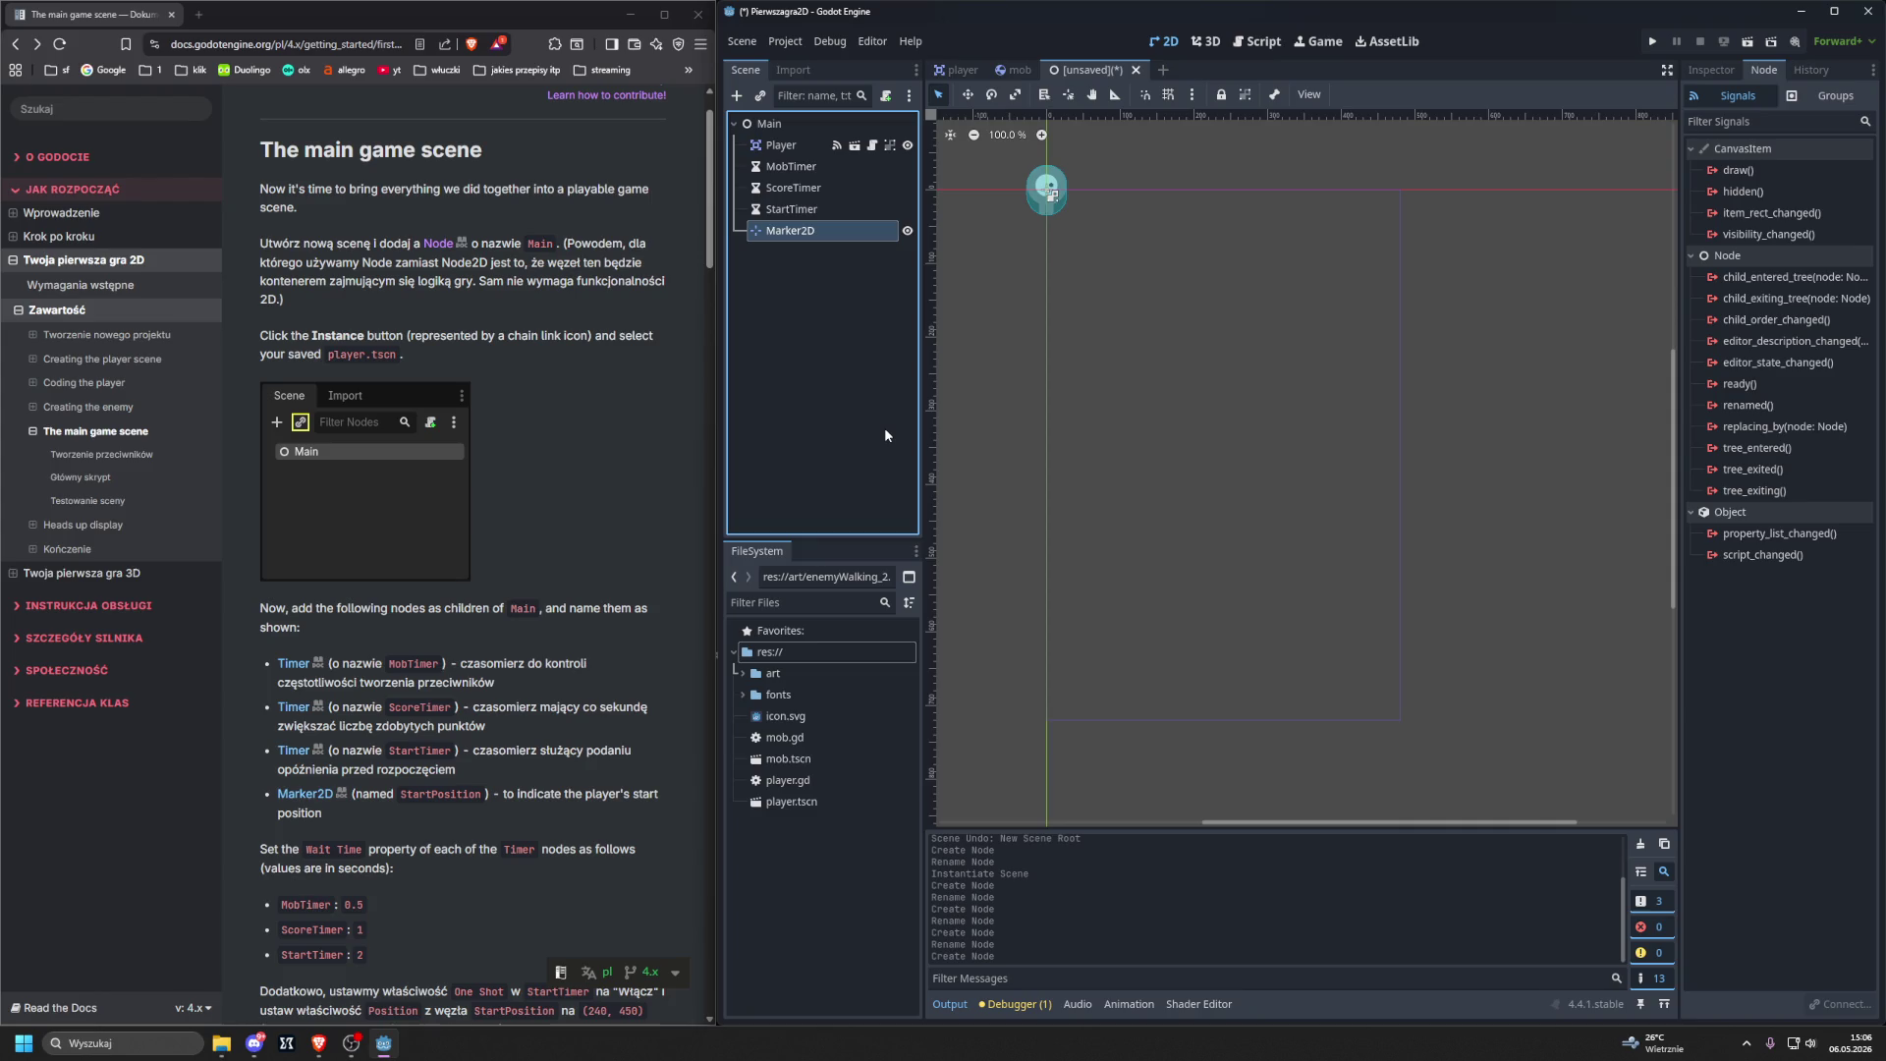
double_click(799, 234)
double_click(799, 232)
type("S")
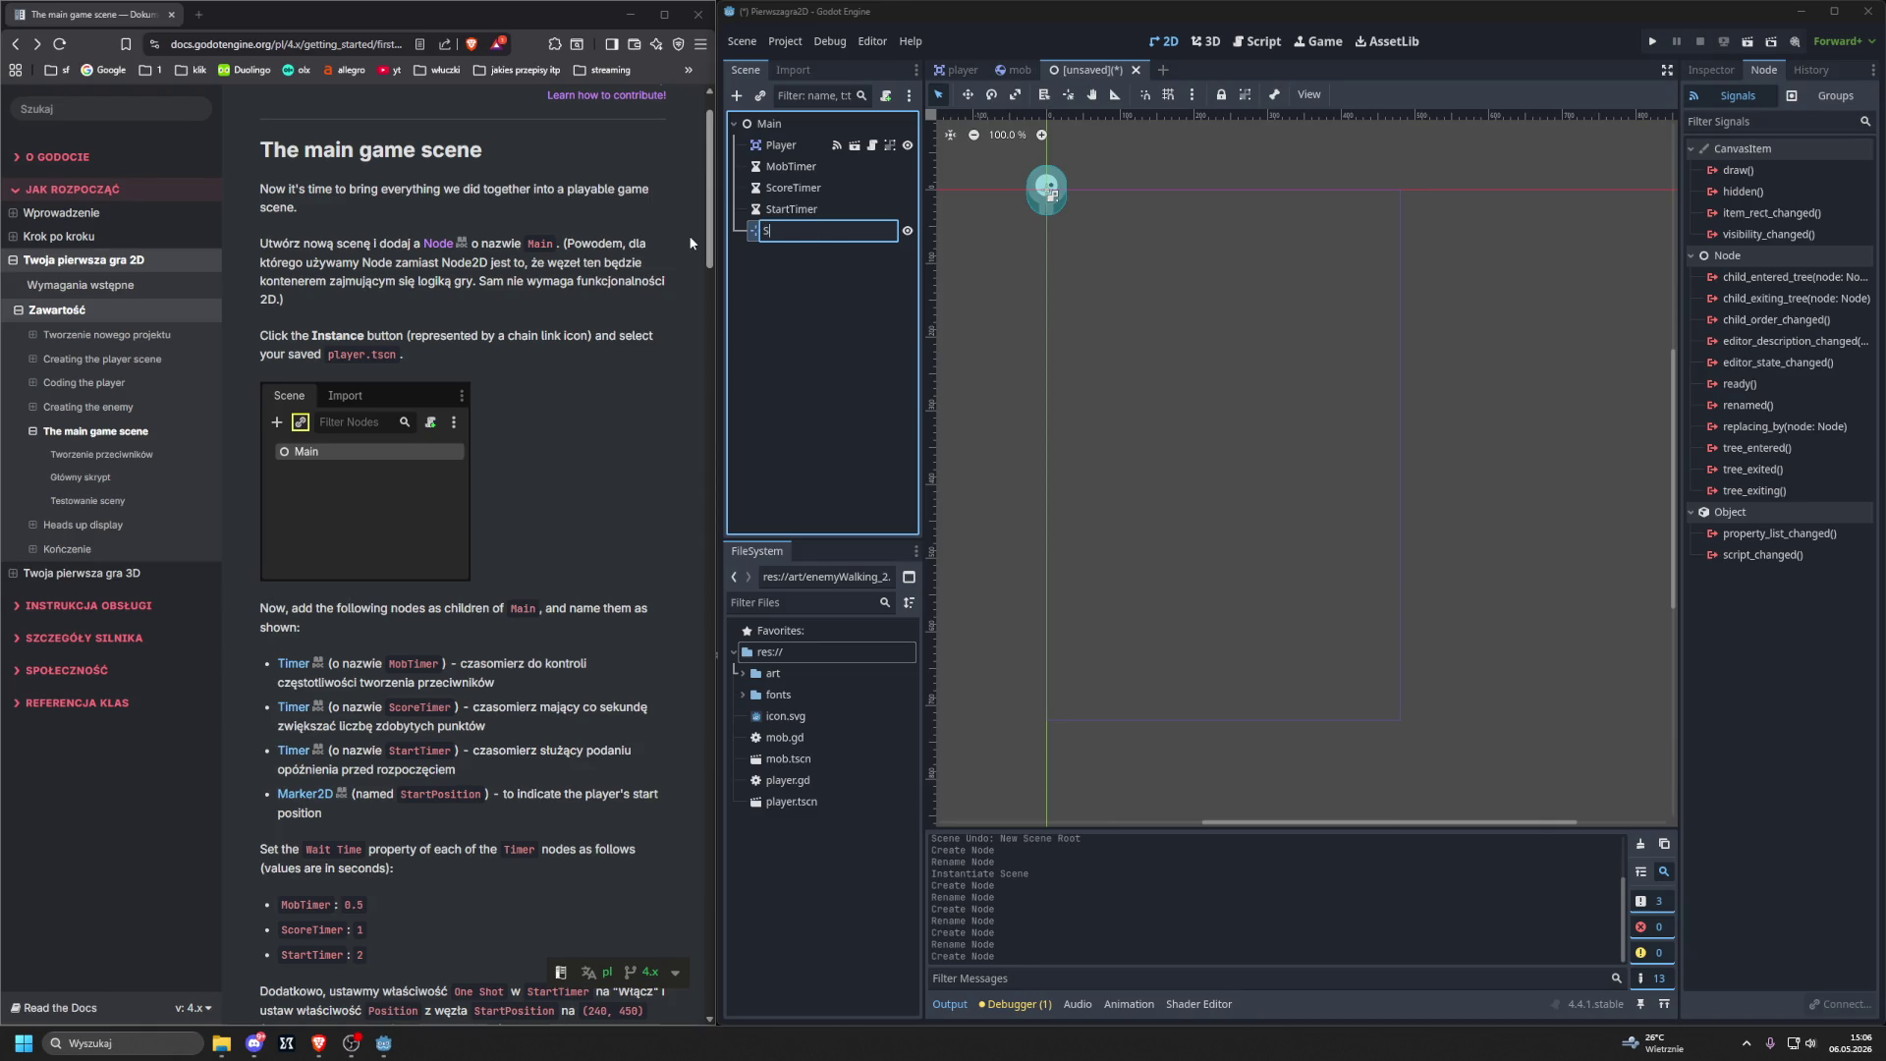
type("tartPo")
type("sition")
key("Return")
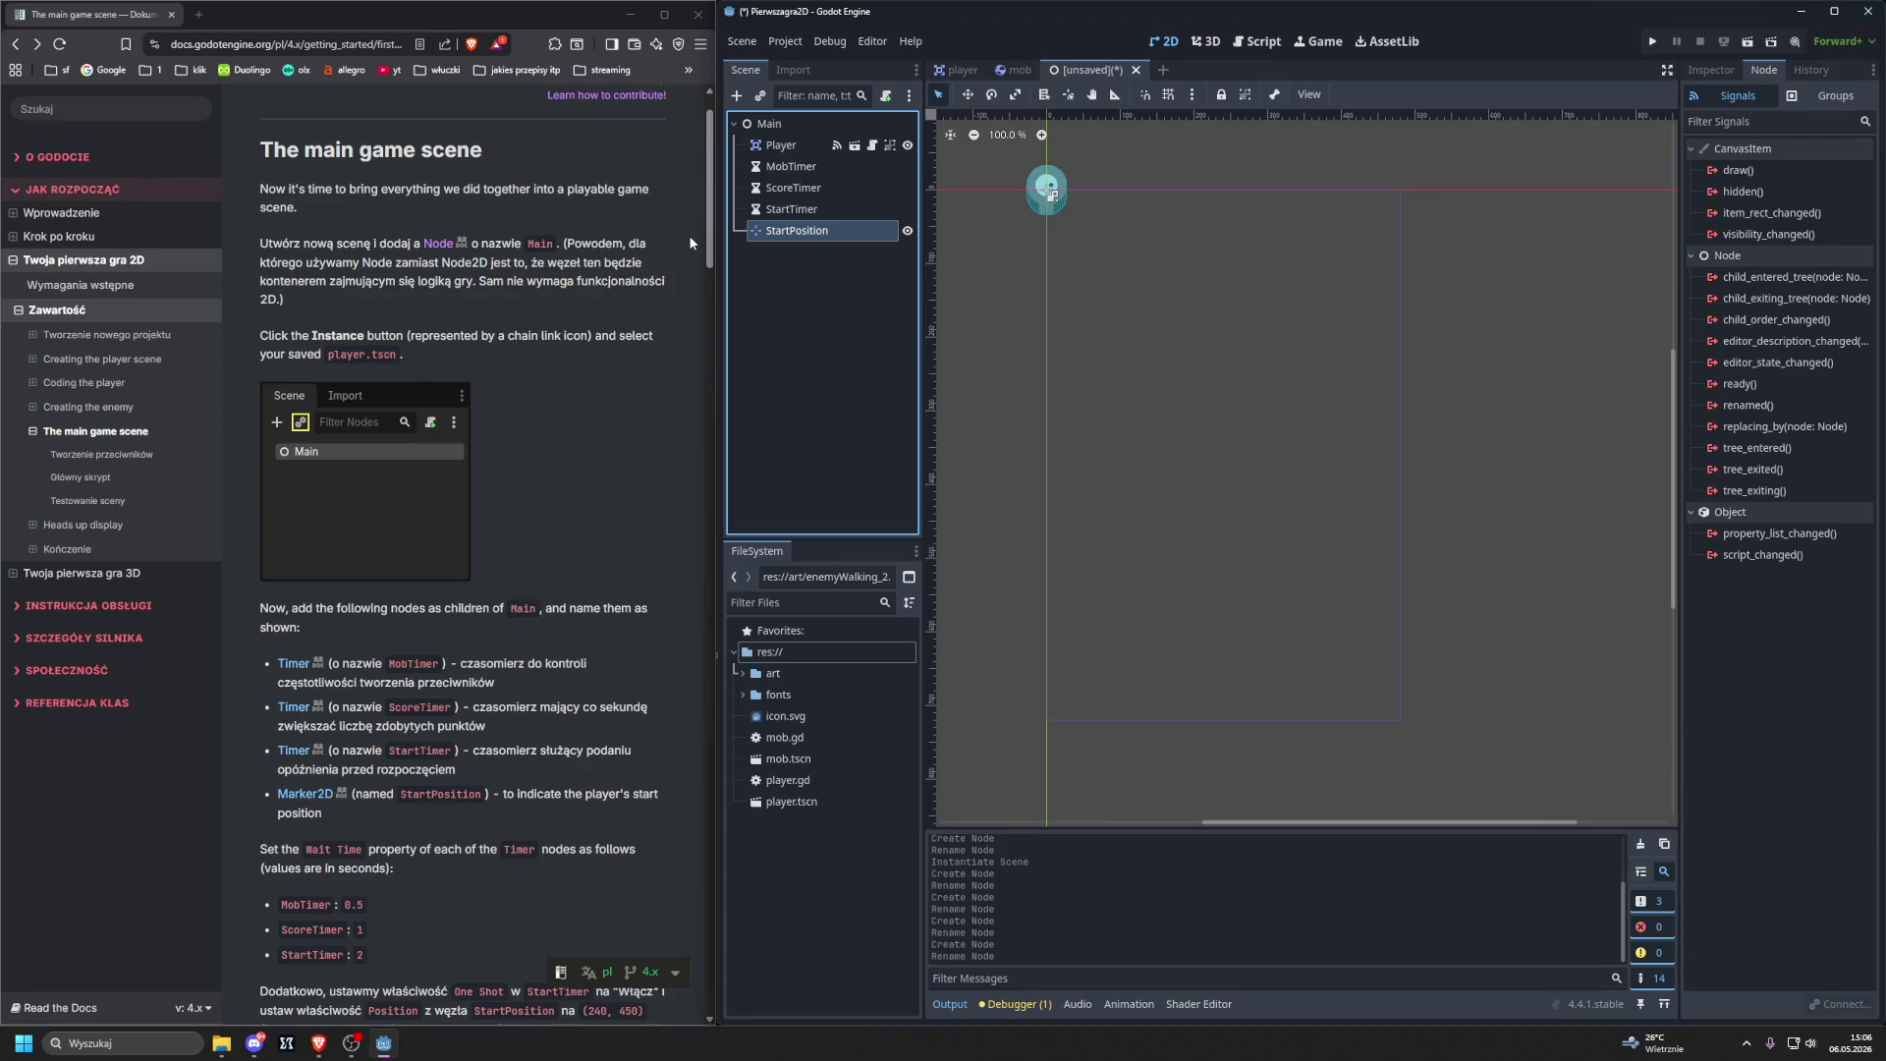
scroll(350, 540, "down", 1)
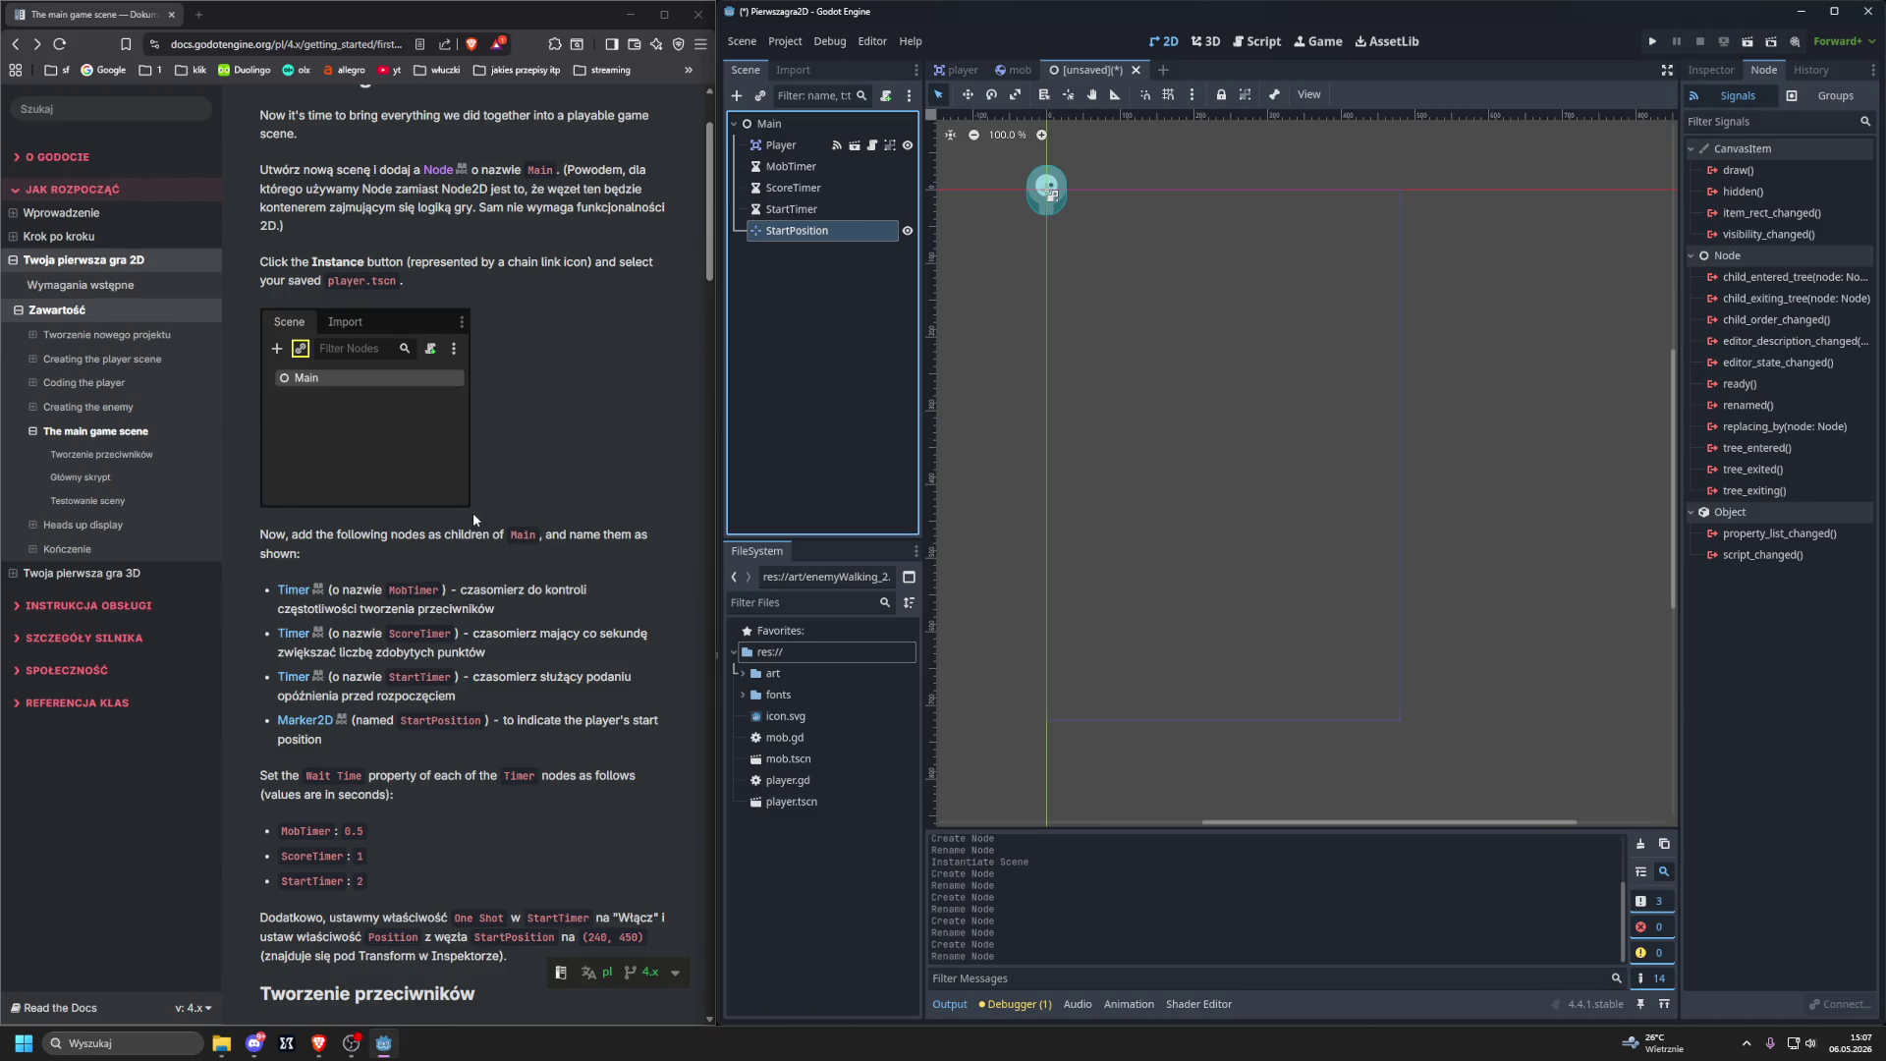
Set MobTimer's Wait Time to 0.5 seconds in the Inspector.
left_click(791, 167)
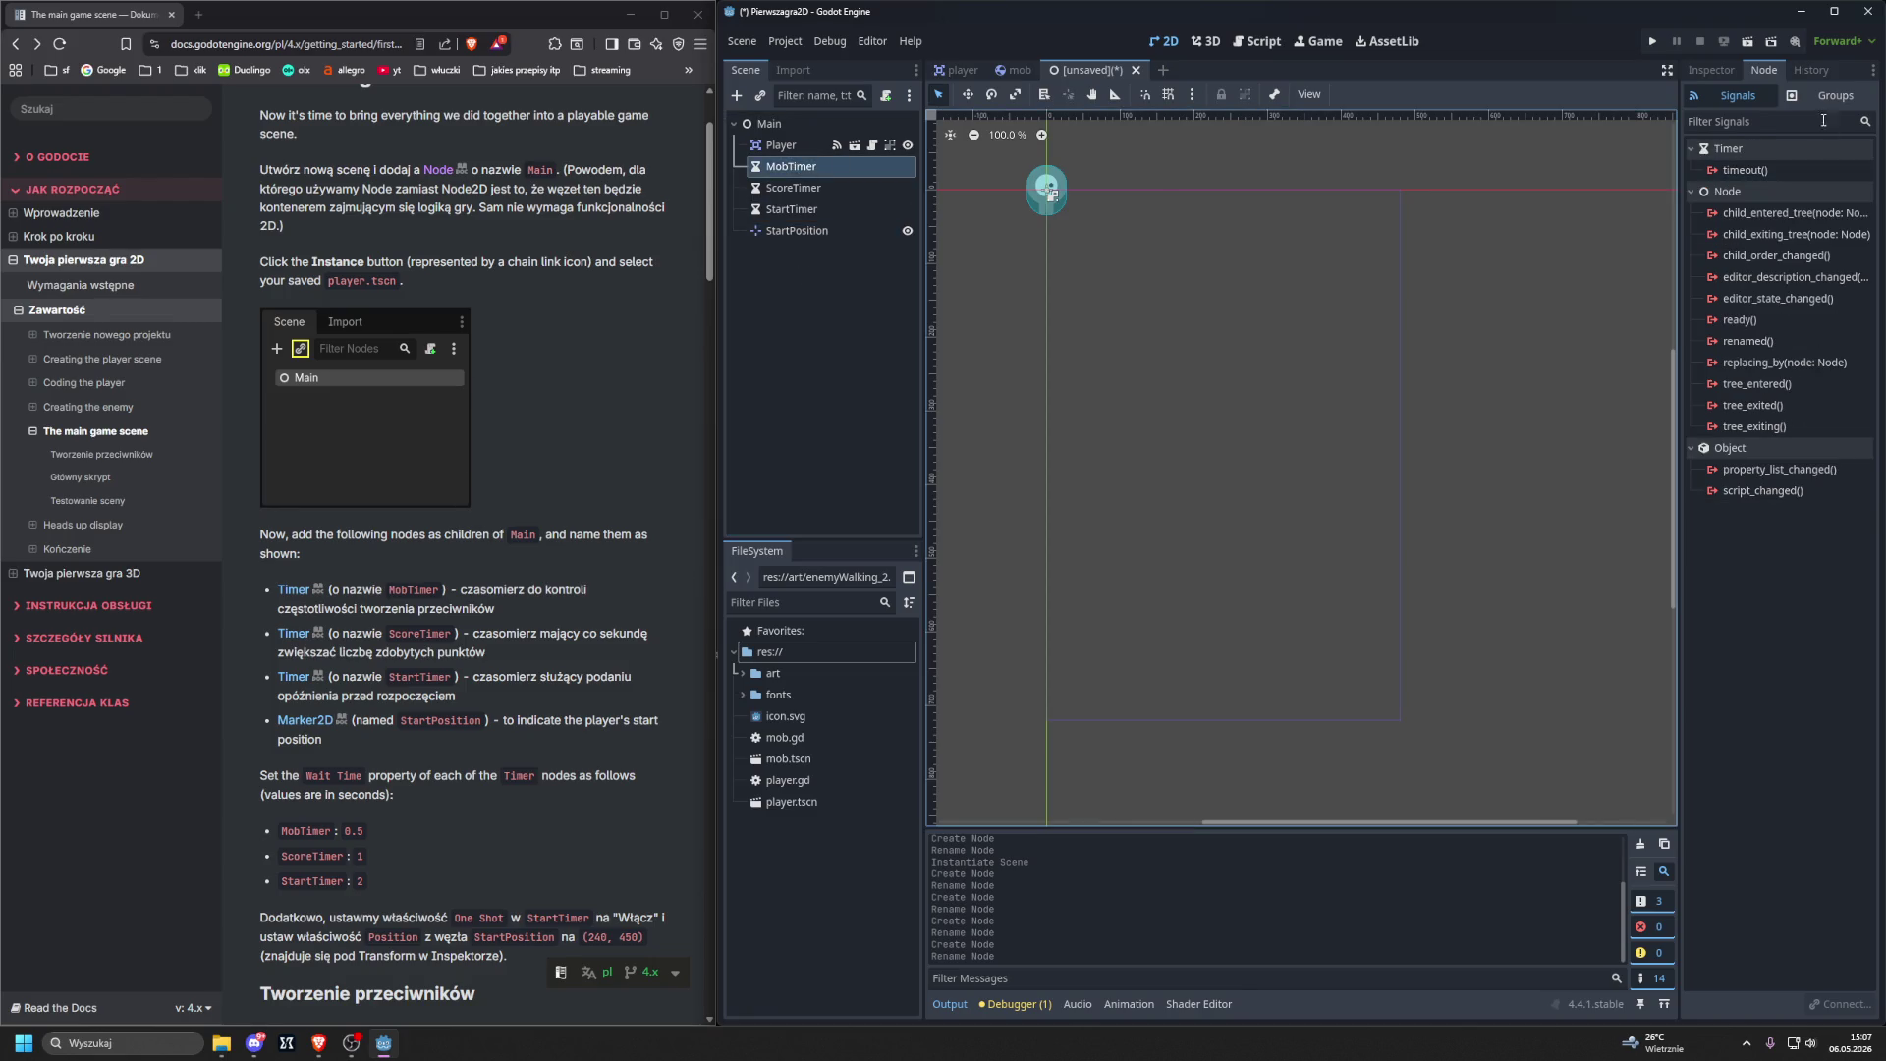
left_click(1724, 73)
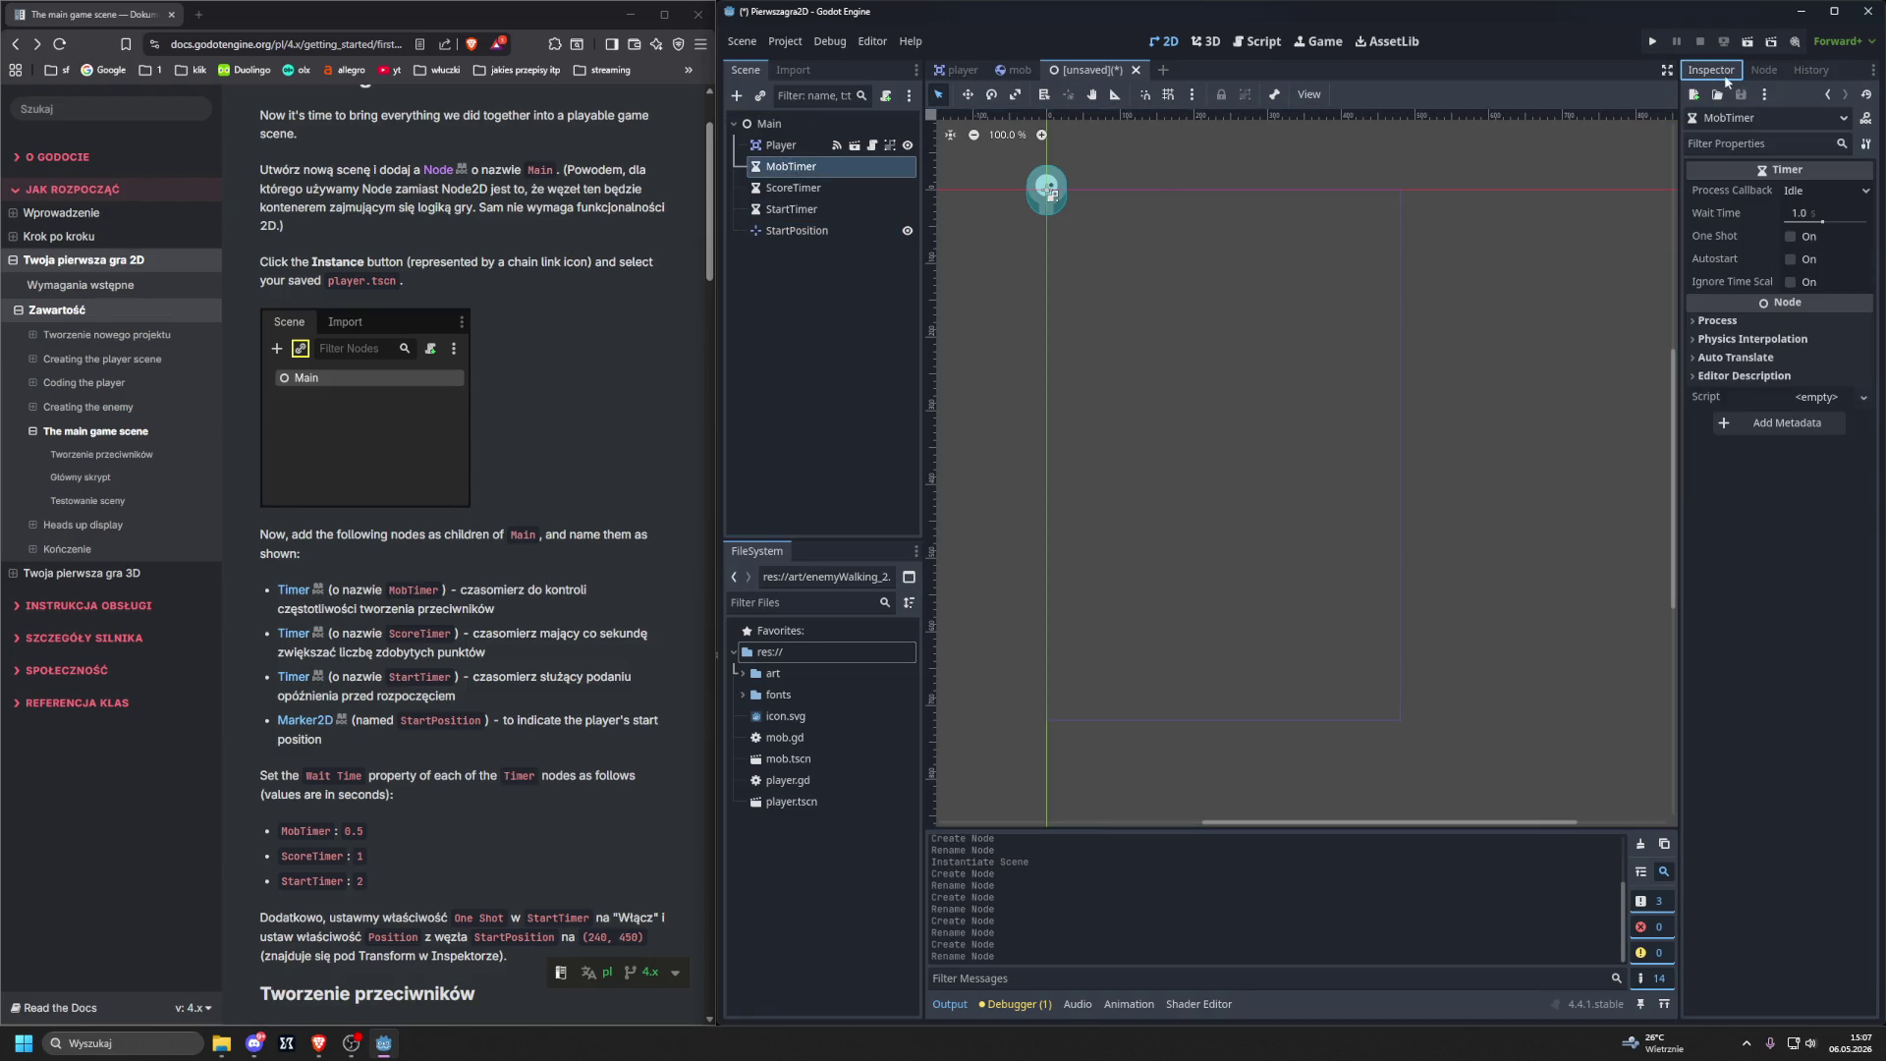
left_click(1813, 213)
type("0.5")
key("Return")
Set StartTimer's Wait Time to 2 seconds and enable One Shot.
left_click(791, 209)
left_click(1812, 214)
type("2")
key("Return")
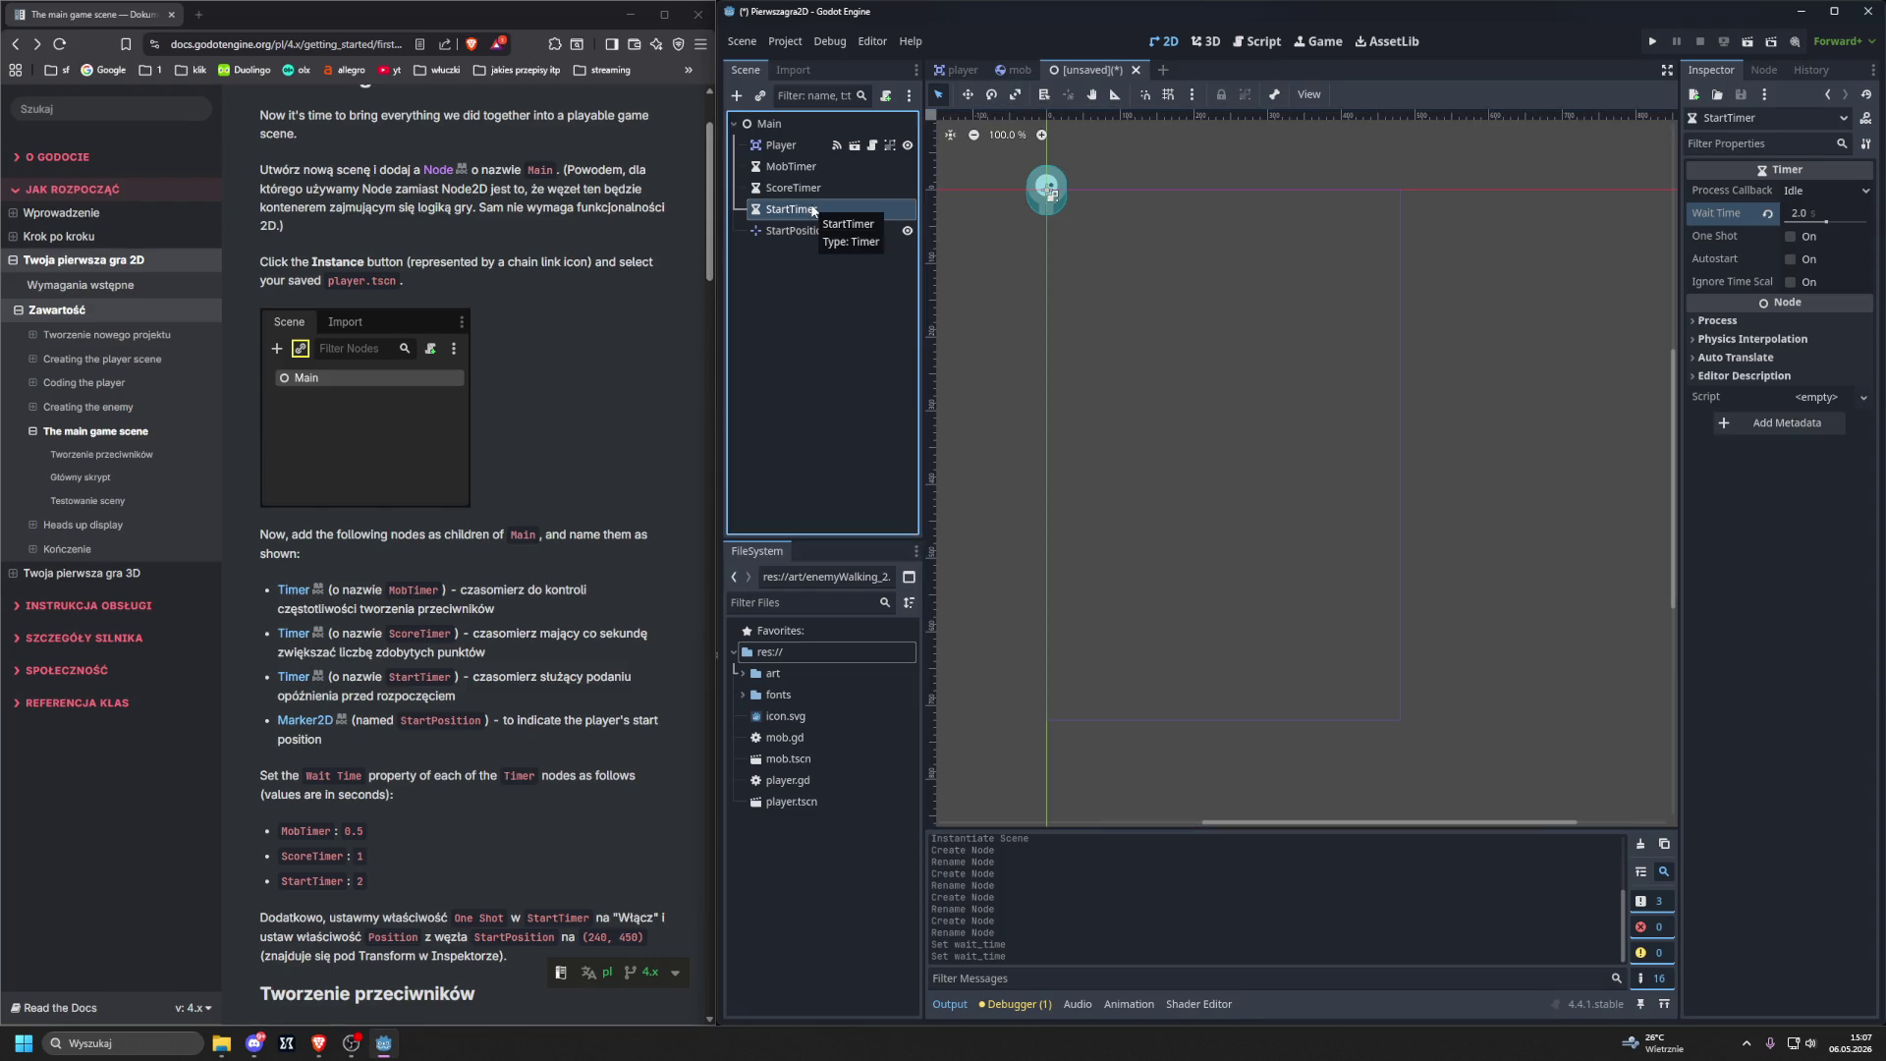
left_click(1789, 235)
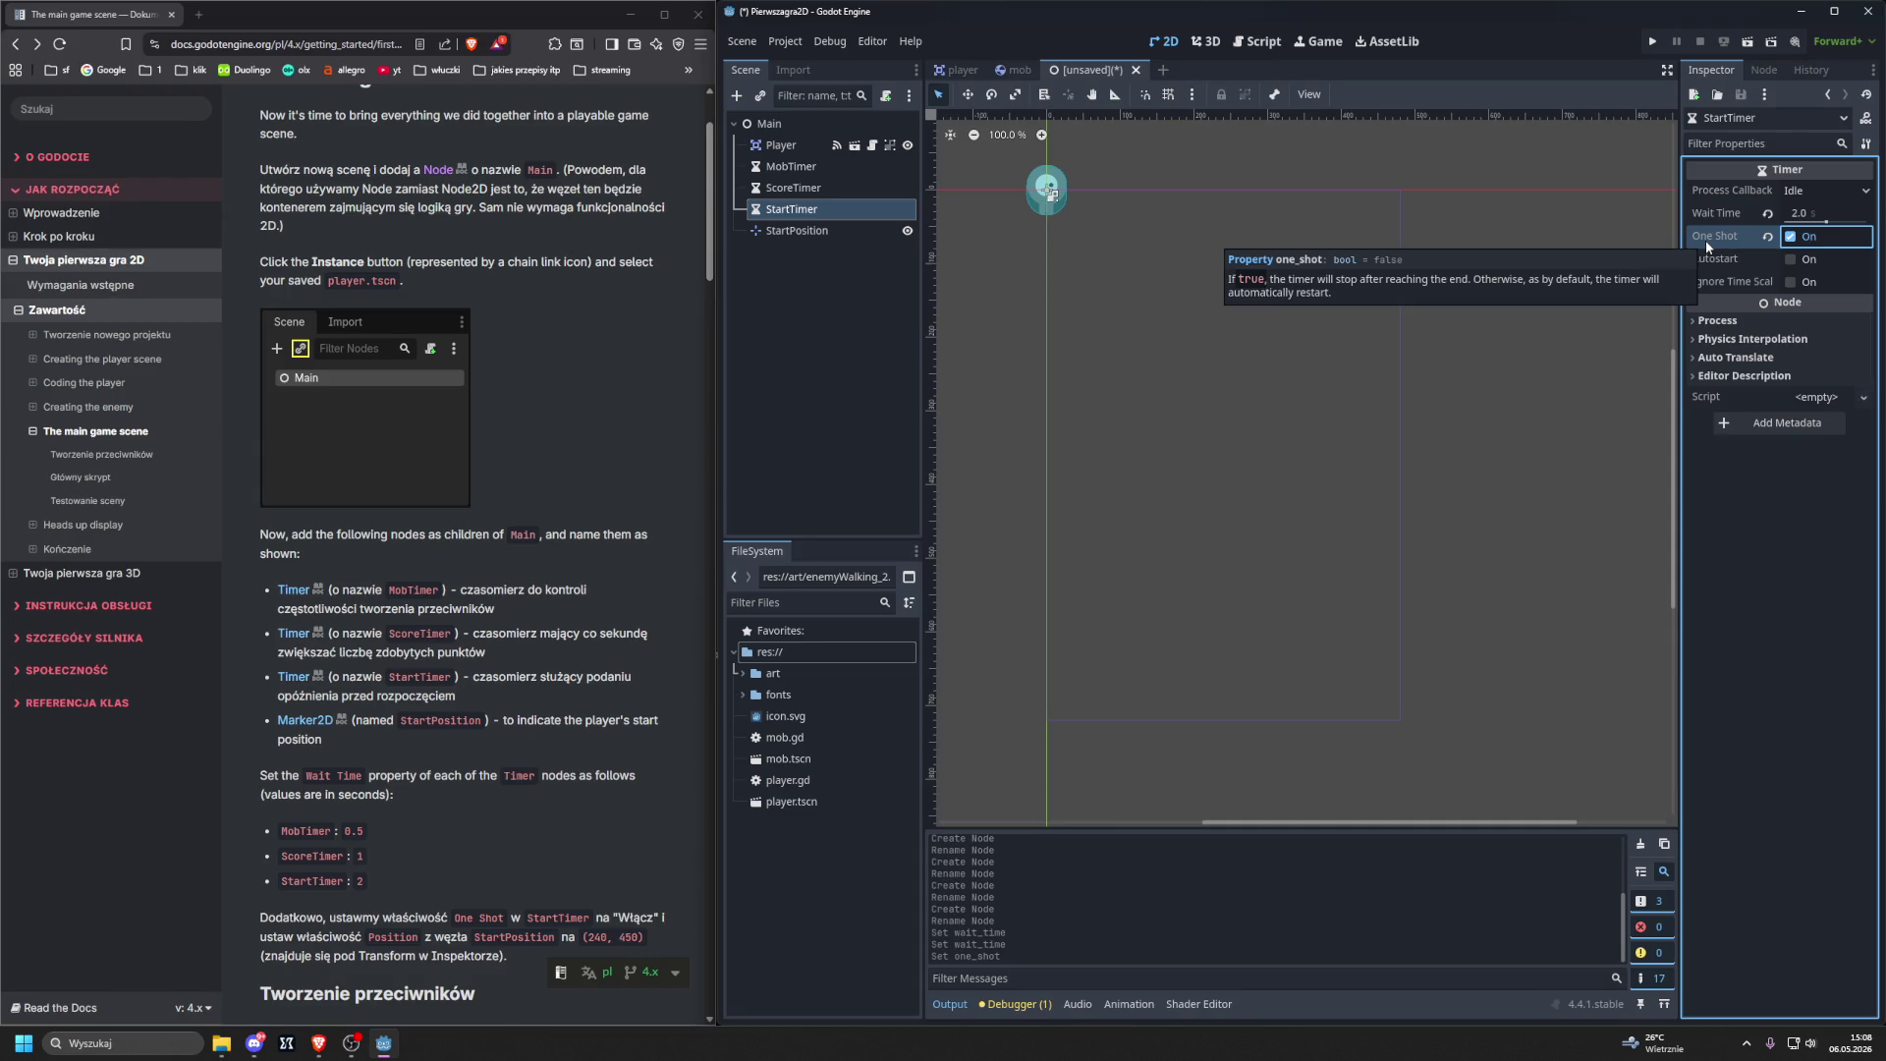
left_click(798, 231)
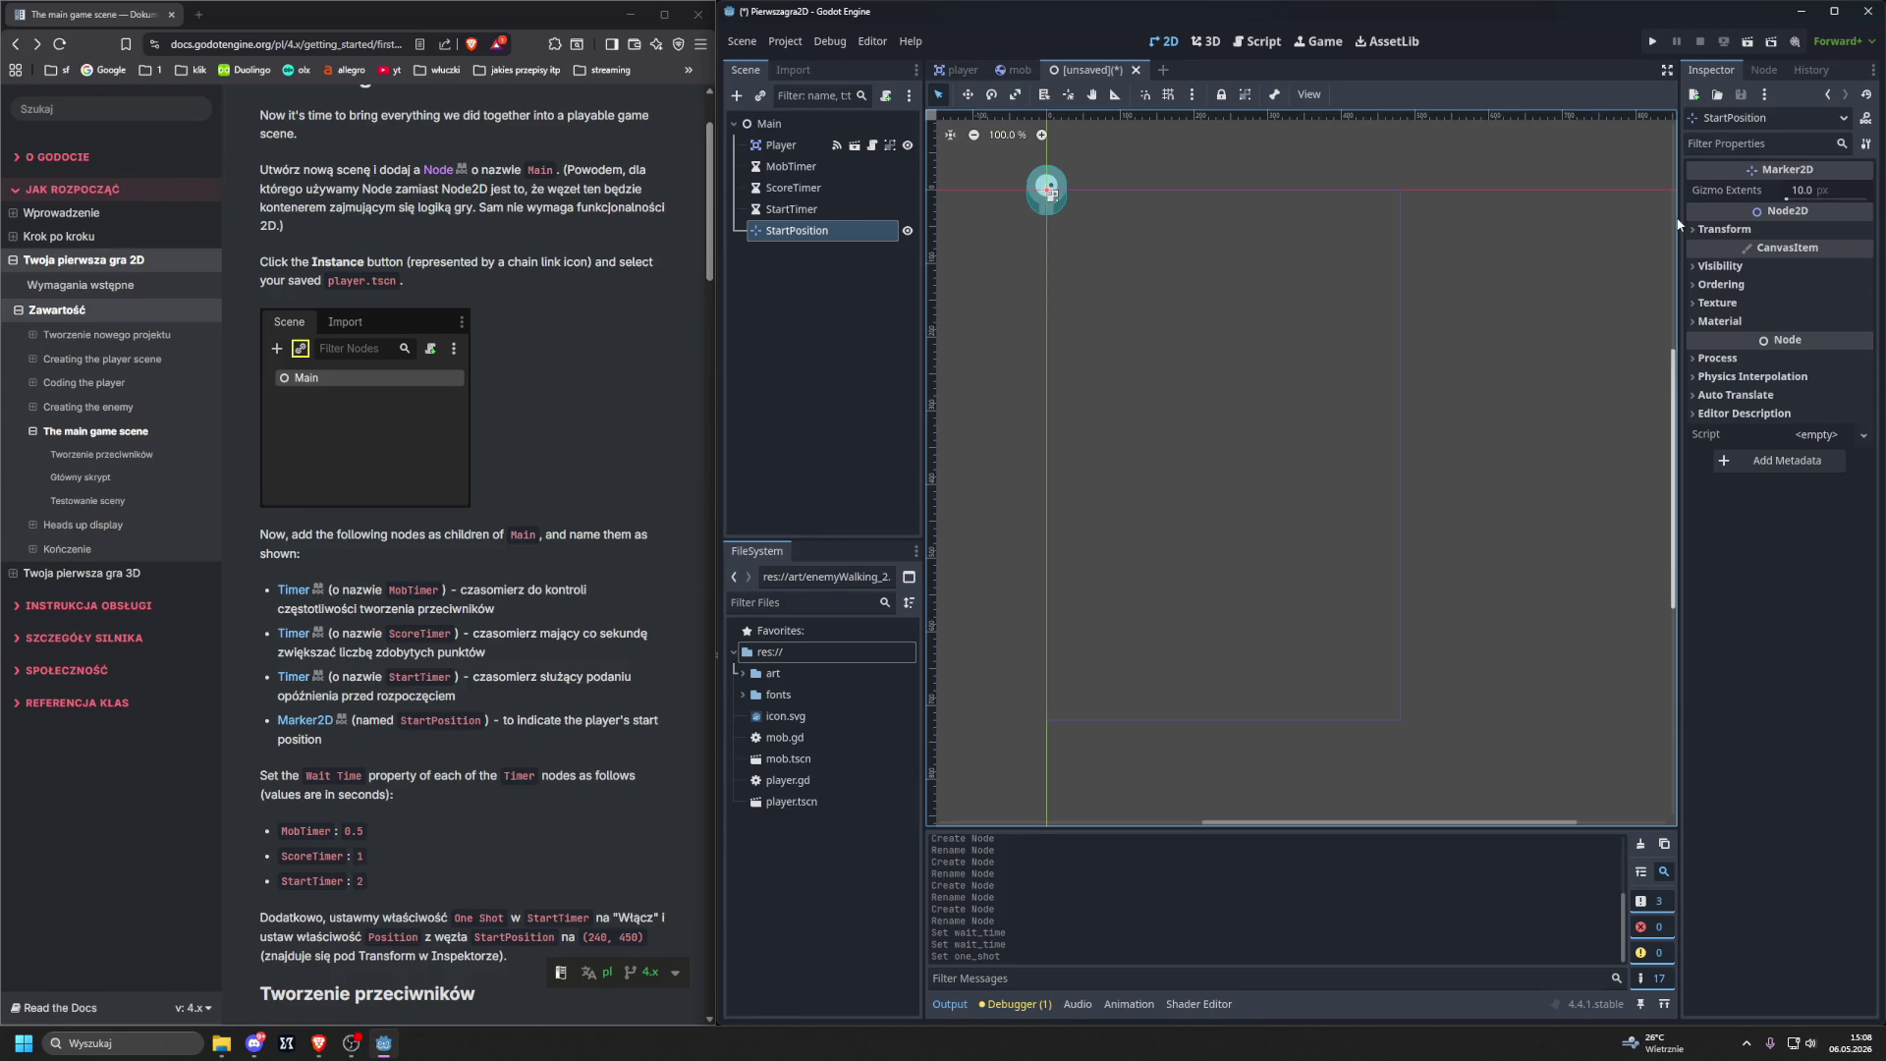
Set StartPosition's Transform Position to x 240 and y 450.
left_click(1724, 229)
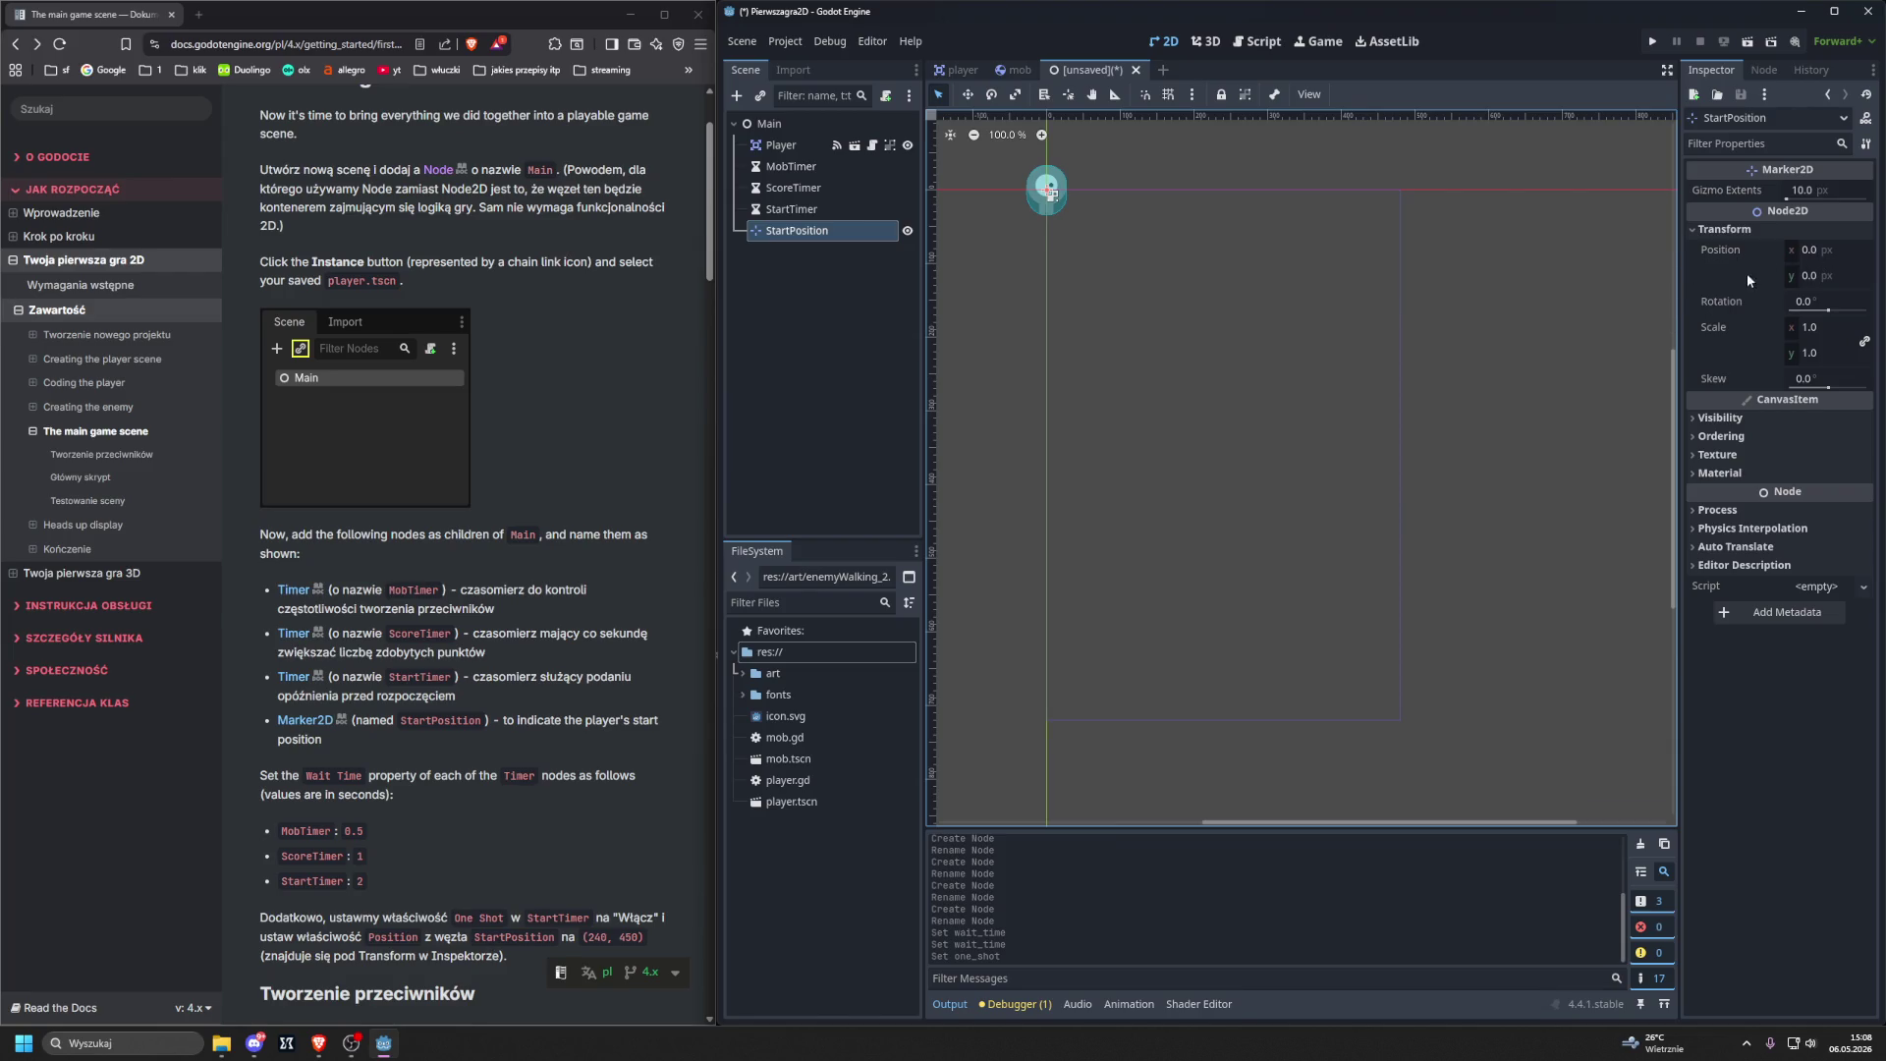
left_click(1819, 249)
type("240")
key("Return")
left_click(1807, 278)
type("450")
key("Return")
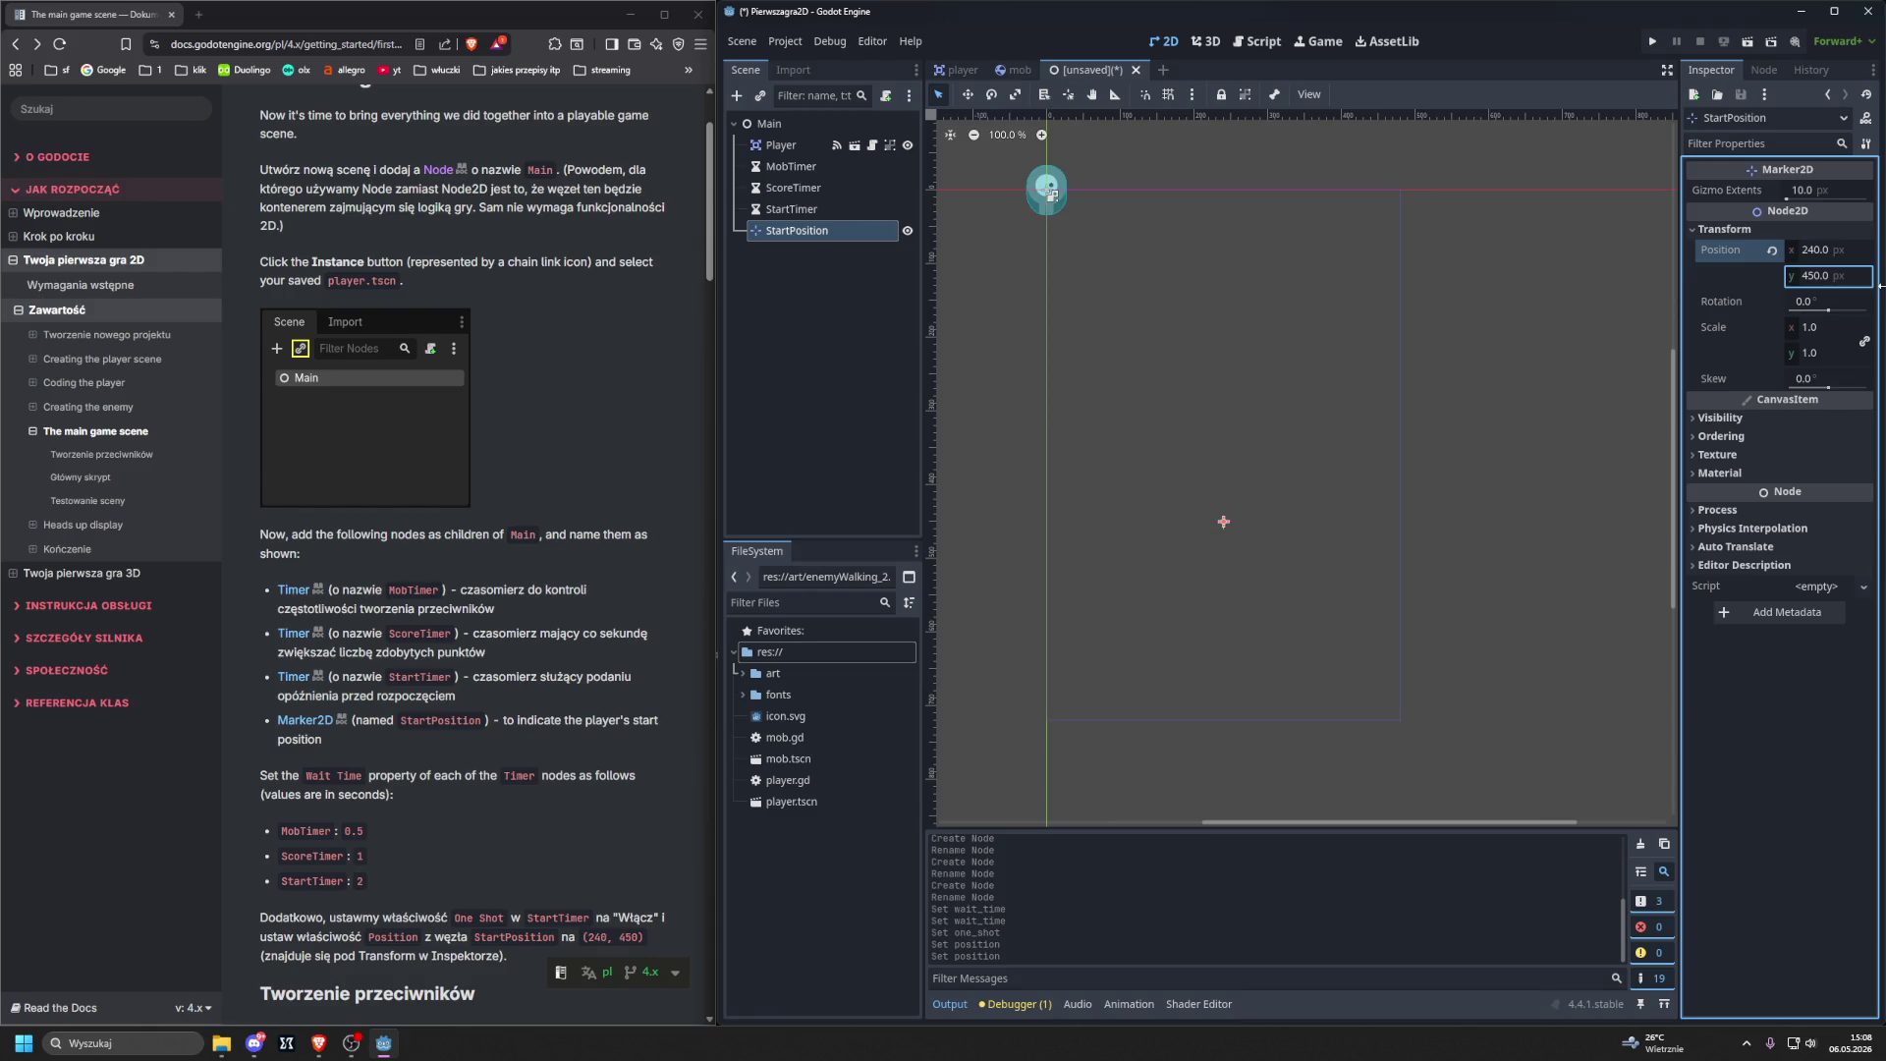
left_click(815, 230)
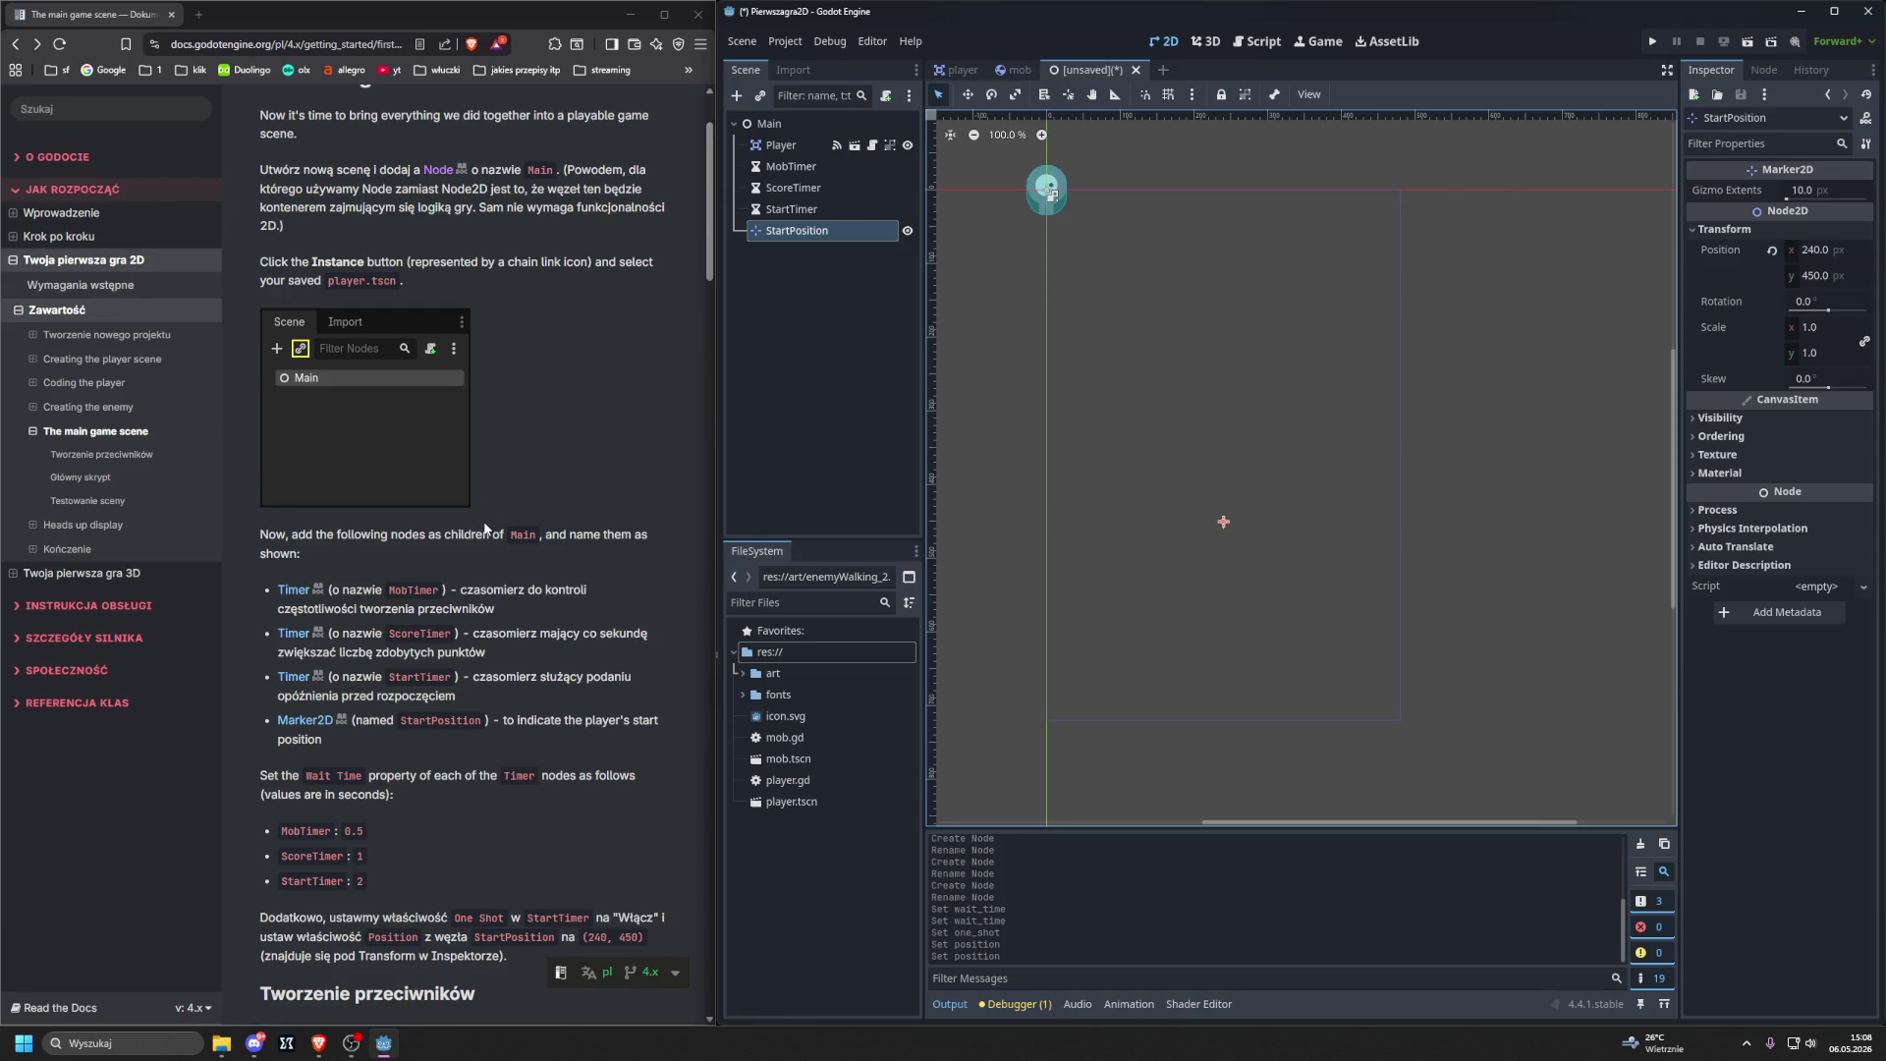
Select the Main node in the Scene dock so the Inspector shows its properties.
scroll(486, 530, "down", 8)
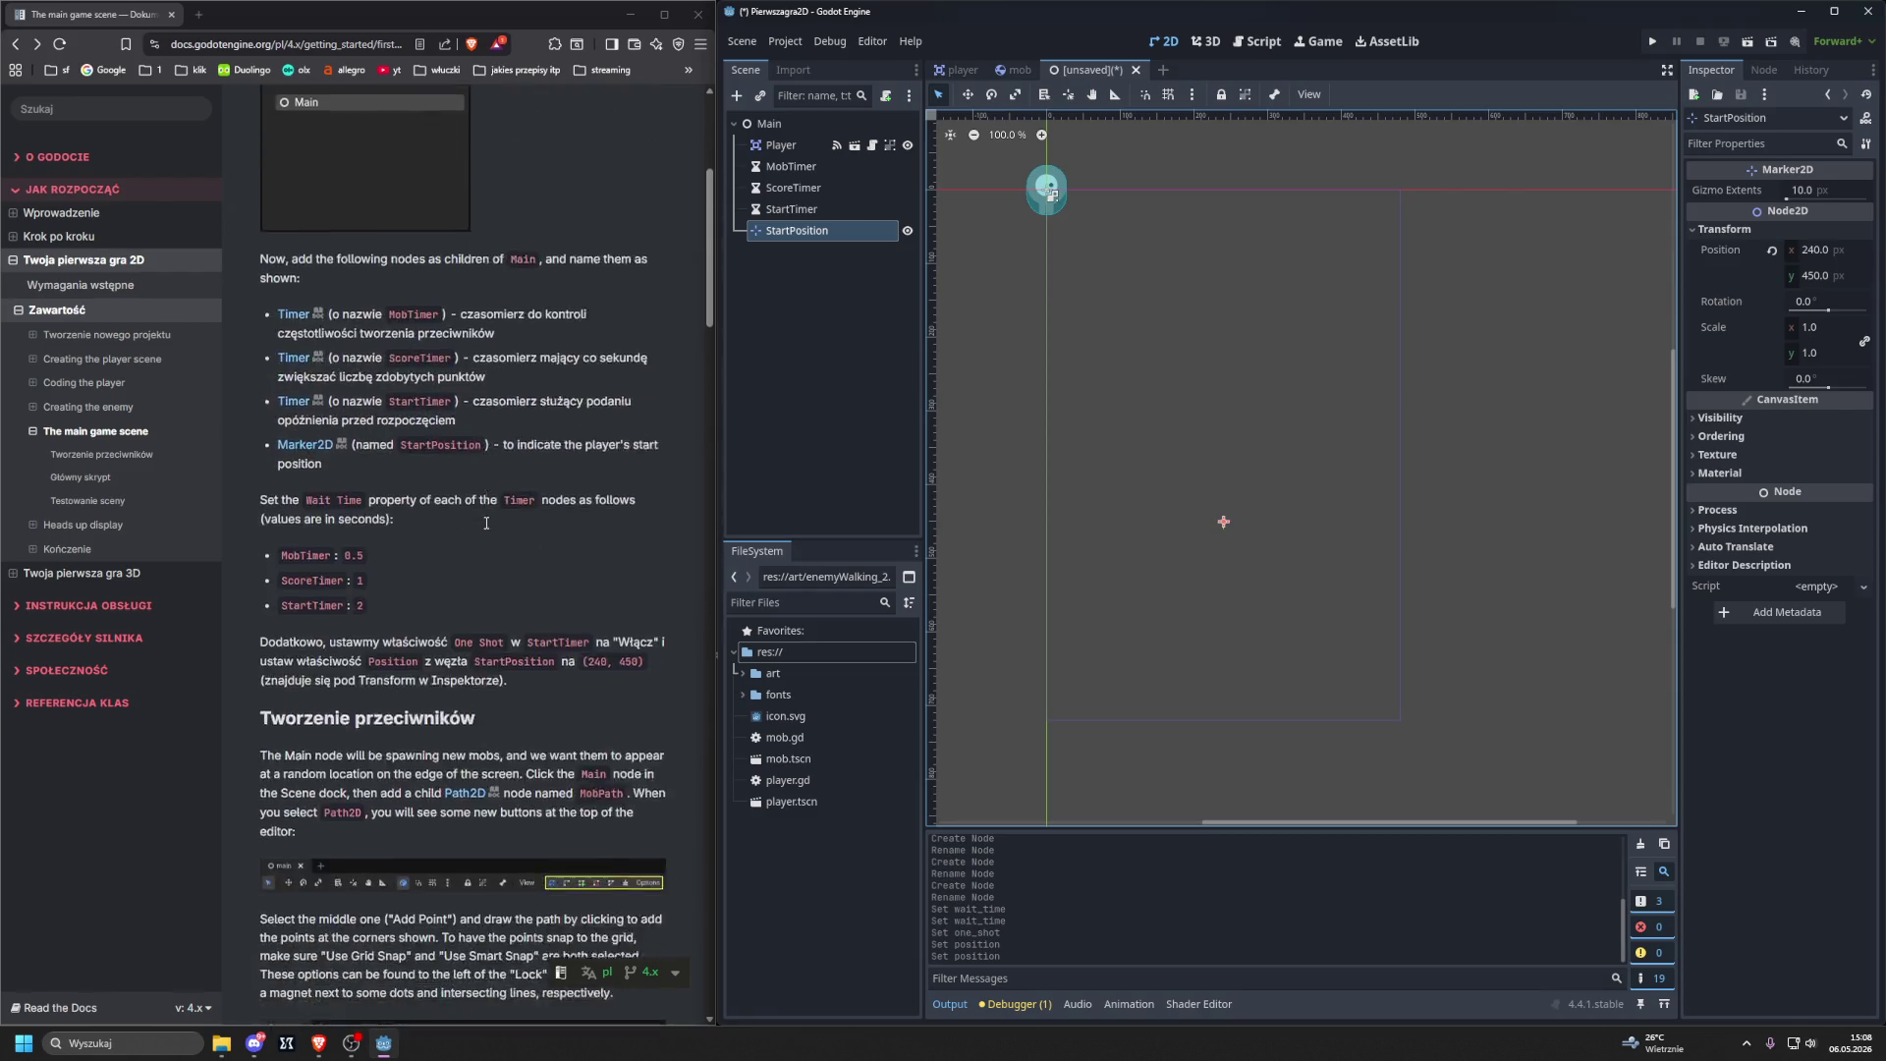
scroll(485, 531, "down", 1)
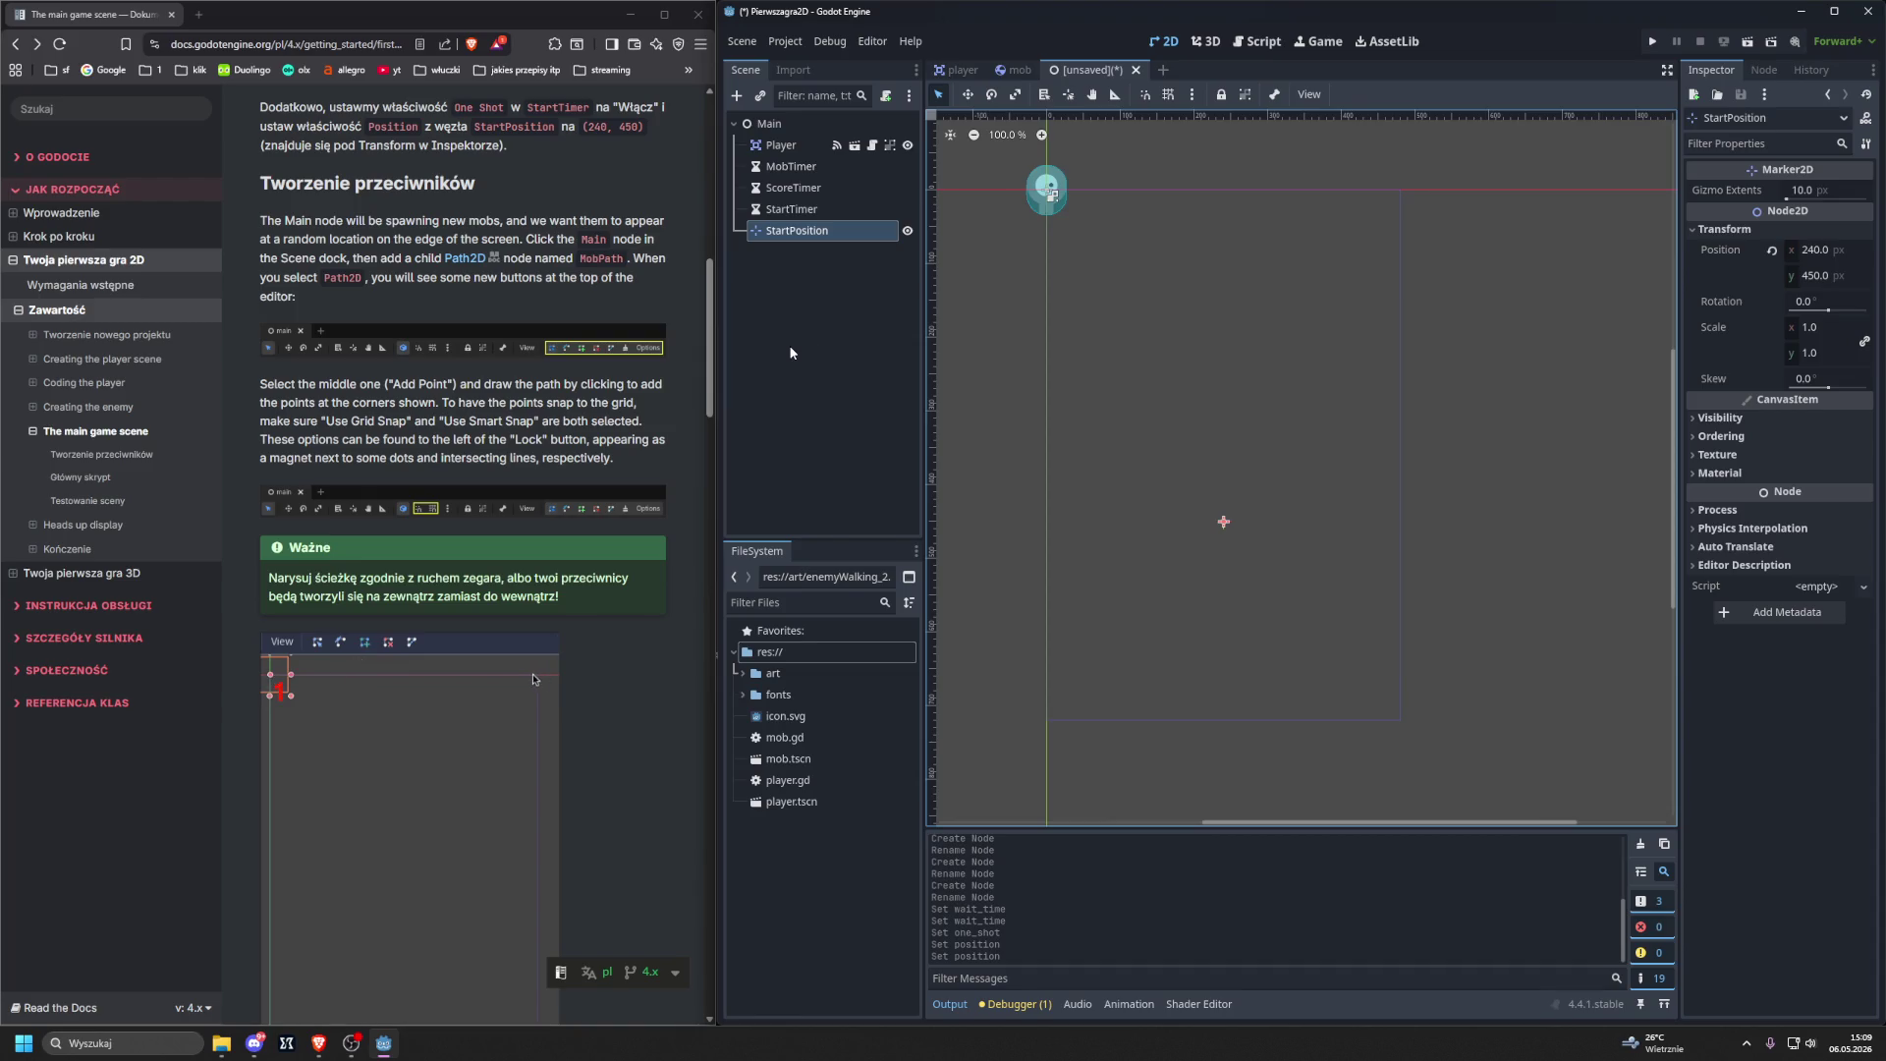
left_click(771, 123)
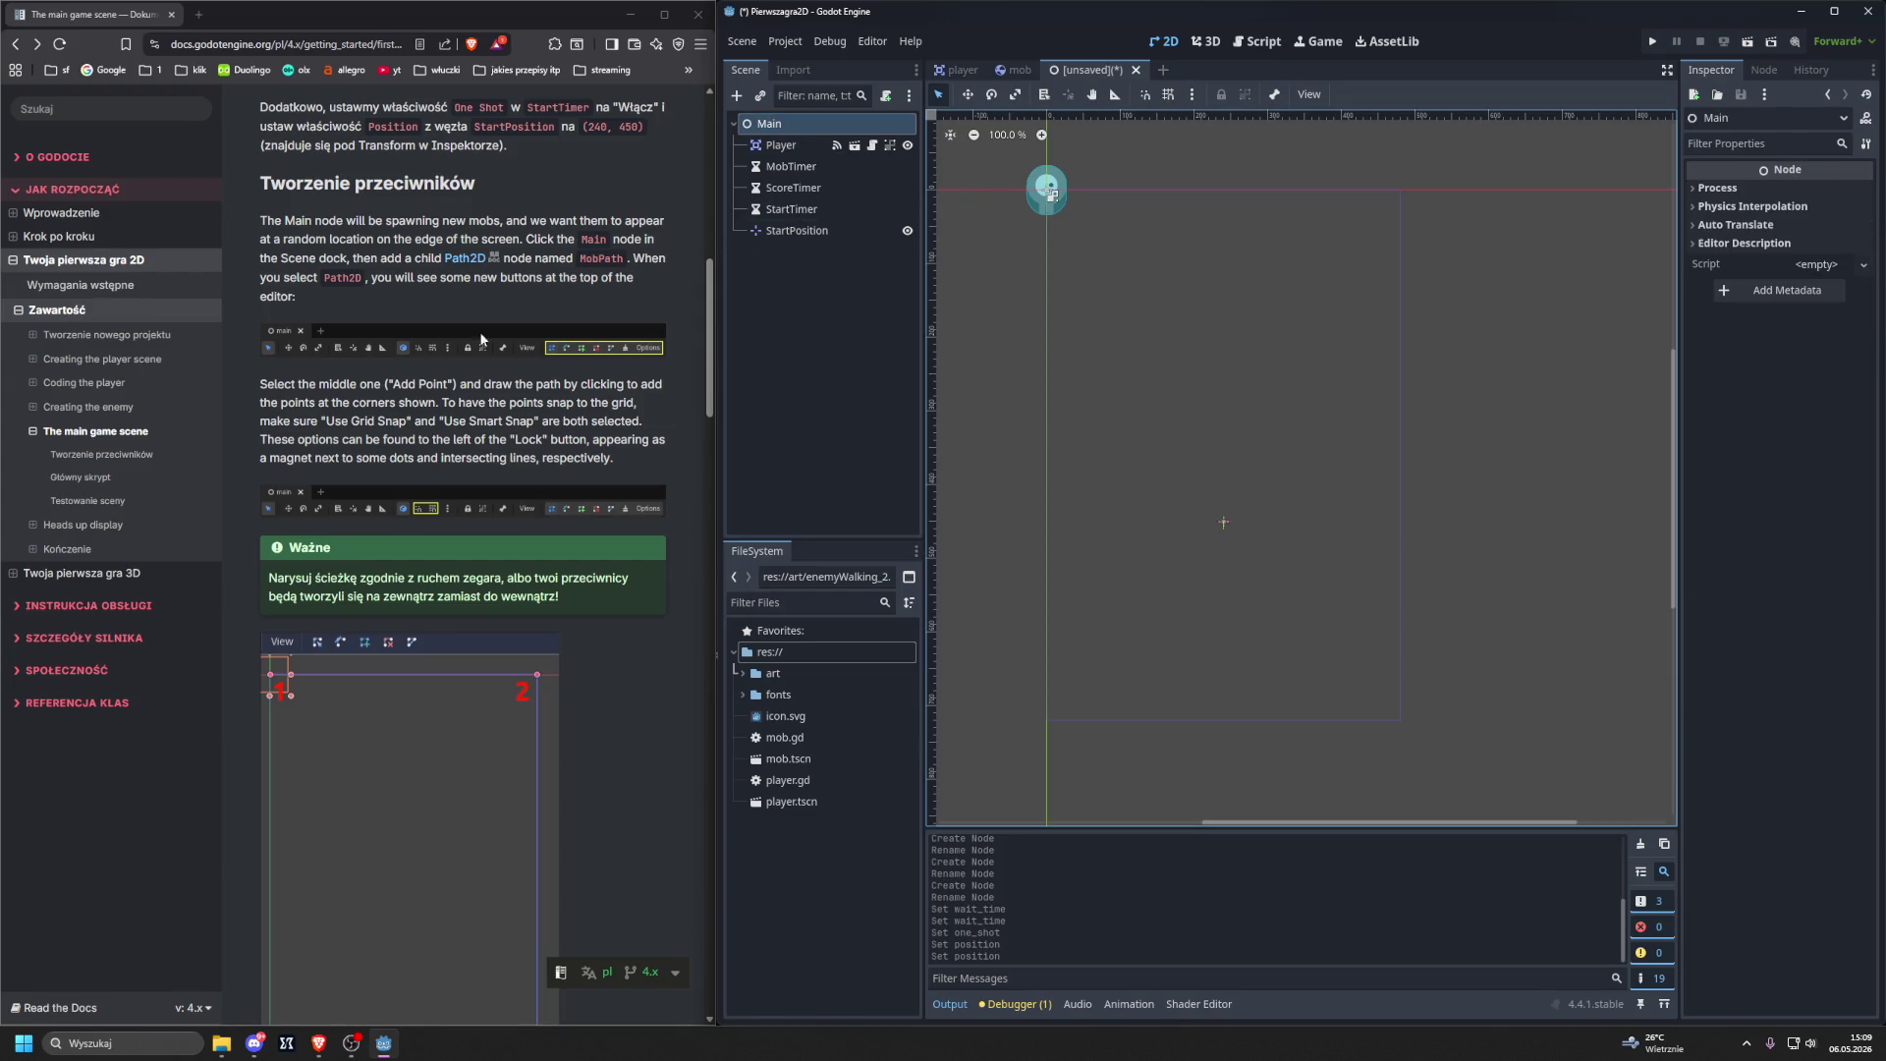
scroll(461, 353, "up", 4)
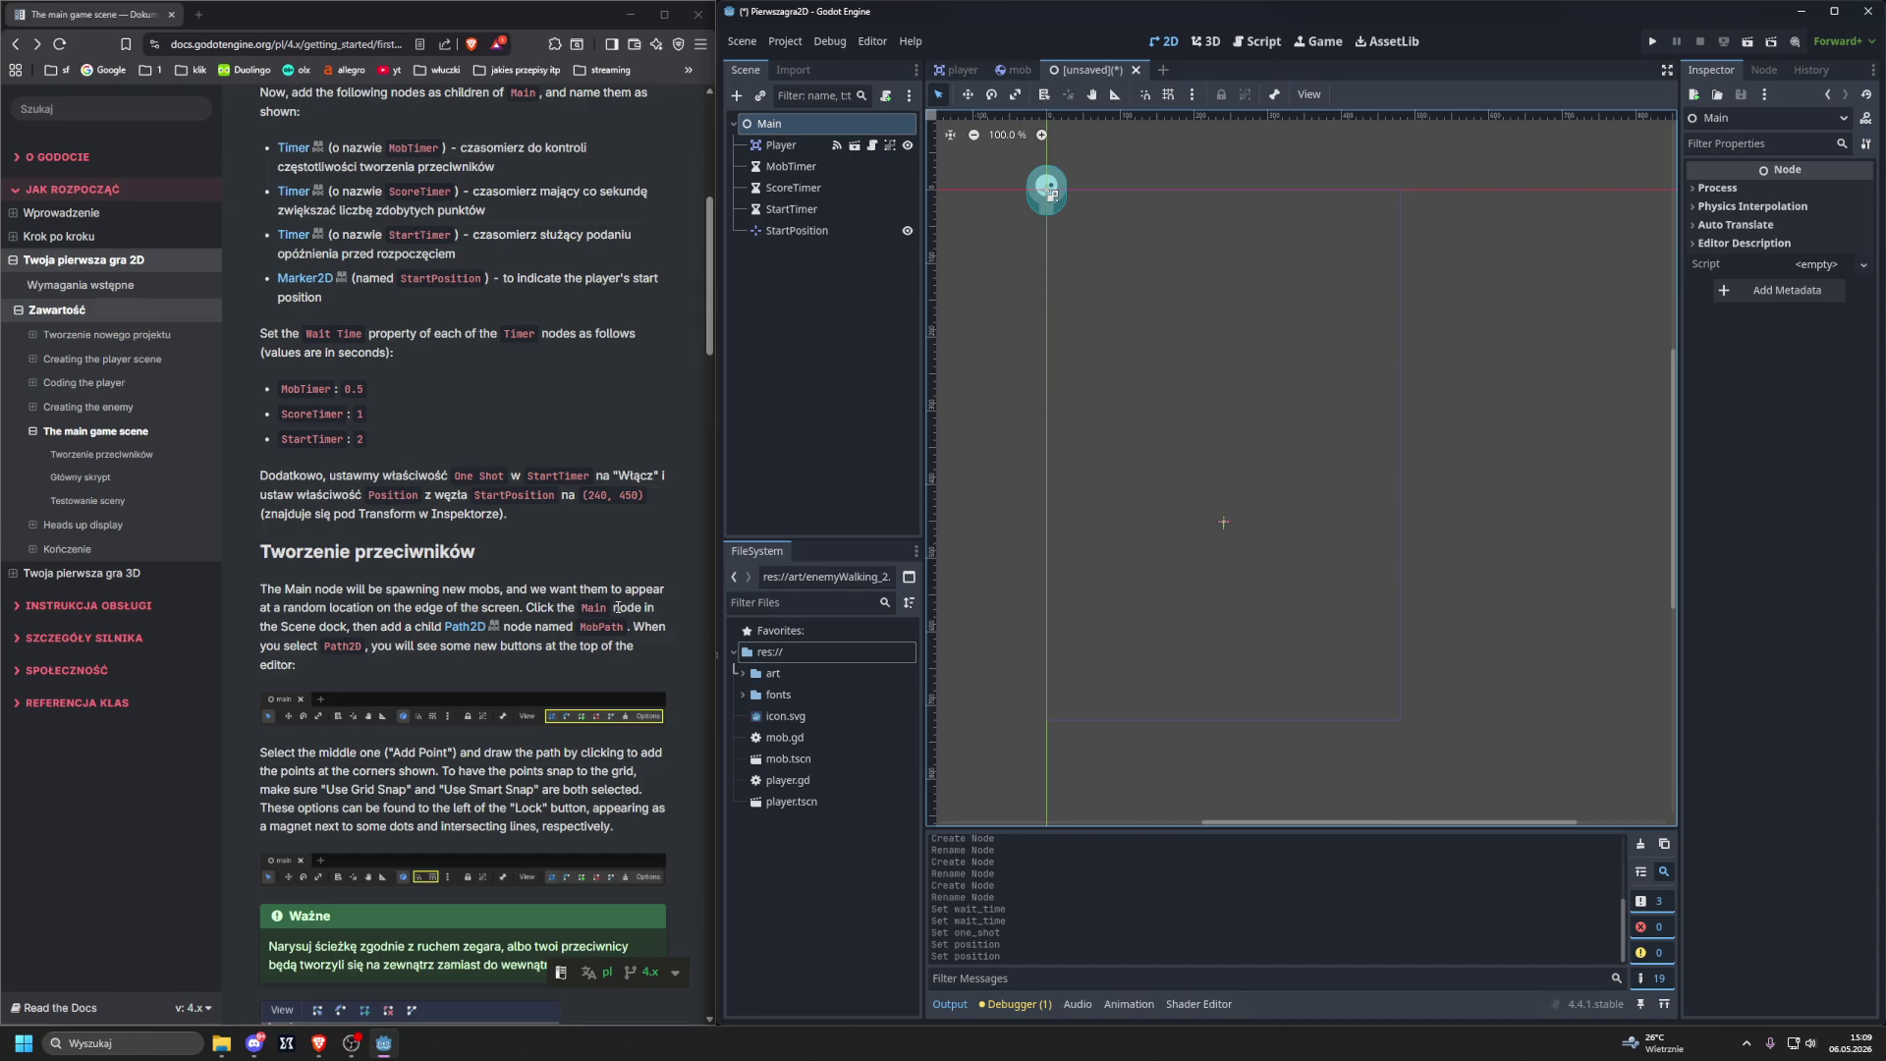
Add a Path2D node under Main and rename it MobPath.
key("ctrl+a")
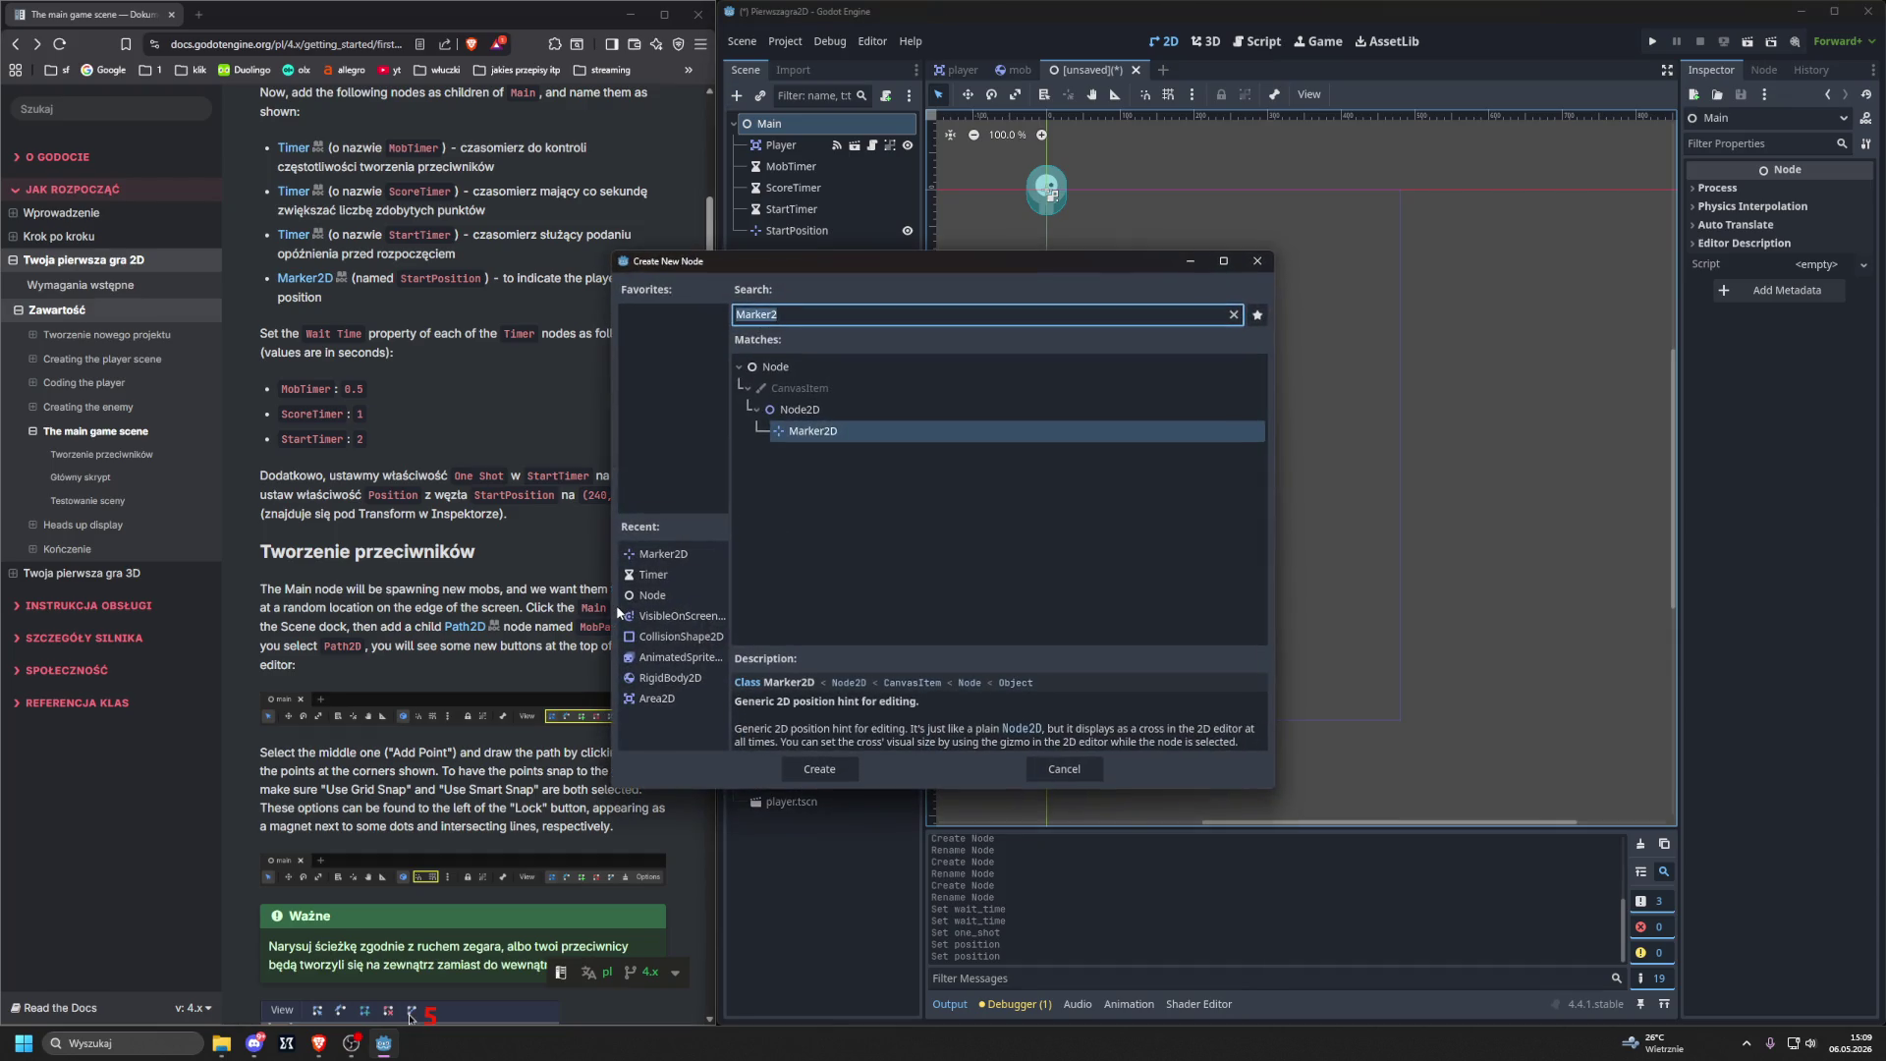
key("BackSpace")
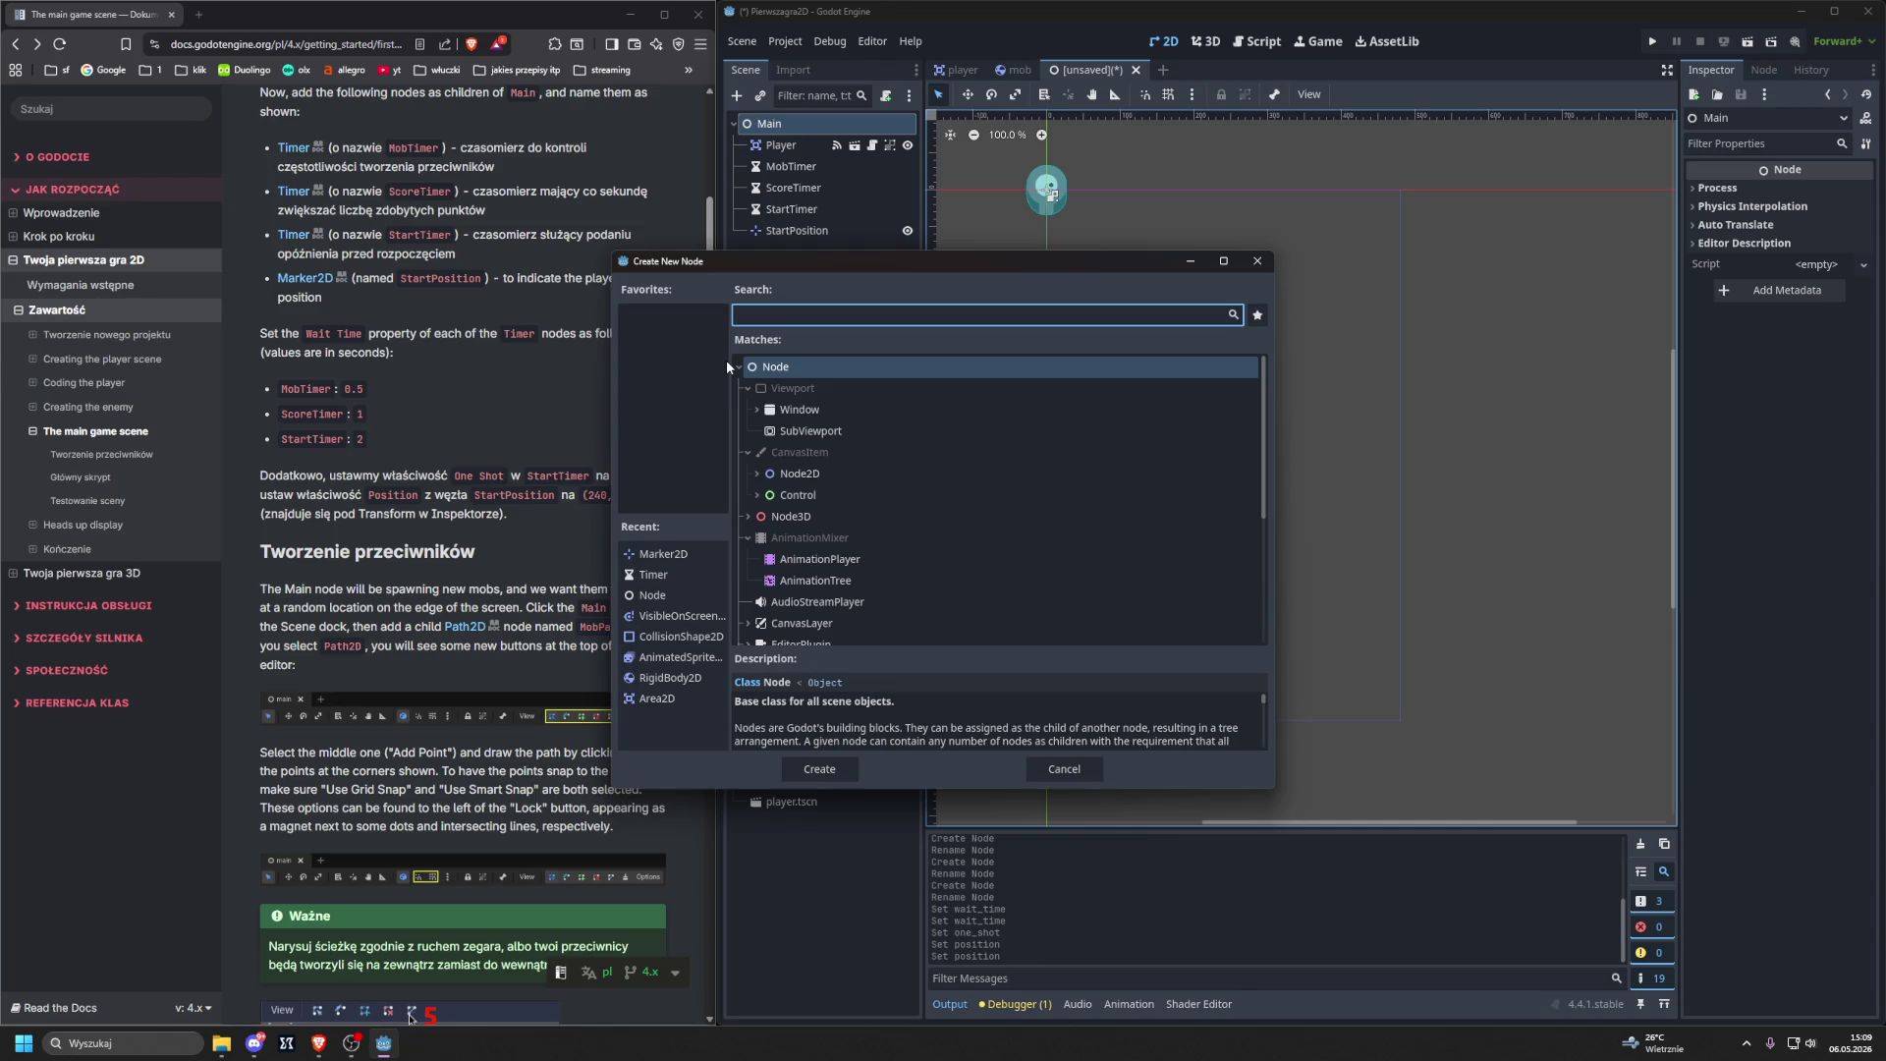
type("path2")
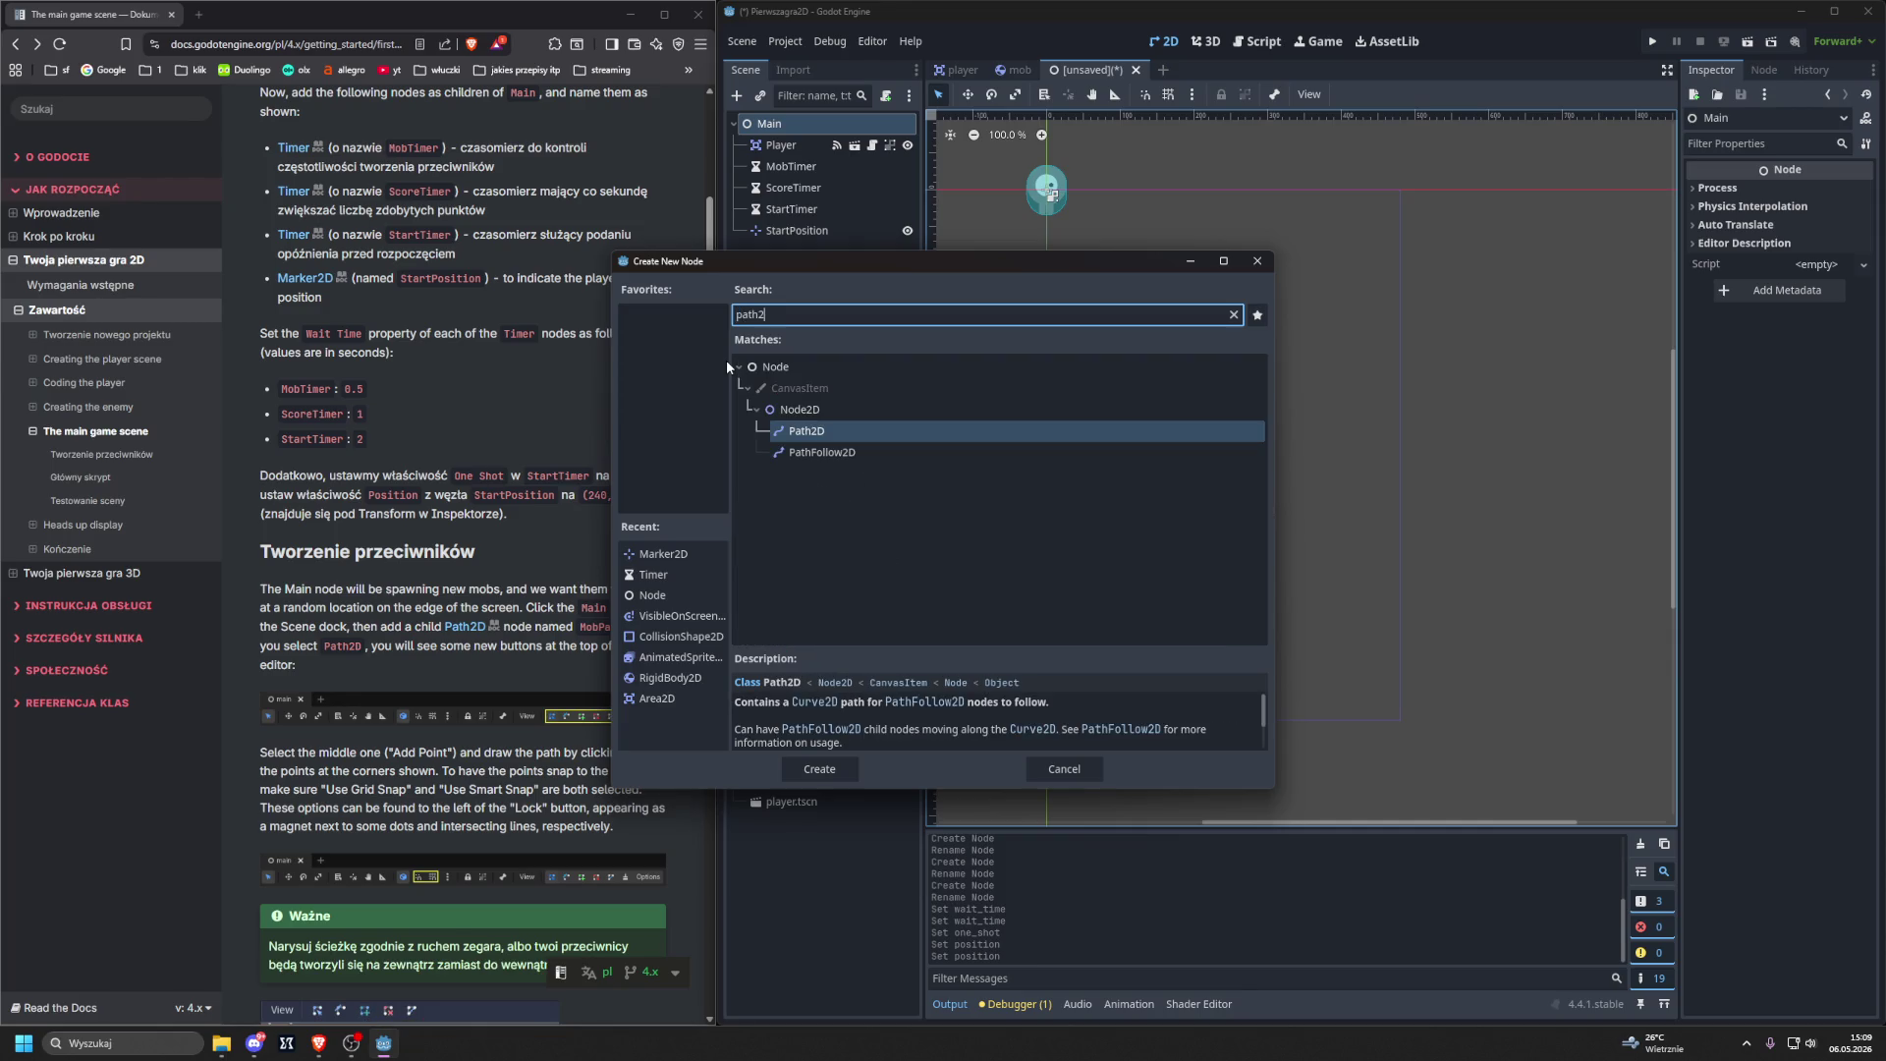
double_click(807, 430)
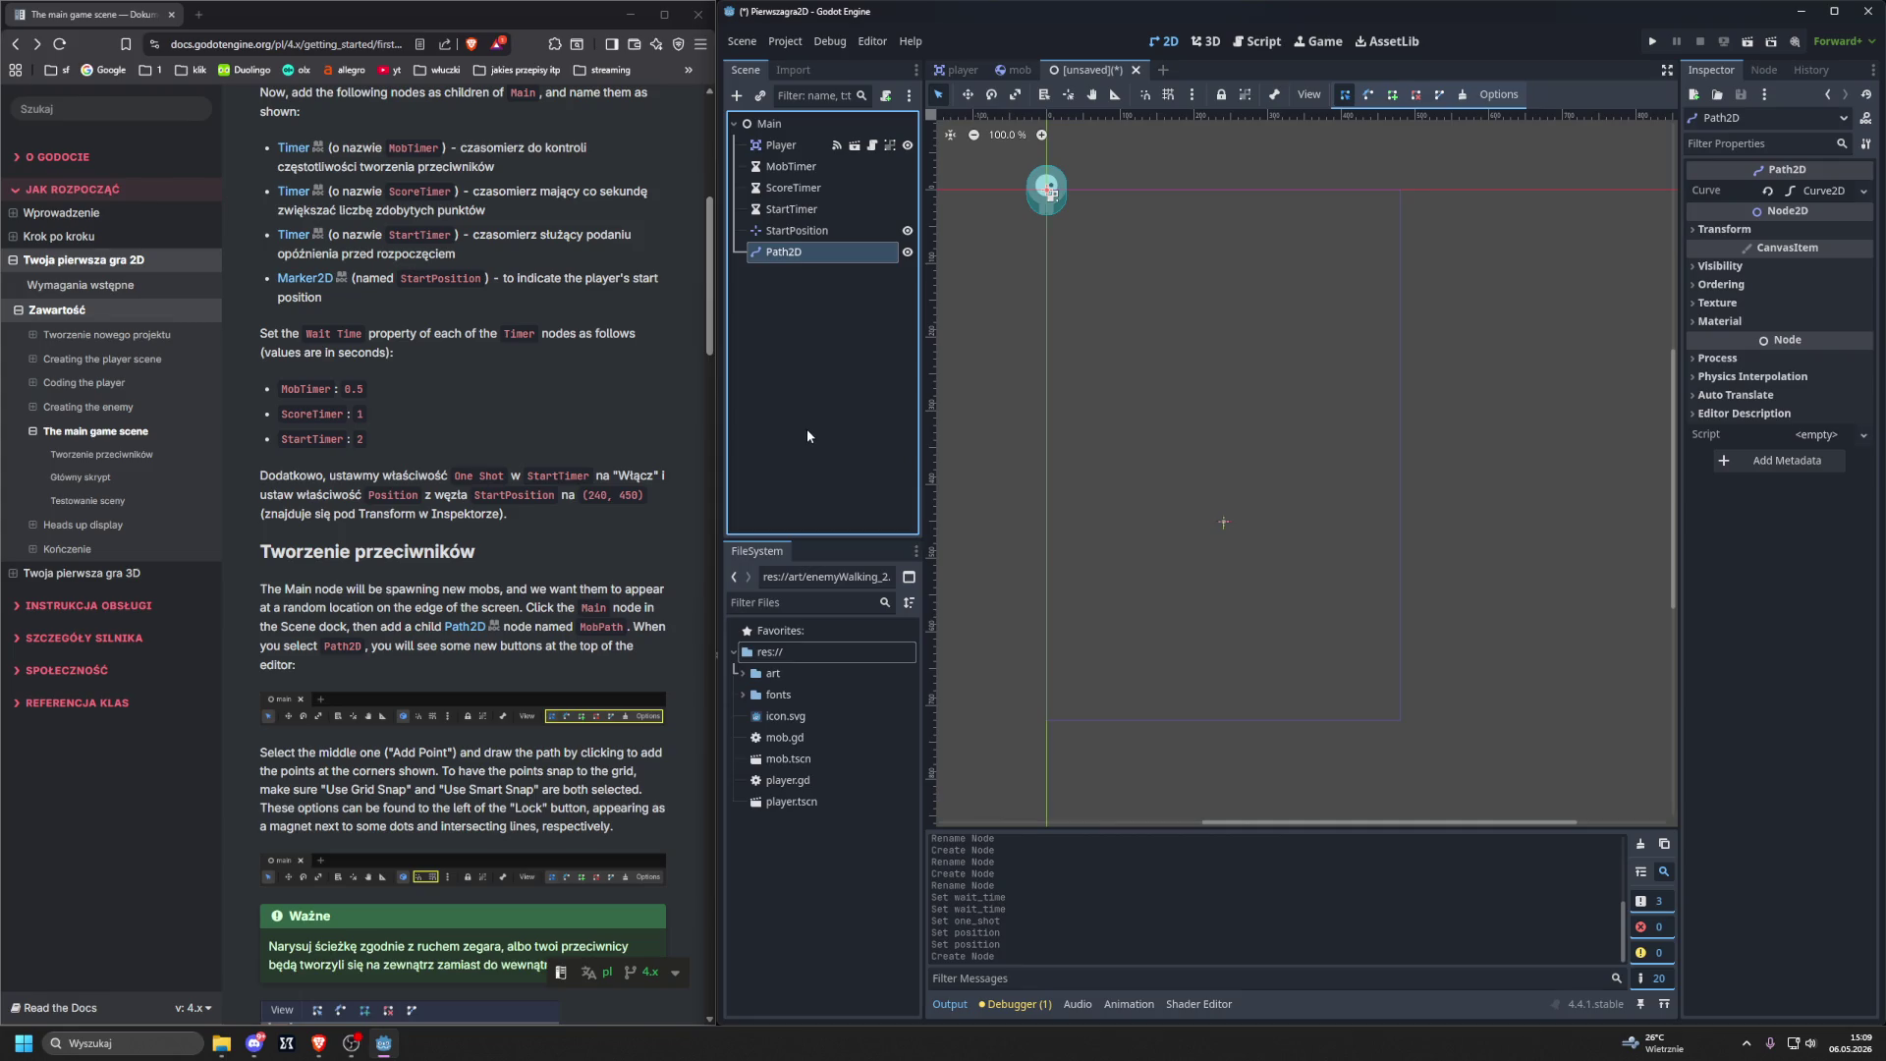
key("F2")
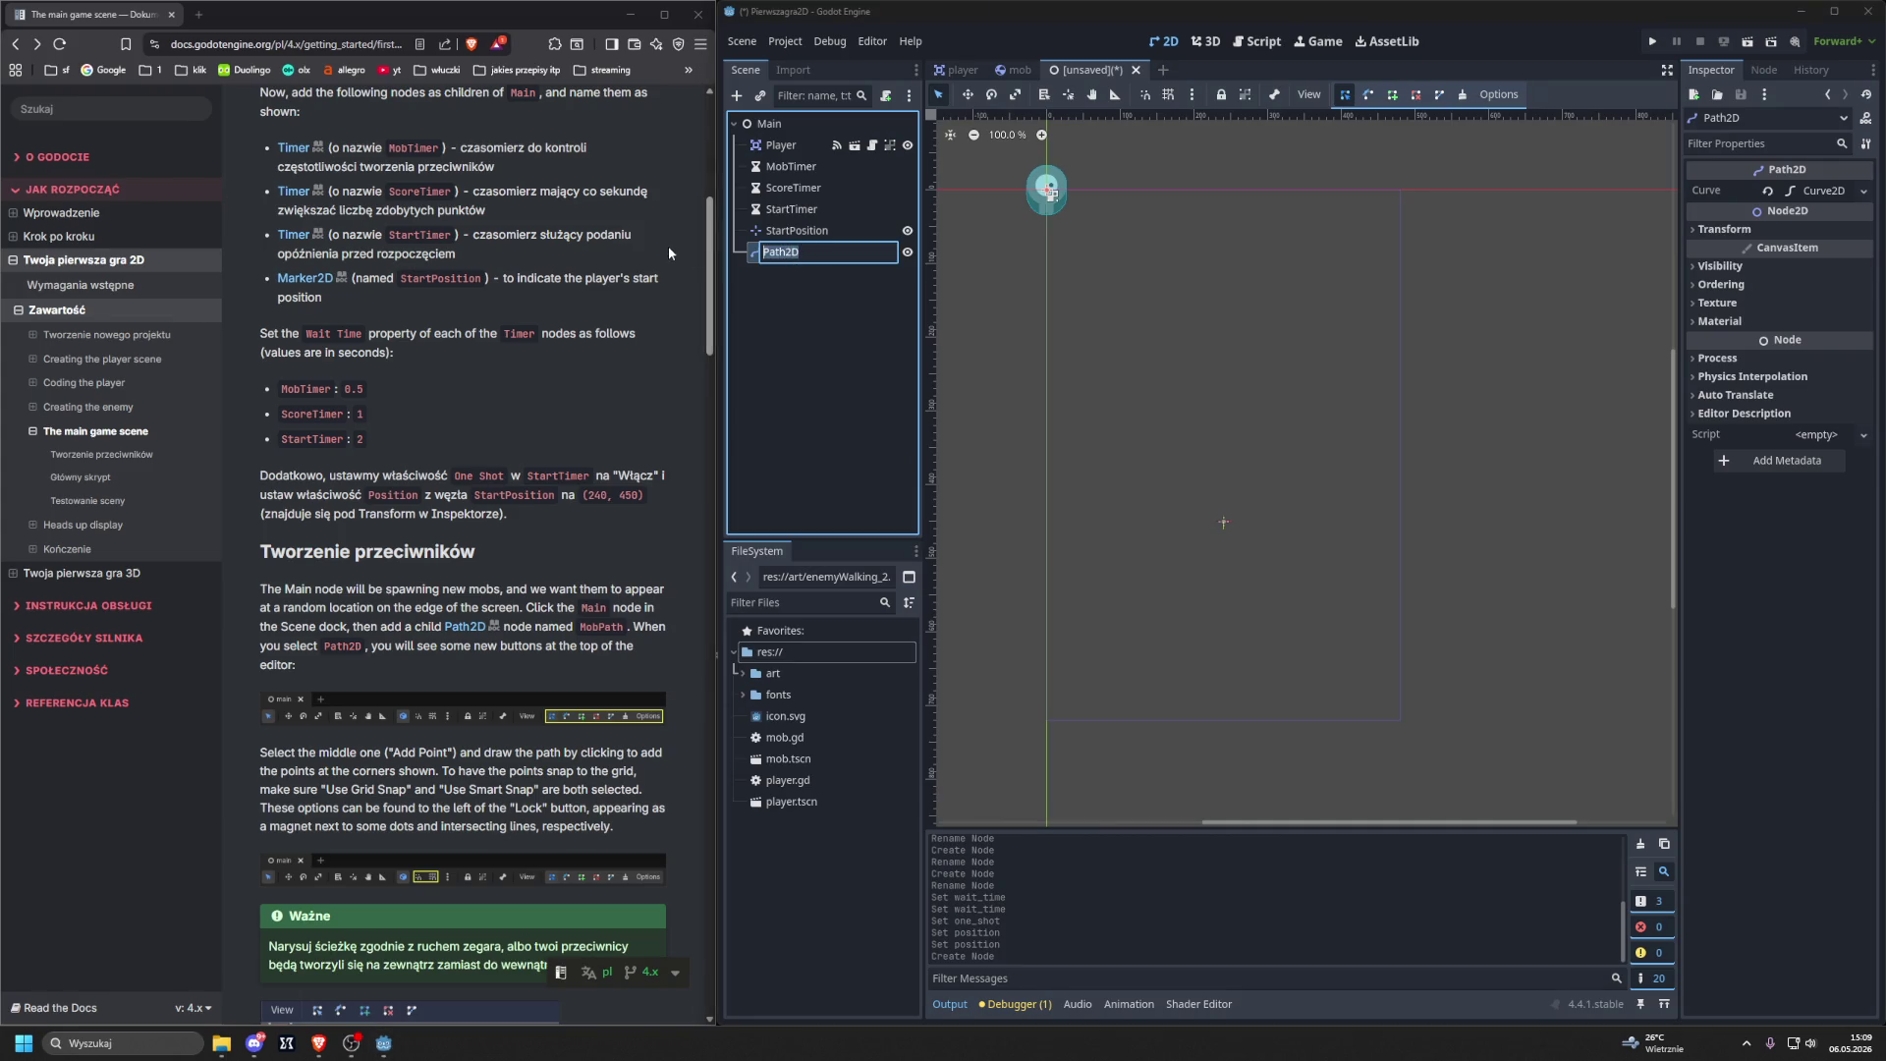
type("MobPath")
key("Return")
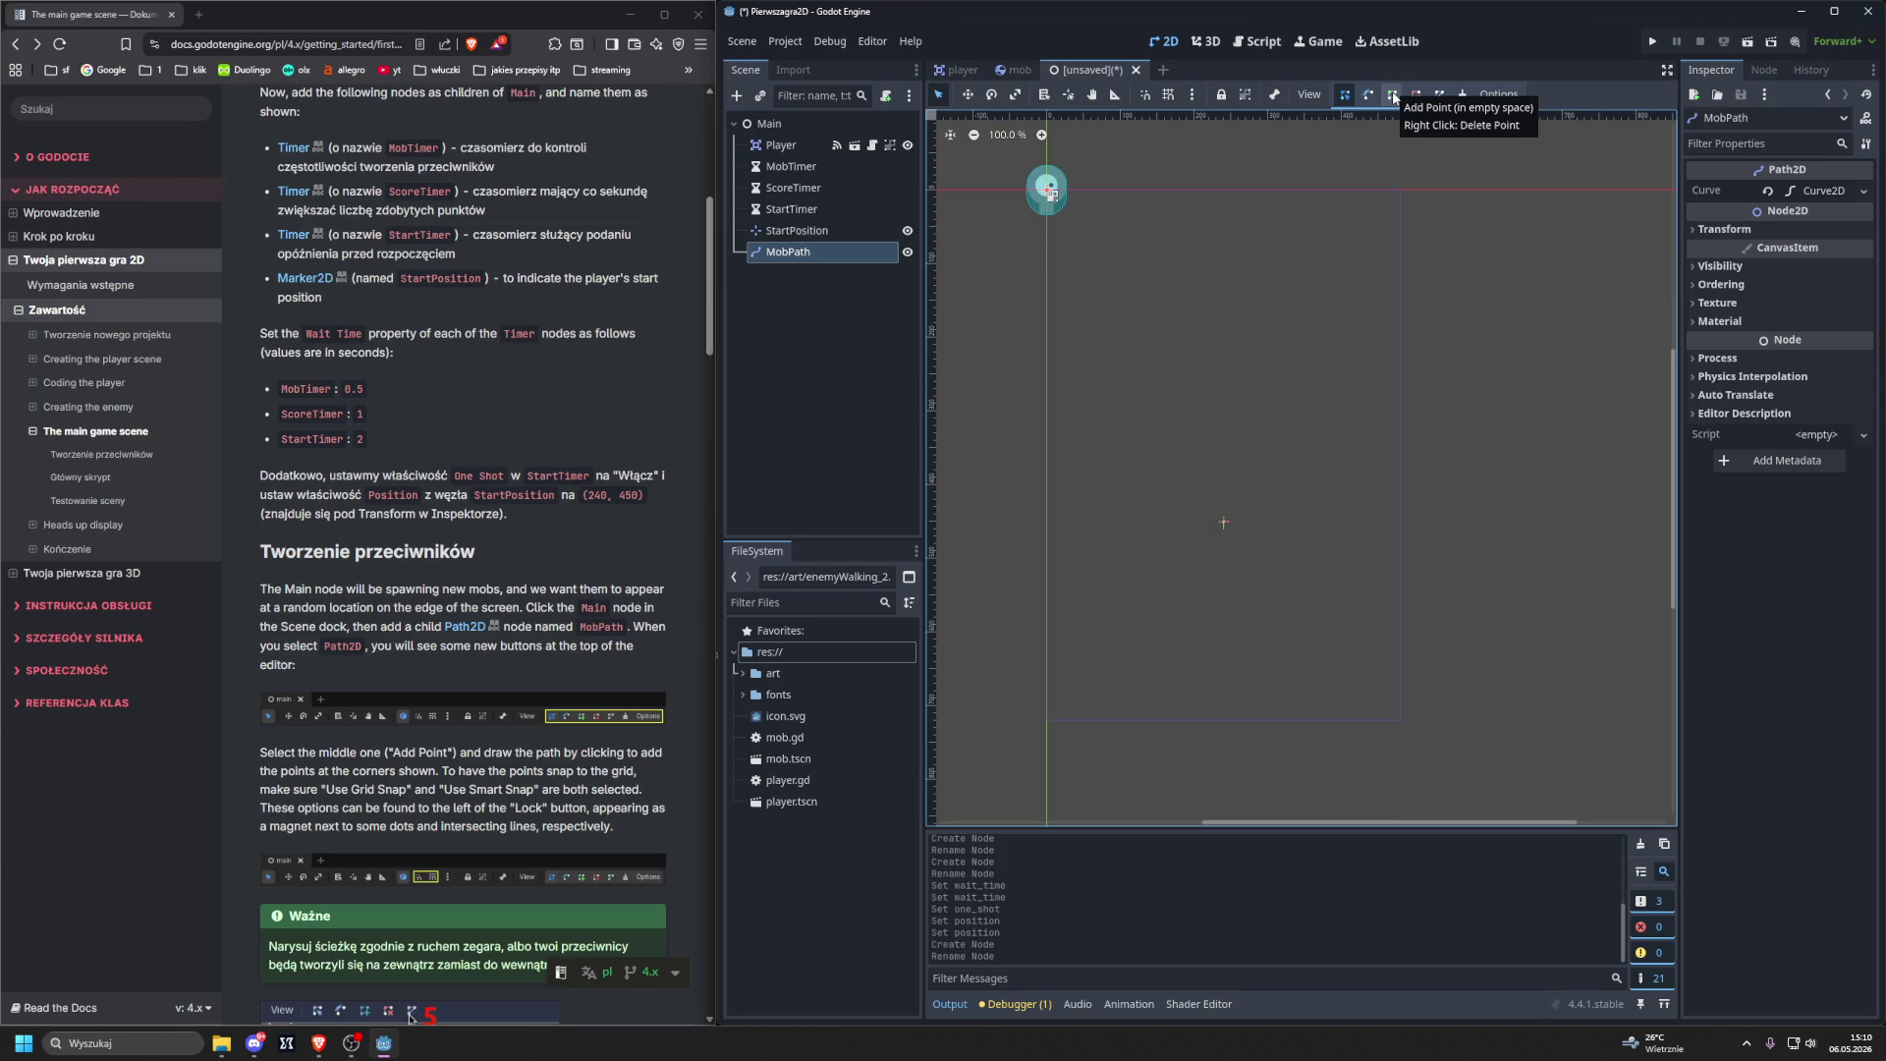
scroll(624, 292, "down", 4)
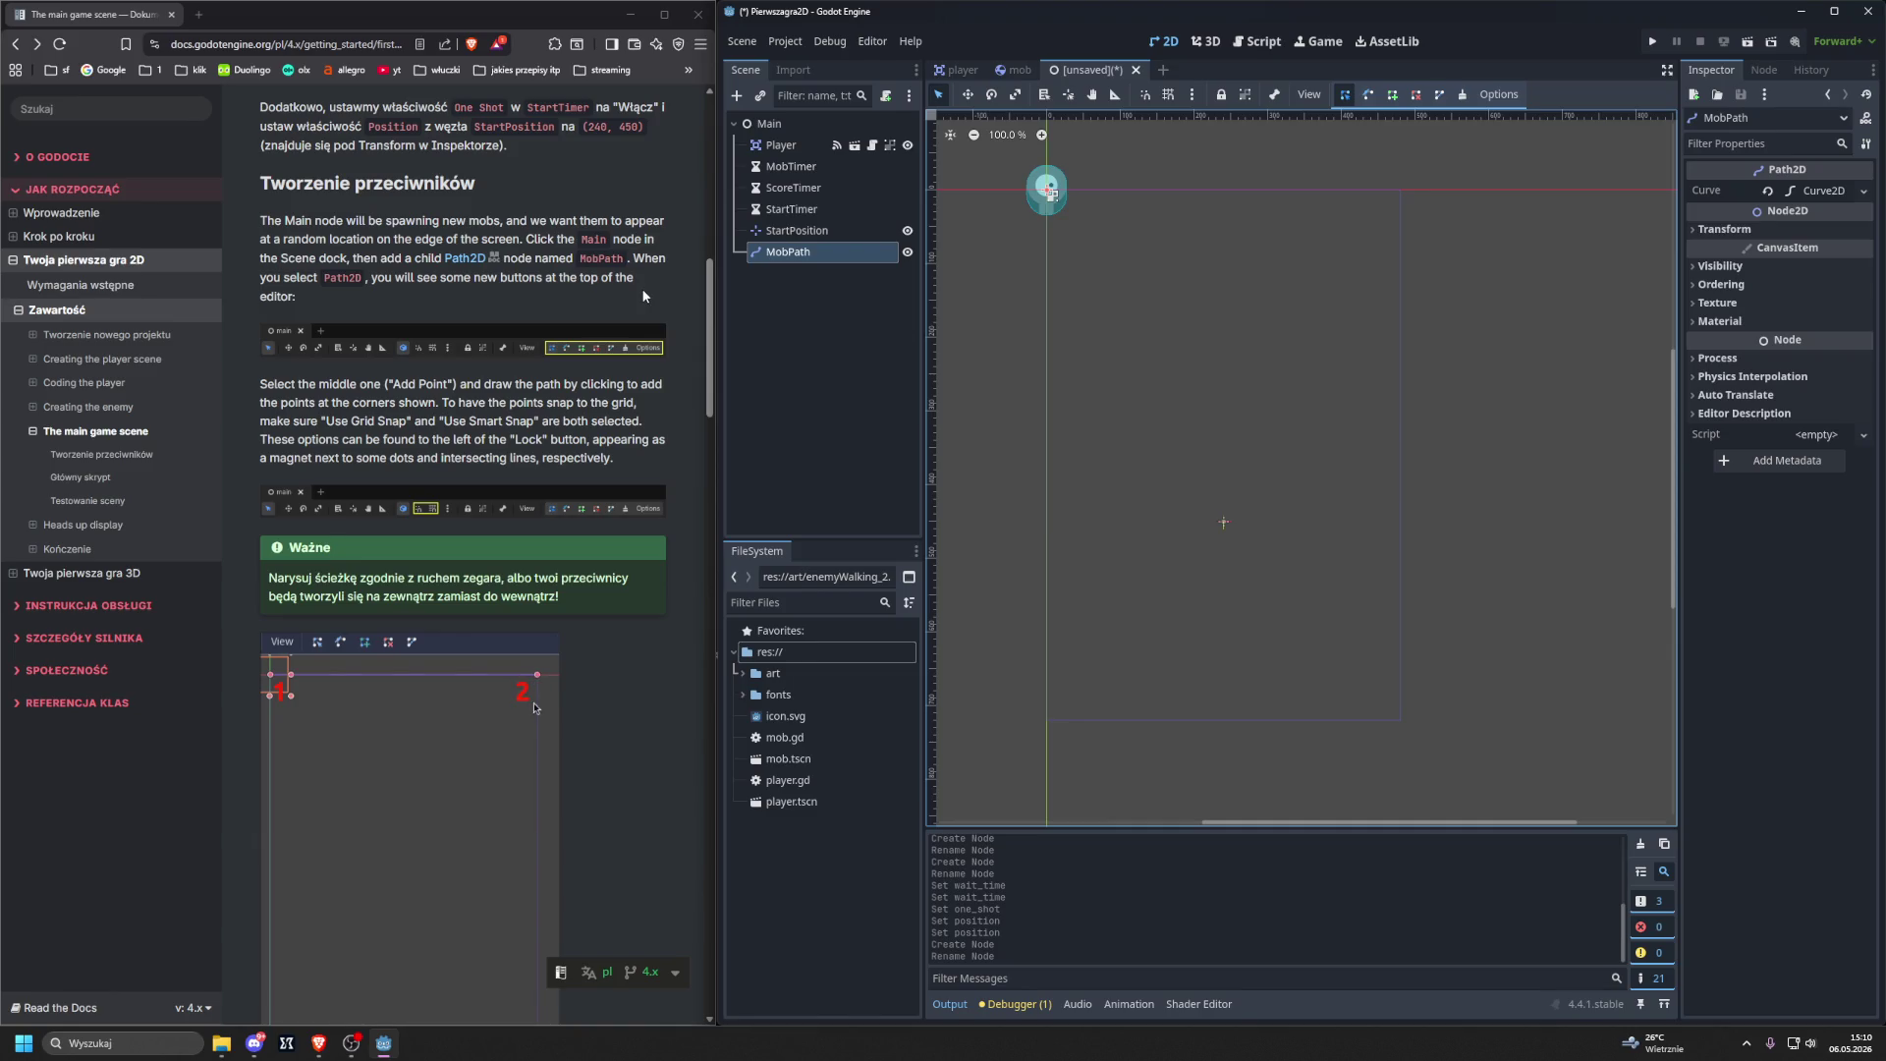
Enable Use Grid Snap and Use Smart Snap in the 2D toolbar.
scroll(638, 287, "down", 2)
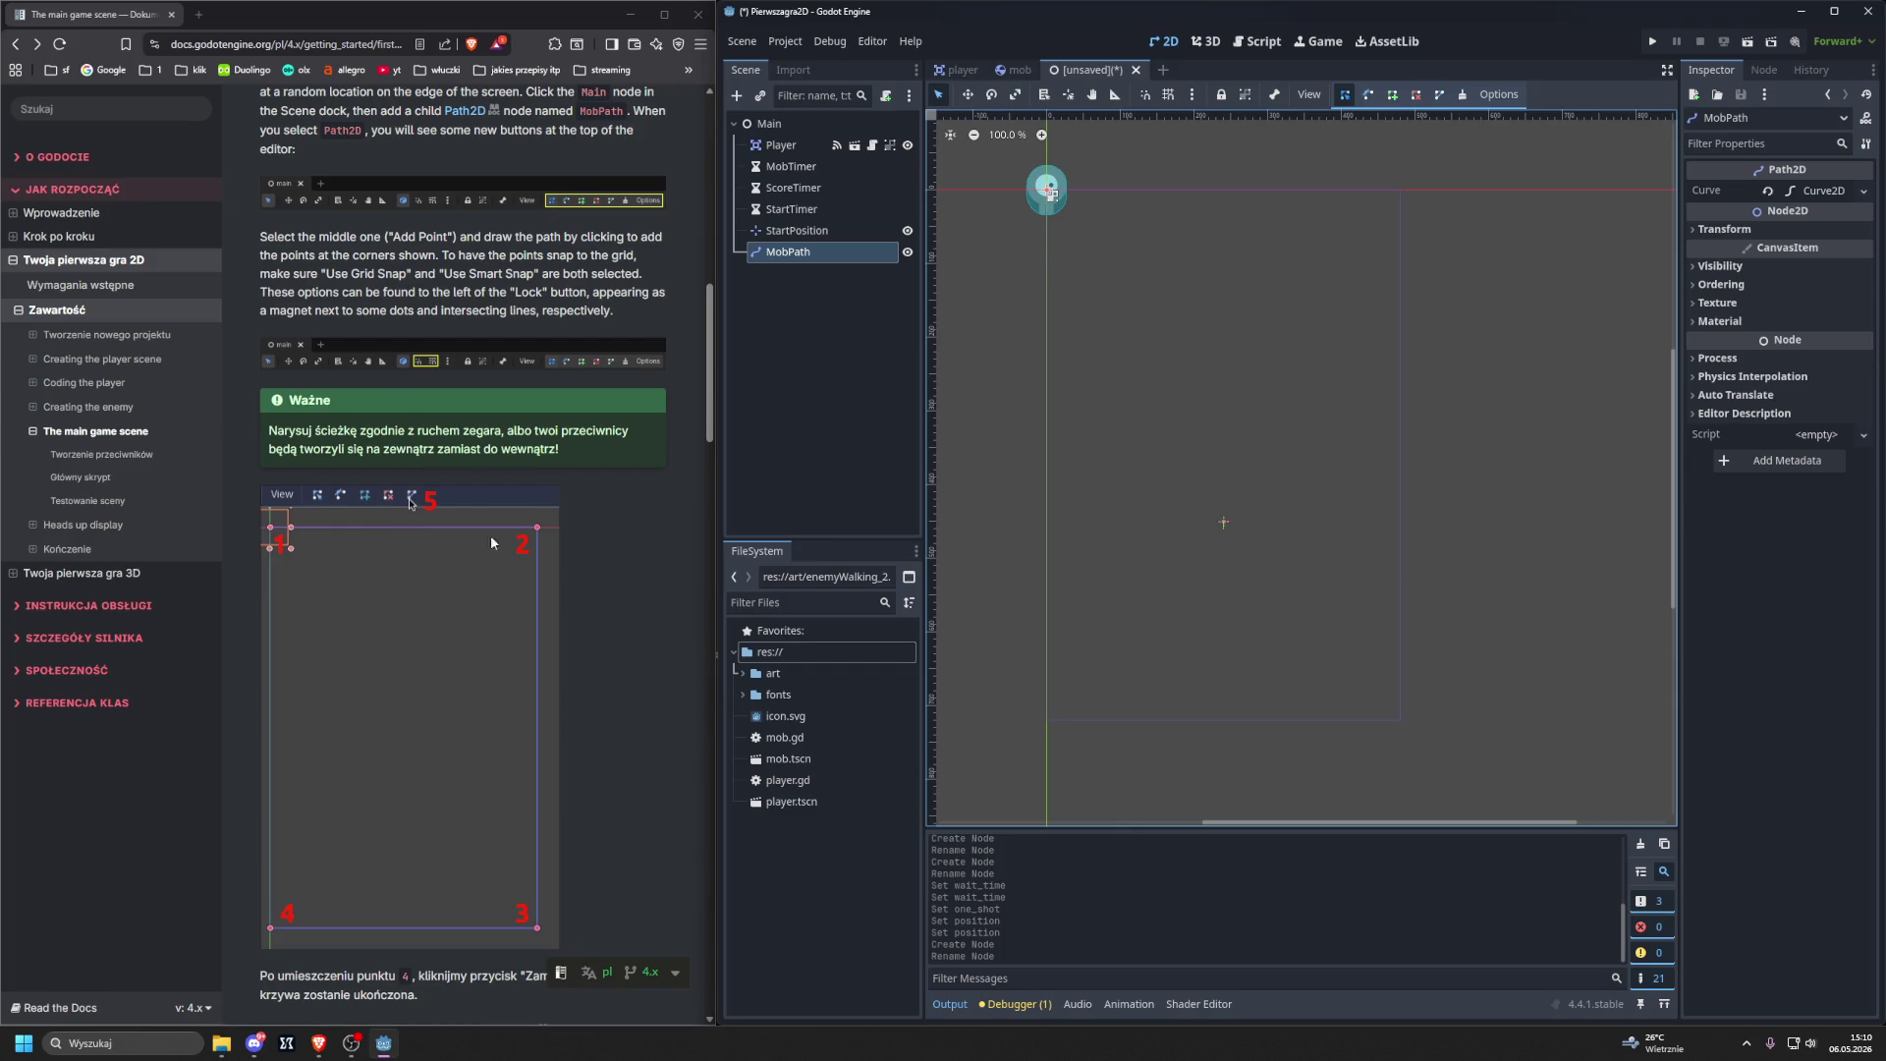
scroll(525, 410, "up", 5)
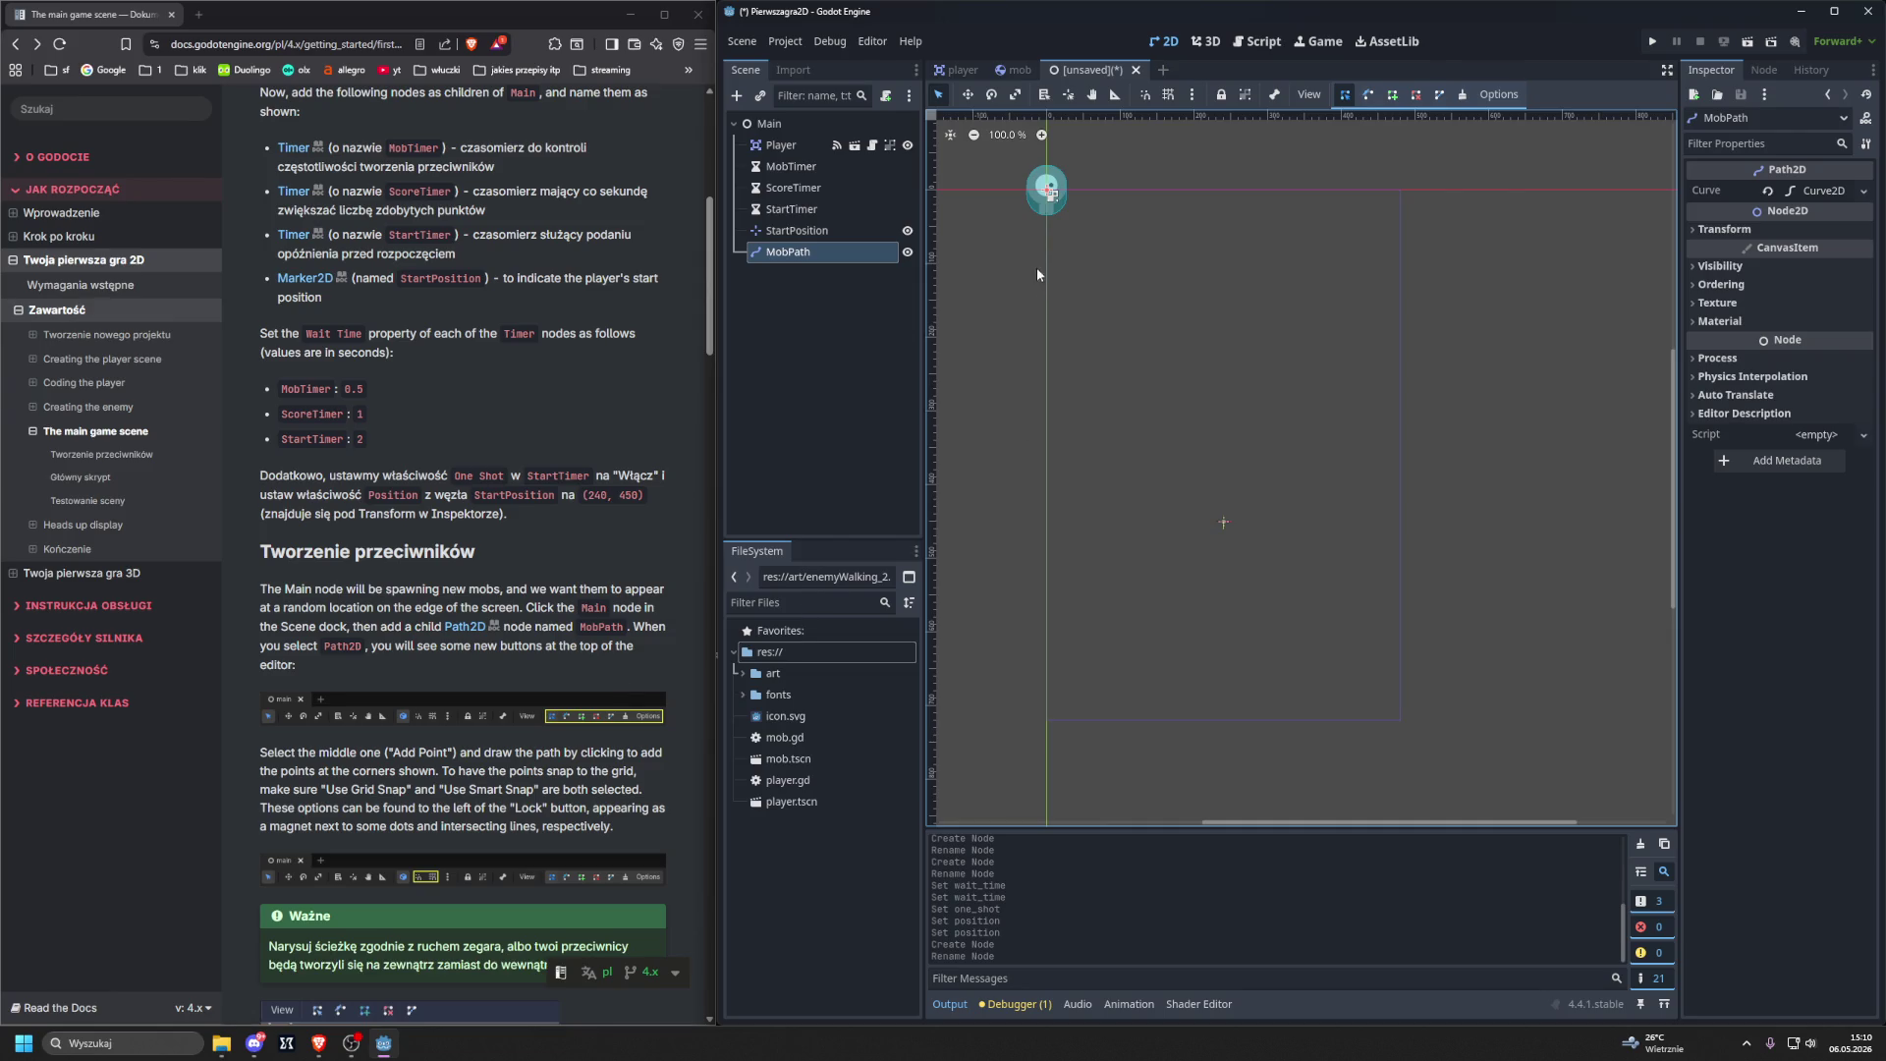
left_click(1168, 95)
left_click(1147, 95)
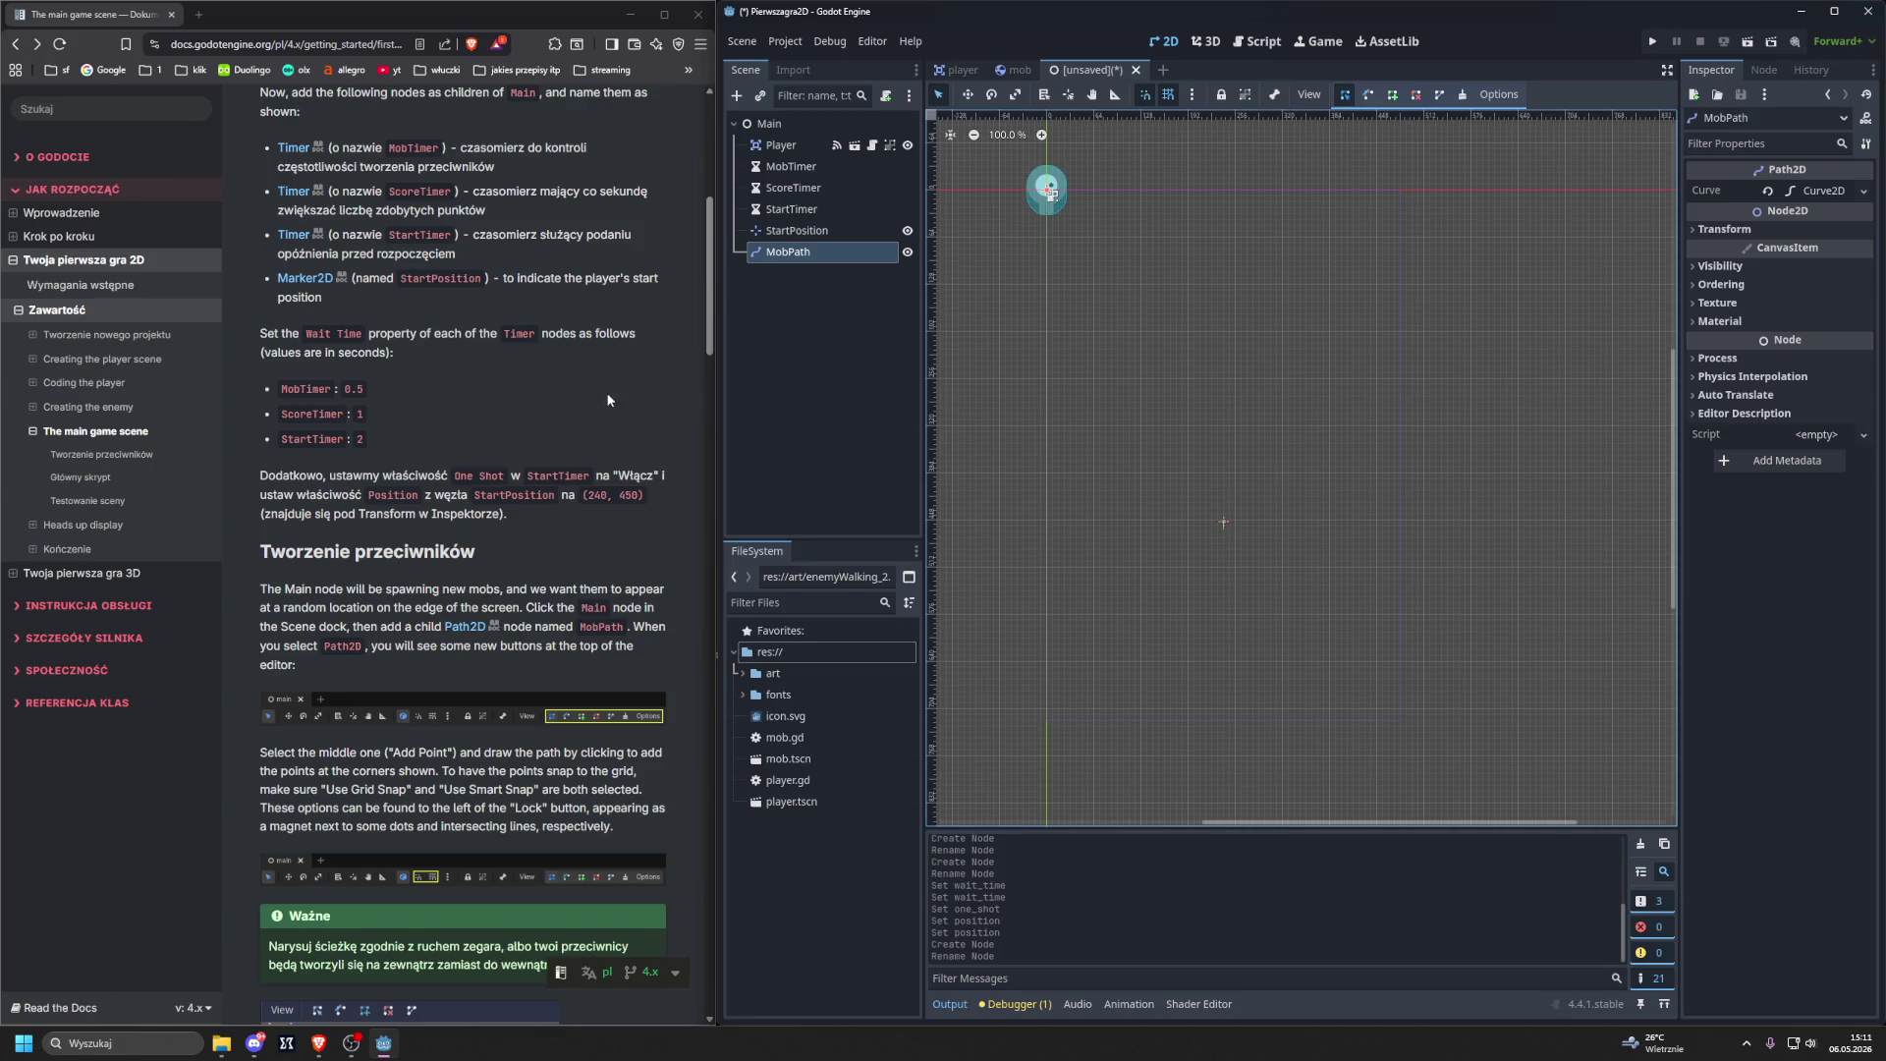
Place MobPath's first curve point at the top-left corner of the play area.
scroll(607, 399, "down", 3)
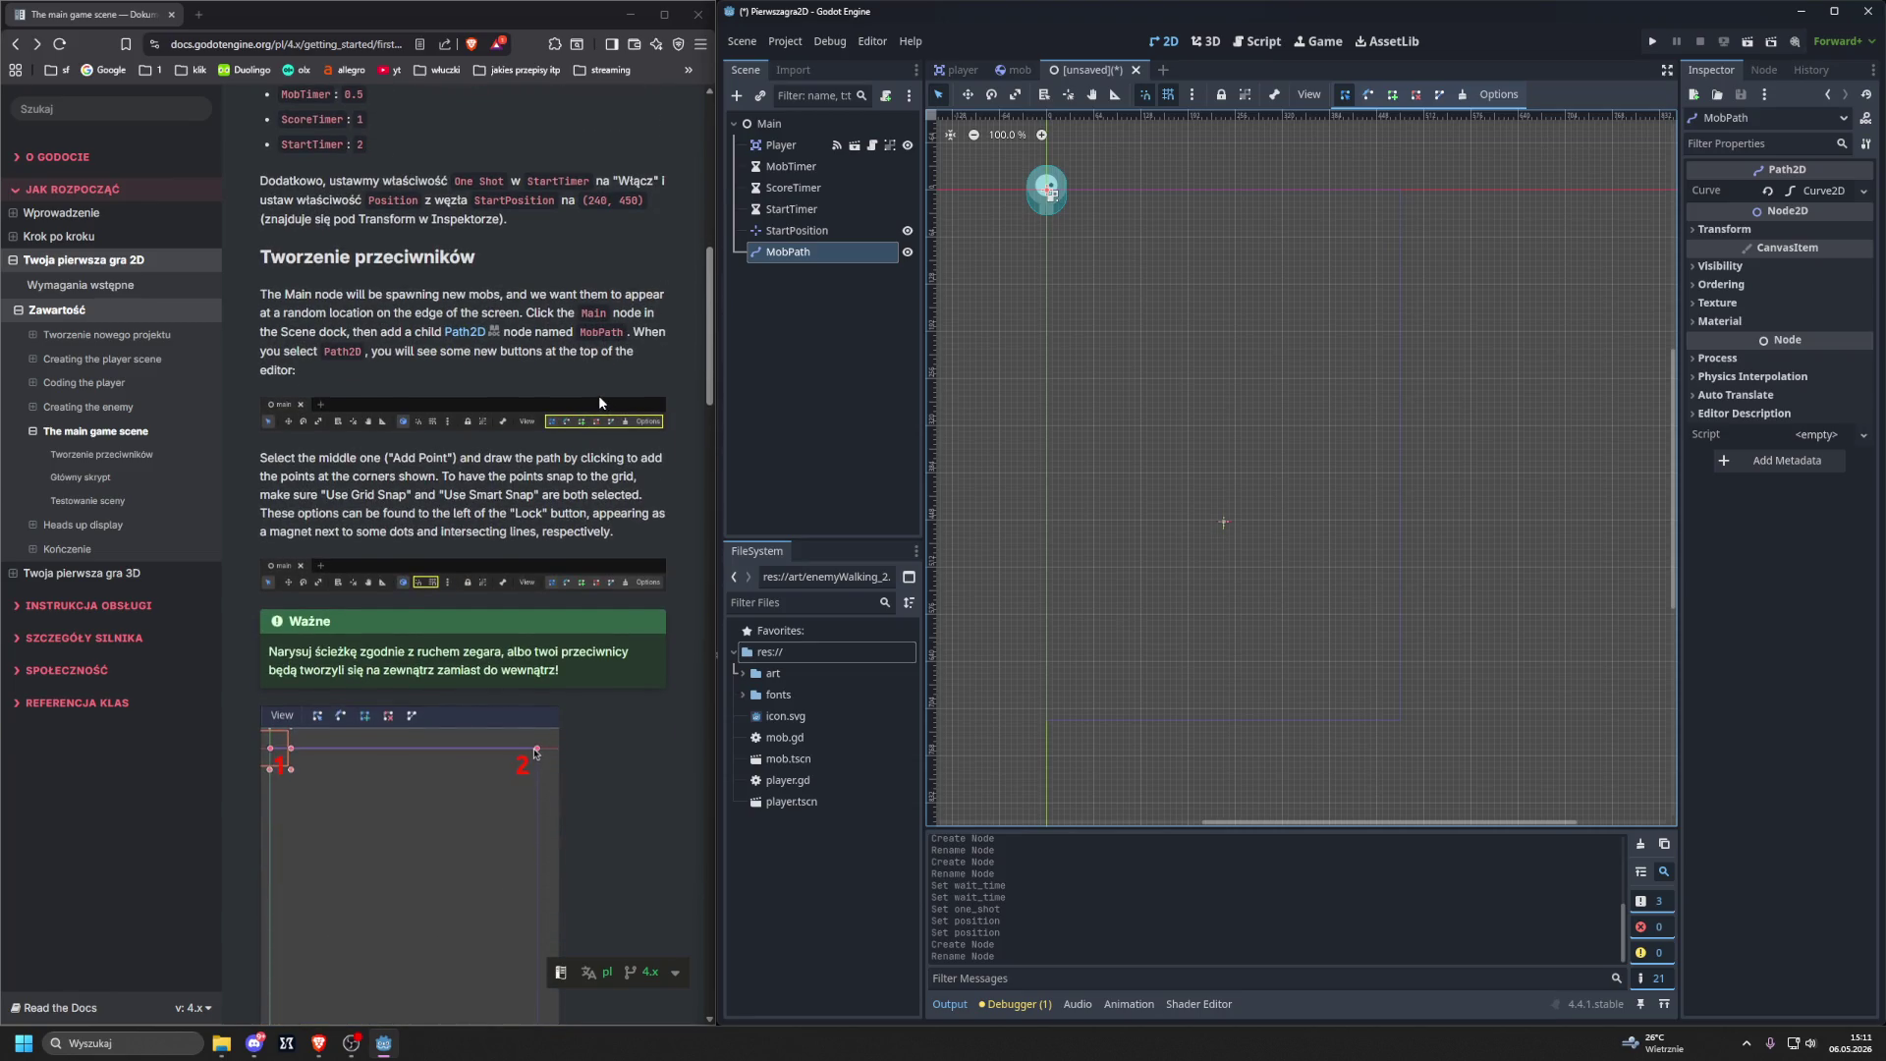
scroll(600, 402, "down", 2)
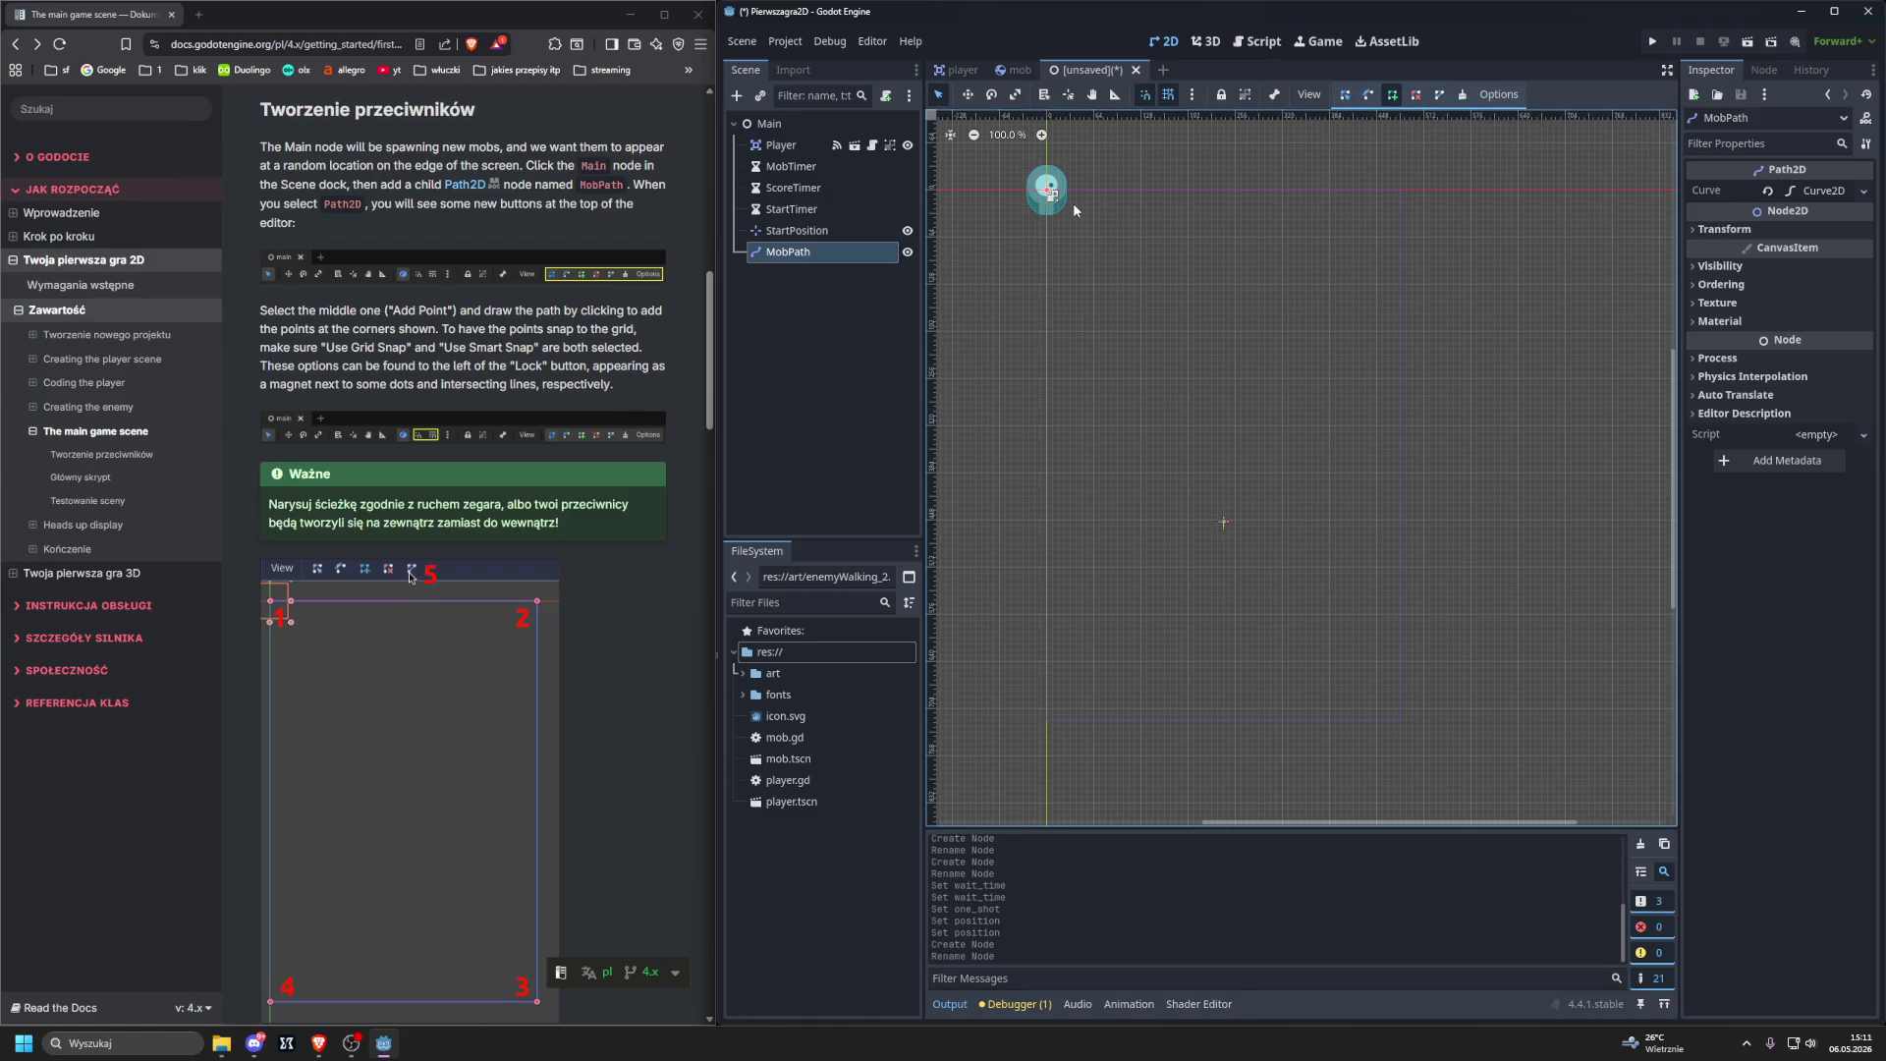
left_click(1047, 190)
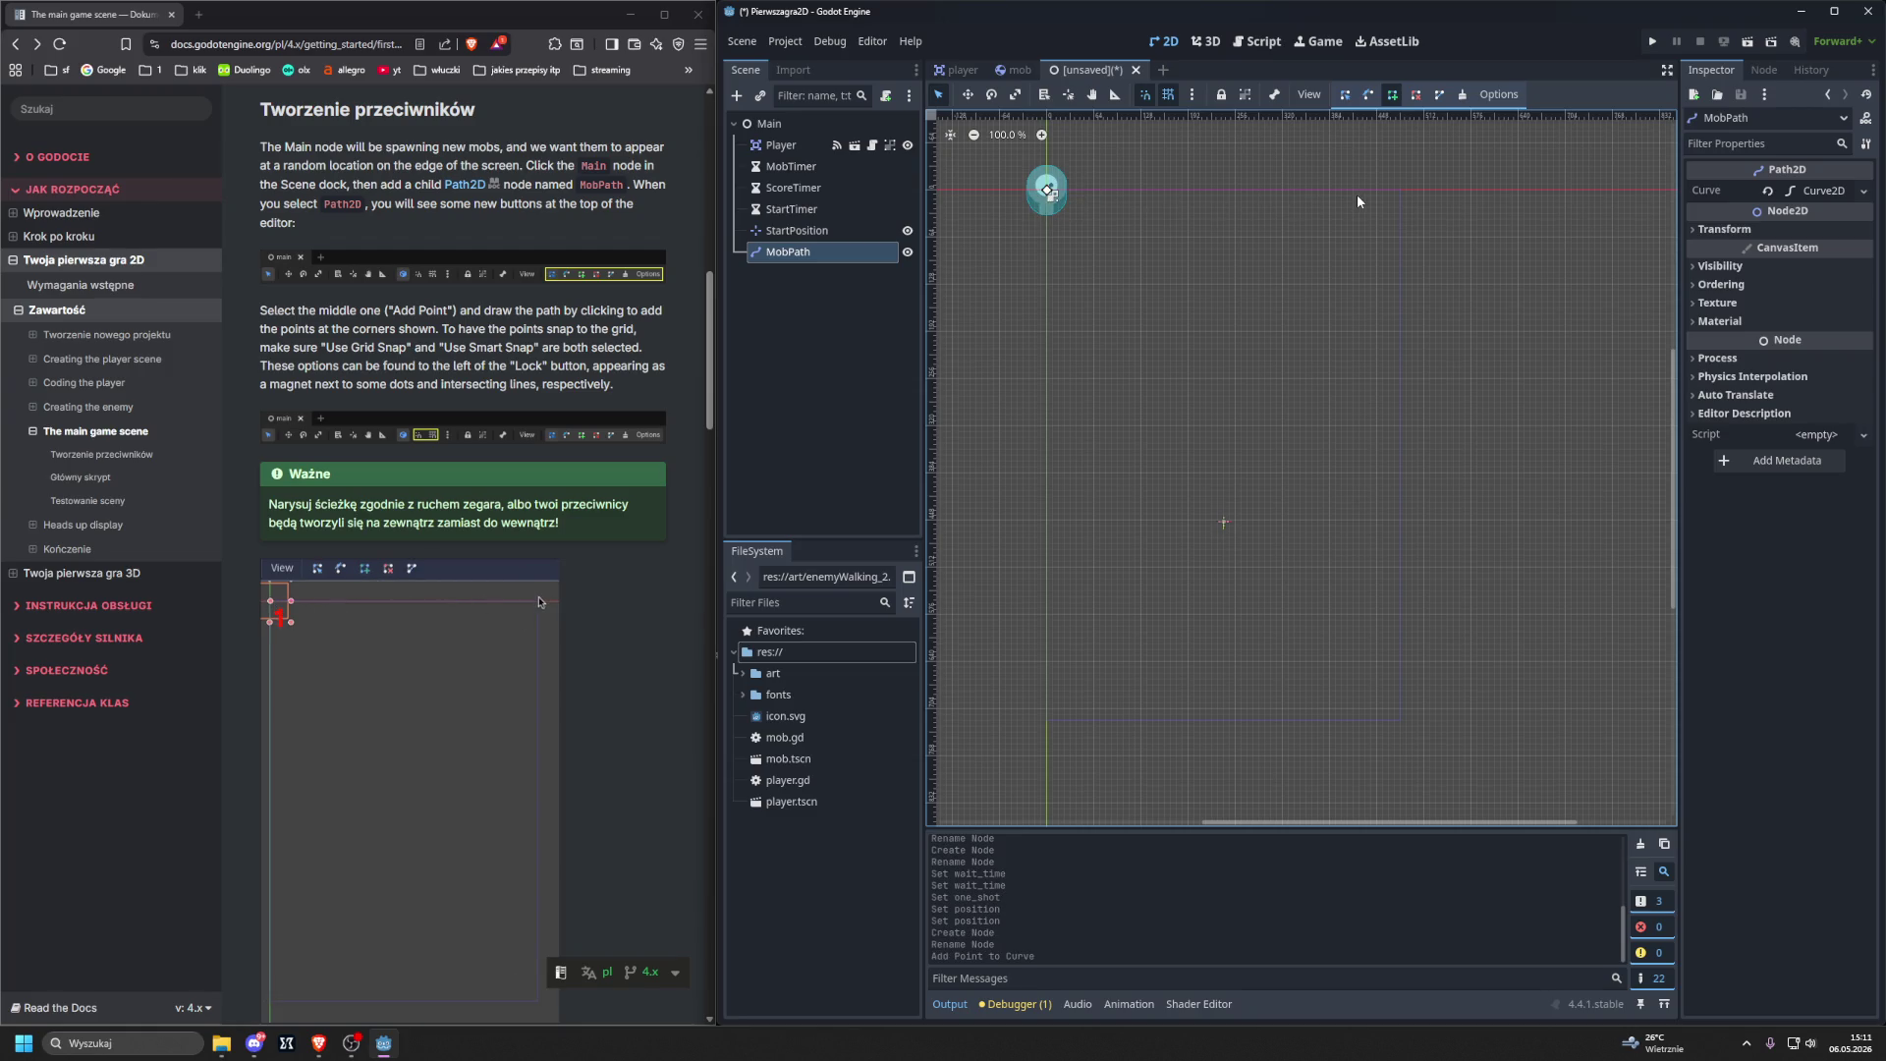
Add the top-right, bottom-right and bottom-left corner points, then close the curve into a loop.
left_click(1402, 191)
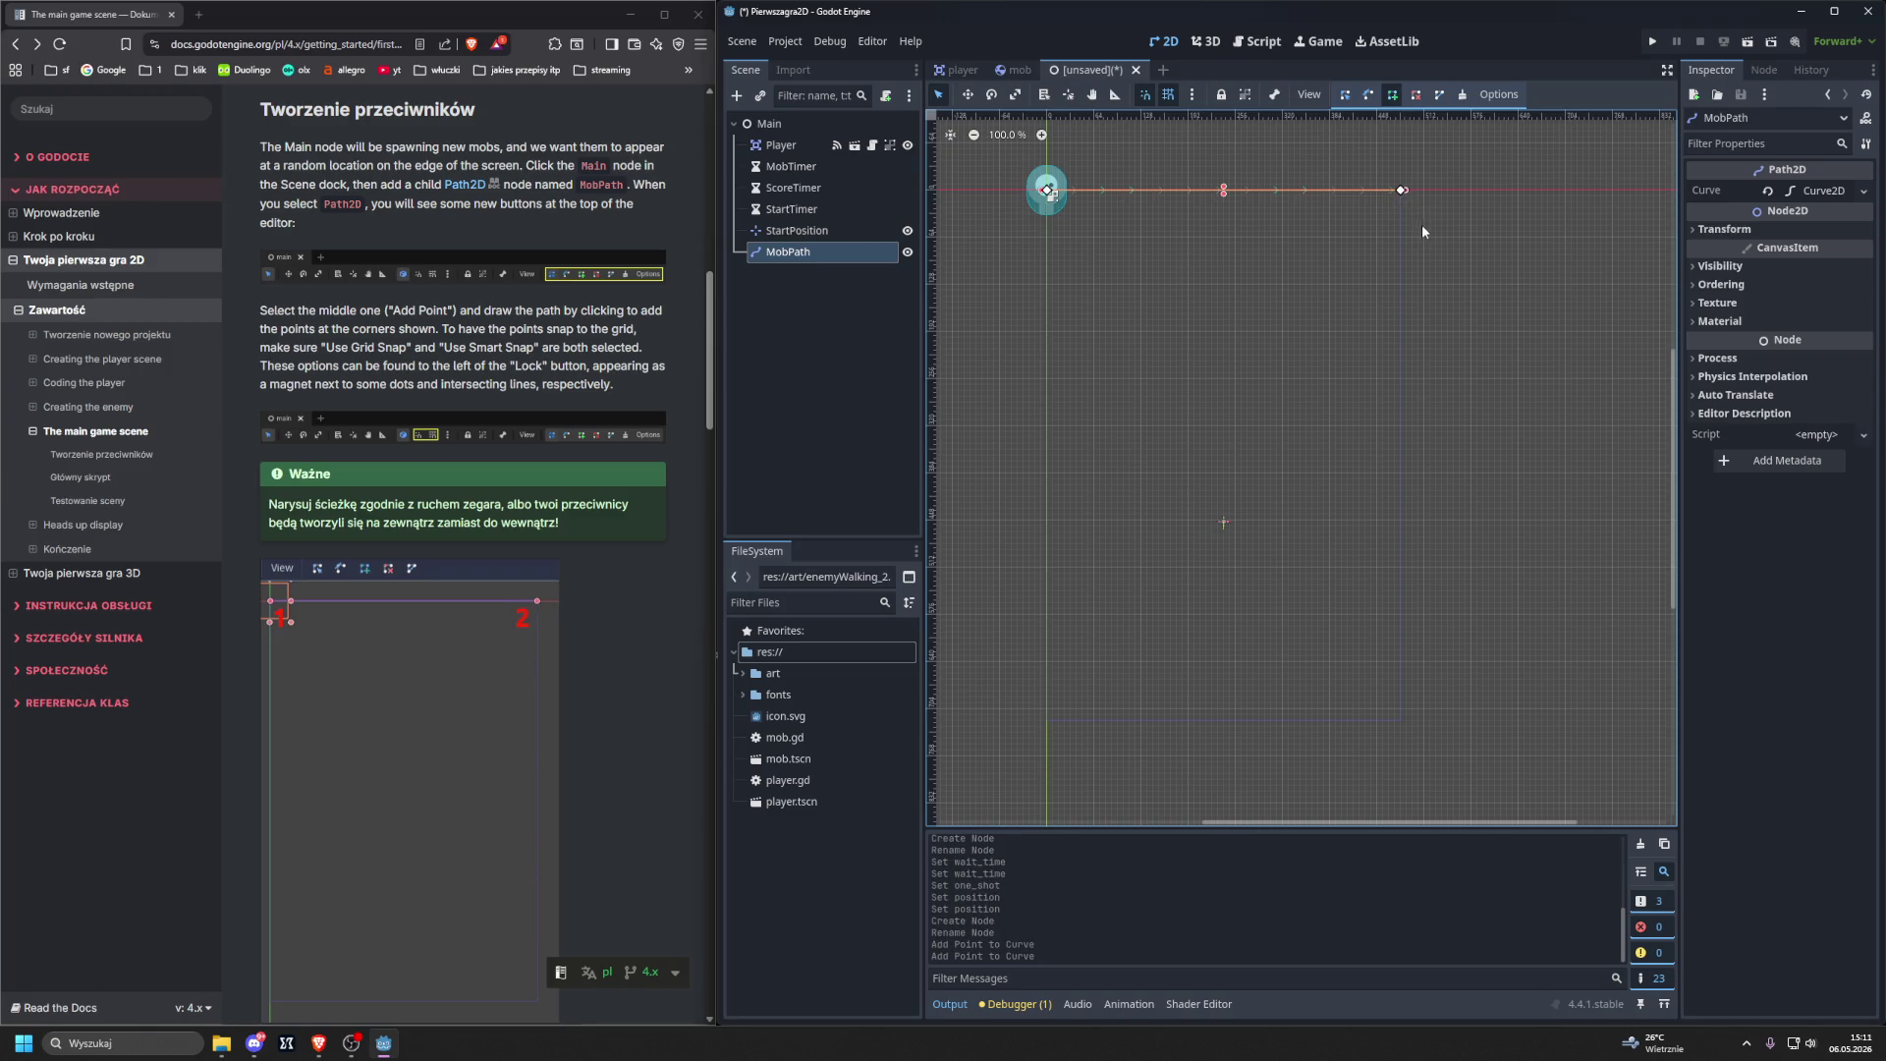
left_click(1402, 722)
left_click(1046, 722)
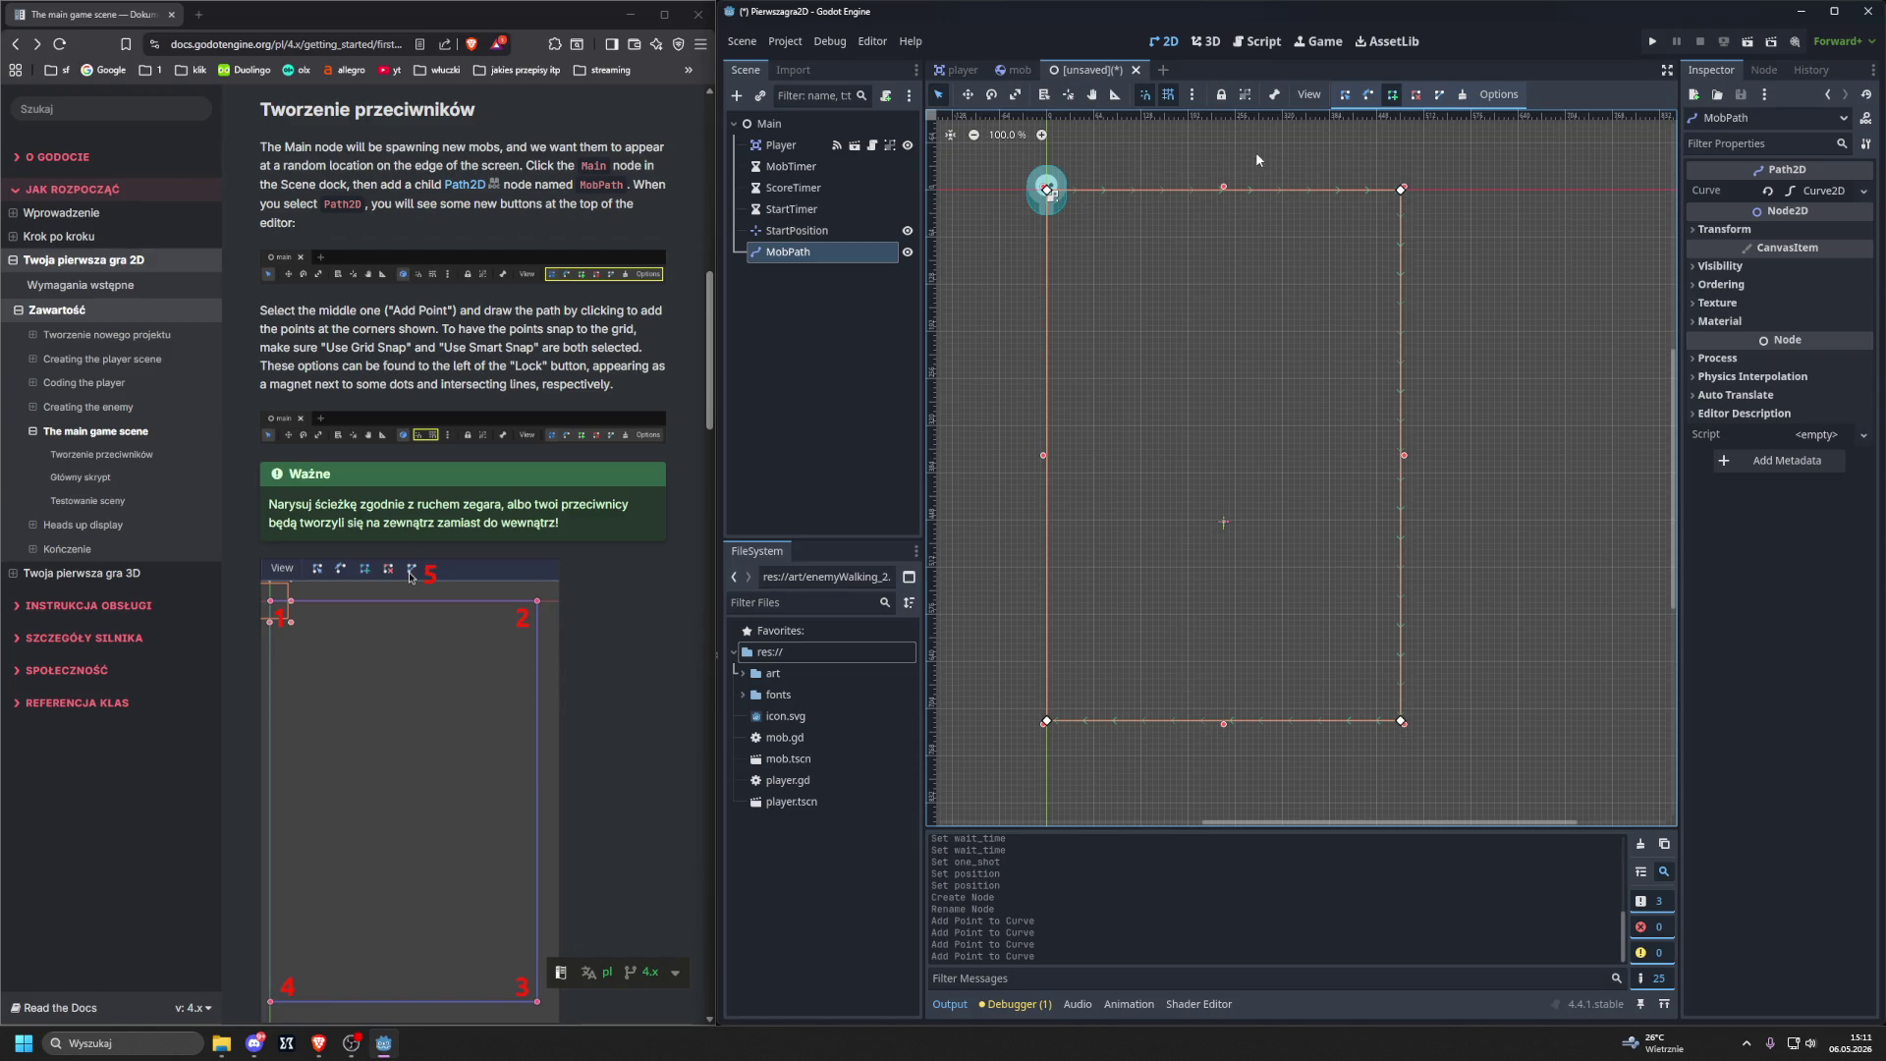
left_click(1440, 102)
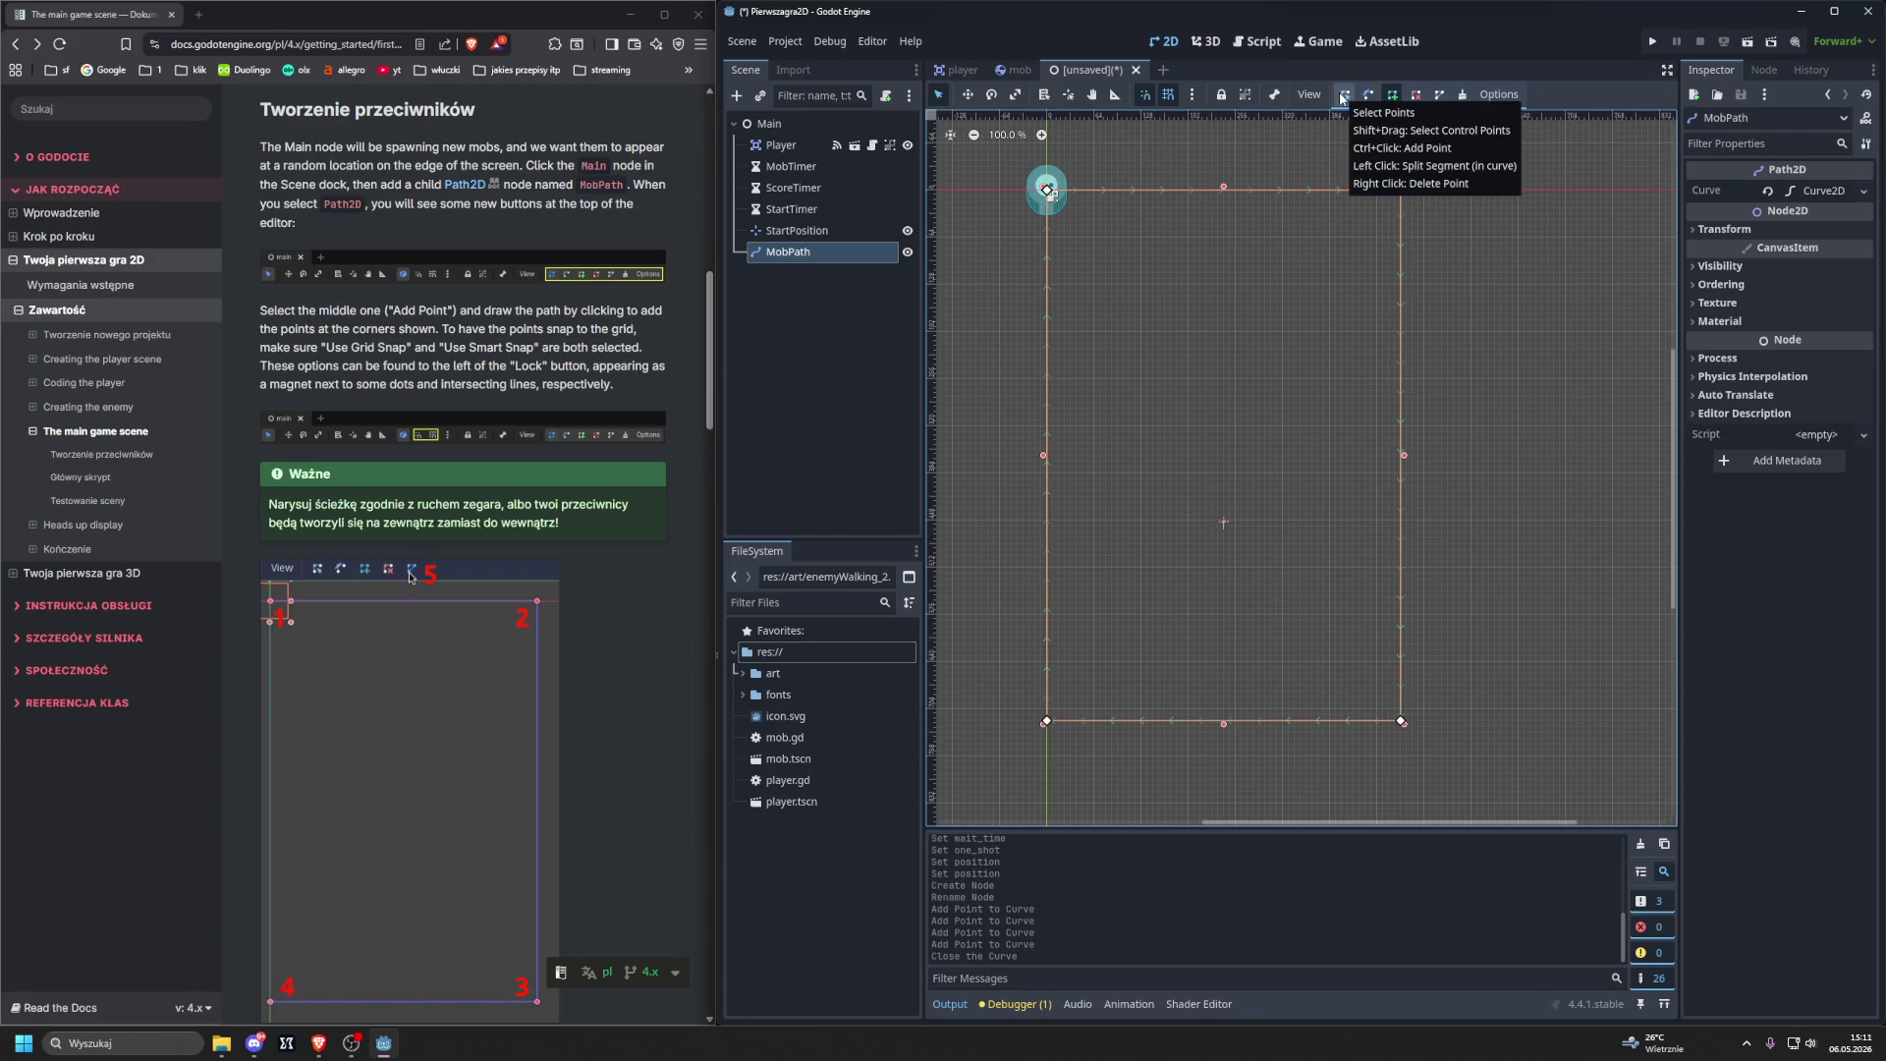
Try the Select and Select Points tools, then return to the Add Point tool.
left_click(940, 102)
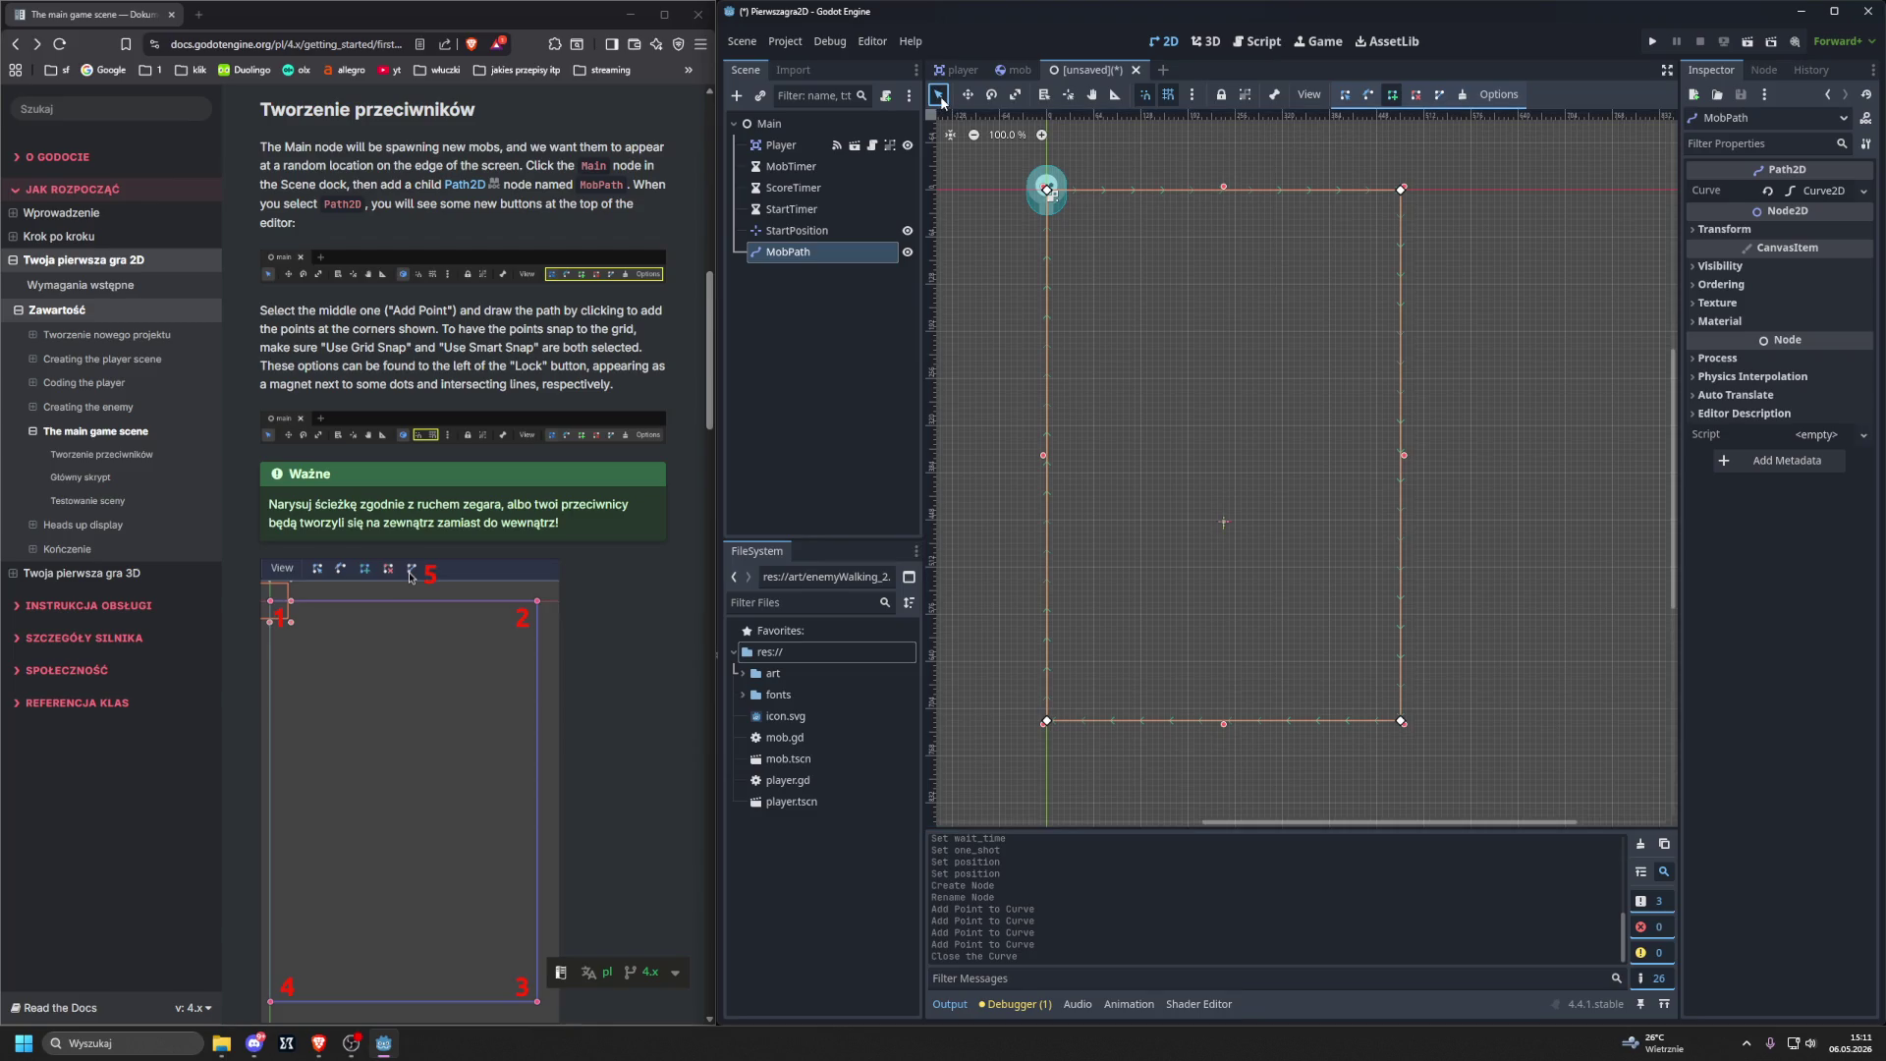
left_click(1346, 95)
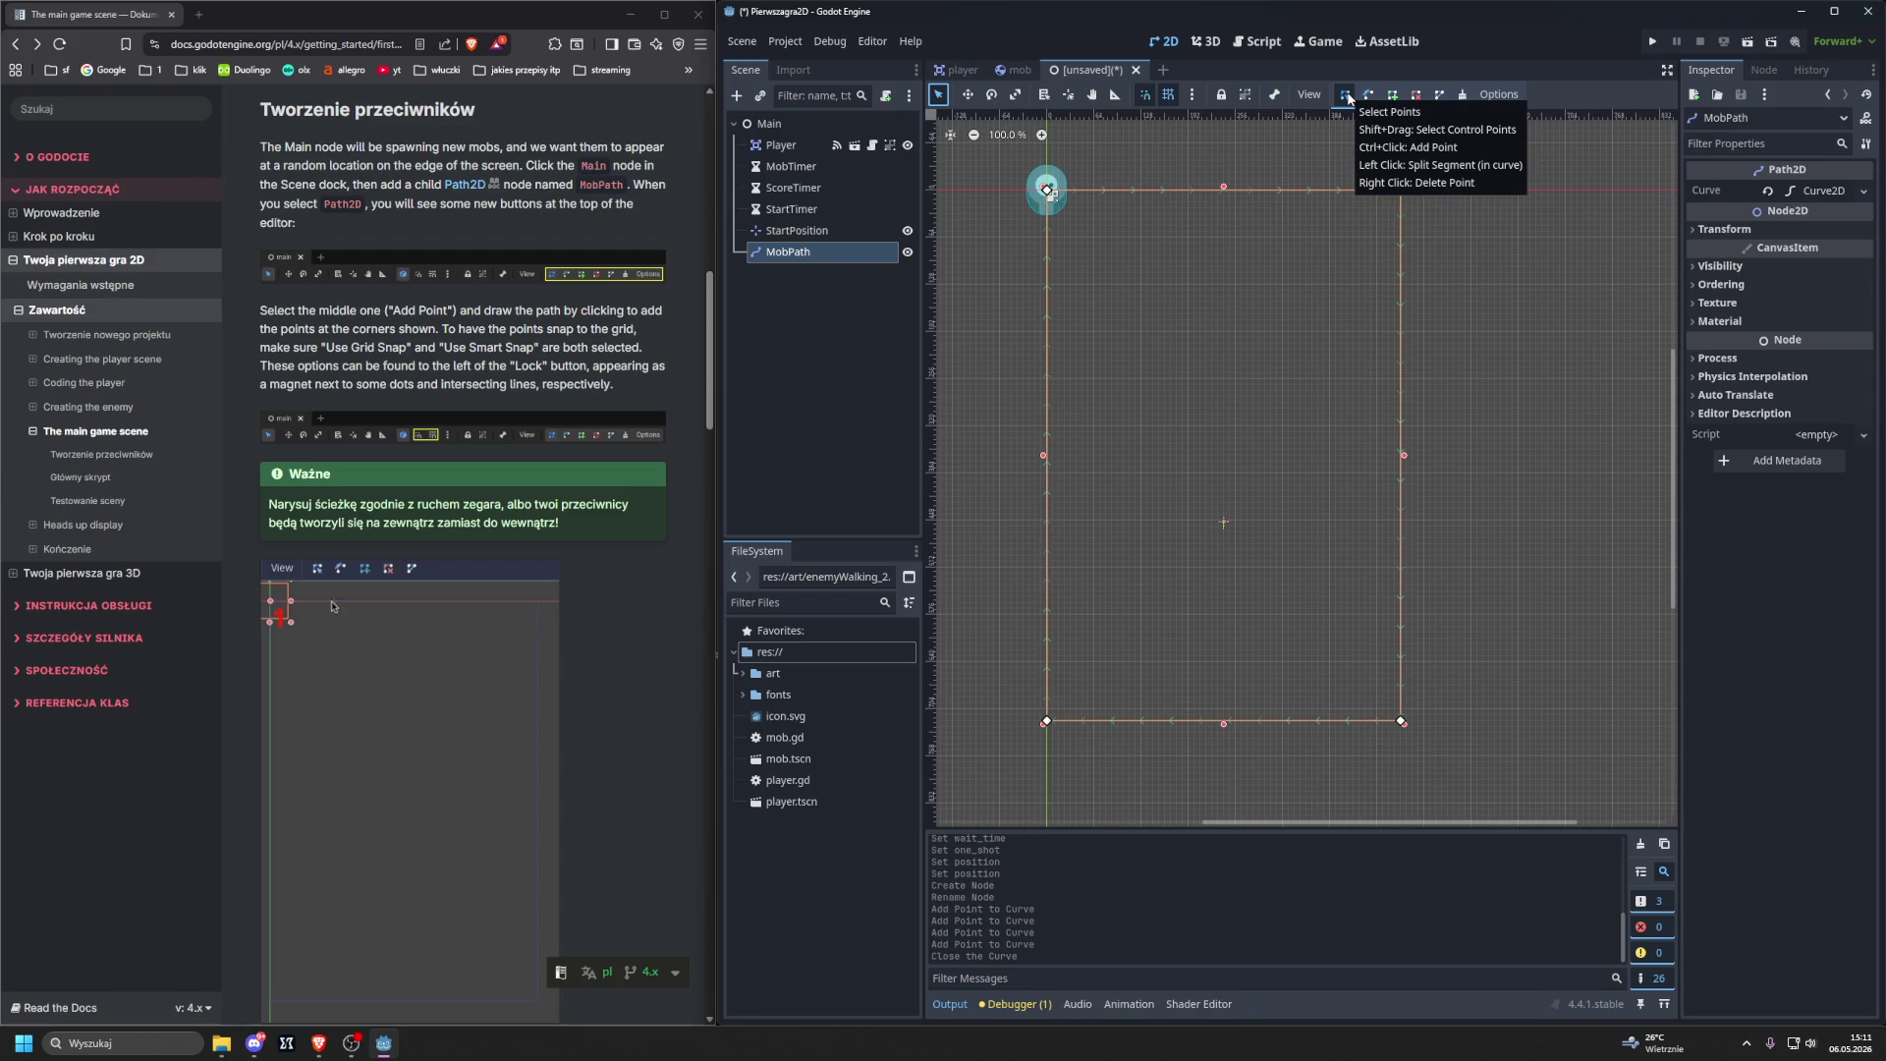
left_click(1392, 95)
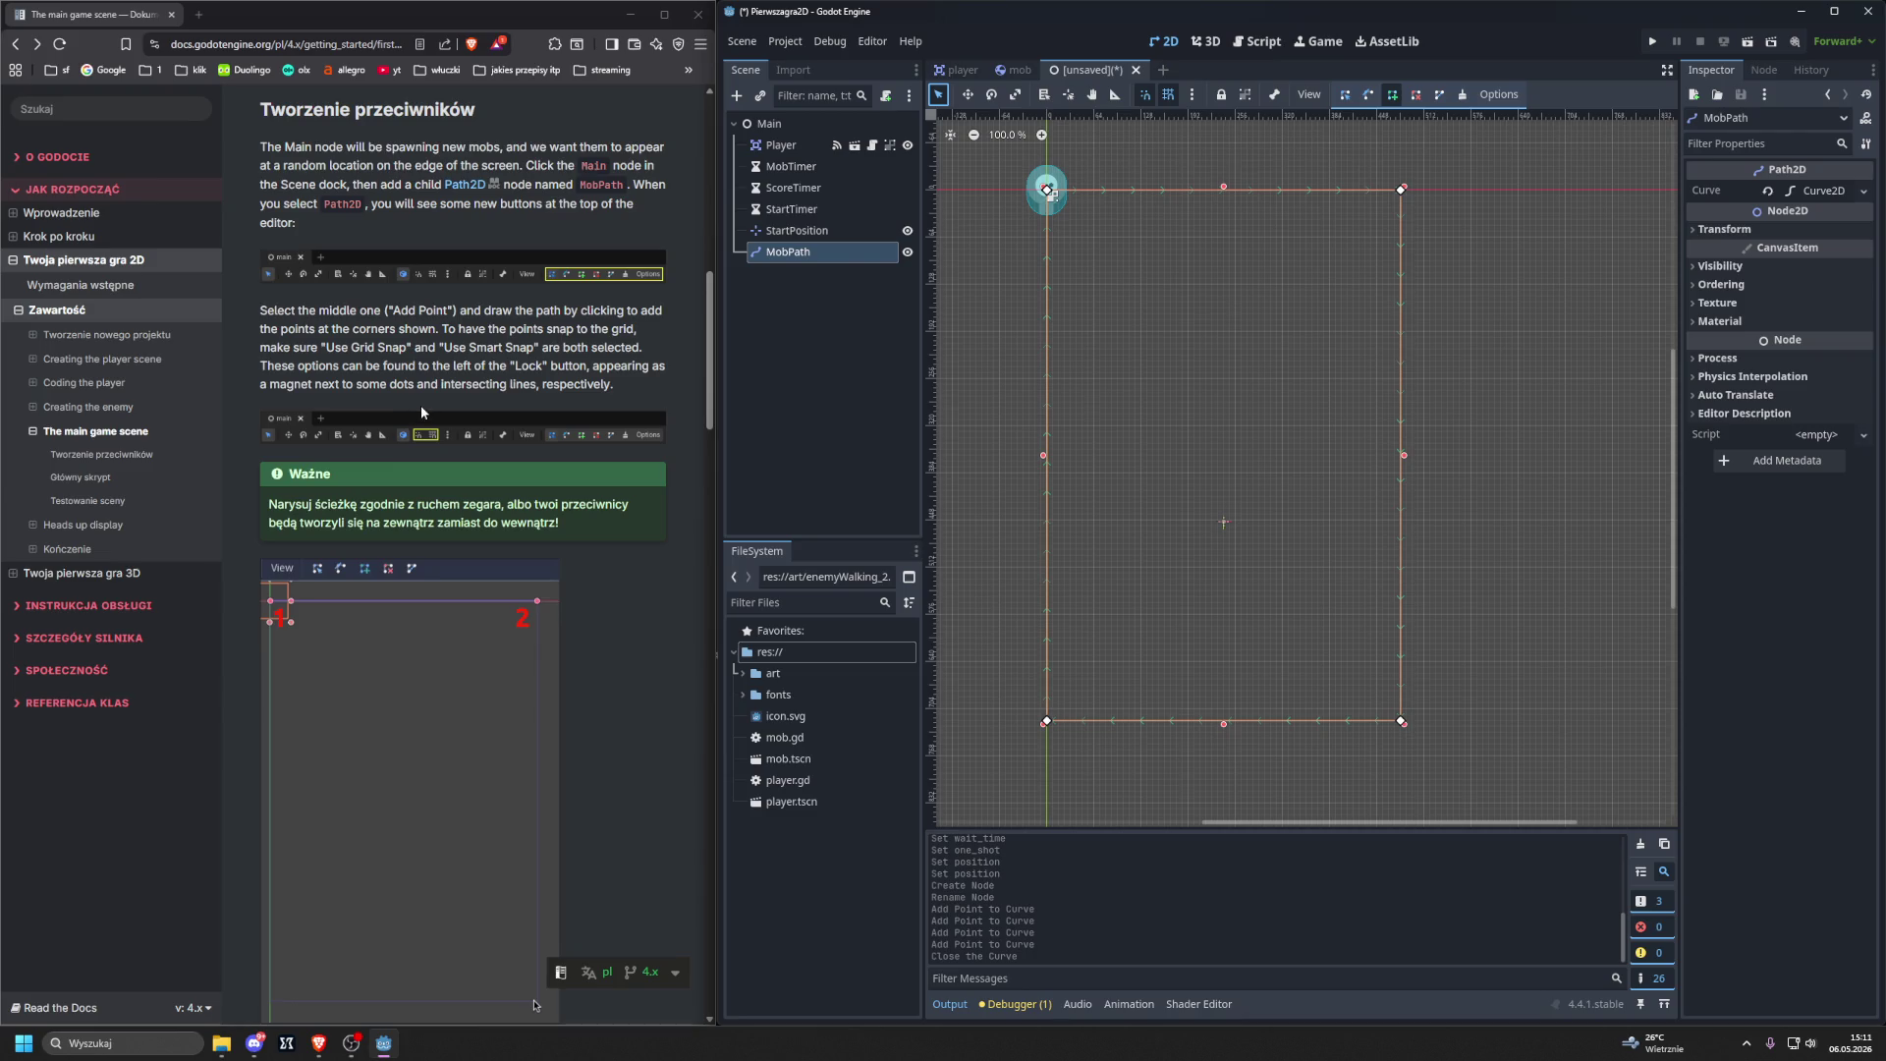
Hide the 2D viewport grid with the # shortcut so the closed MobPath rectangle stands out.
scroll(420, 404, "down", 3)
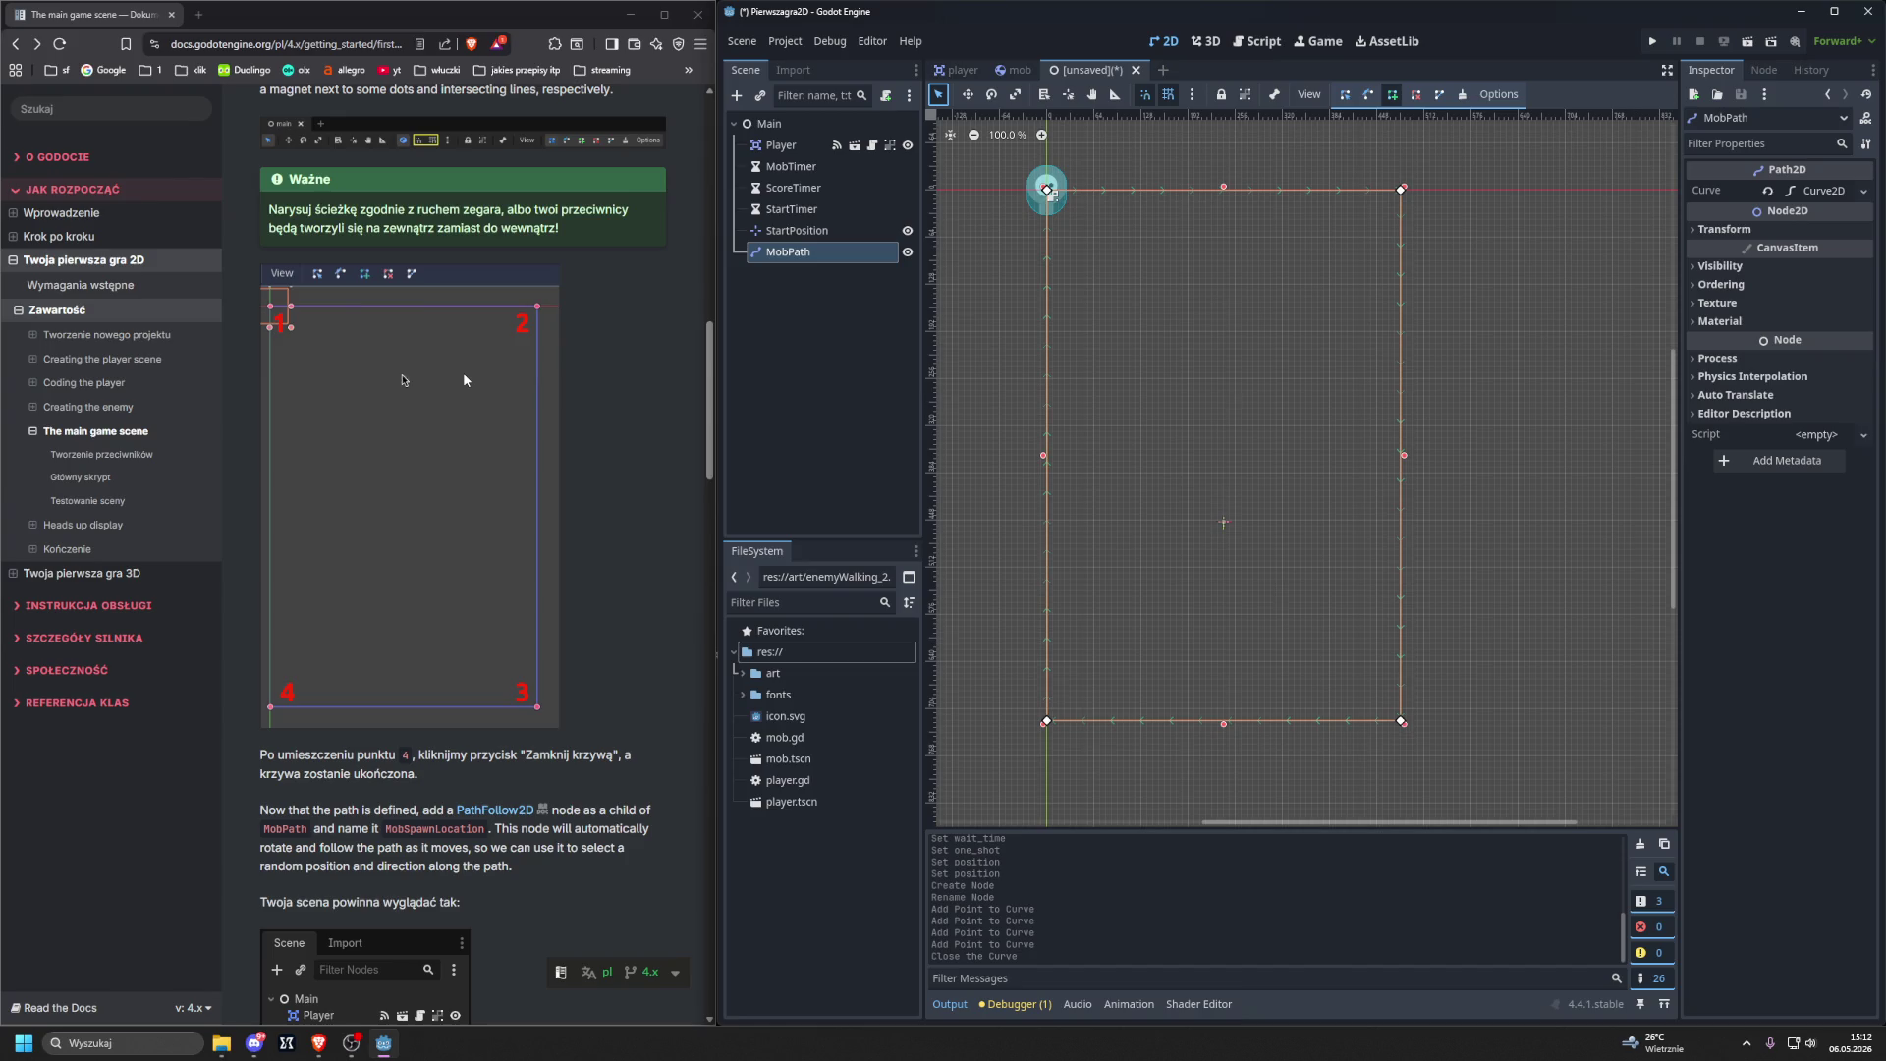
scroll(464, 380, "down", 1)
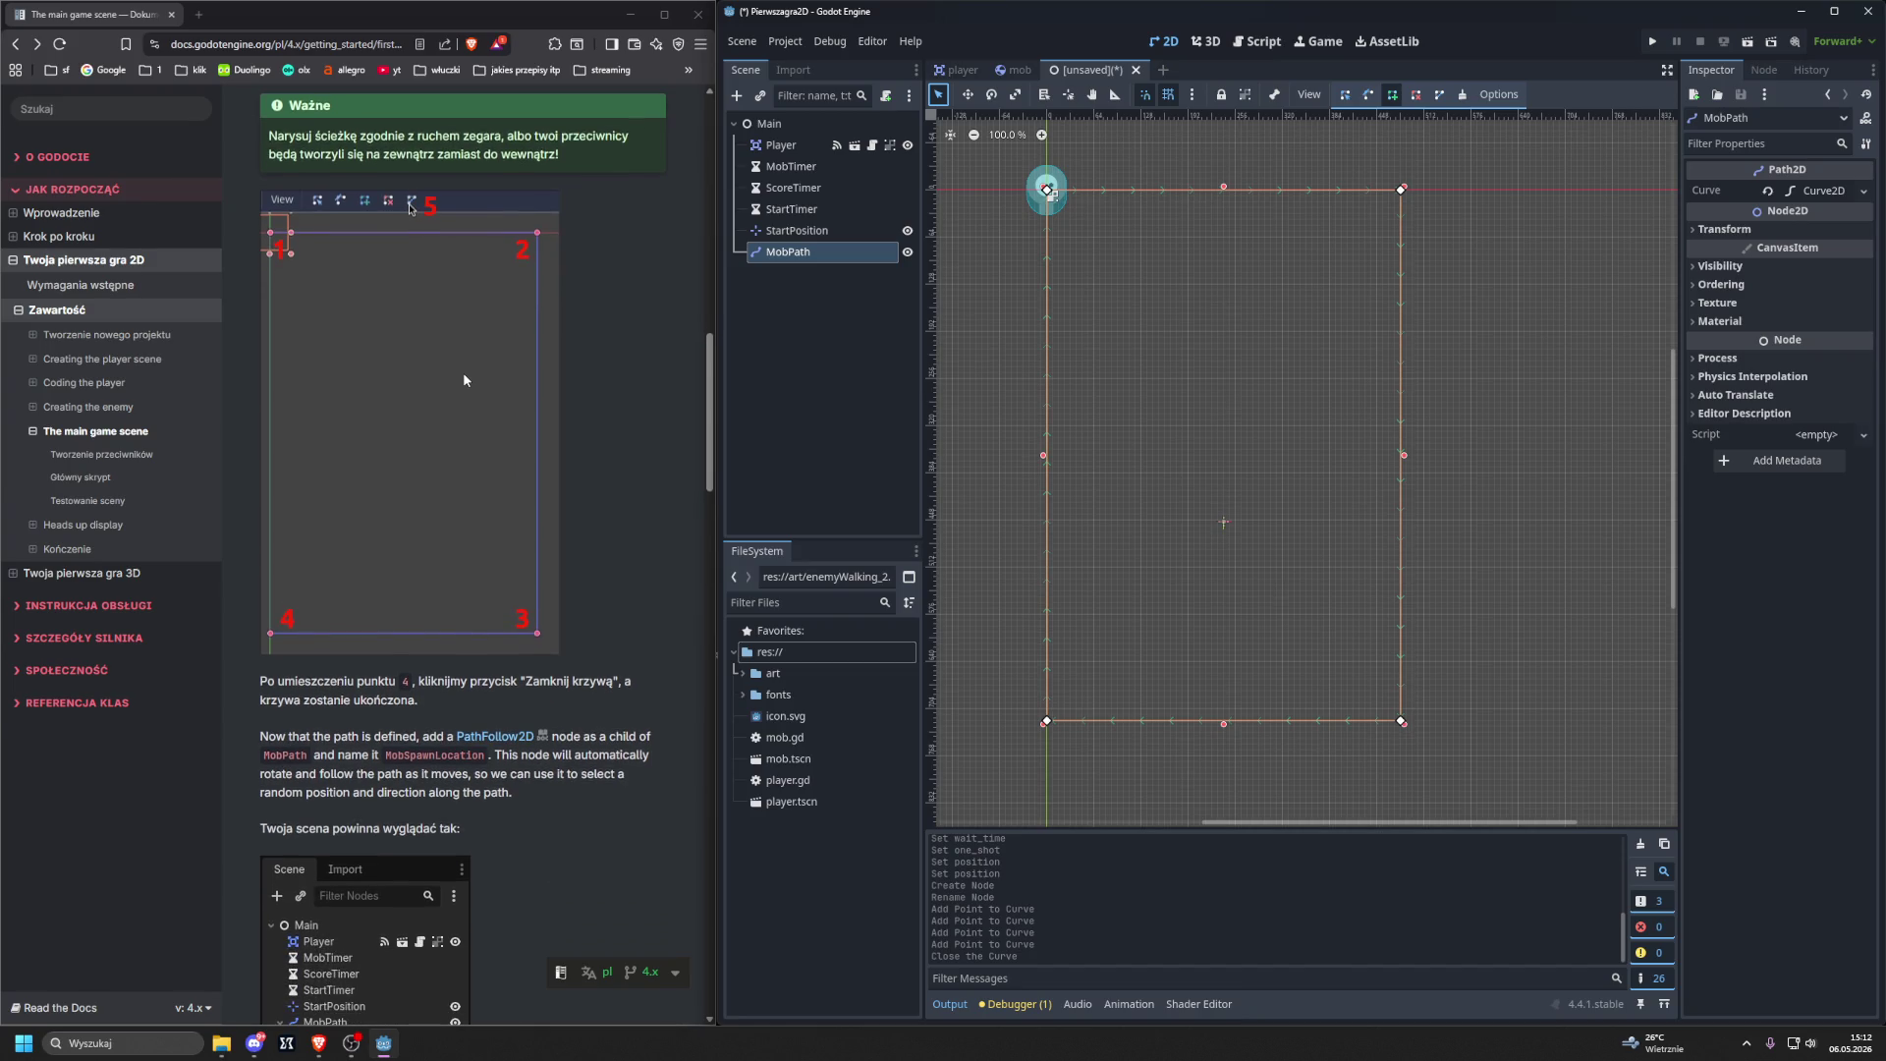
key("numbersign")
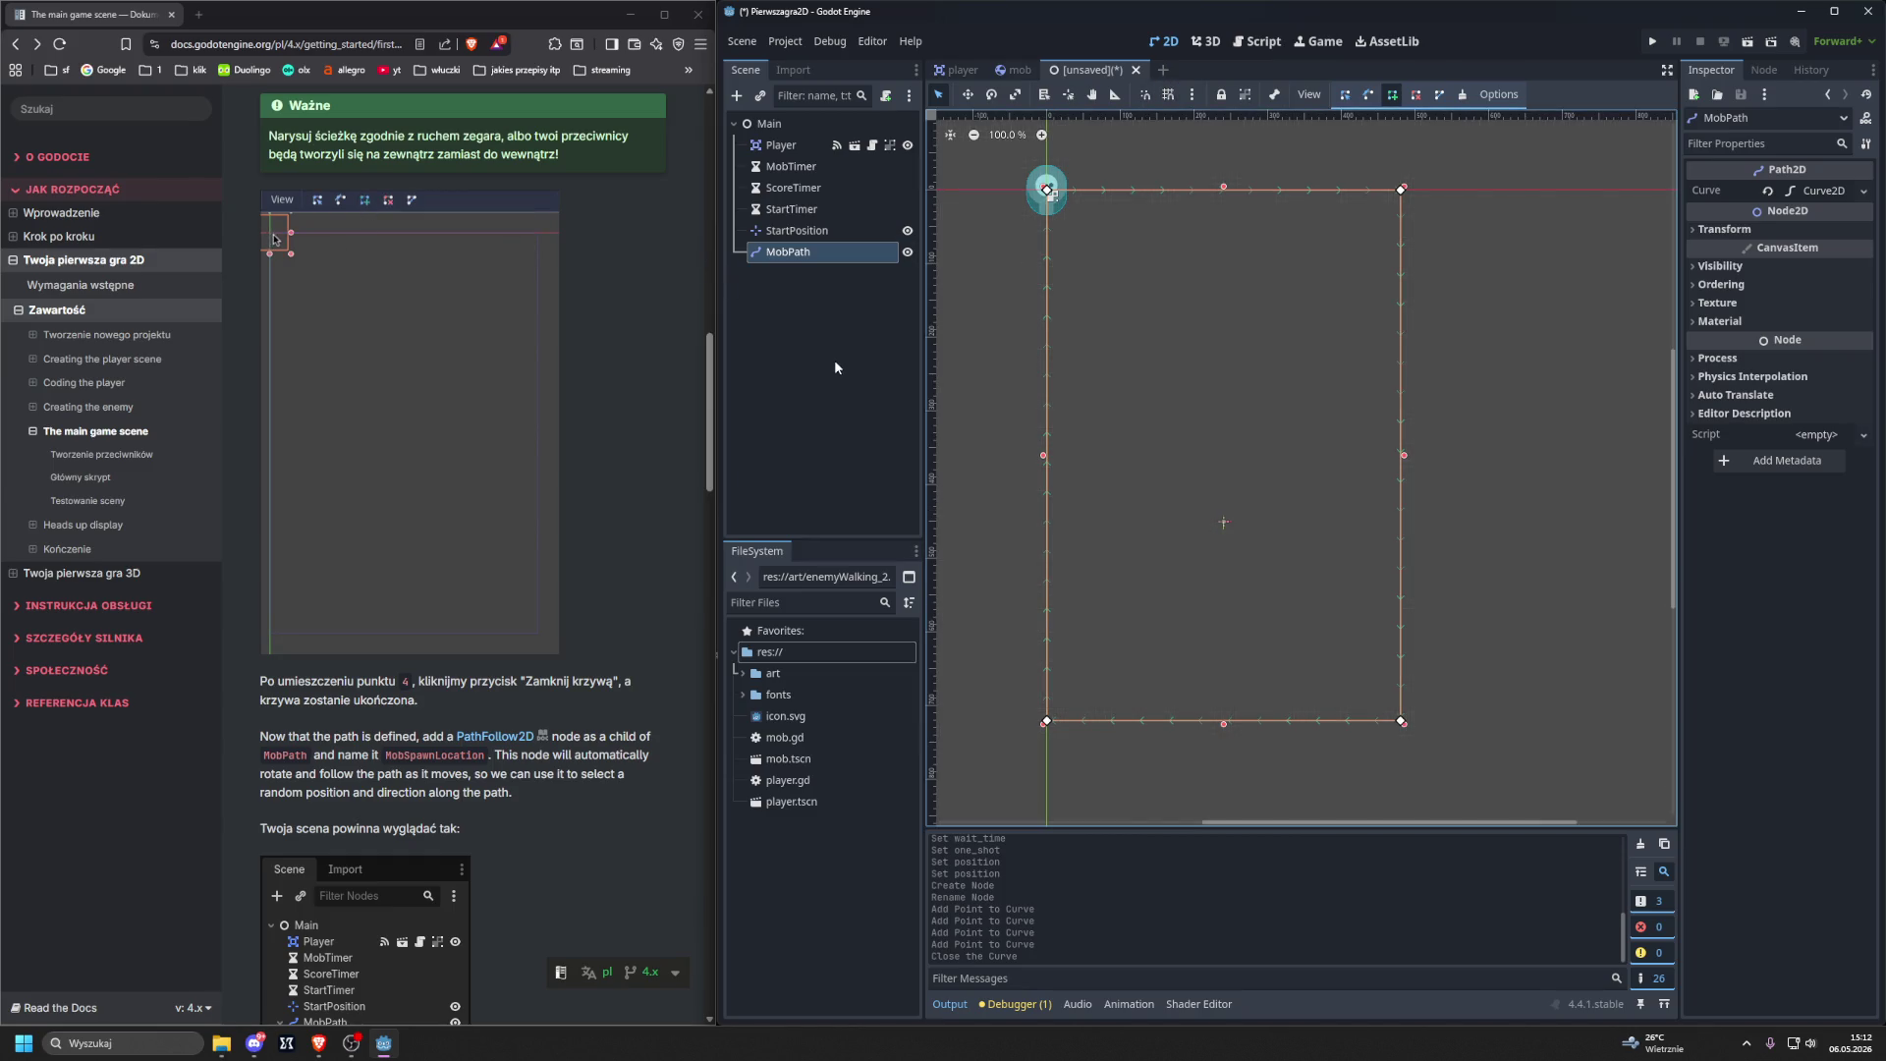
scroll(638, 364, "down", 2)
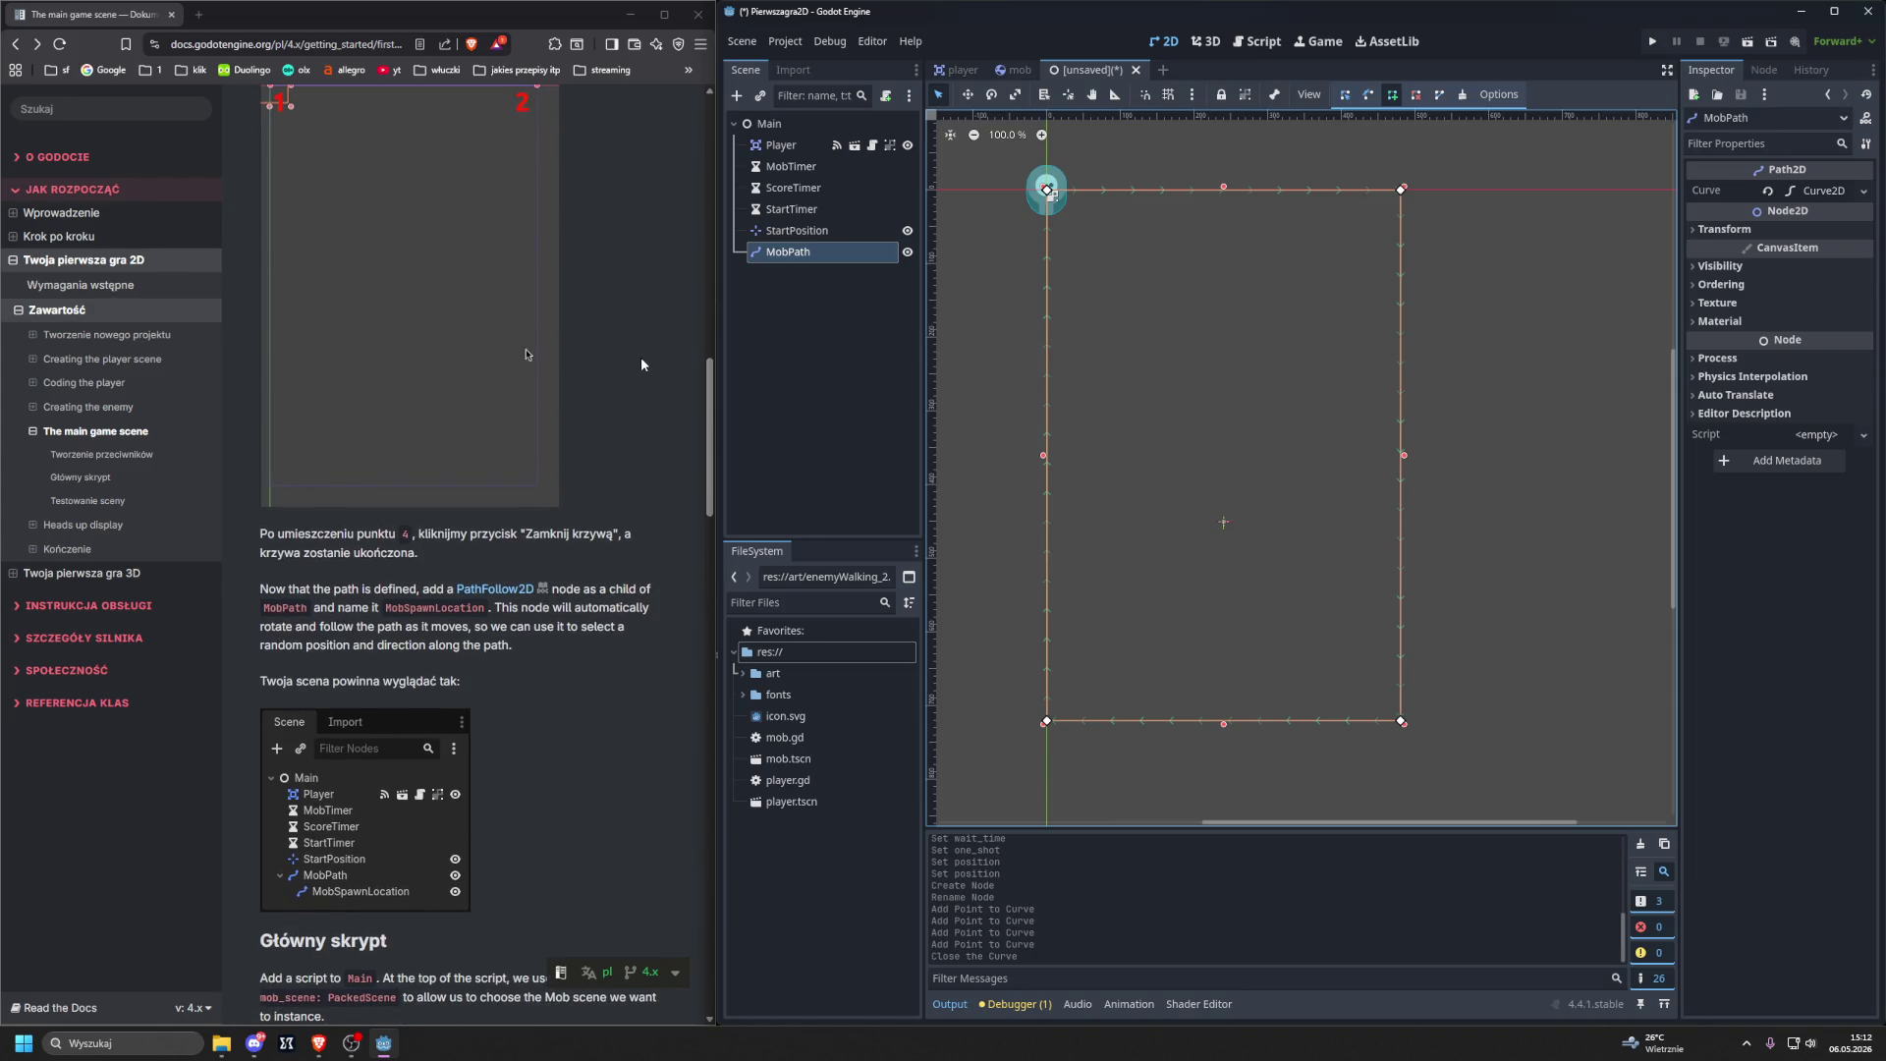
scroll(509, 486, "down", 5)
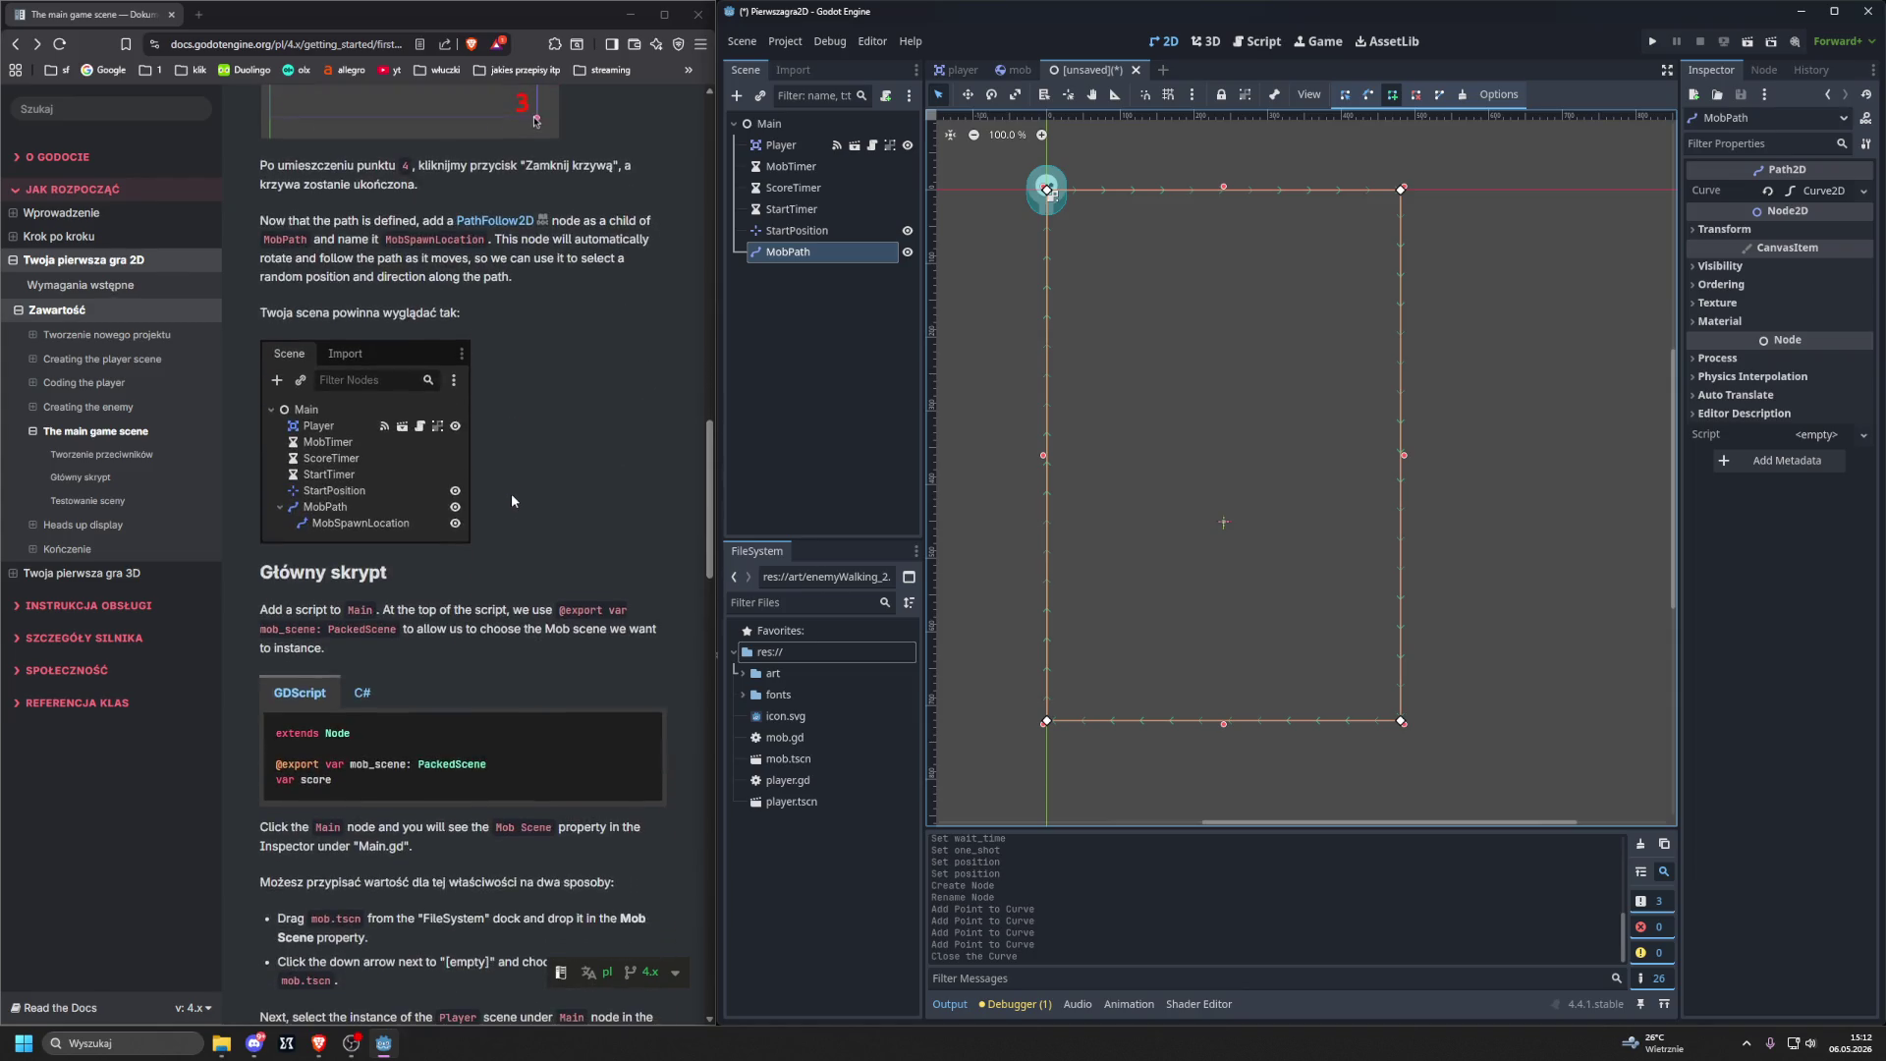
scroll(514, 495, "up", 1)
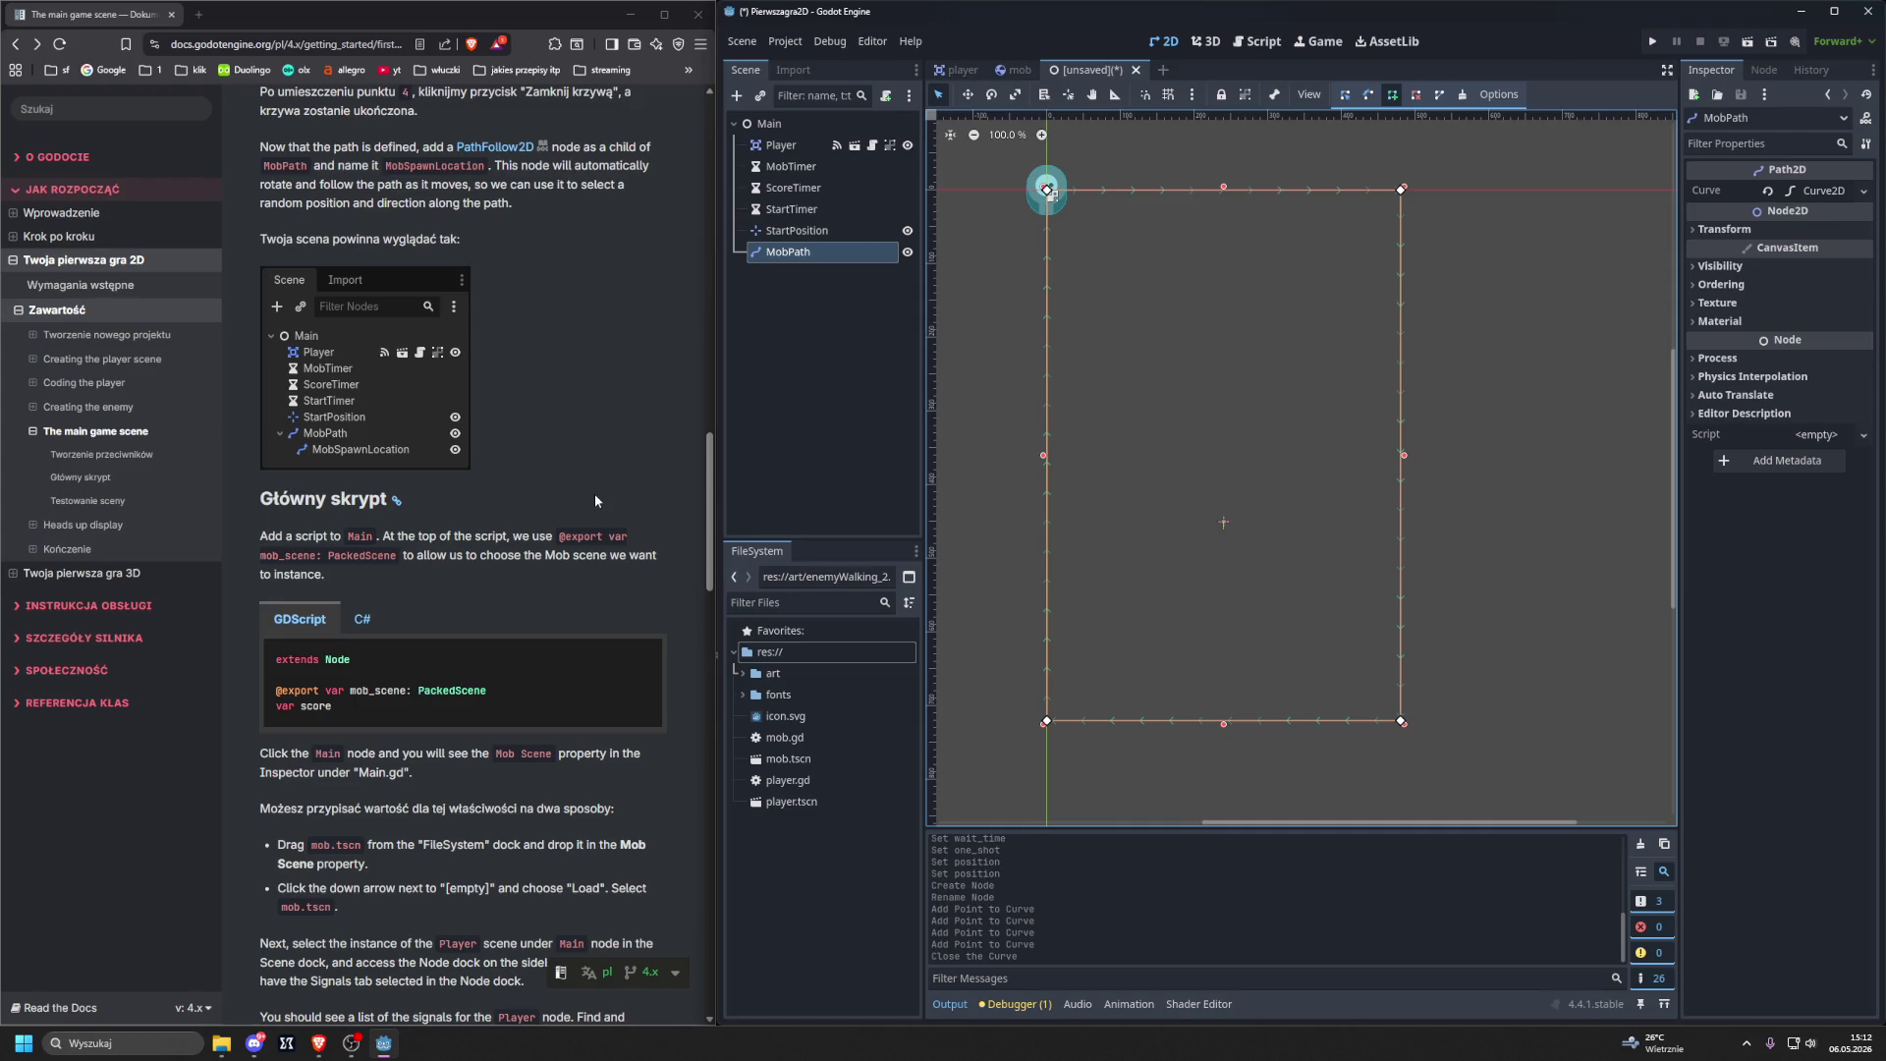
Add a PathFollow2D child under MobPath and rename it MobSpawnLocation.
left_click(783, 253)
key("ctrl+a")
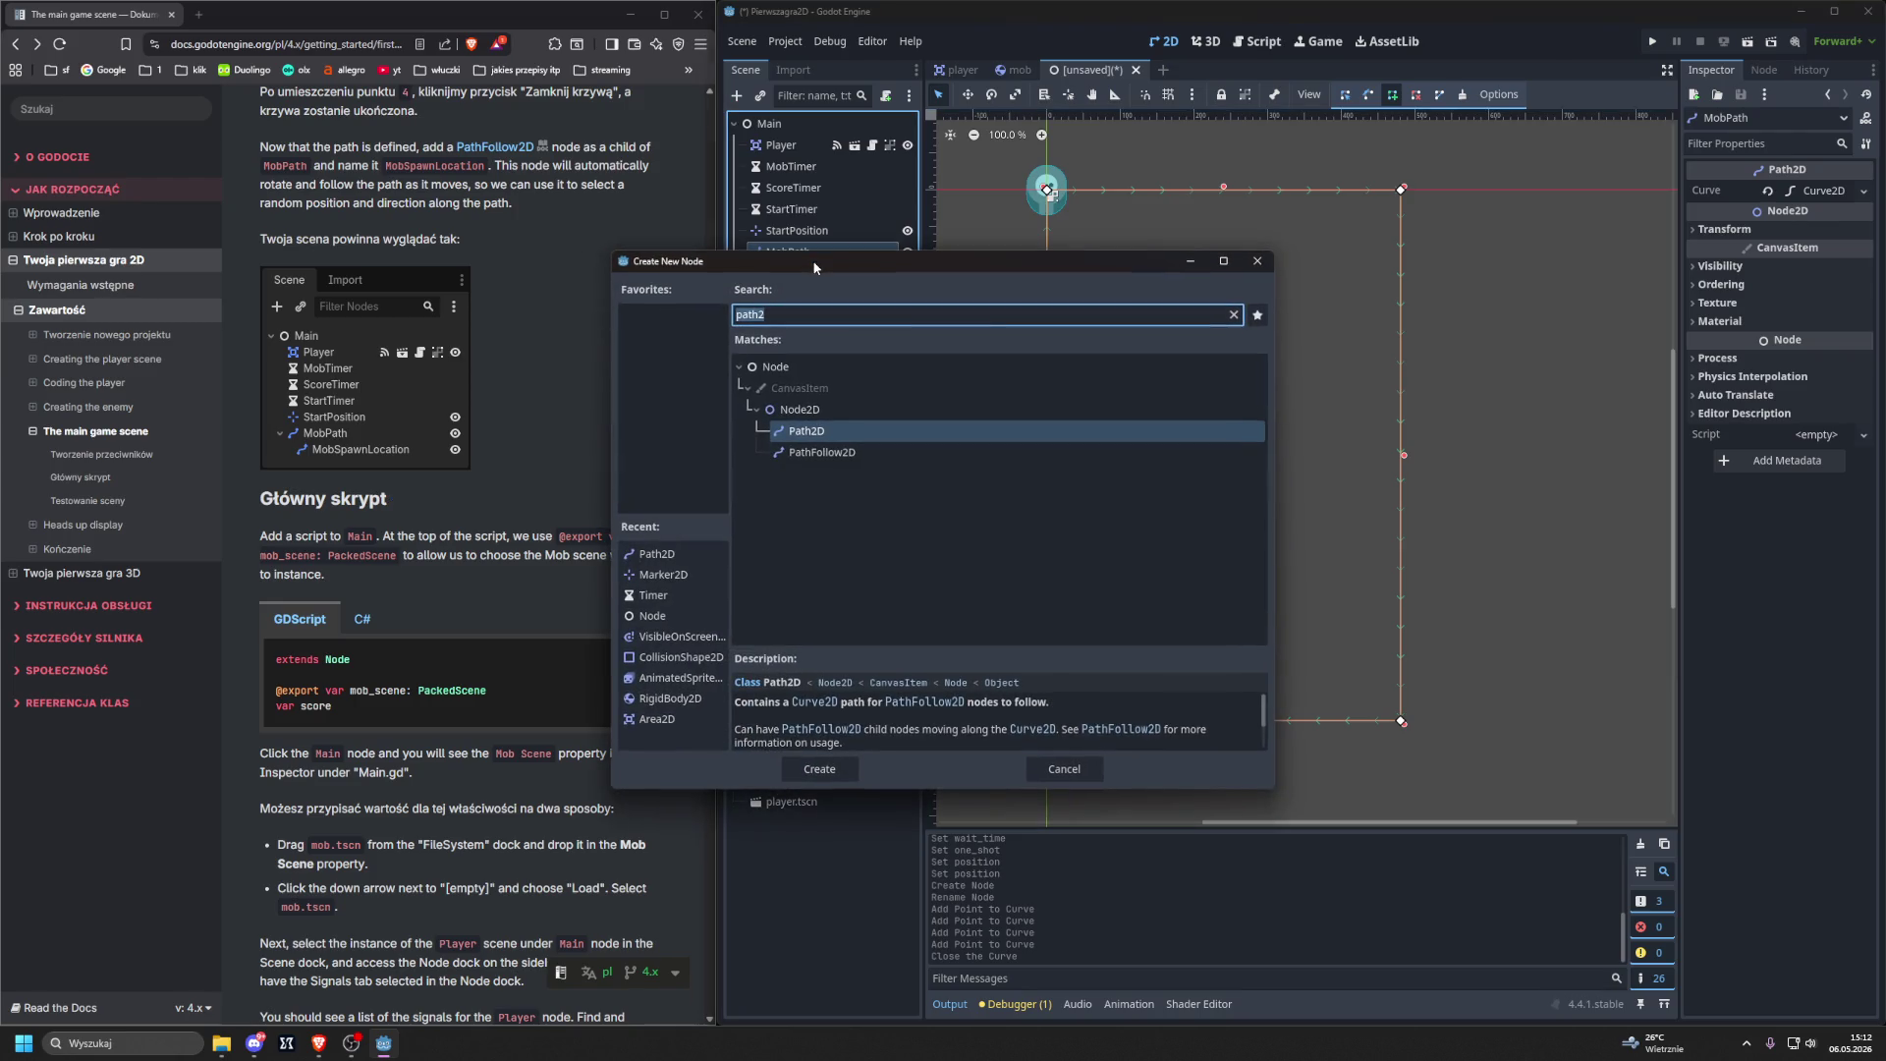
type("path")
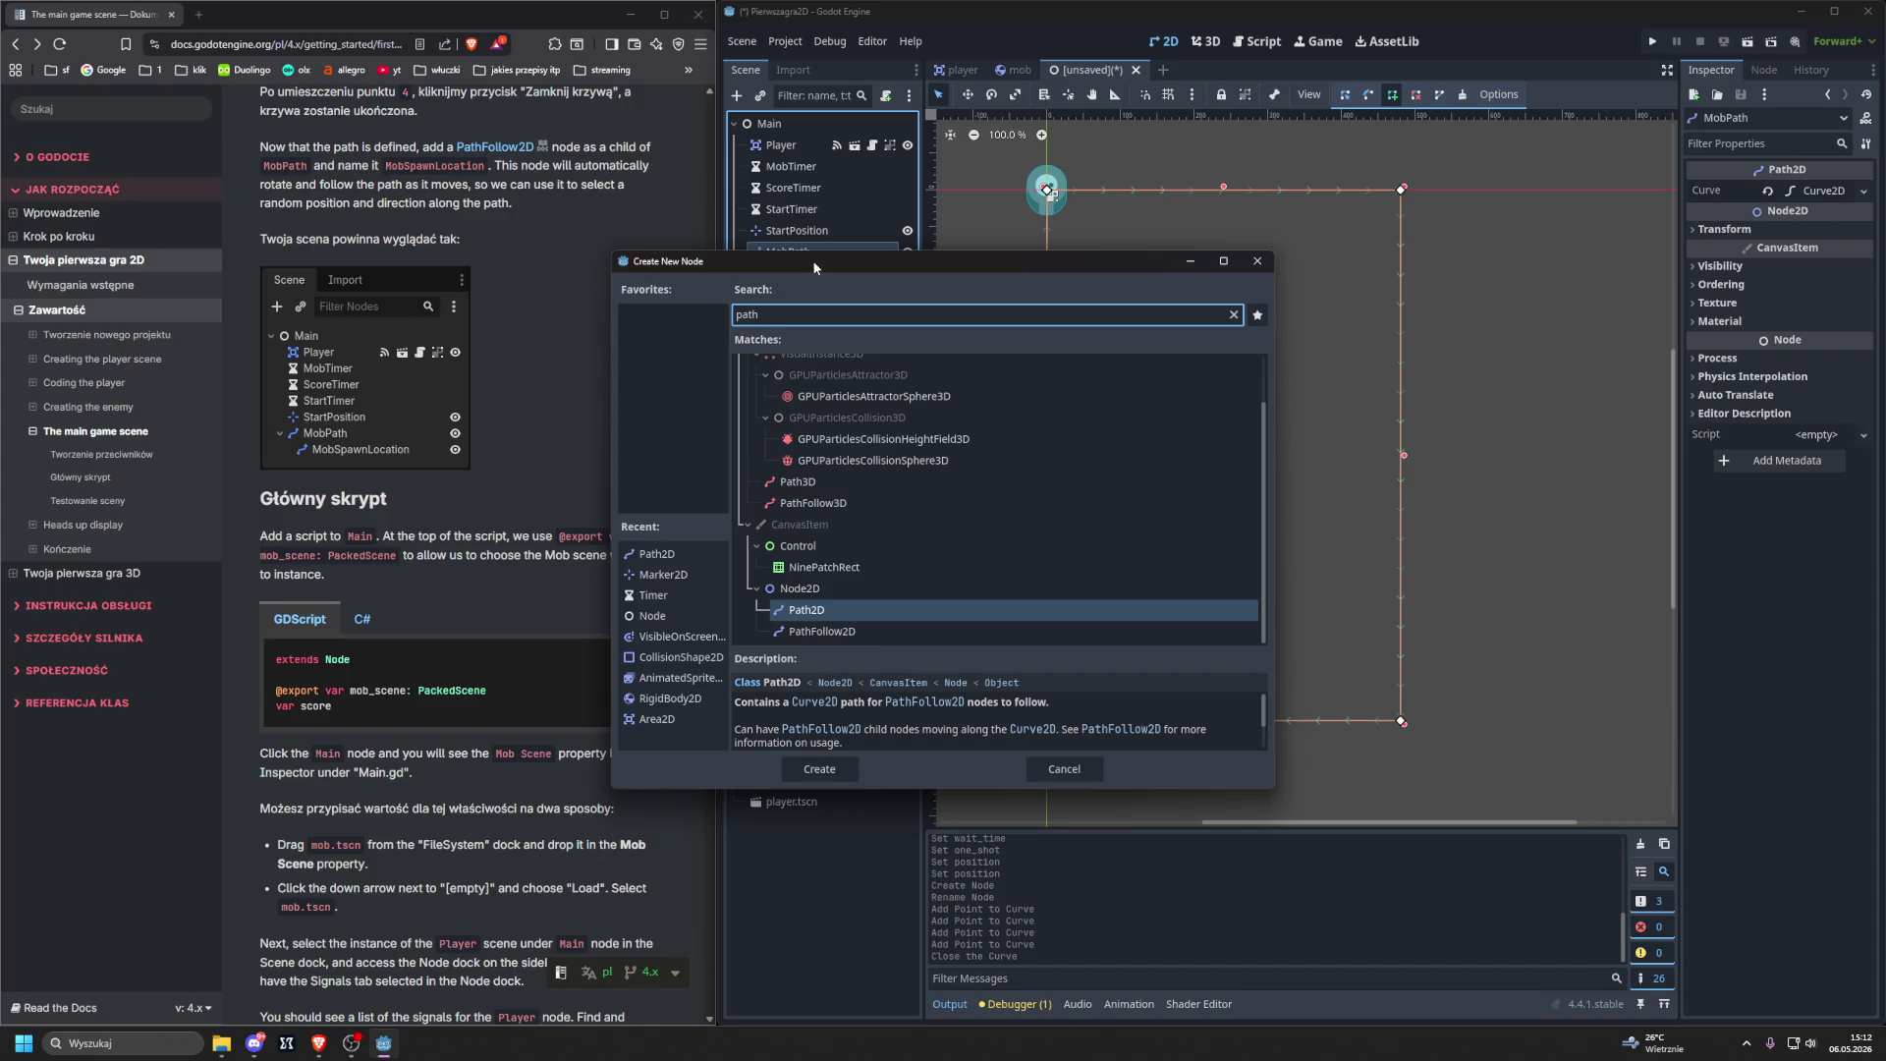
type("foll")
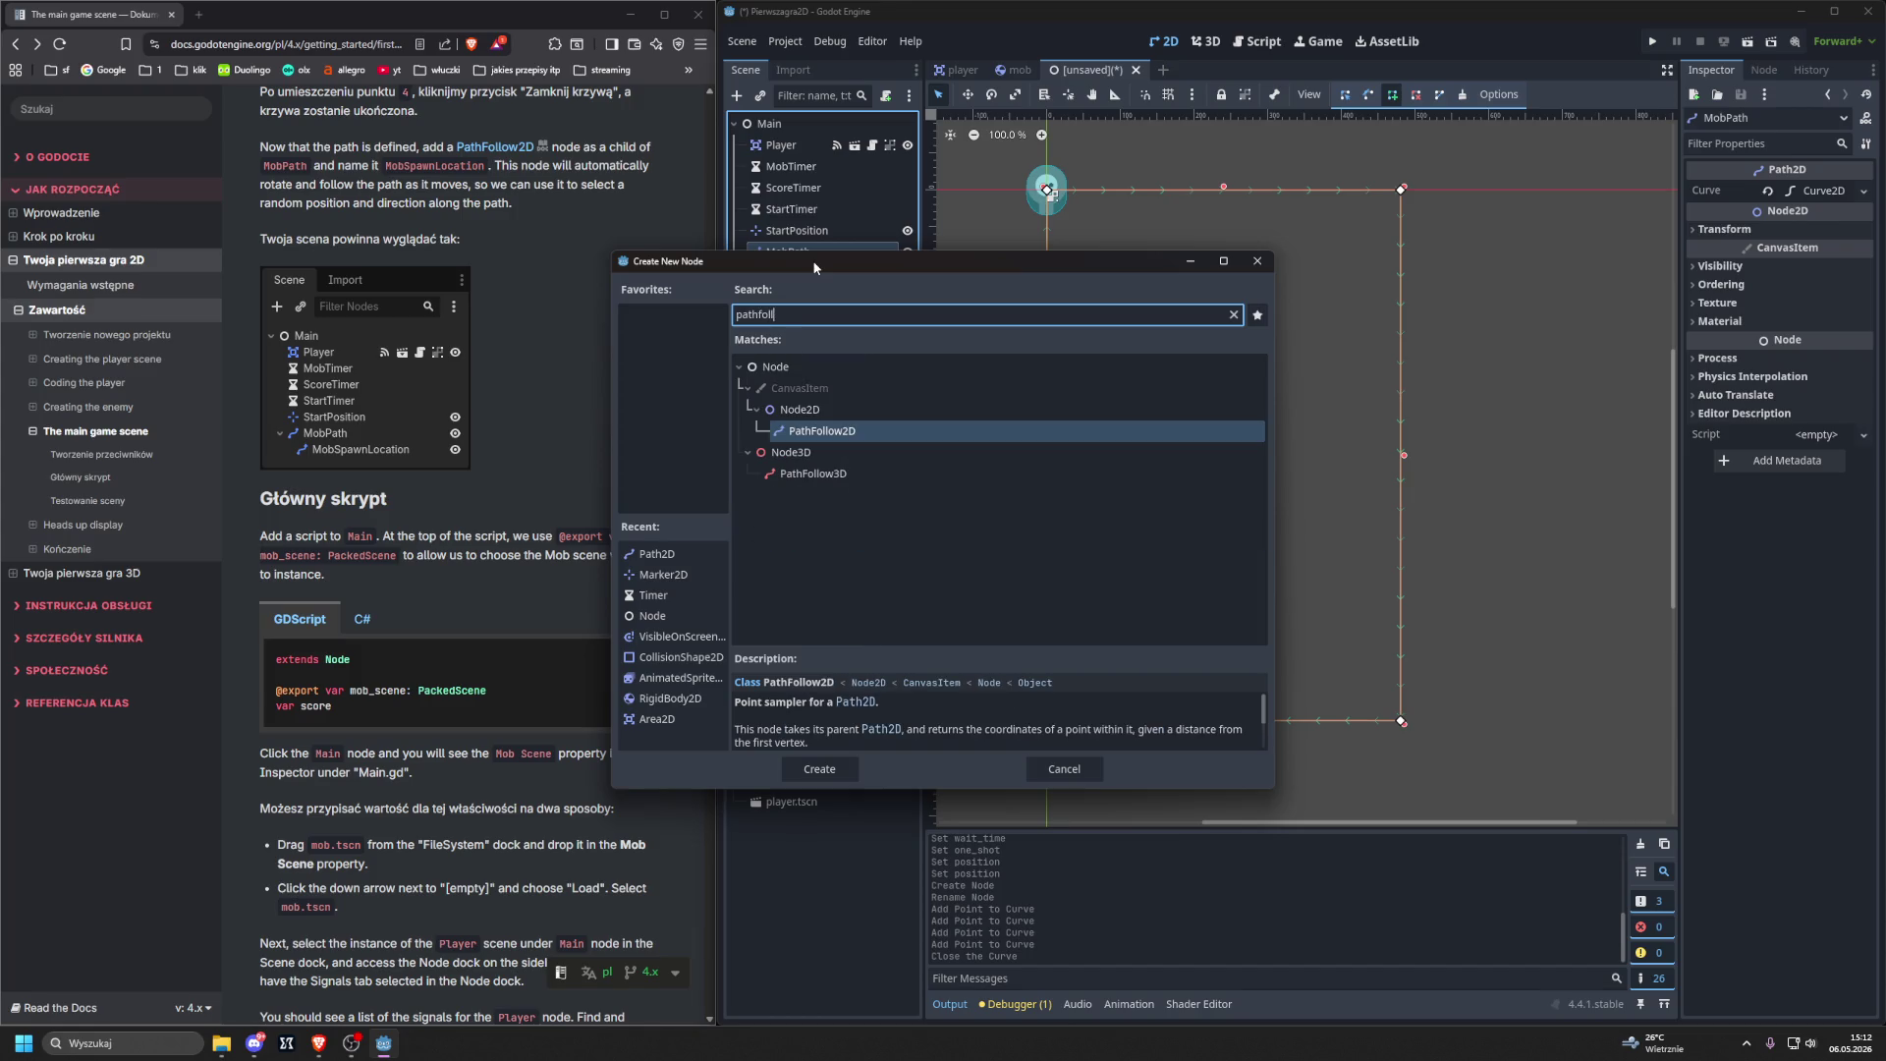
key("Return")
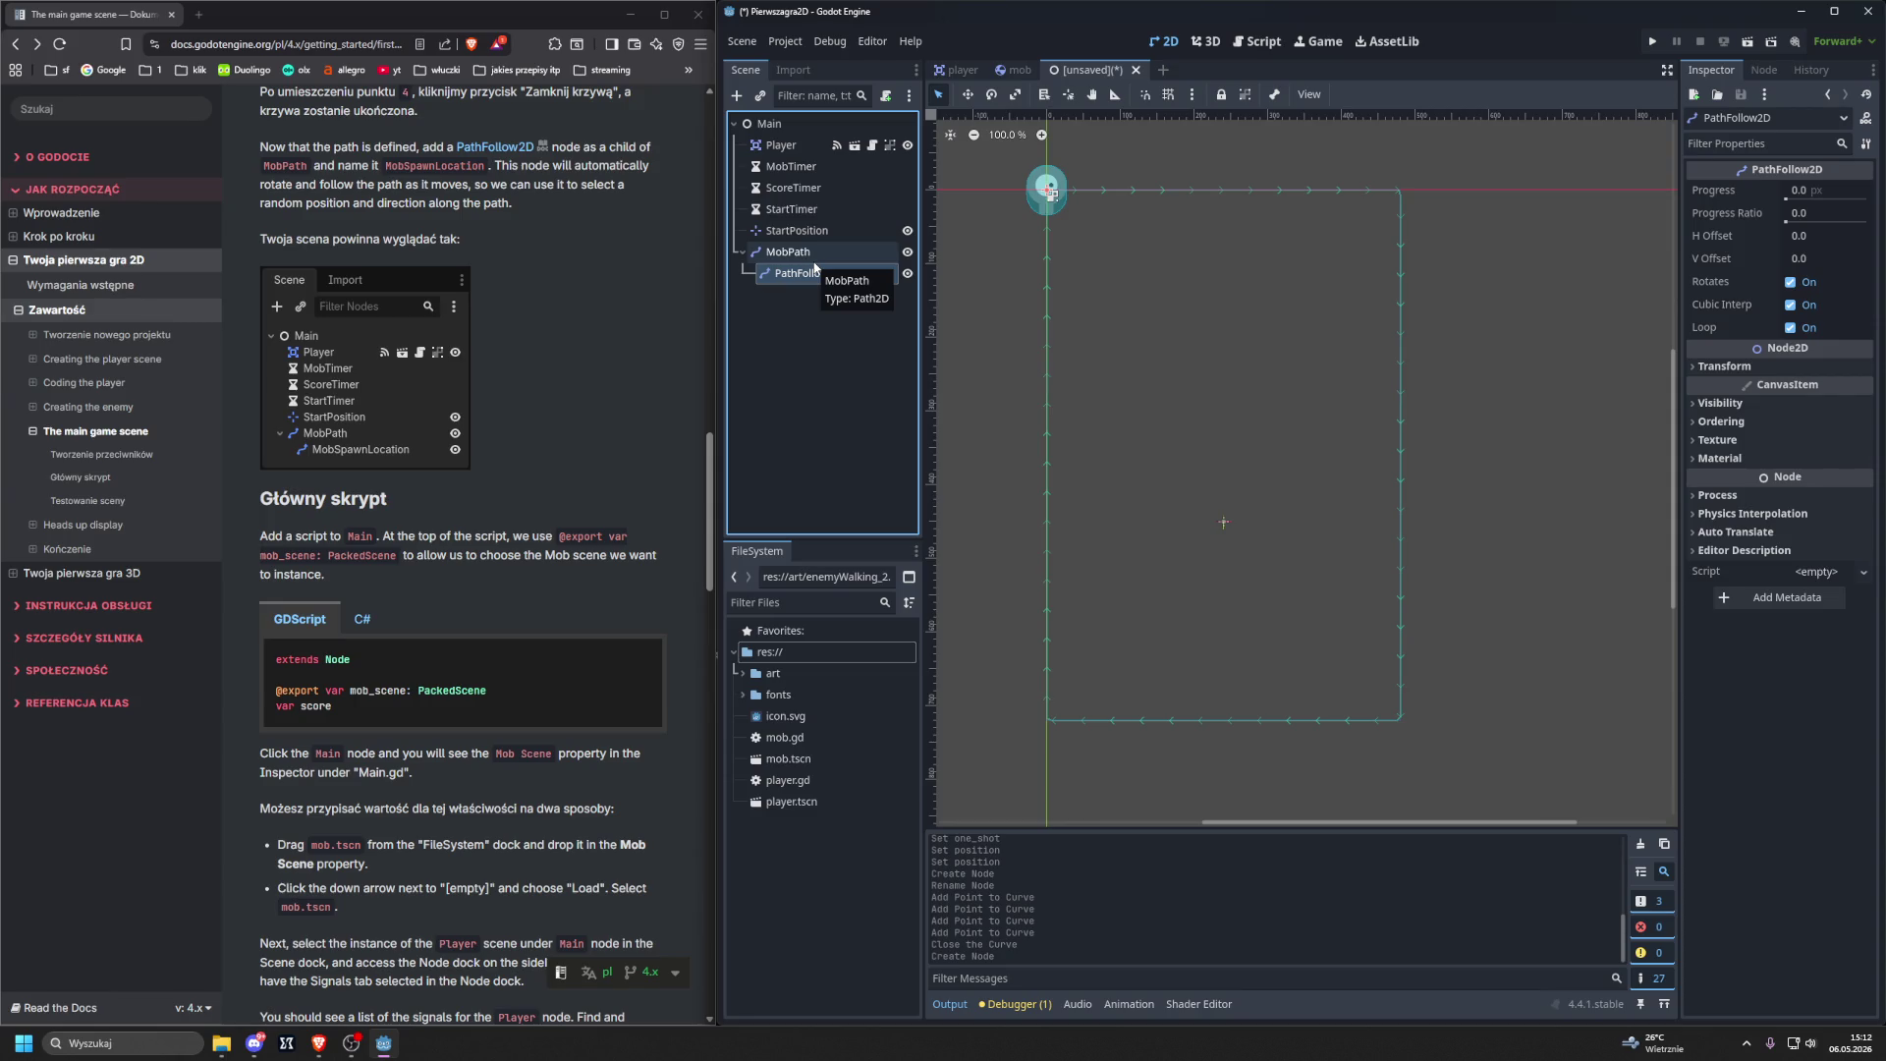
double_click(791, 272)
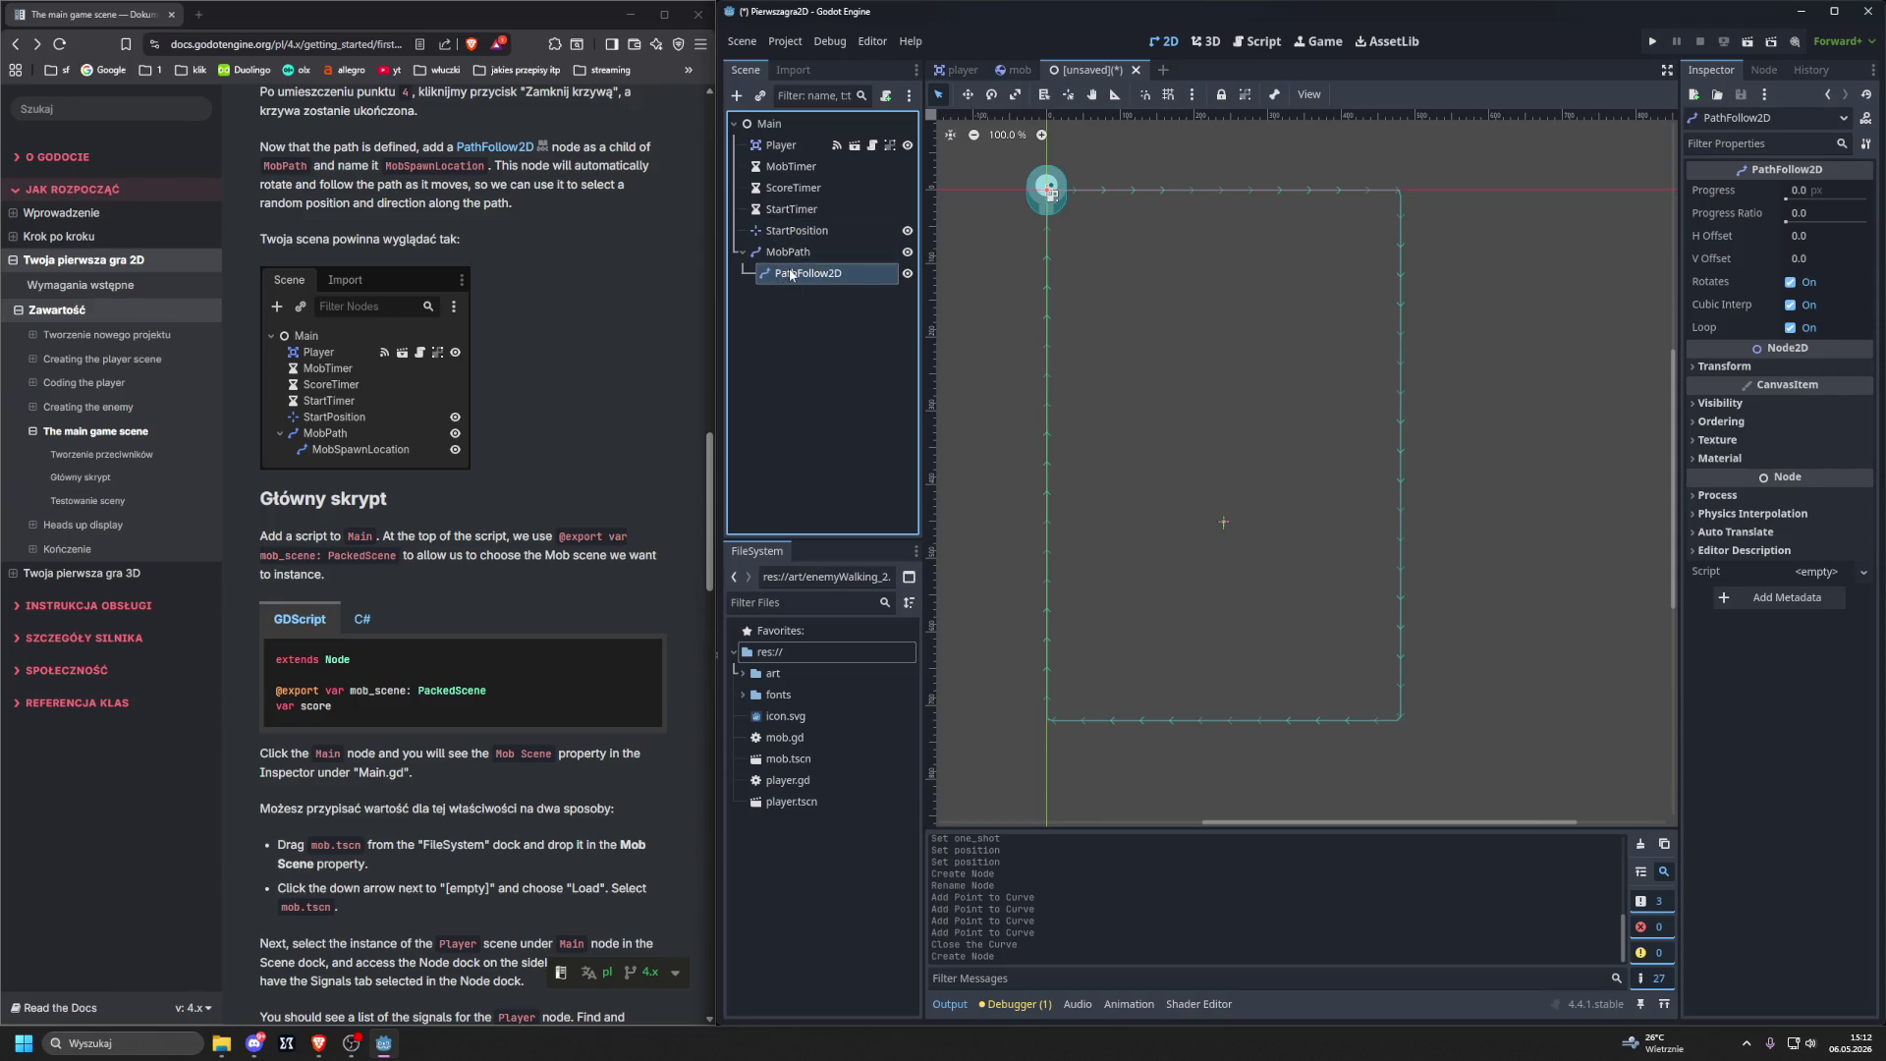
type("M")
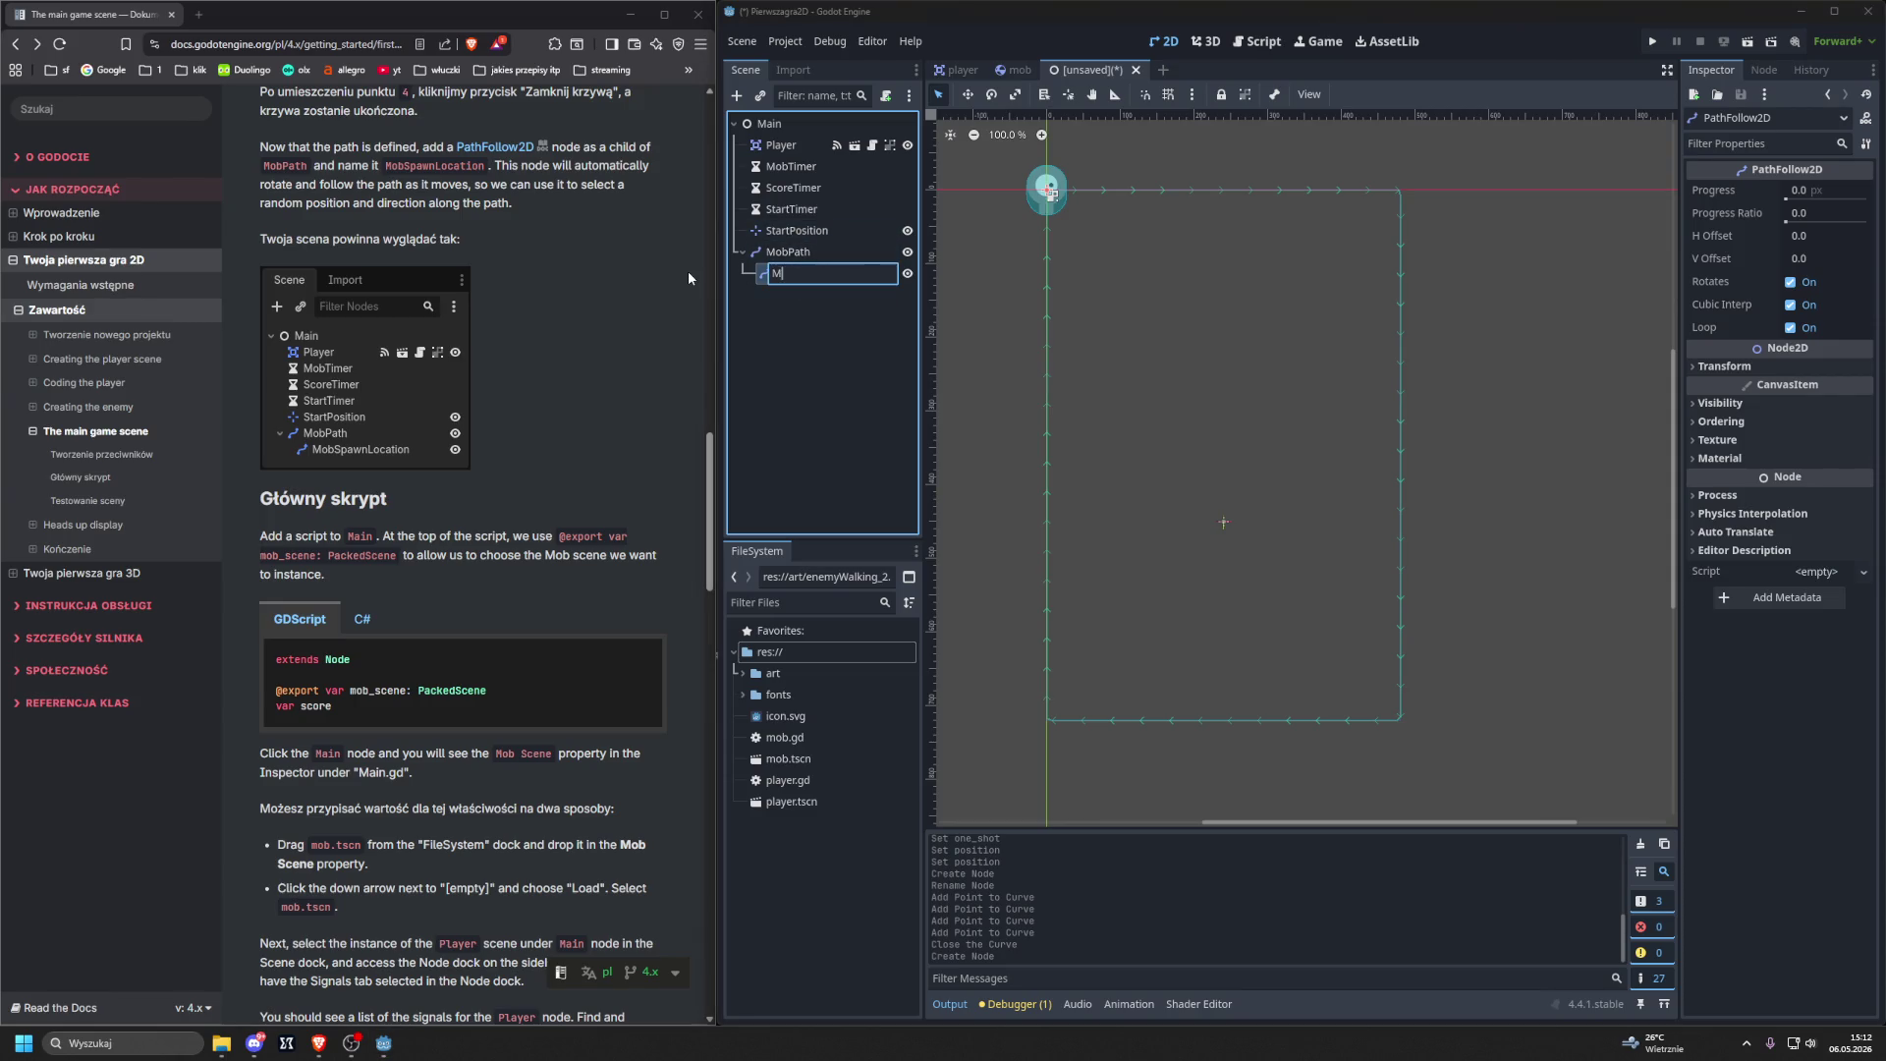
type("obSpawn")
type("ov")
type("tion")
key("Return")
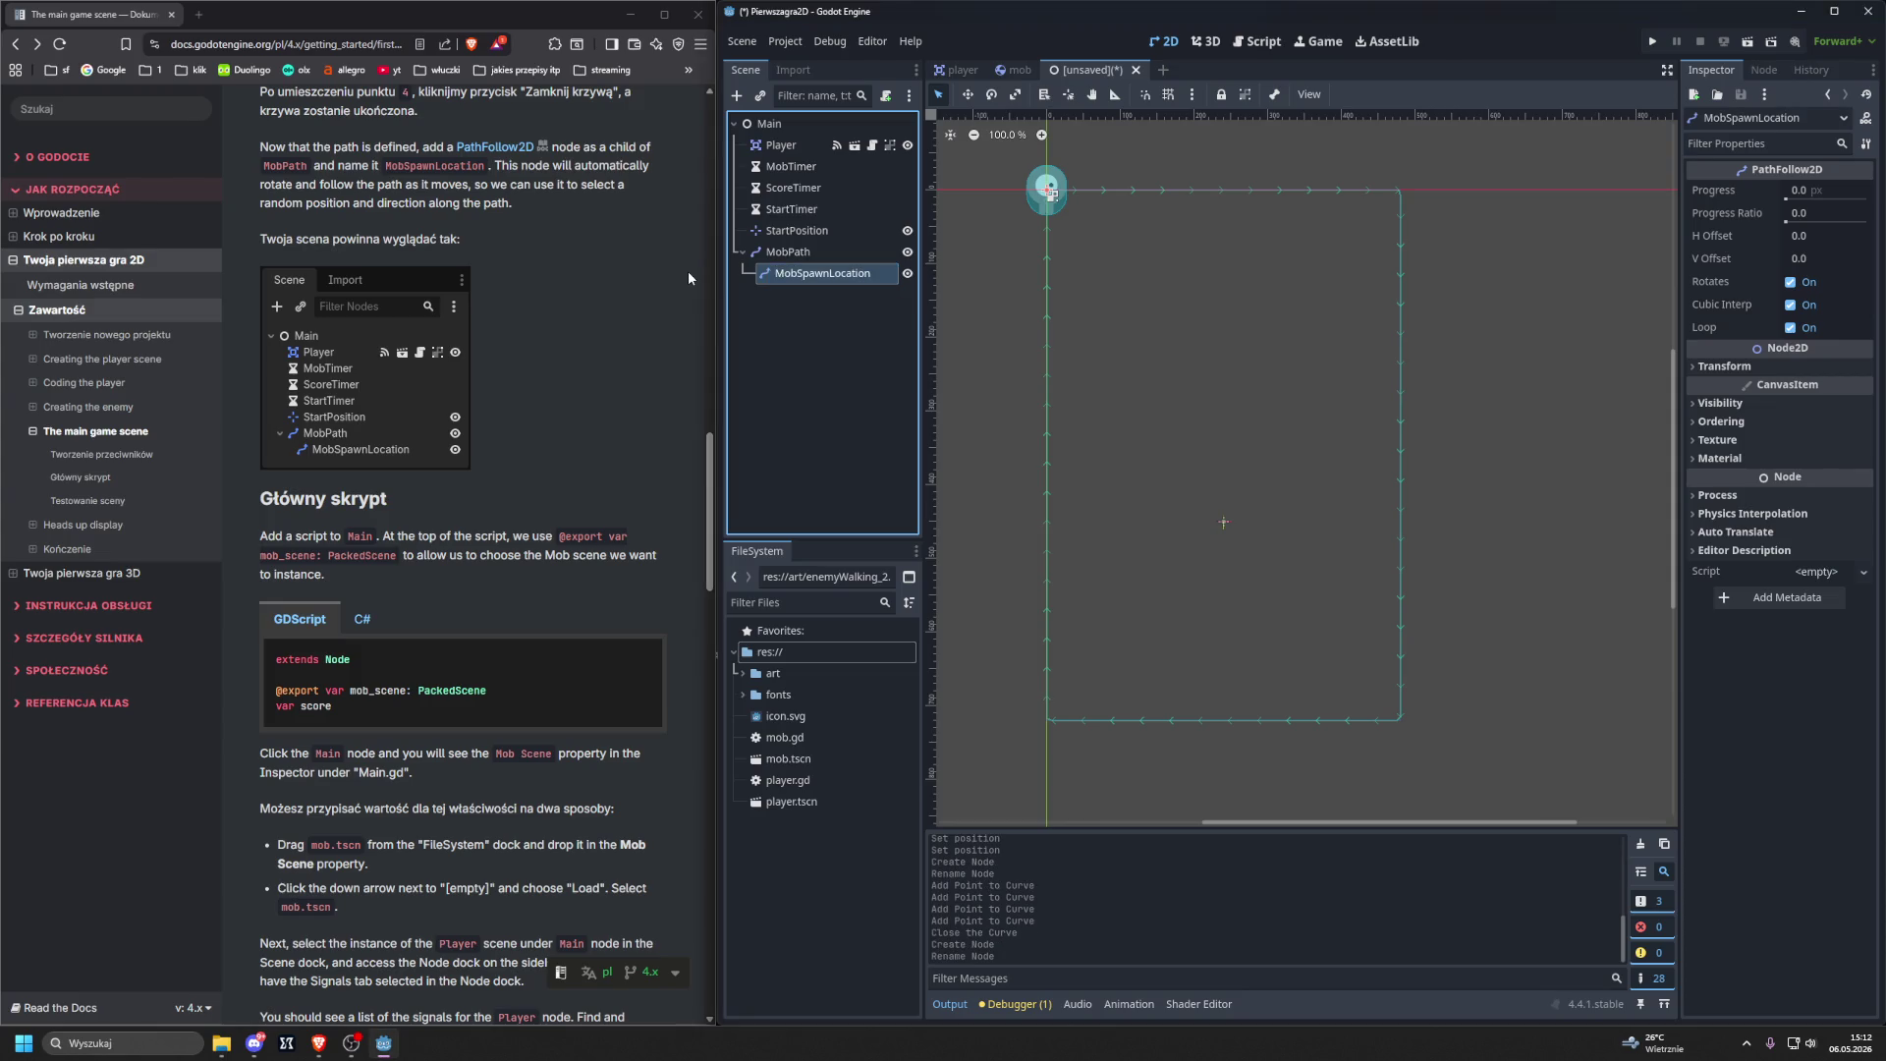